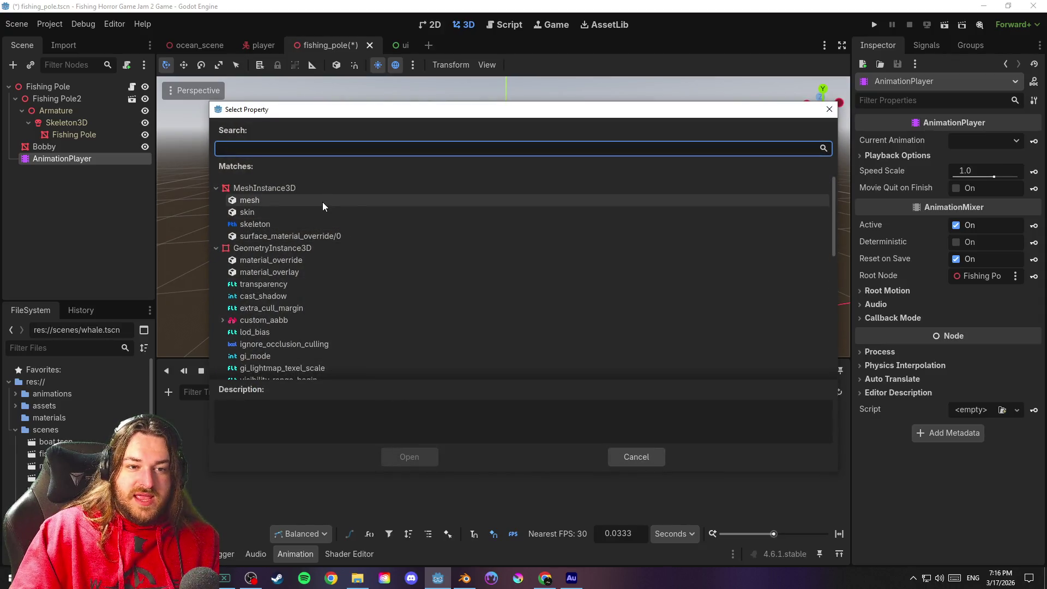
Step: Add a surface_material_override/0 track and a keyed albedo colour track to Red, then move to 1 s
double_click(334, 237)
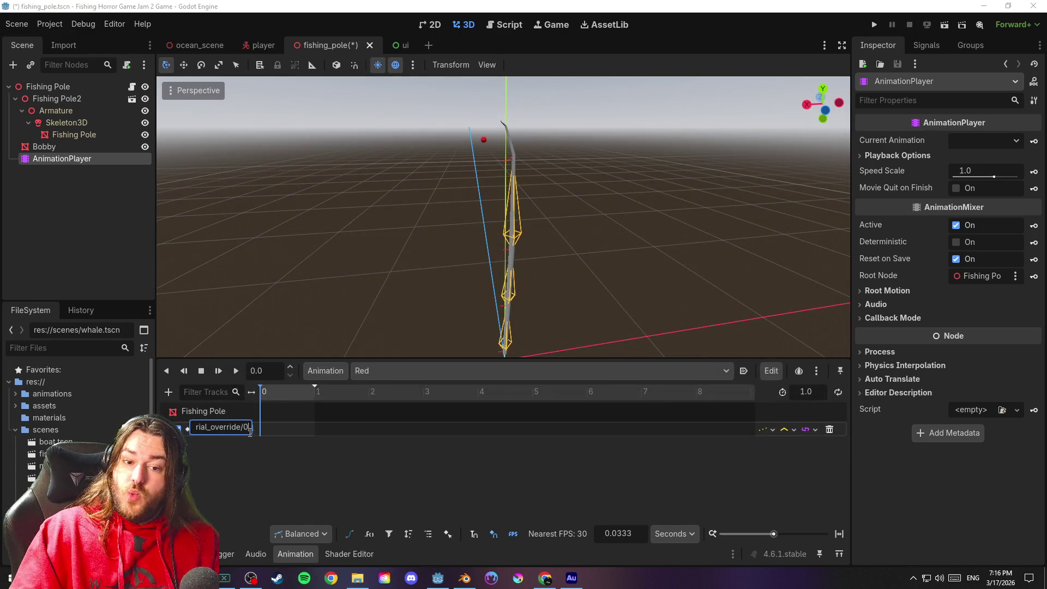
left_click(238, 426)
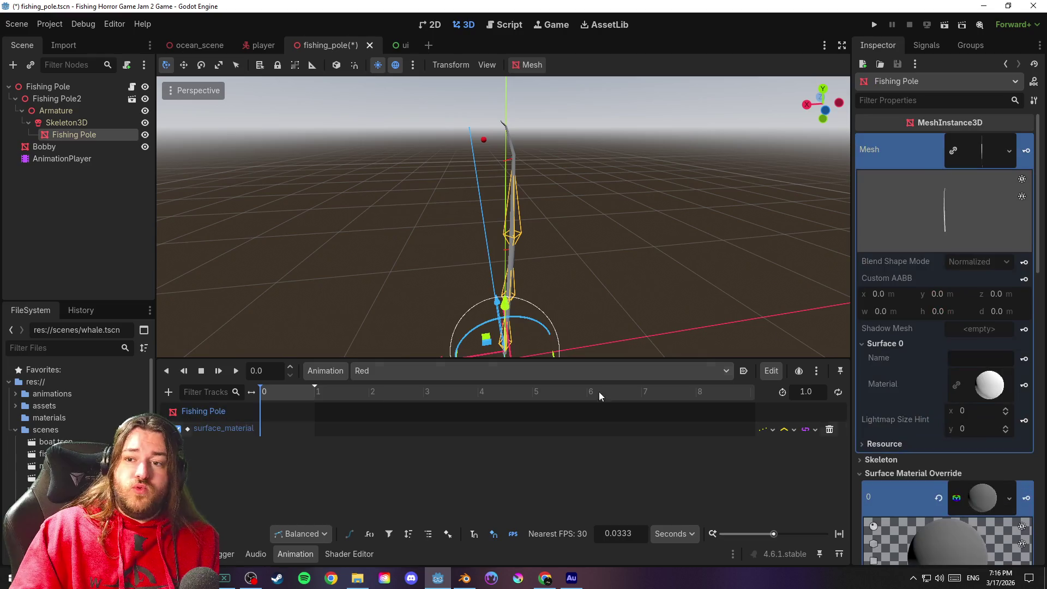
scroll(984, 242, "down", 5)
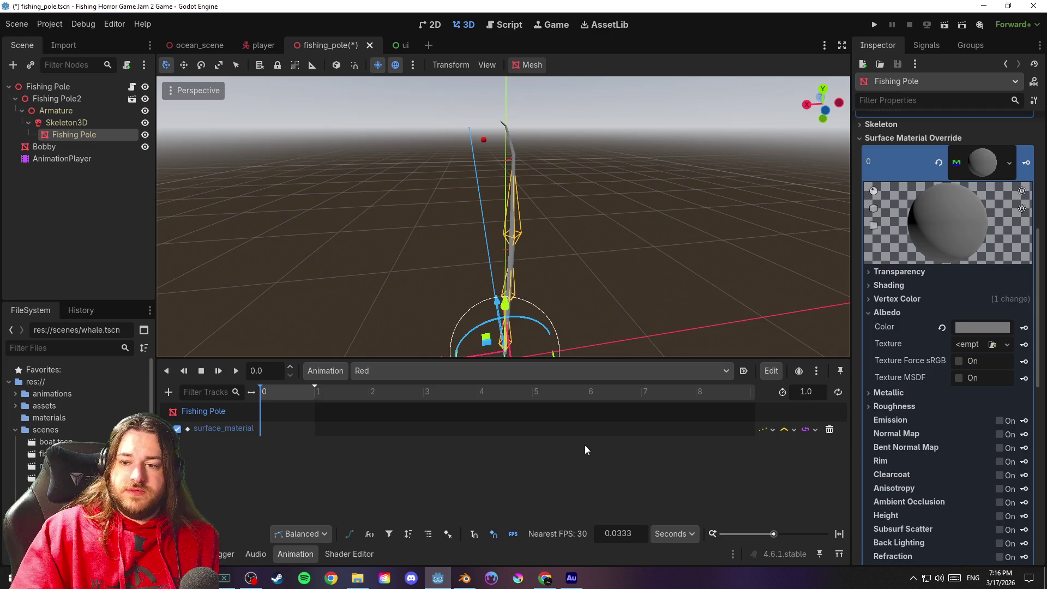
left_click(1026, 331)
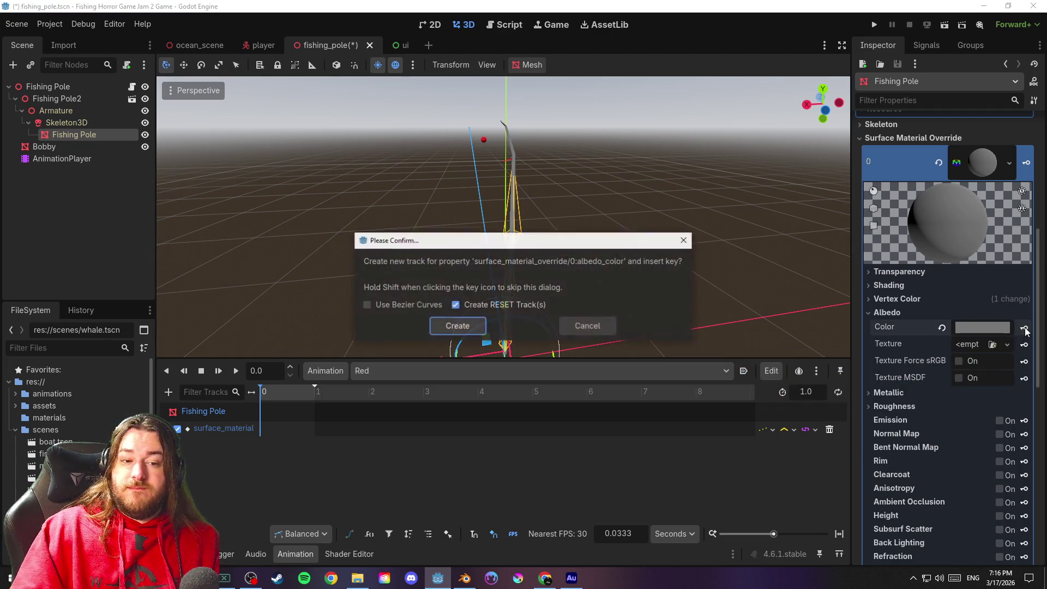
left_click(470, 327)
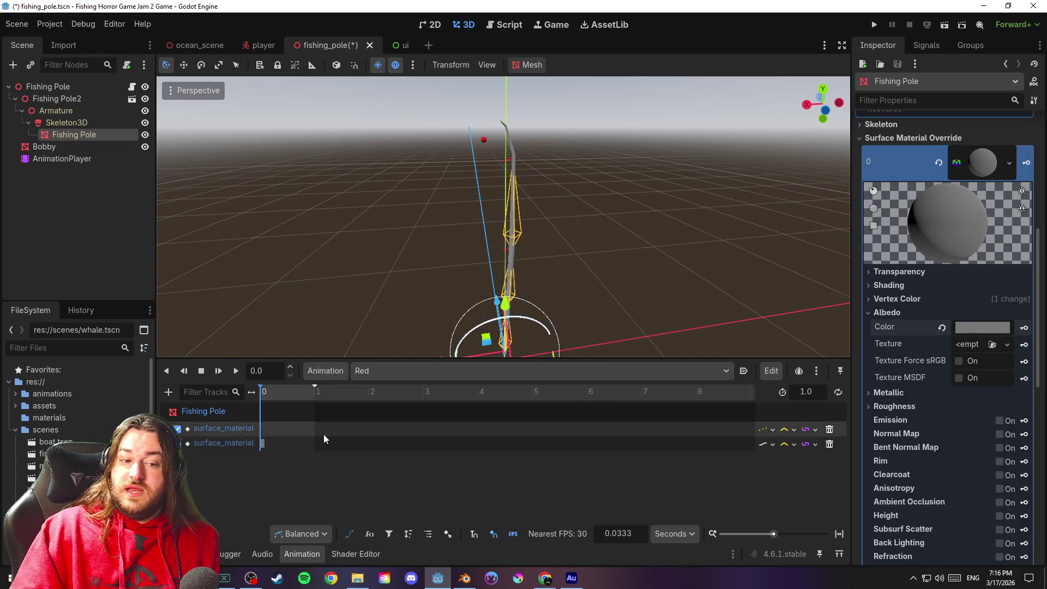
left_click_drag(278, 395, 319, 398)
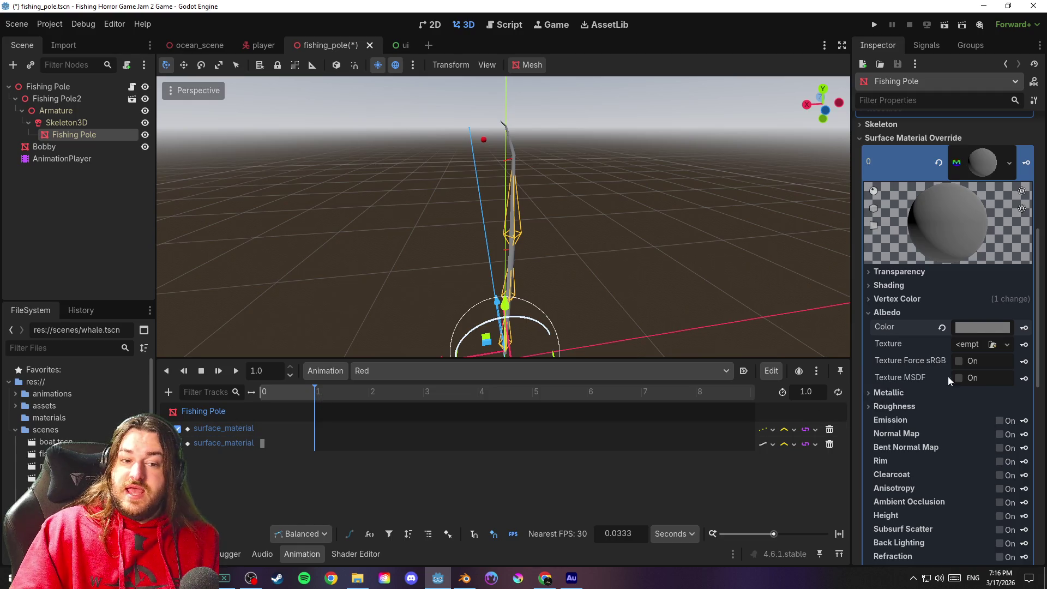
Step: Set the pole's albedo colour to red with R 180, G 0 and B 0
left_click(984, 328)
left_click(1020, 196)
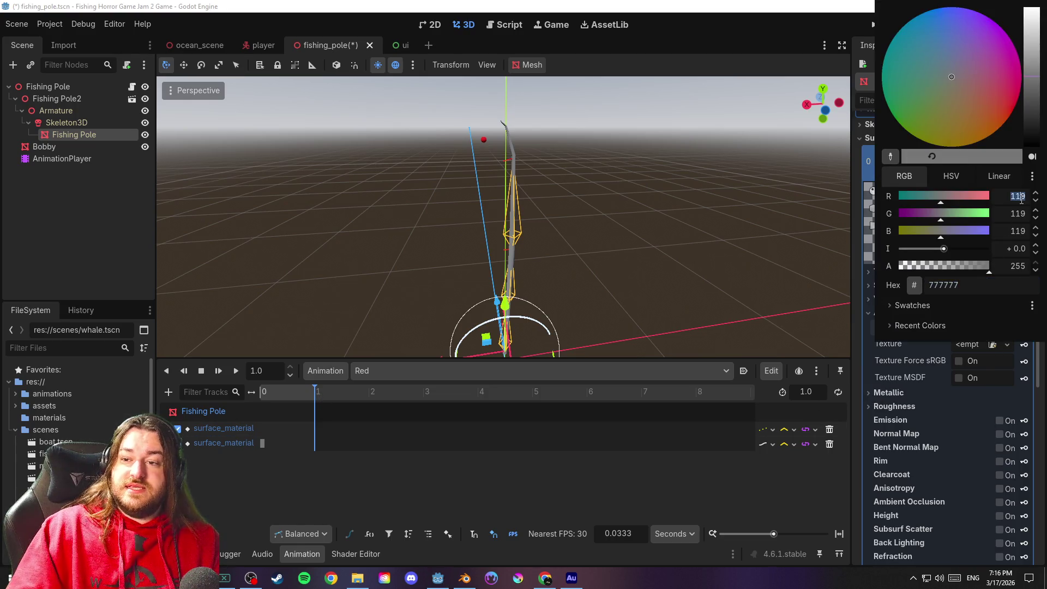
type("180")
key("Tab")
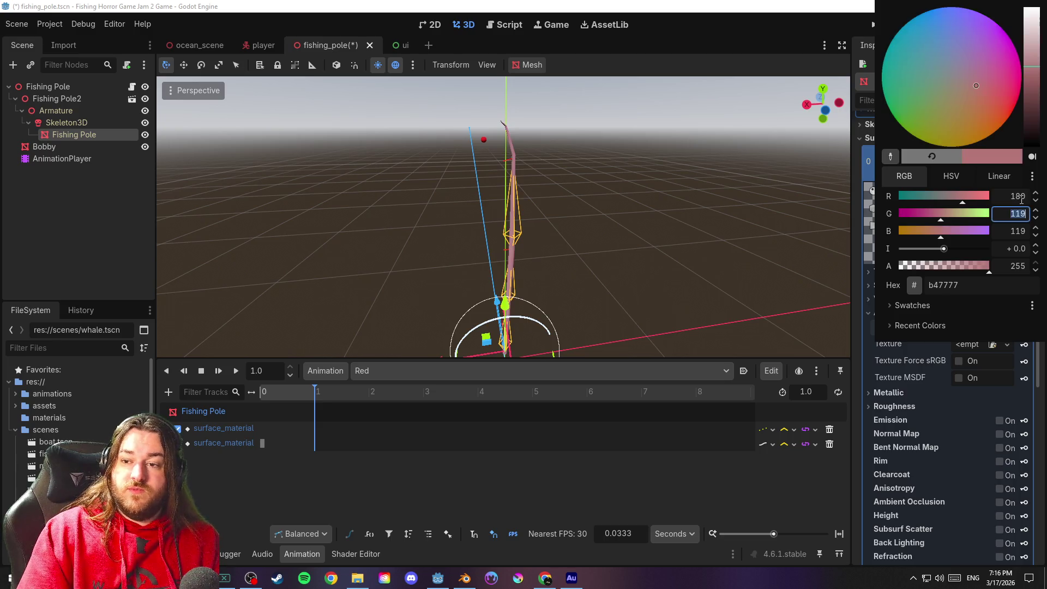
type("0")
key("Tab")
type("0")
key("Tab")
type("01")
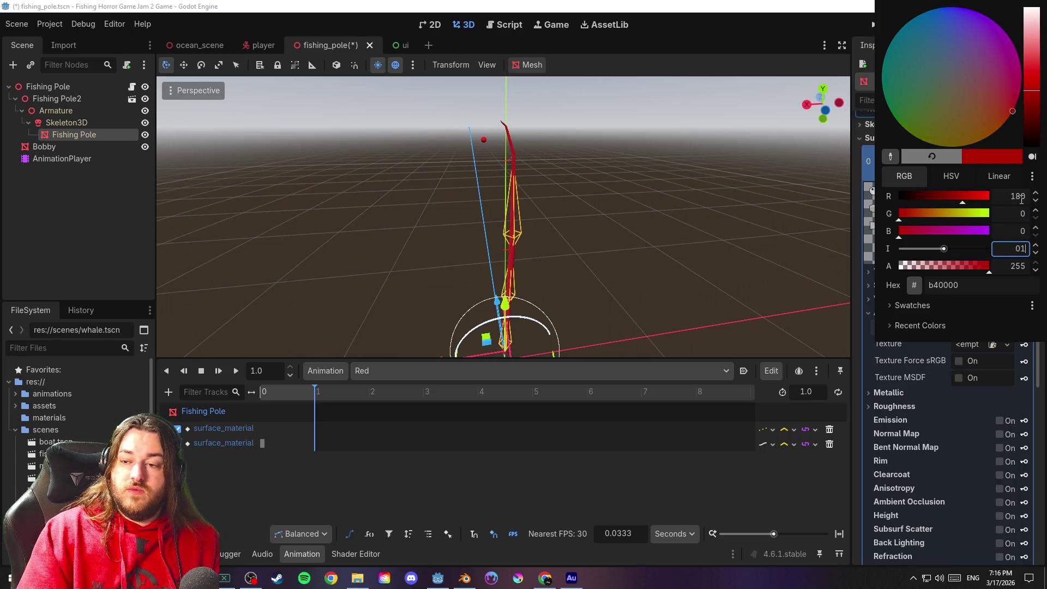
key("Escape")
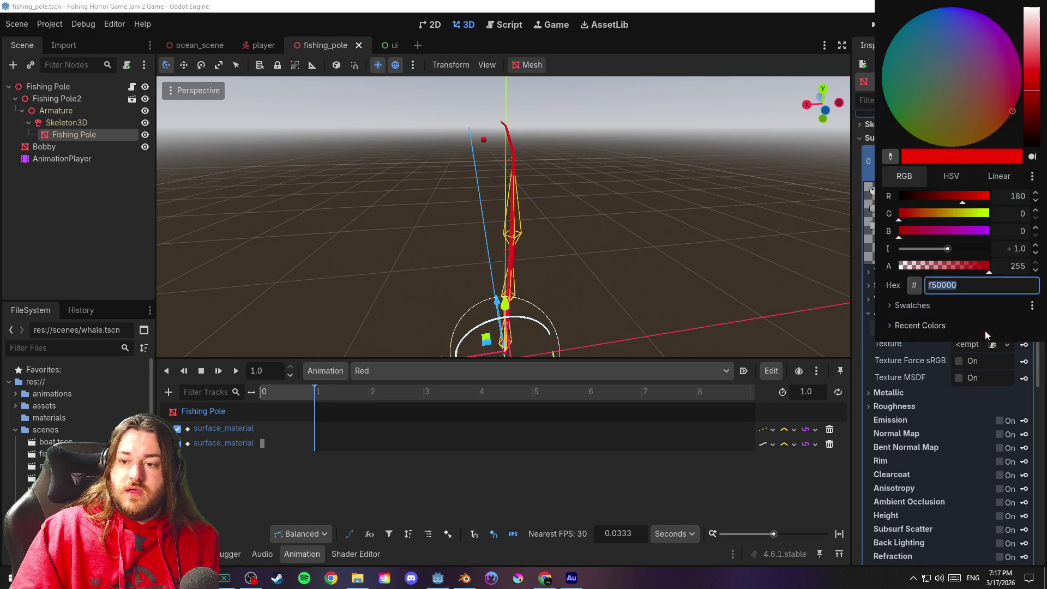
Step: Fine-tune the red channel, key the red albedo at 1 second, and save the scene
left_click(984, 331)
left_click(1015, 196)
left_click(1039, 355)
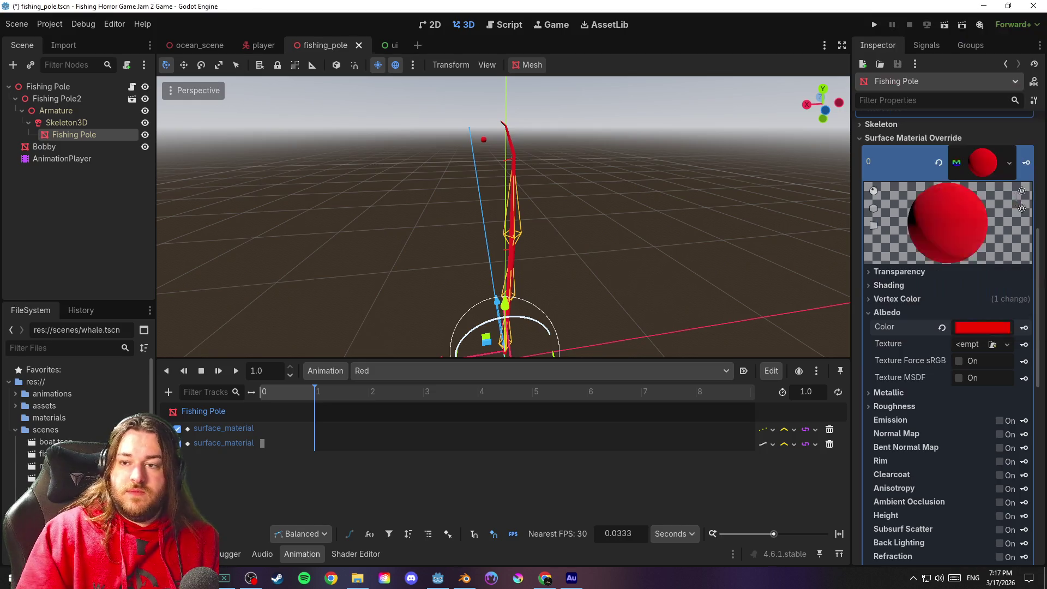
left_click(1024, 327)
key("ctrl+s")
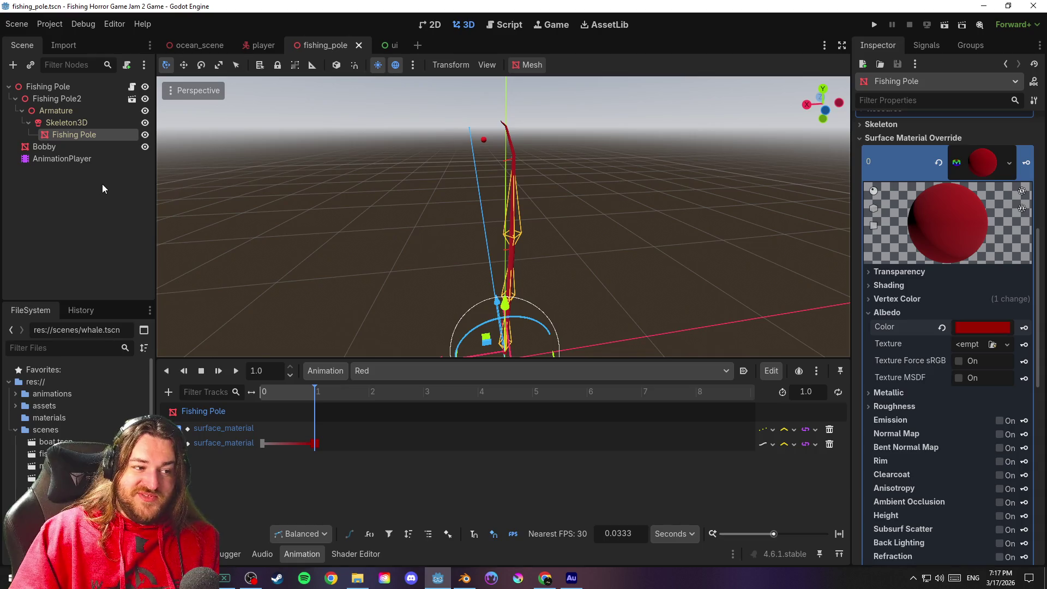
Step: Save the fishing pole scene and bring up the Fishing Horror Game Jam document in Chrome
key("ctrl+s")
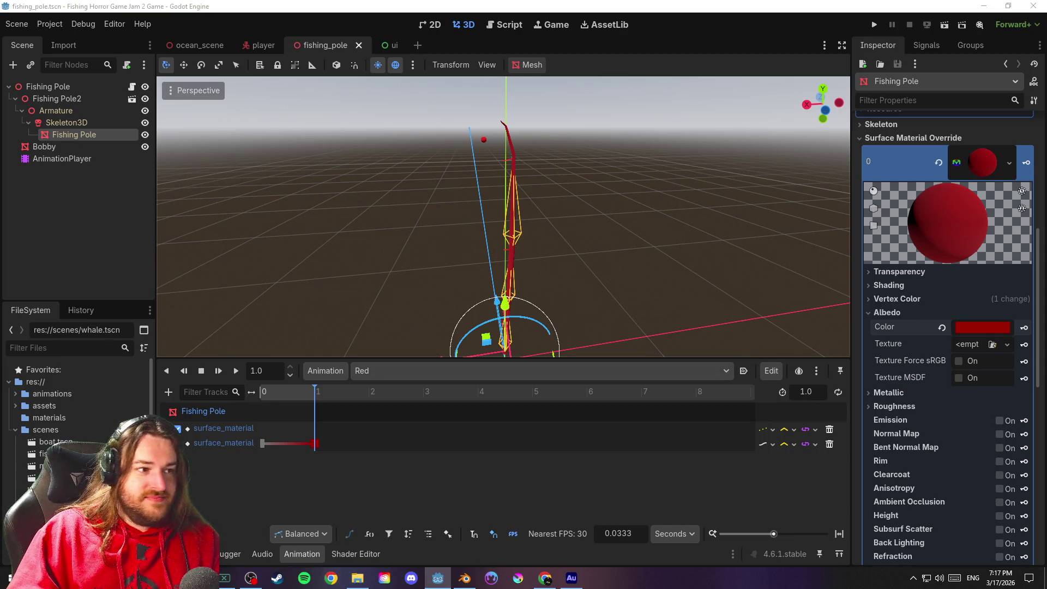
left_click(545, 577)
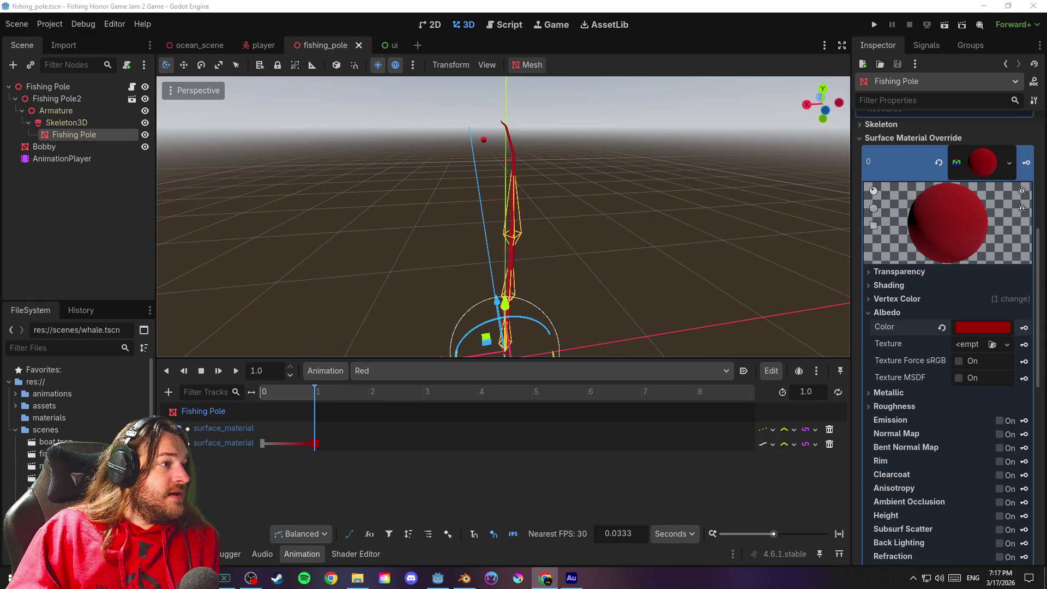
left_click(545, 578)
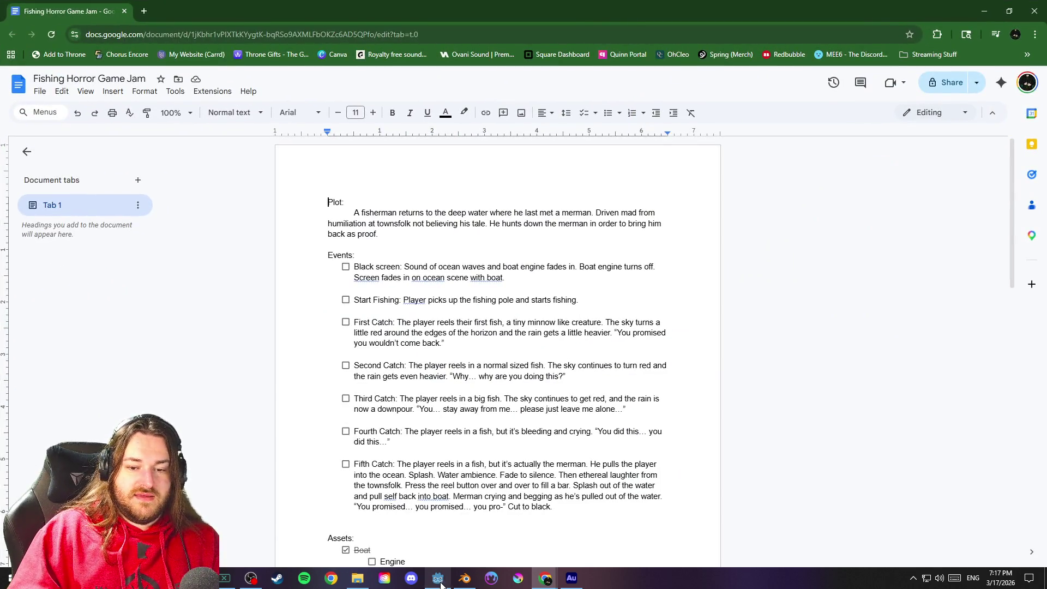
Step: Focus the design document and read through the Plot heading and paragraph
left_click(250, 578)
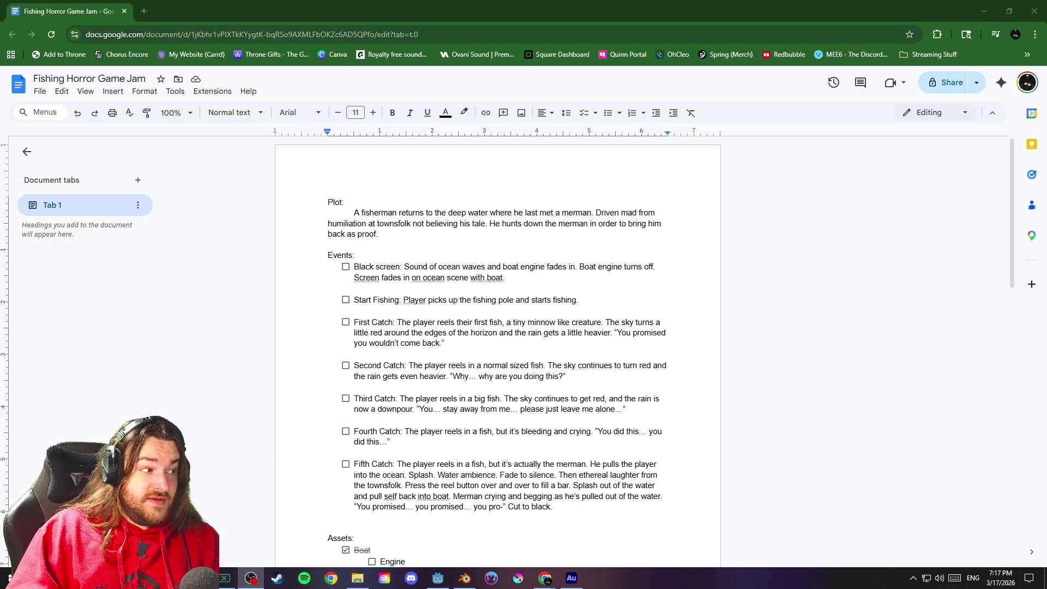
left_click(870, 311)
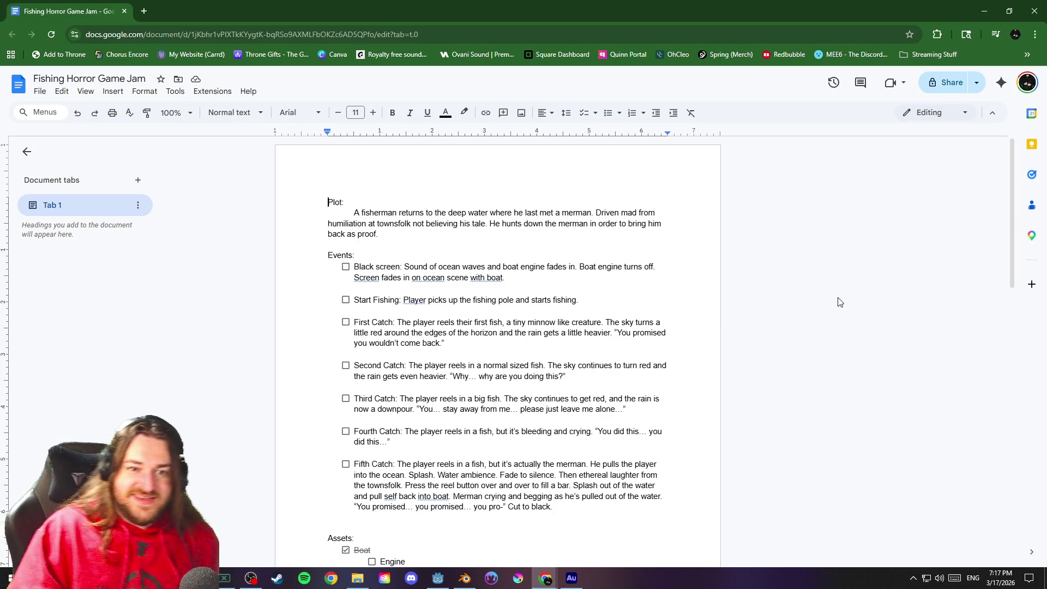
scroll(835, 294, "down", 1)
scroll(836, 294, "up", 1)
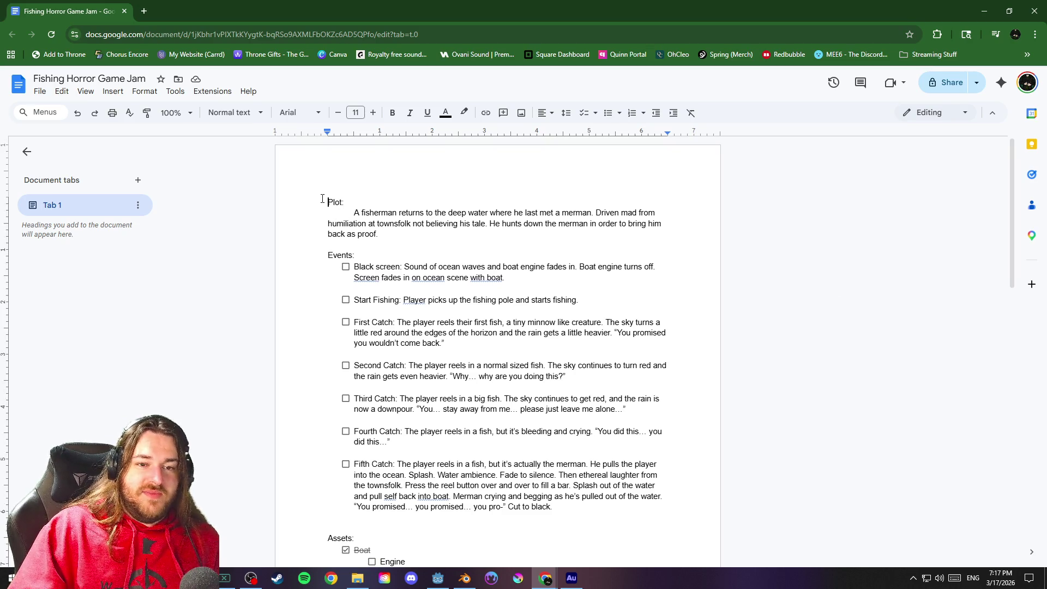
left_click_drag(322, 199, 401, 234)
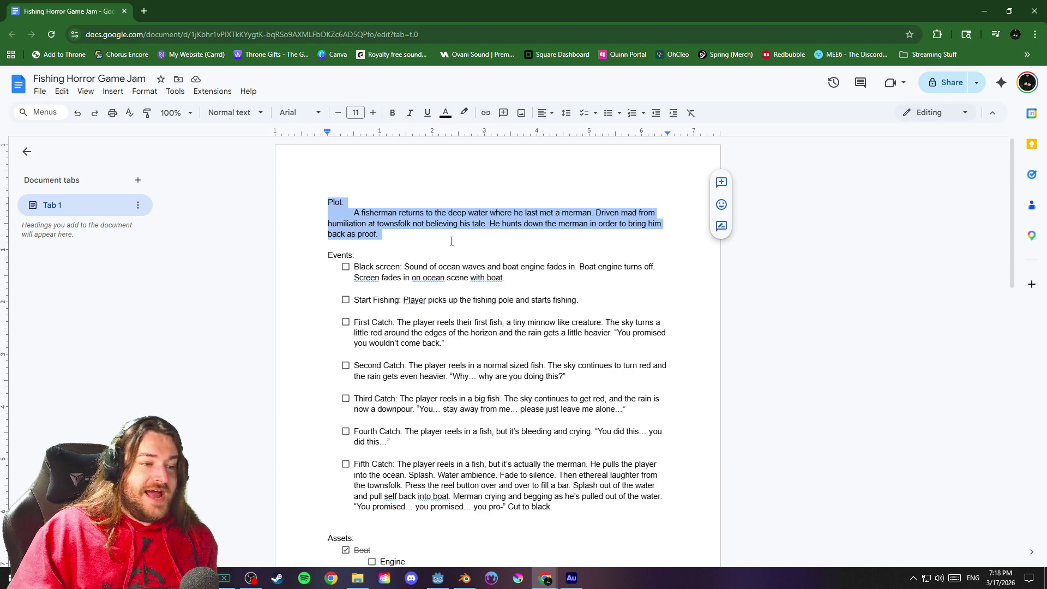
left_click(532, 237)
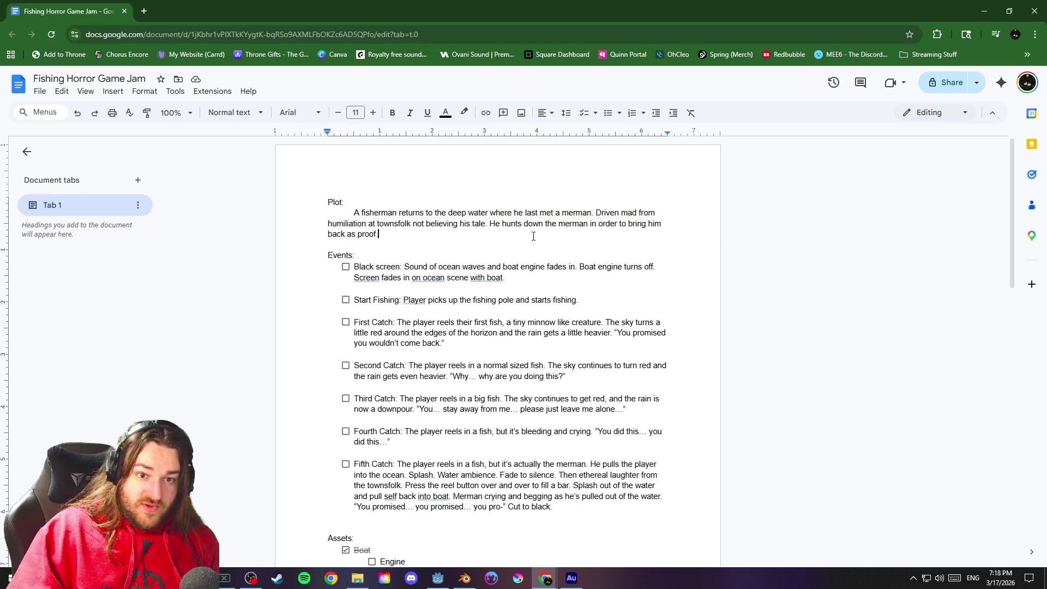
Step: Read through the Events checklist, leaving the caret after 'Cut to black.'
scroll(518, 237, "down", 2)
scroll(318, 199, "up", 1)
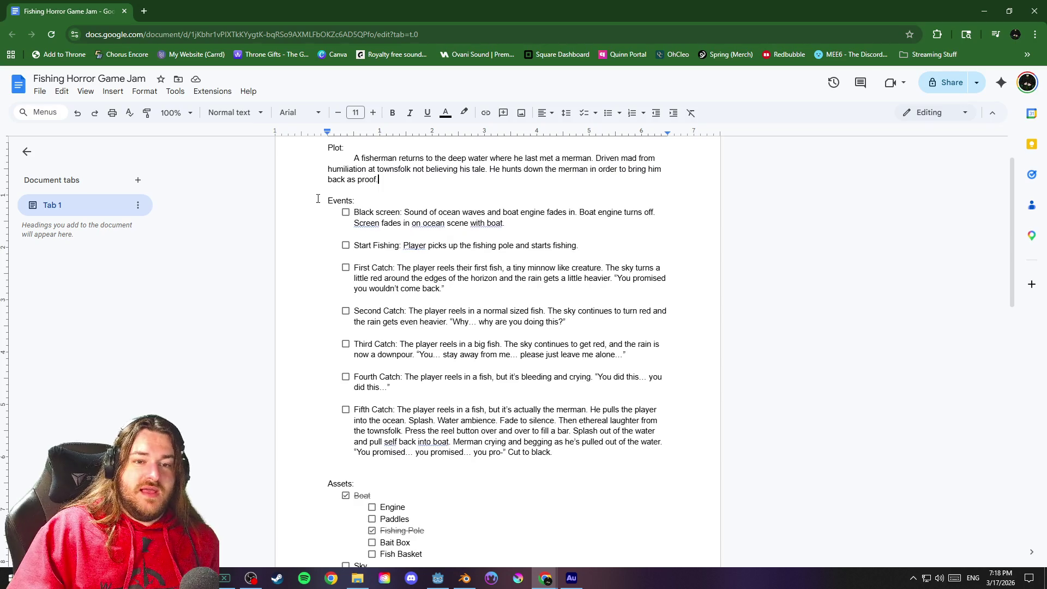
left_click(589, 455)
mouse_move(573, 454)
left_mouse_down()
mouse_move(382, 246)
mouse_move(322, 202)
left_mouse_up()
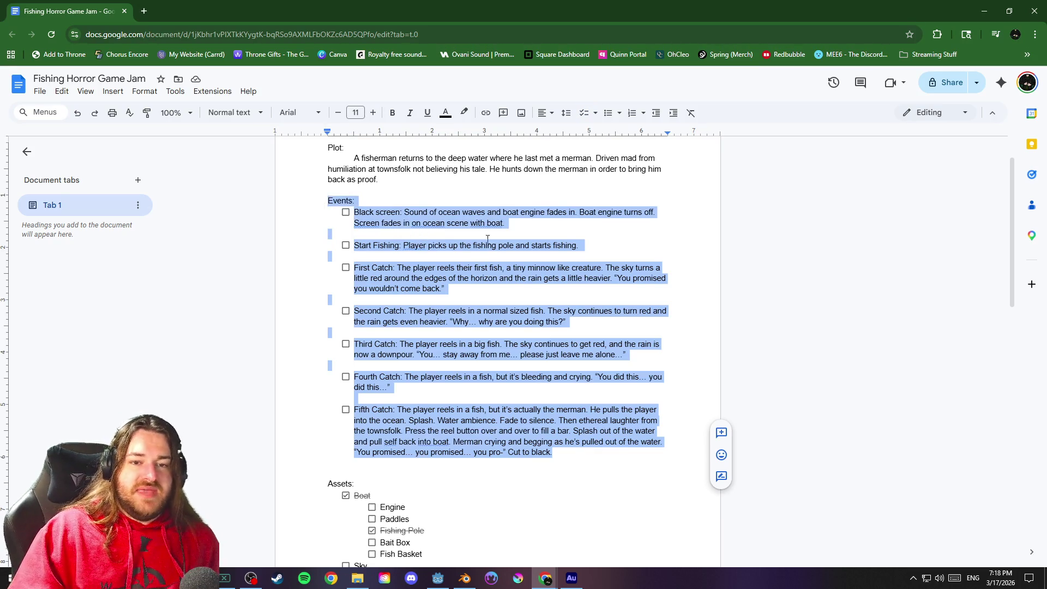
left_click(528, 226)
left_click(562, 452)
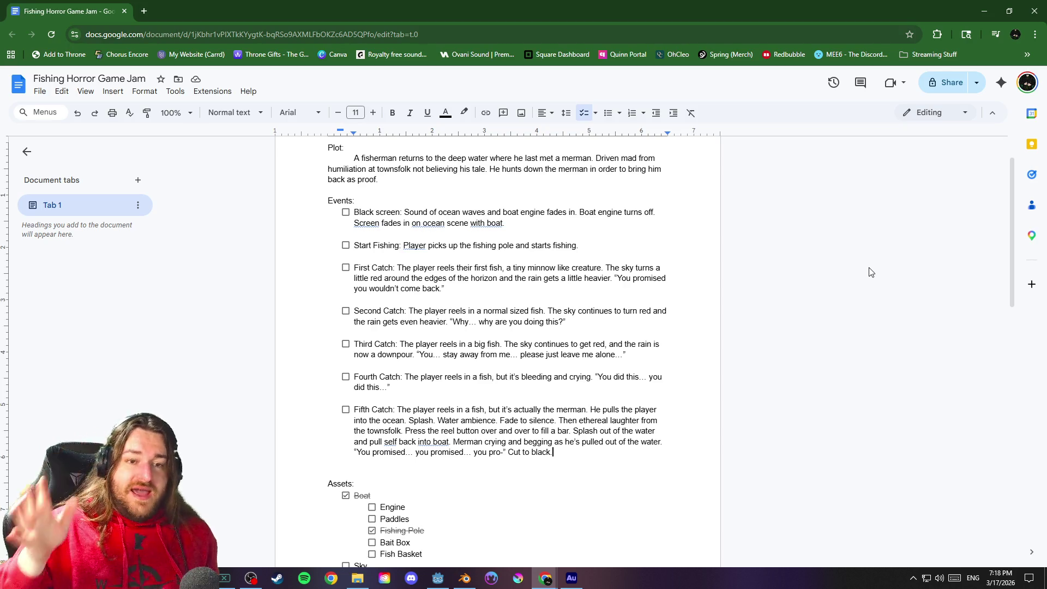
Step: View the ocean_scene in Godot, then return to the Fishing Horror Game Jam document
left_click(438, 578)
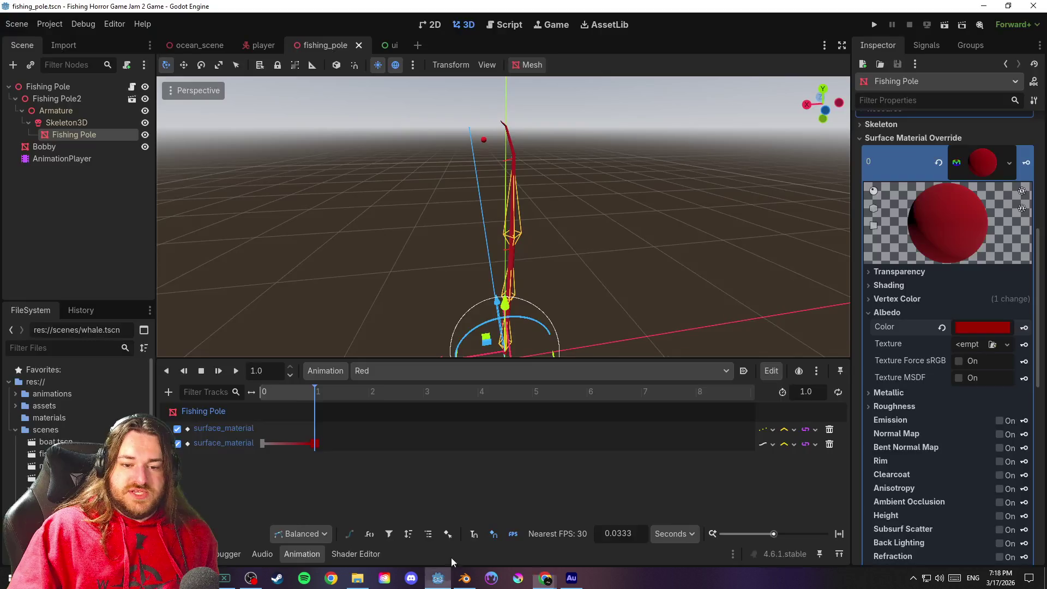
left_click(200, 45)
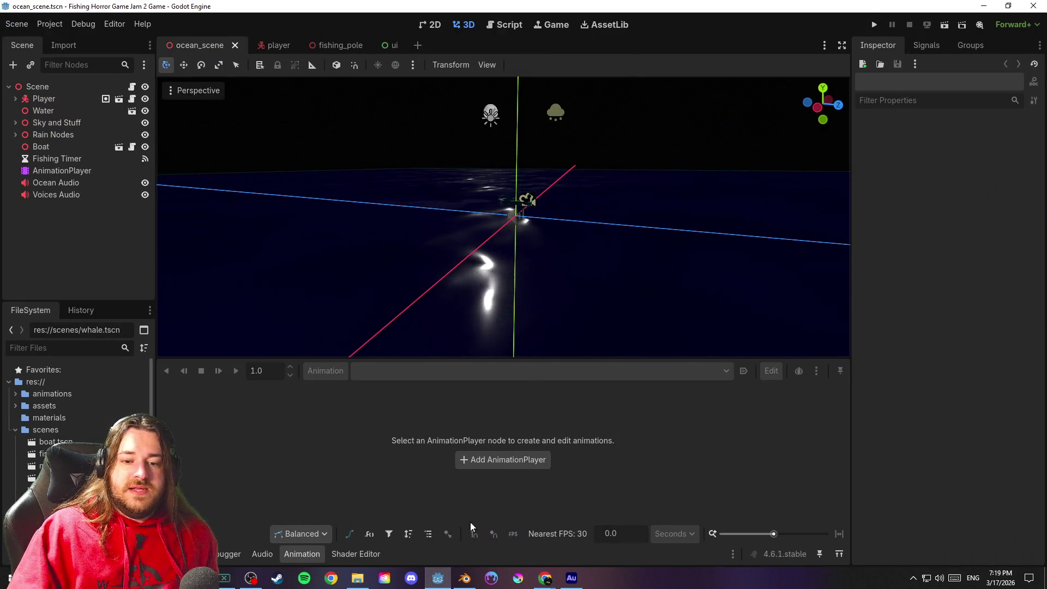
mouse_move(545, 583)
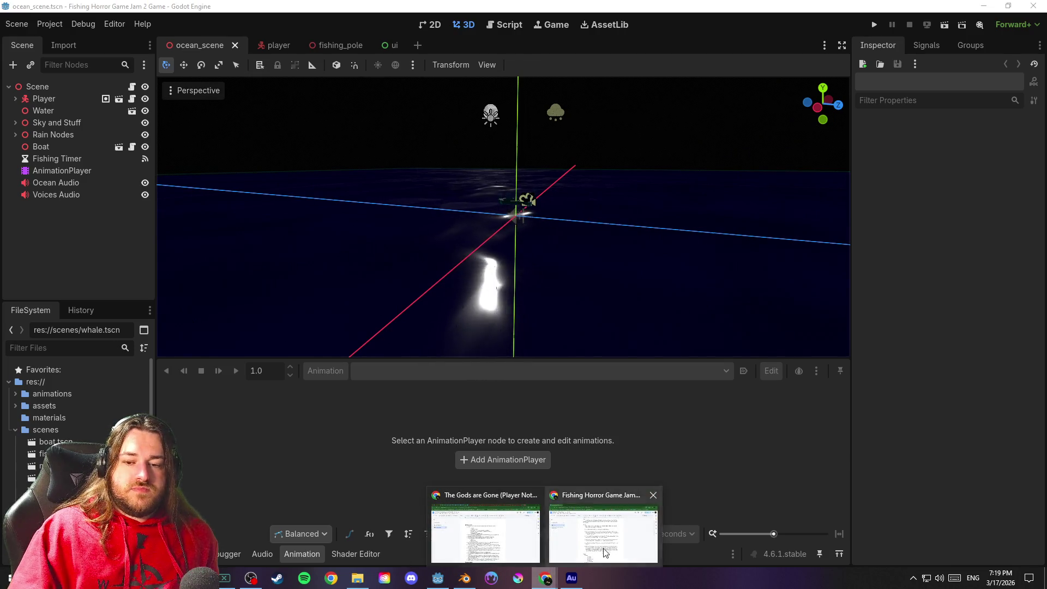
left_click(603, 531)
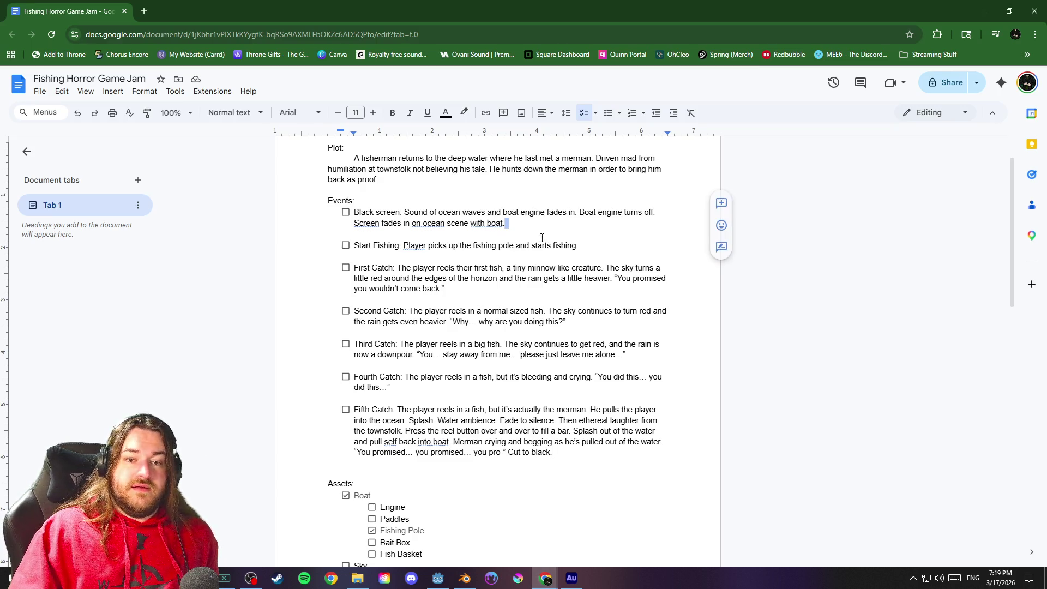
scroll(804, 292, "down", 1)
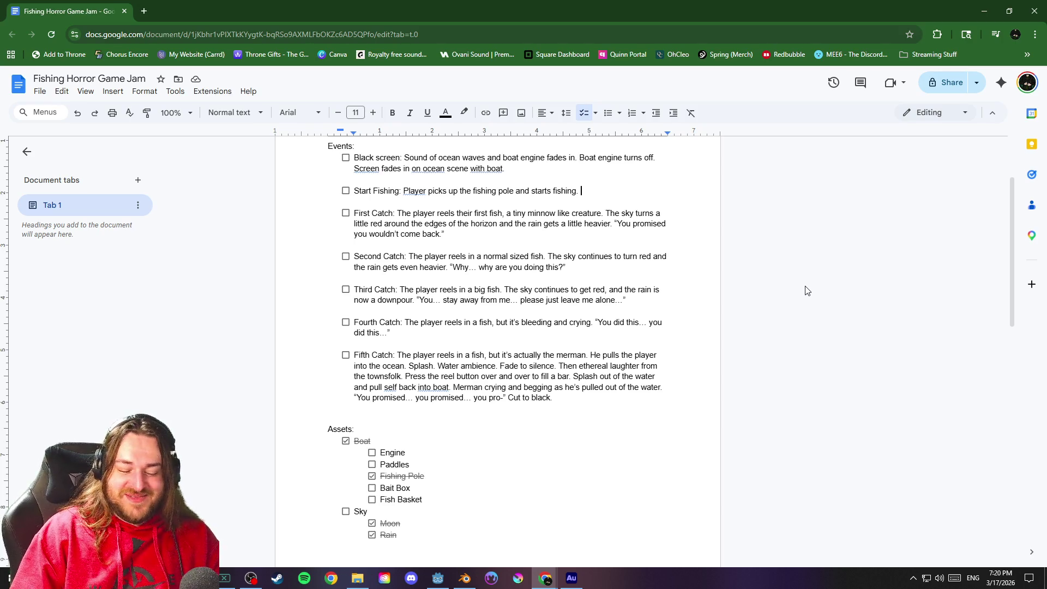
left_click(652, 404)
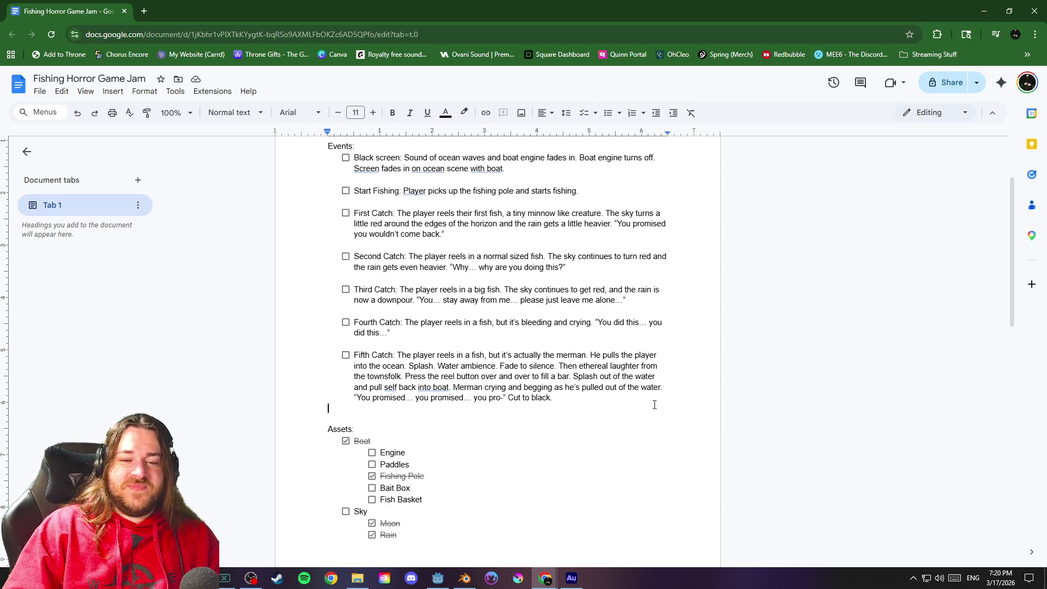
scroll(738, 379, "down", 5)
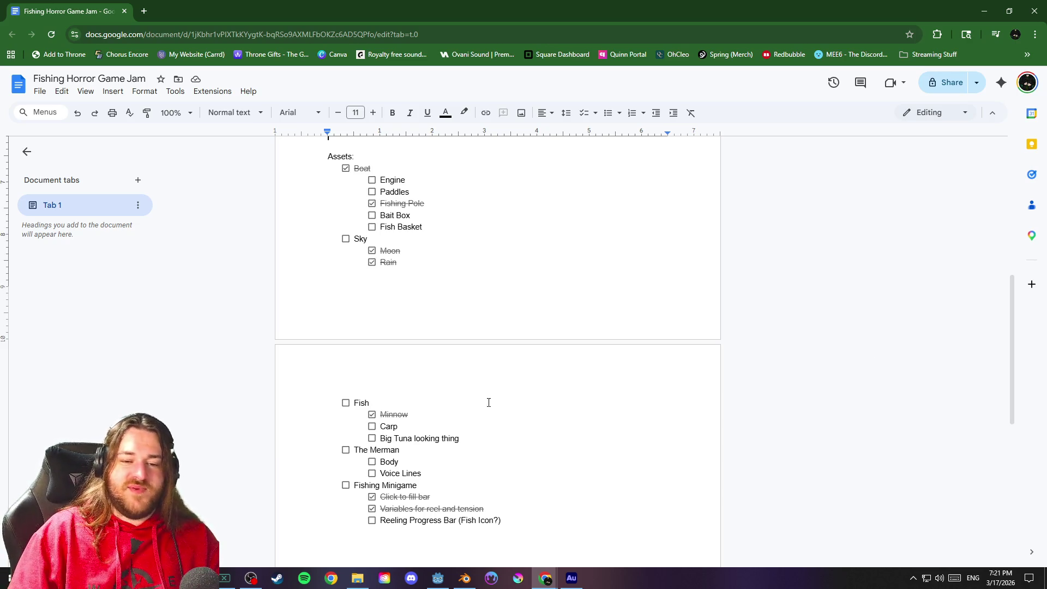
left_click(426, 351)
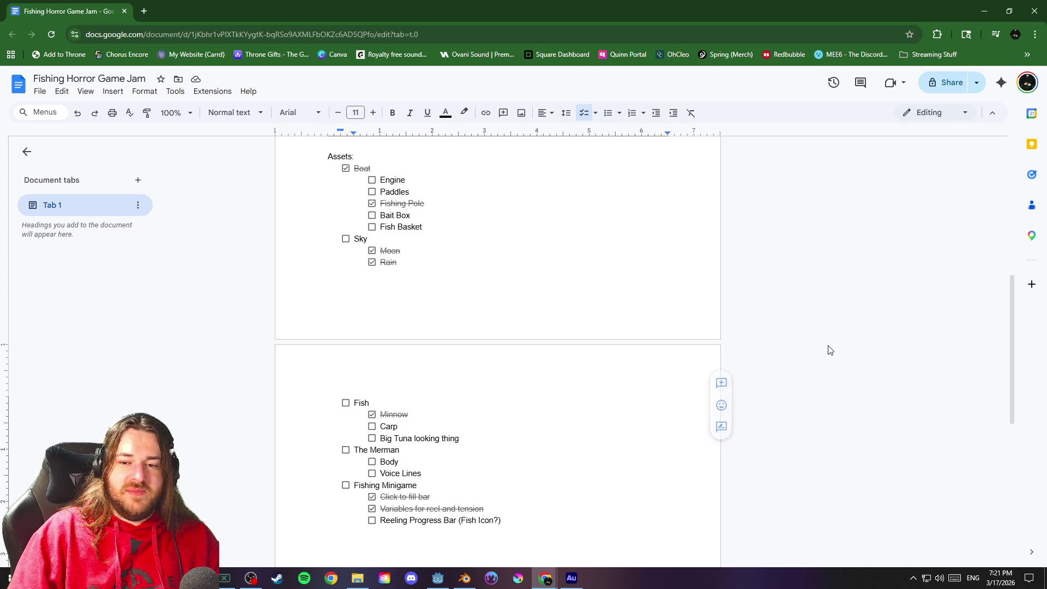
scroll(874, 360, "down", 6)
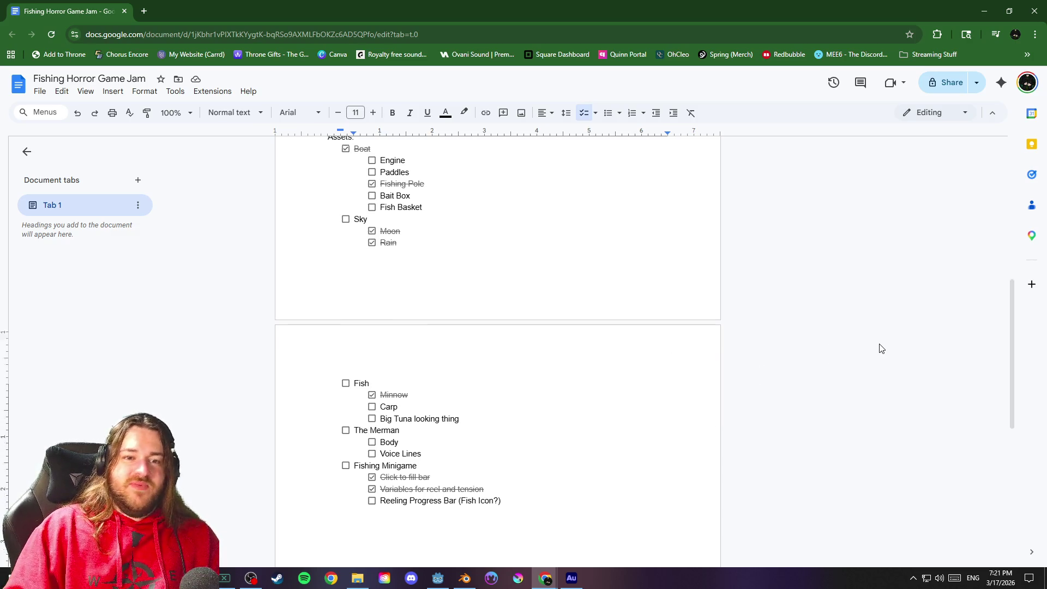
scroll(856, 344, "up", 4)
scroll(851, 351, "up", 2)
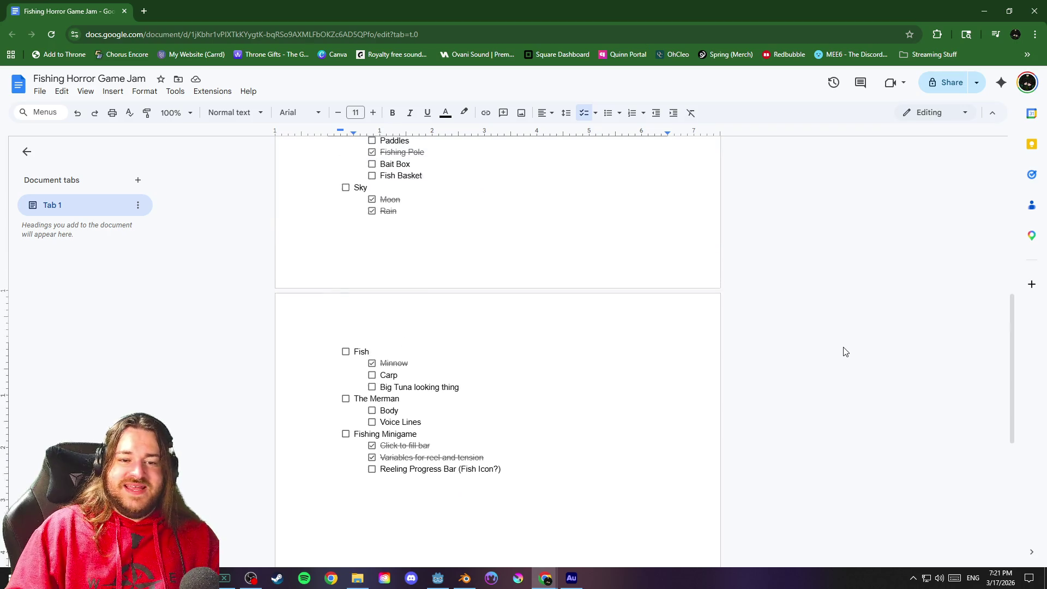
scroll(823, 345, "up", 1)
scroll(833, 342, "down", 1)
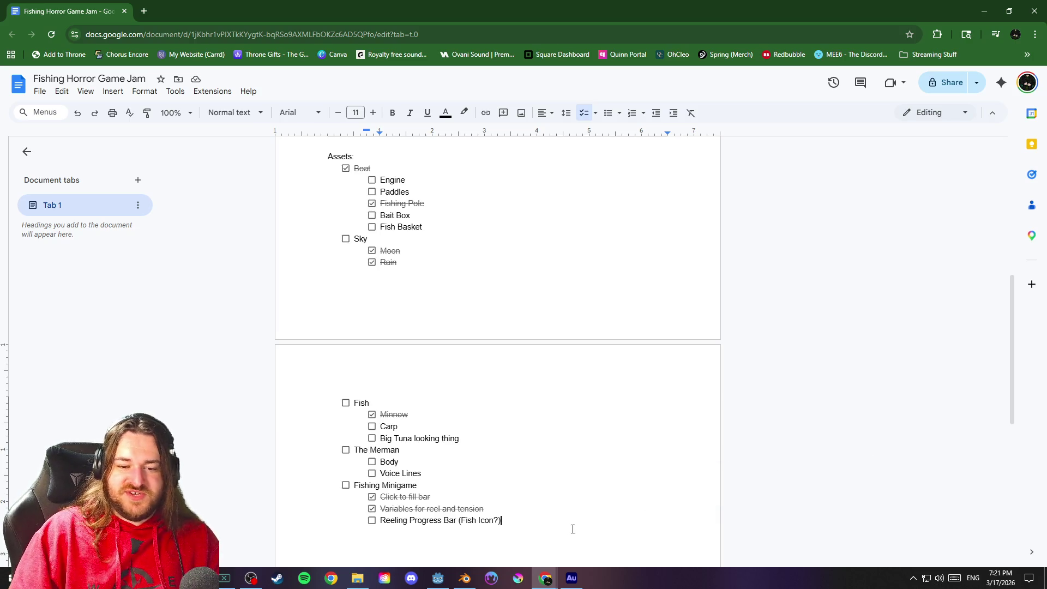
left_click(534, 543)
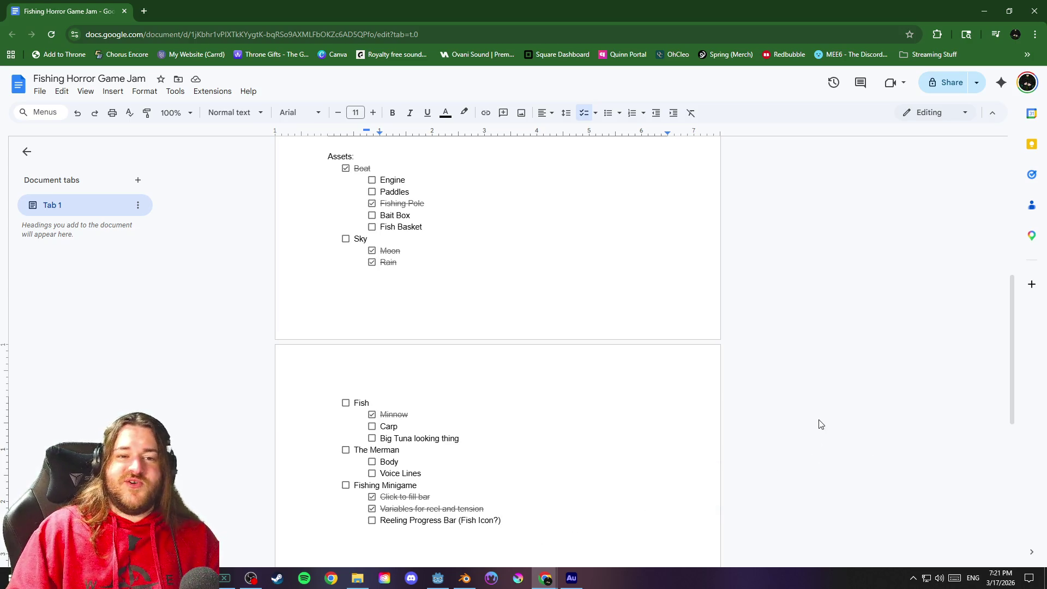
scroll(821, 426, "up", 1)
scroll(817, 424, "down", 1)
middle_click(858, 419)
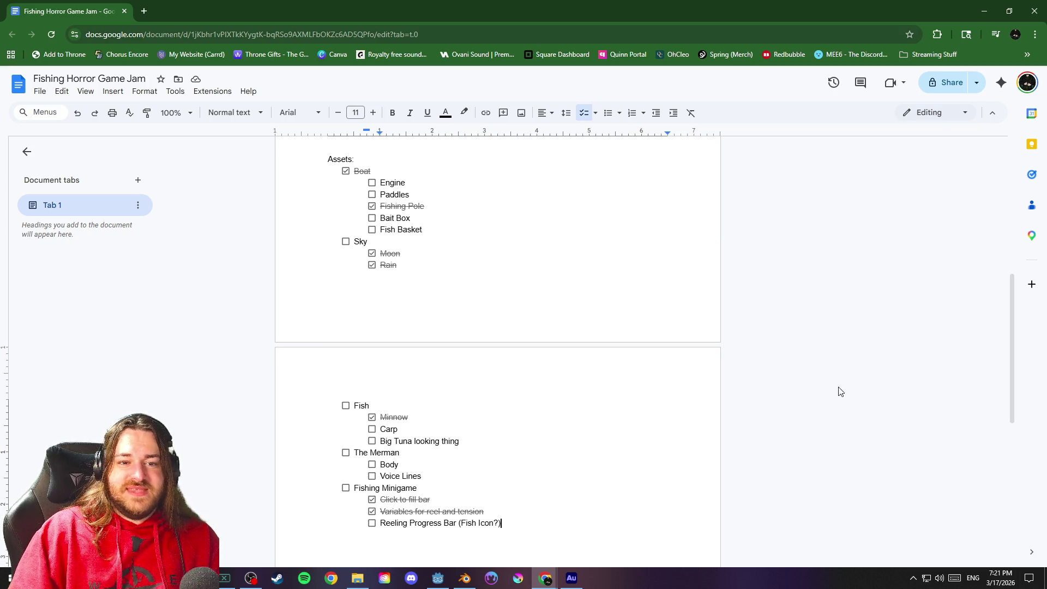
left_click(571, 296)
scroll(571, 296, "up", 1)
scroll(573, 288, "down", 1)
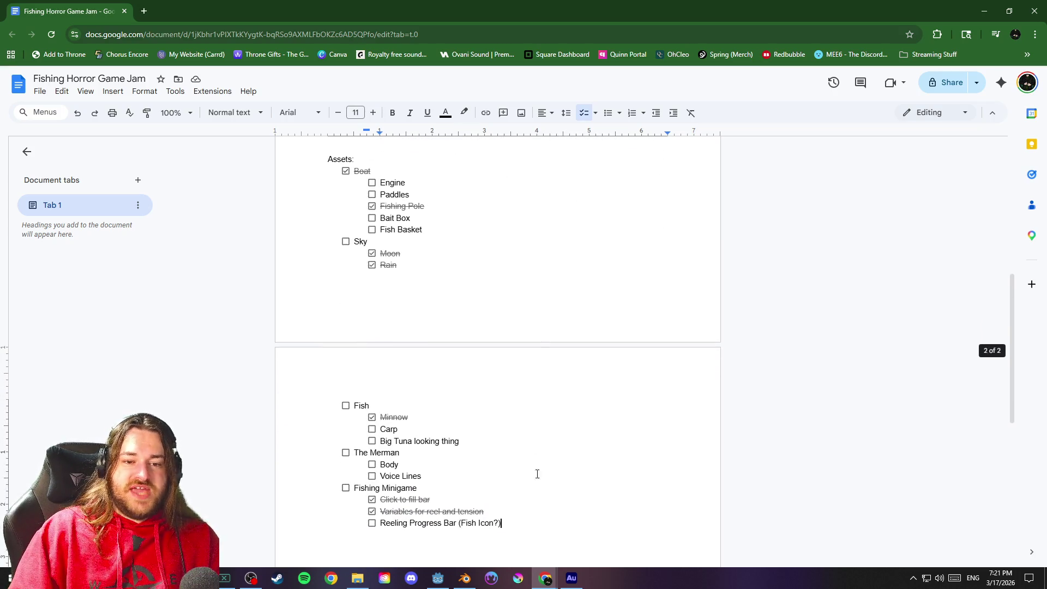
Step: Add 'Bloody Fish' and 'Mangled Sharky thing' checklist items after Big Tuna looking thing
left_click(479, 442)
key("Return")
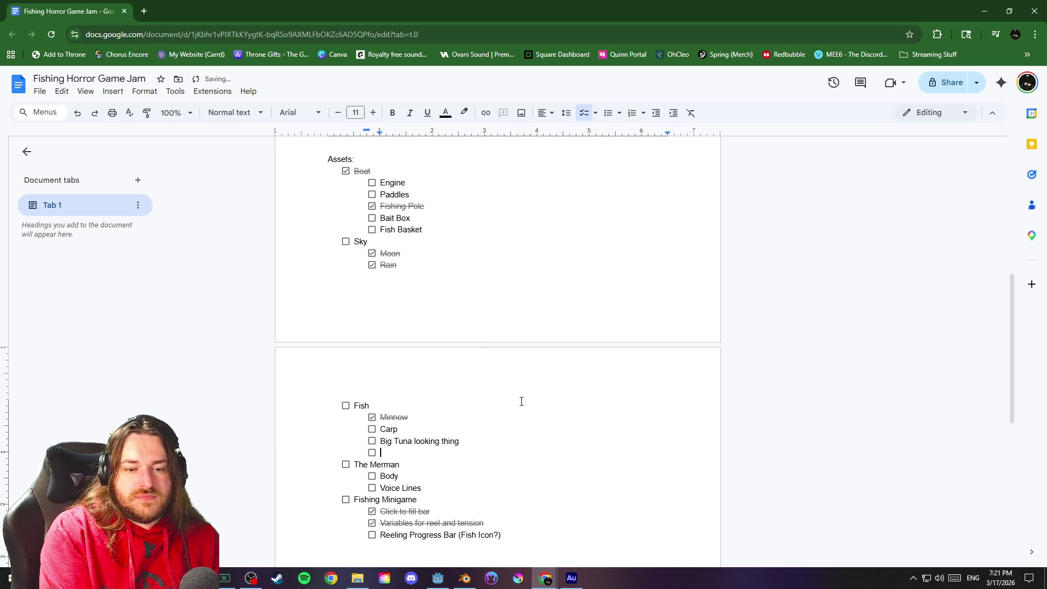
type("Bloody Fish")
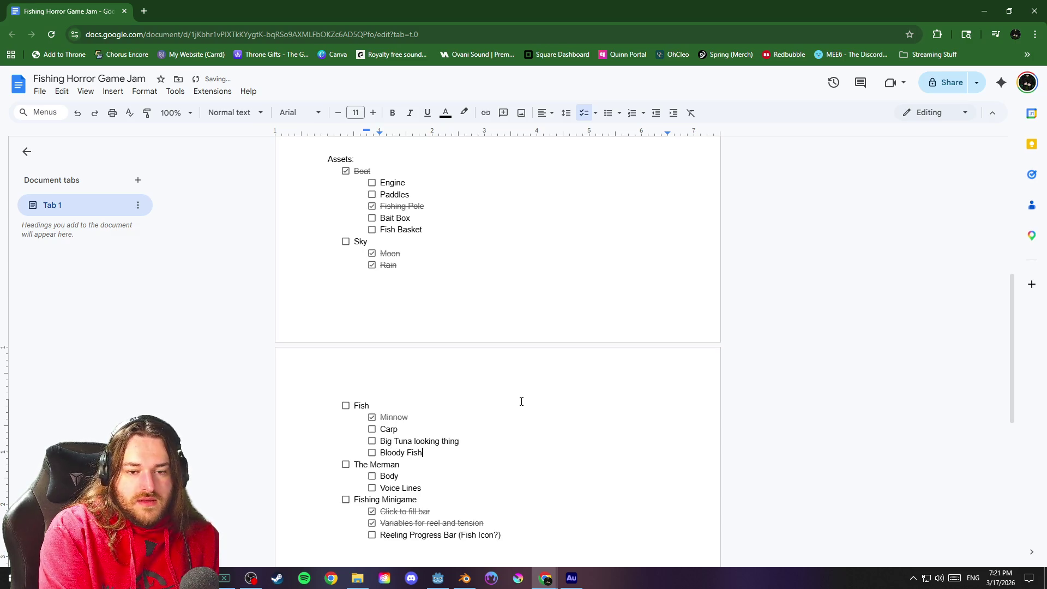
key("Return")
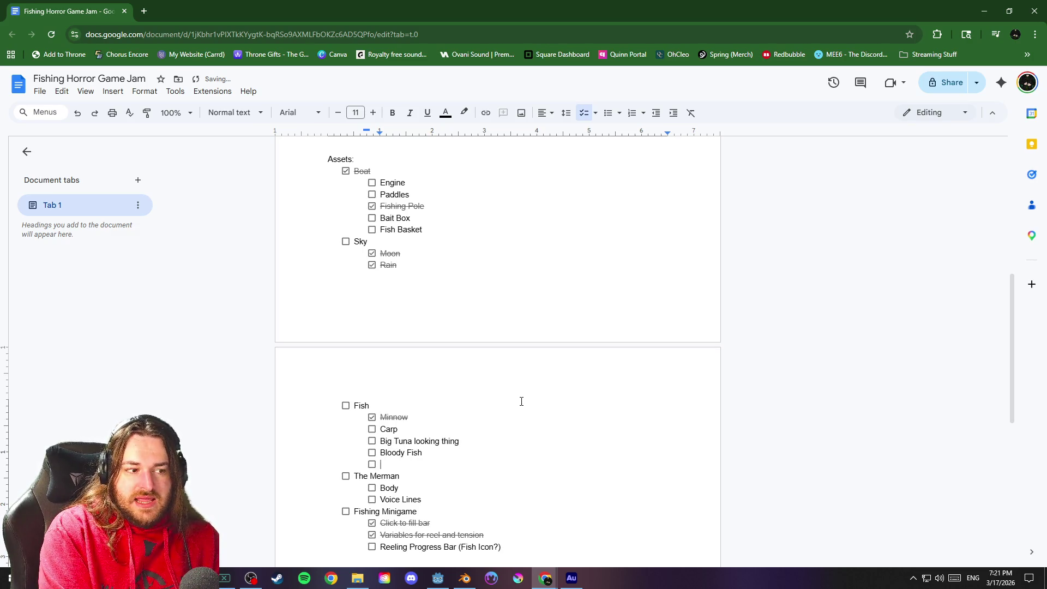
type("Mangled Shark")
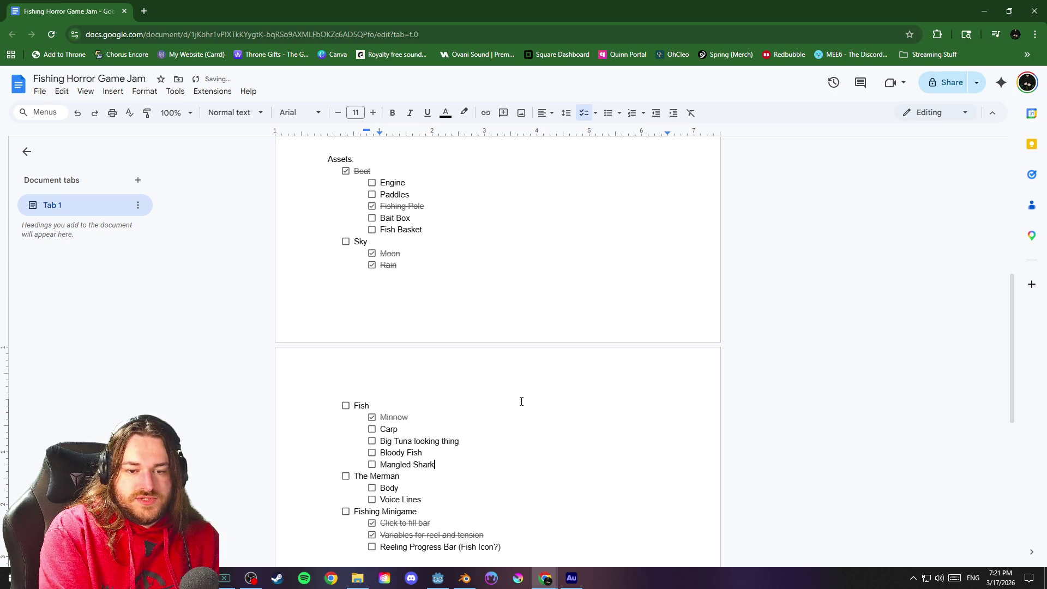
type("y thing")
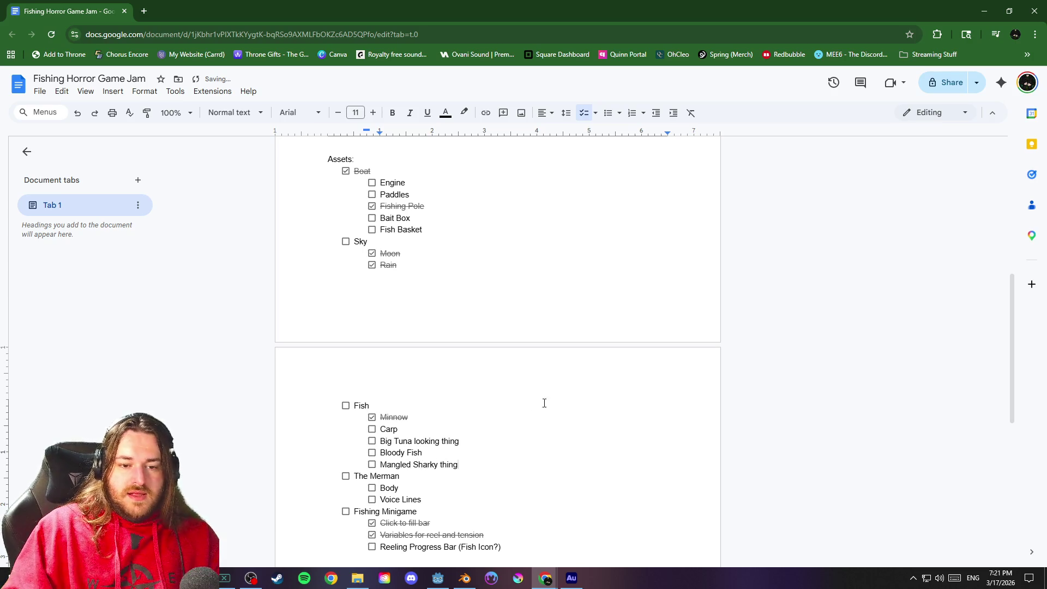
Step: Remove the Voice Lines and Body sub-items under The Merman
scroll(495, 430, "down", 2)
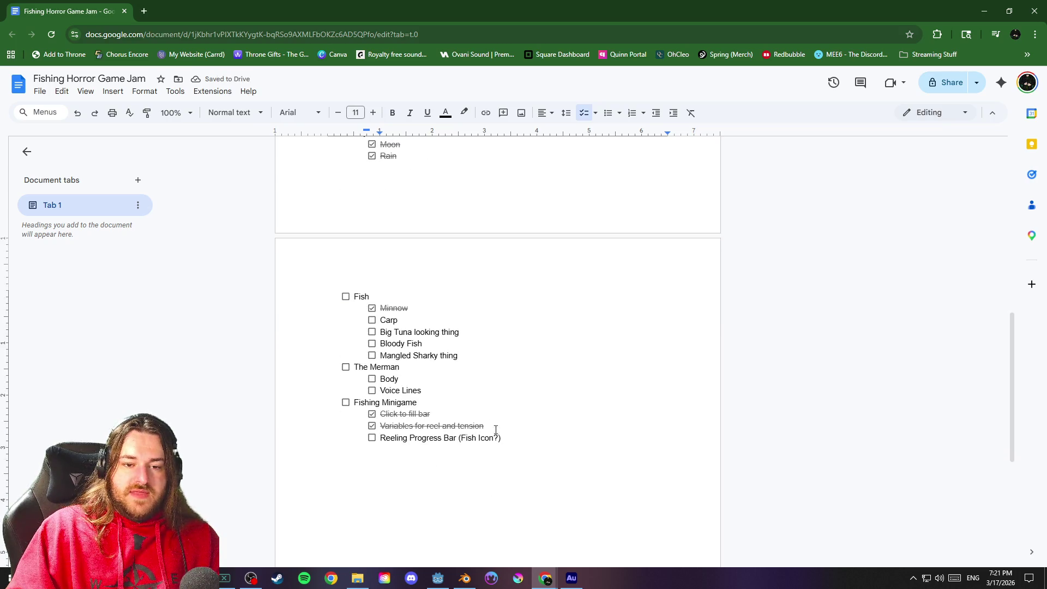
left_click(435, 367)
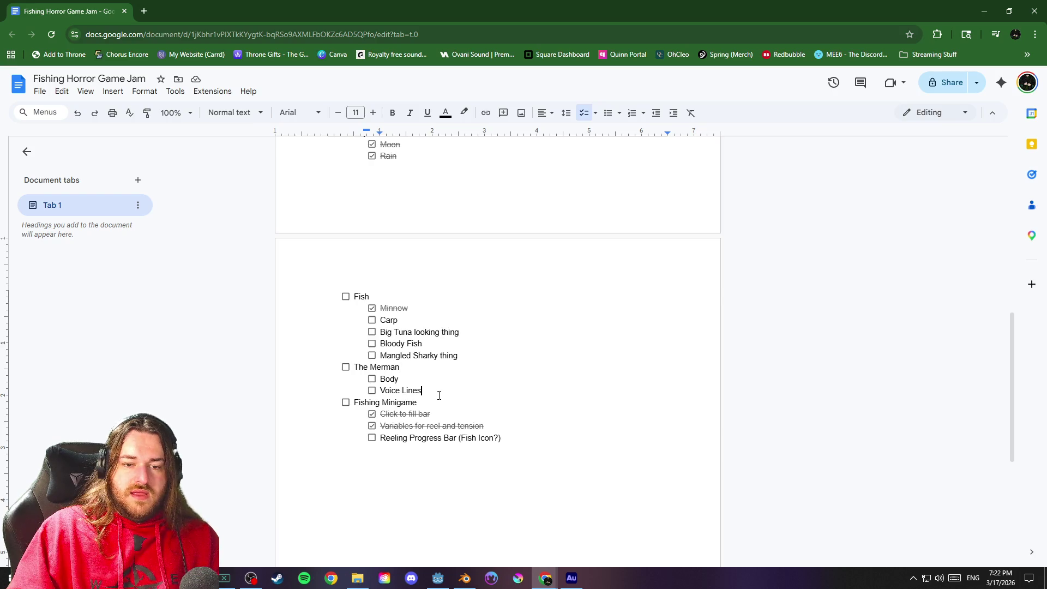
left_click_drag(439, 395, 322, 394)
key("BackSpace")
key("BackSpace")
key("BackSpace")
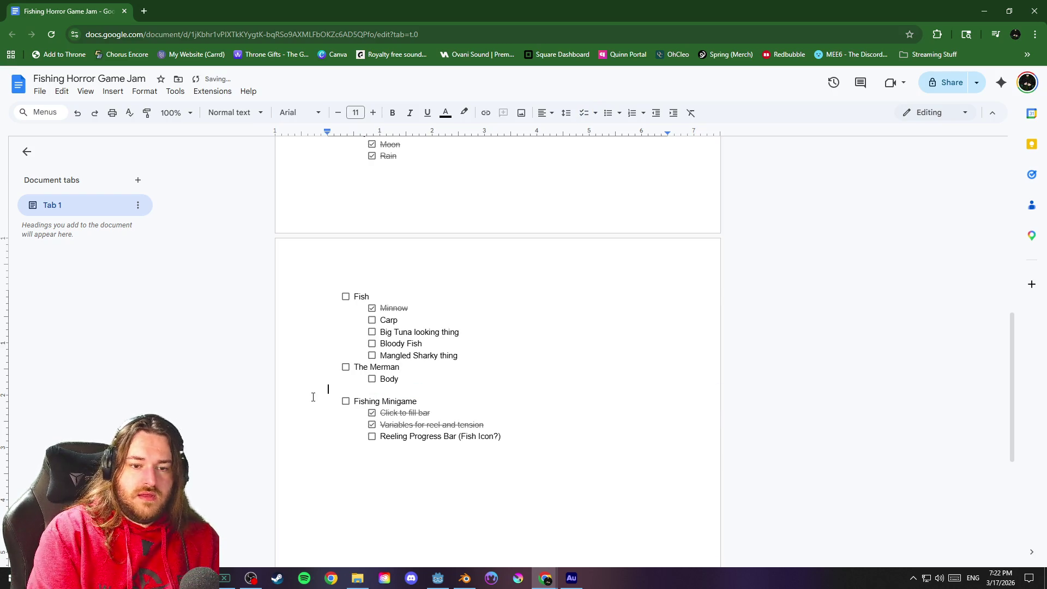
key("BackSpace")
key("BackSpace")
key("BackSpace")
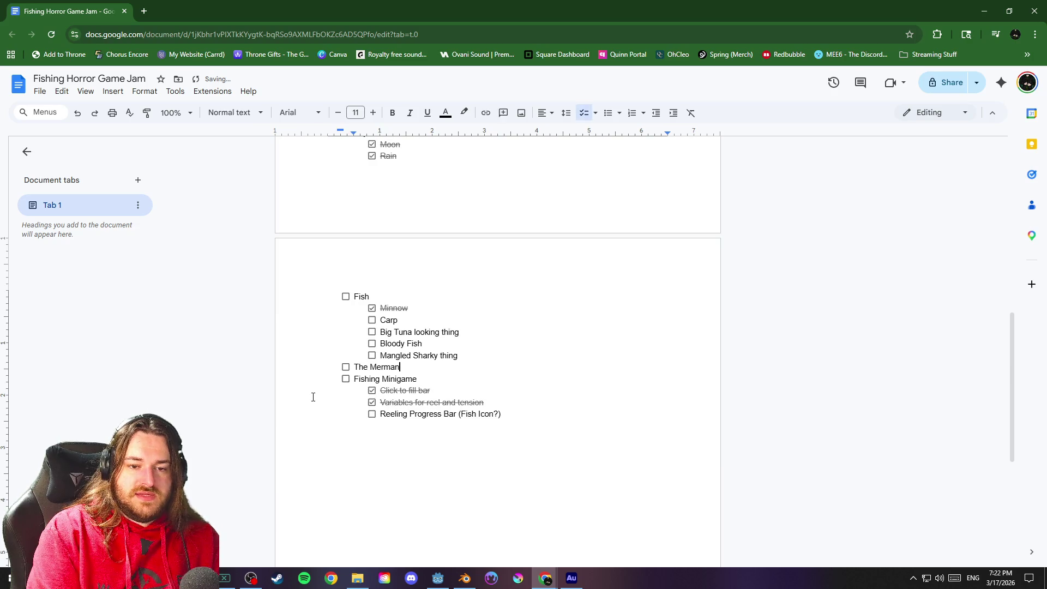
Step: Add a top-level Voice Over item with sub-items 'Townsfolk Laughter and Jeers' and 'Merman Voice lLines'
key("Return")
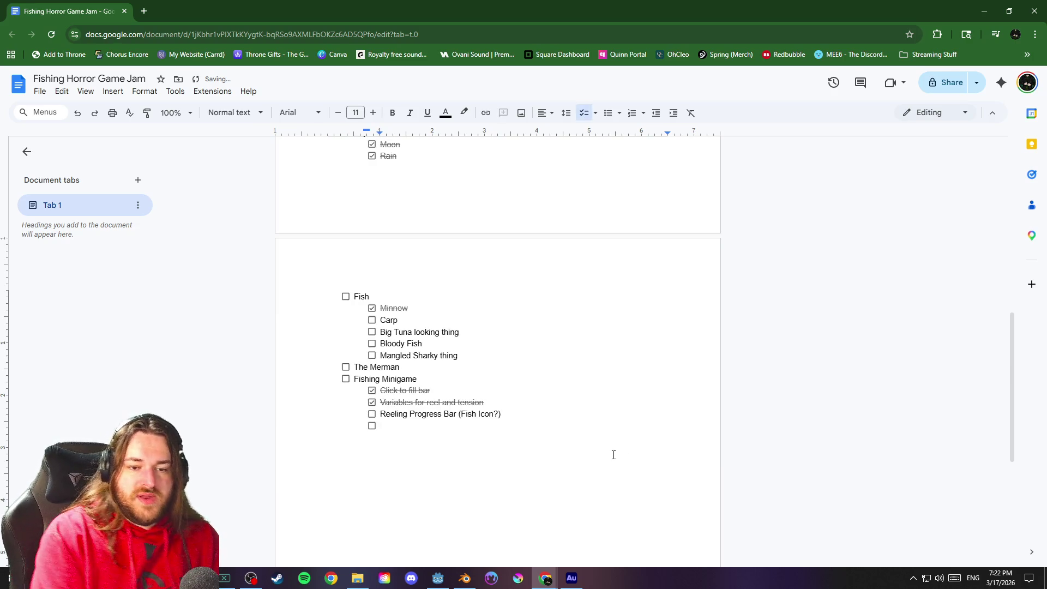
key("BackSpace")
key("ctrl+z")
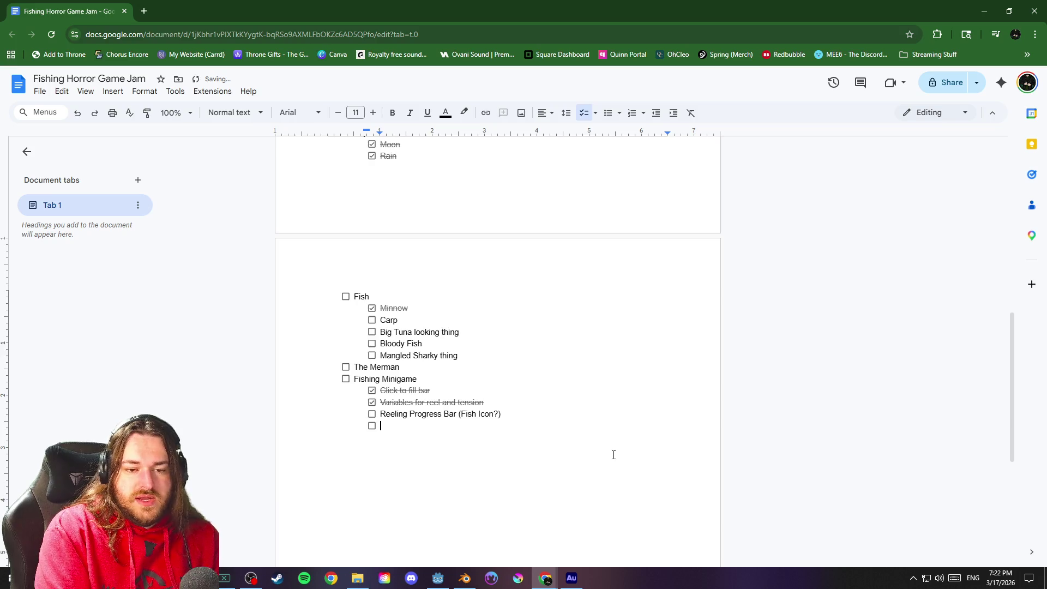
key("shift+Tab")
type("V")
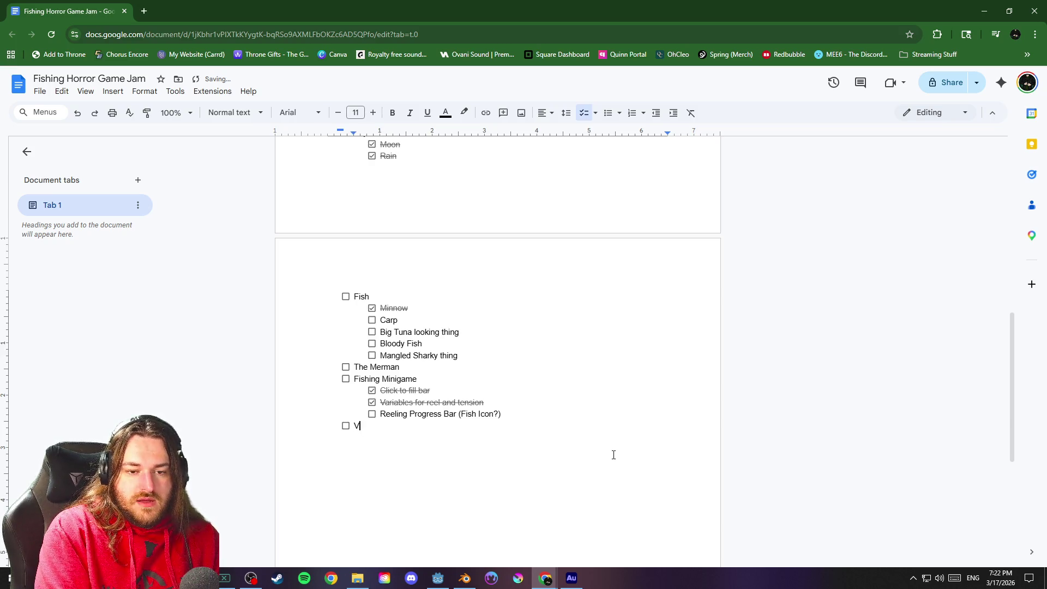
type("oice Over")
key("Return")
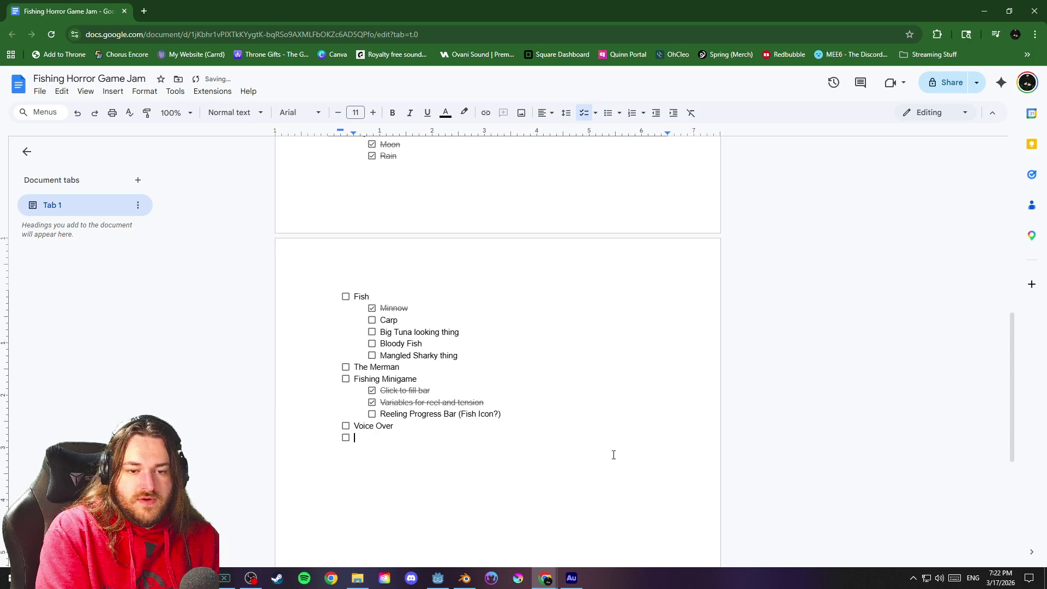
key("Tab")
type("M")
key("BackSpace")
type("Tow")
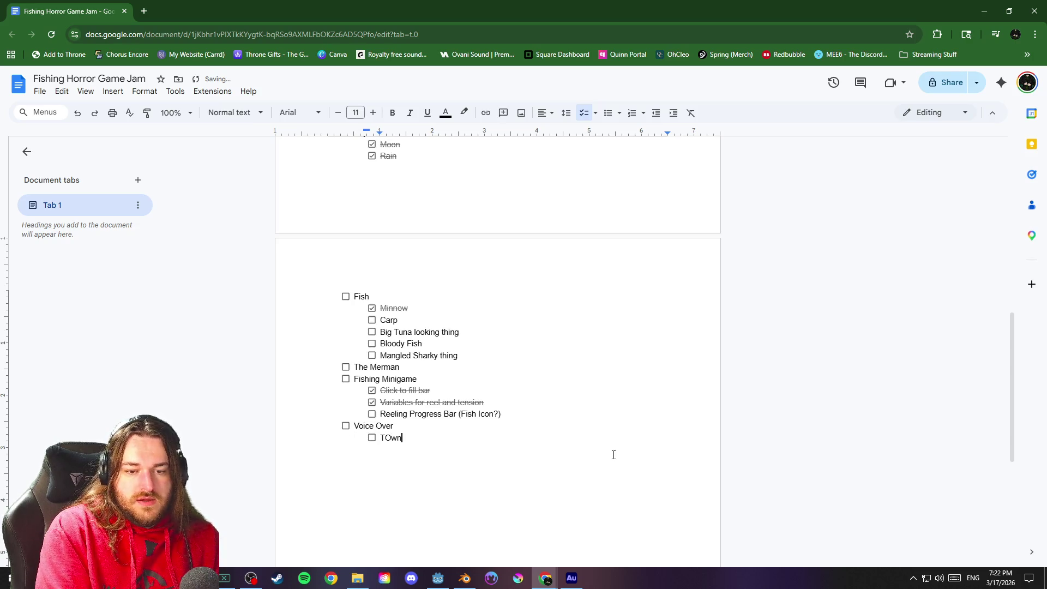
type("nsfolk Laughter")
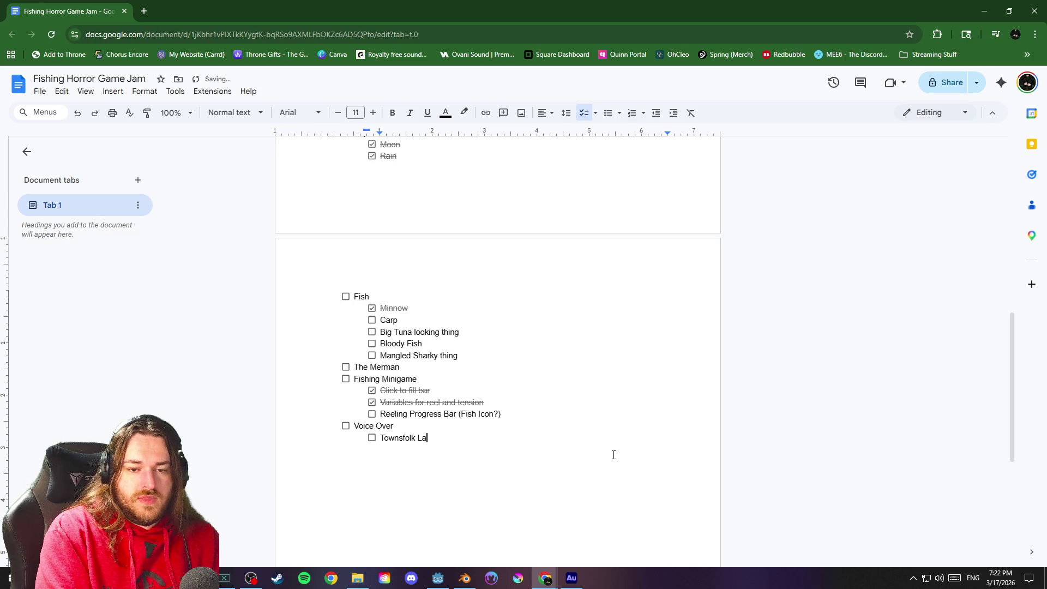
type(" and Jeers")
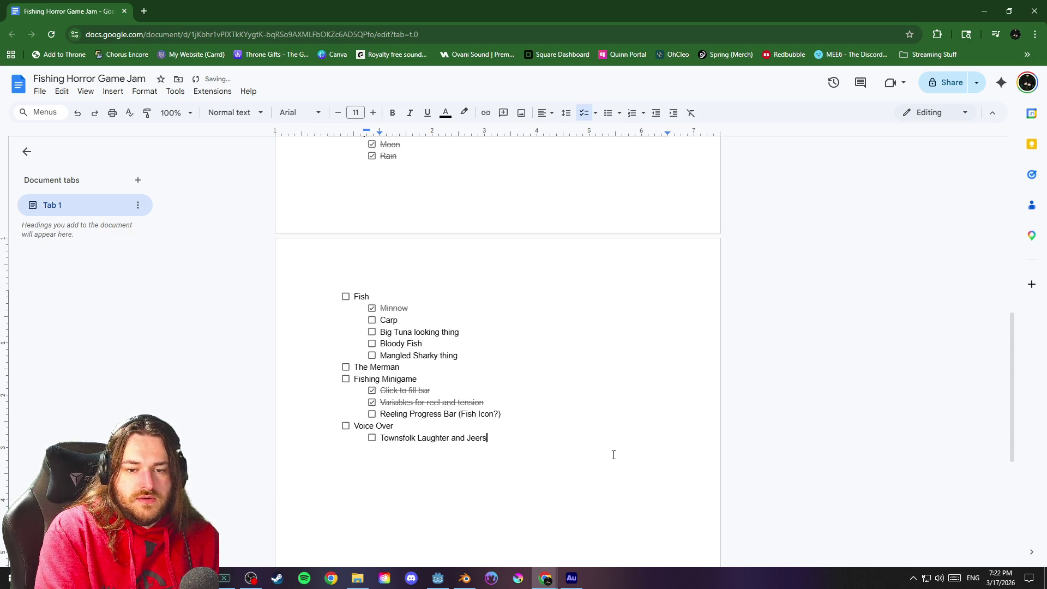
key("Return")
type("Merman Voice l")
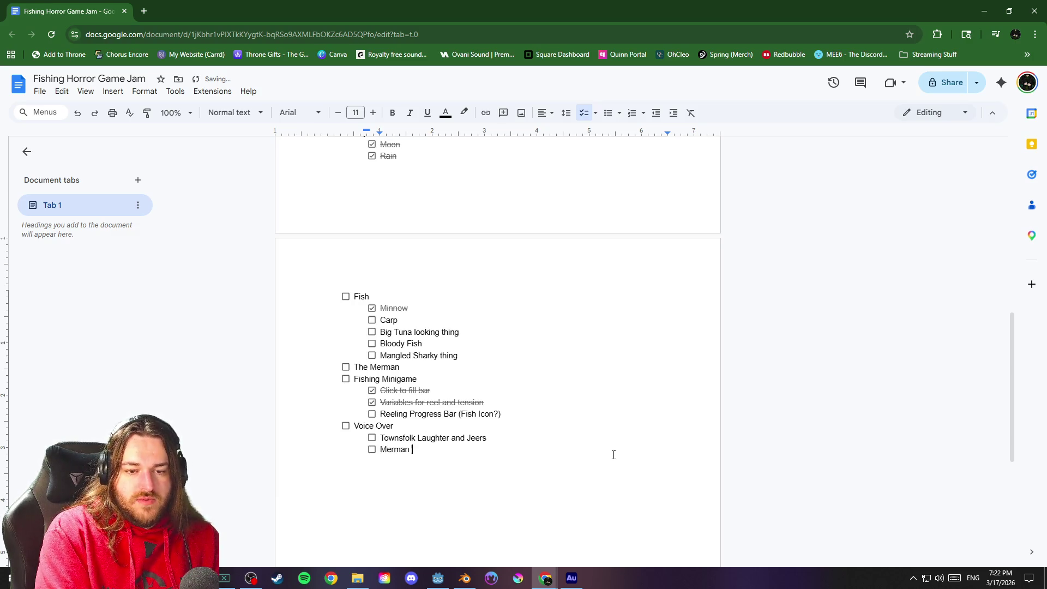
type("Lines")
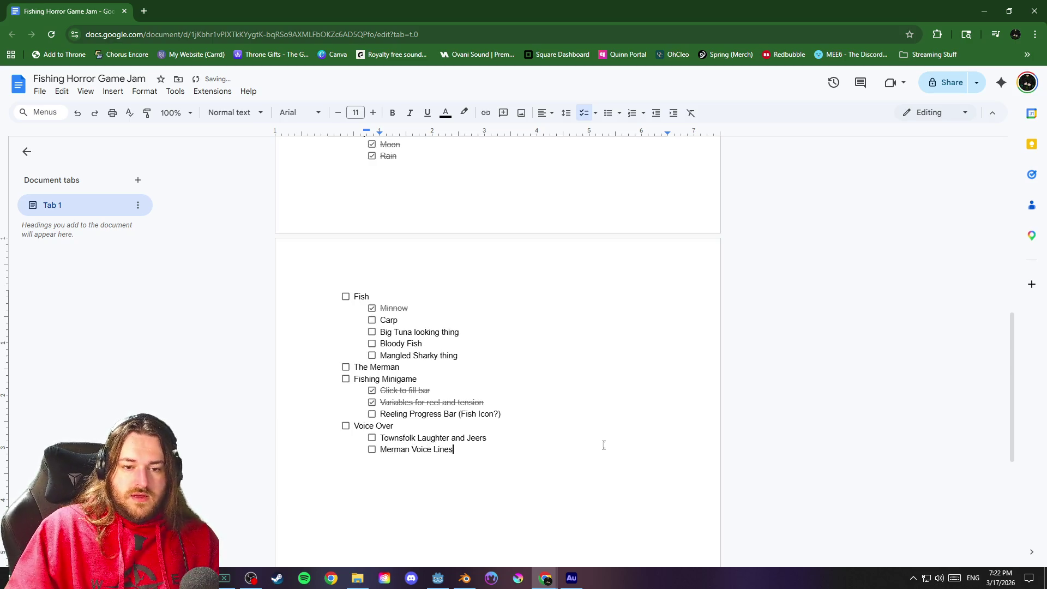
Step: Scroll back up the plan and switch to the Godot editor
mouse_move(734, 428)
scroll(733, 427, "up", 4)
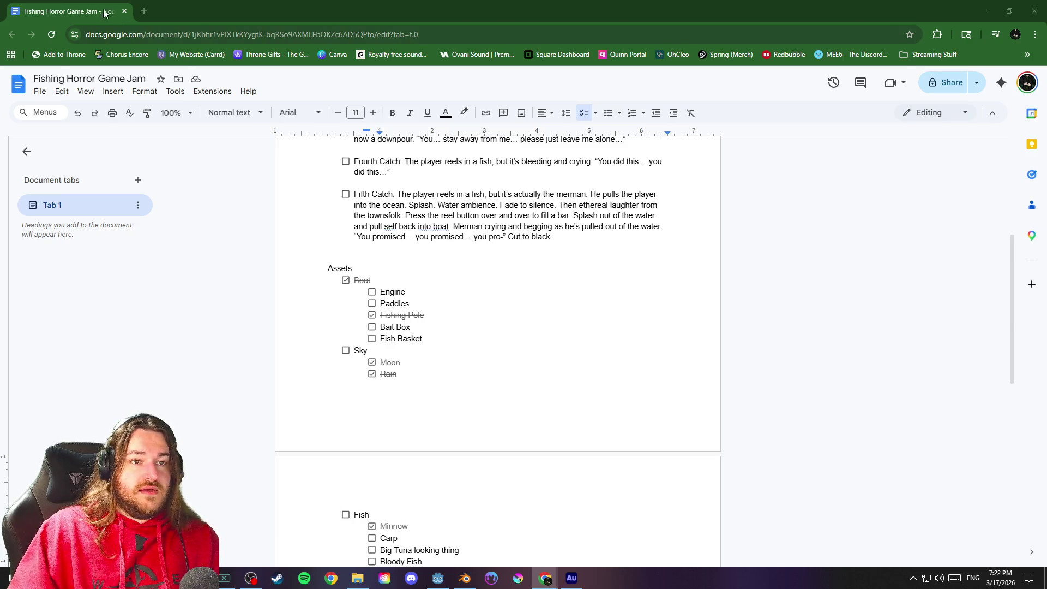
key("alt+Tab")
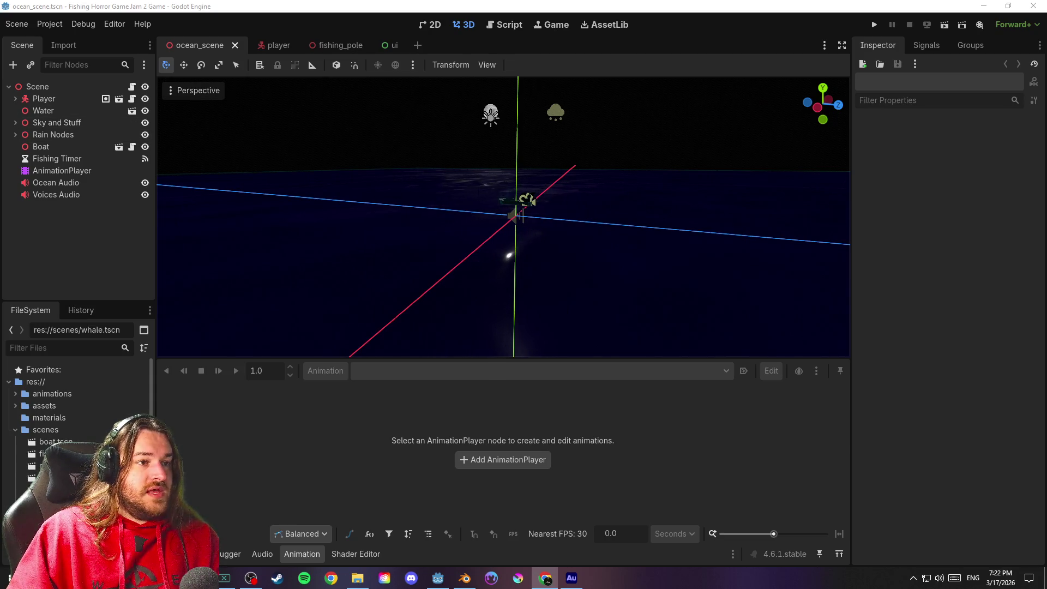
Step: Select ocean_scene's AnimationPlayer, check its animation list, then switch to the fishing_pole scene
key("alt+Tab")
key("alt+Tab")
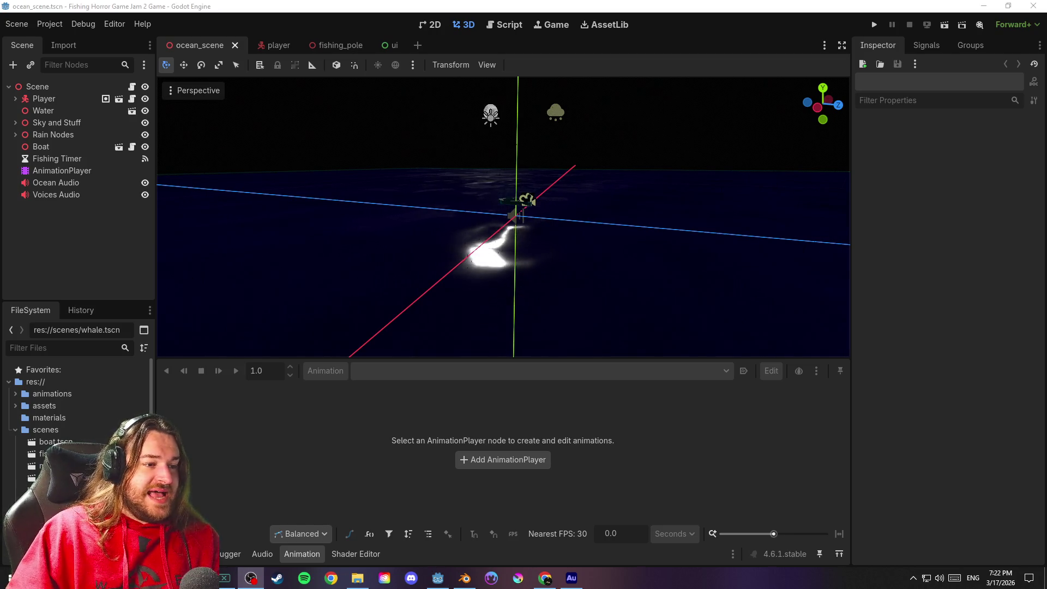
key("alt+Tab")
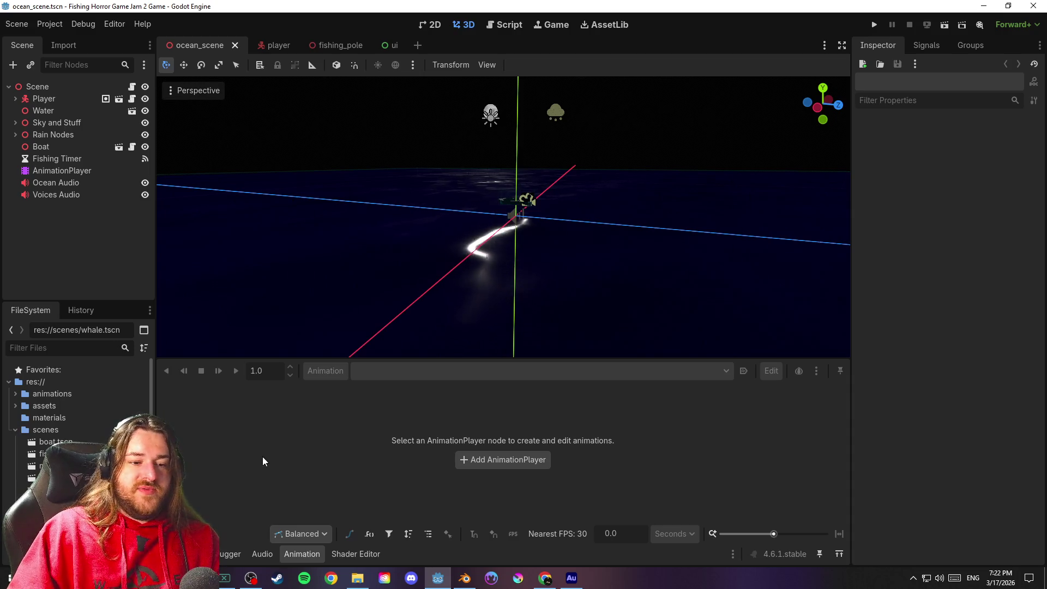
left_click(72, 171)
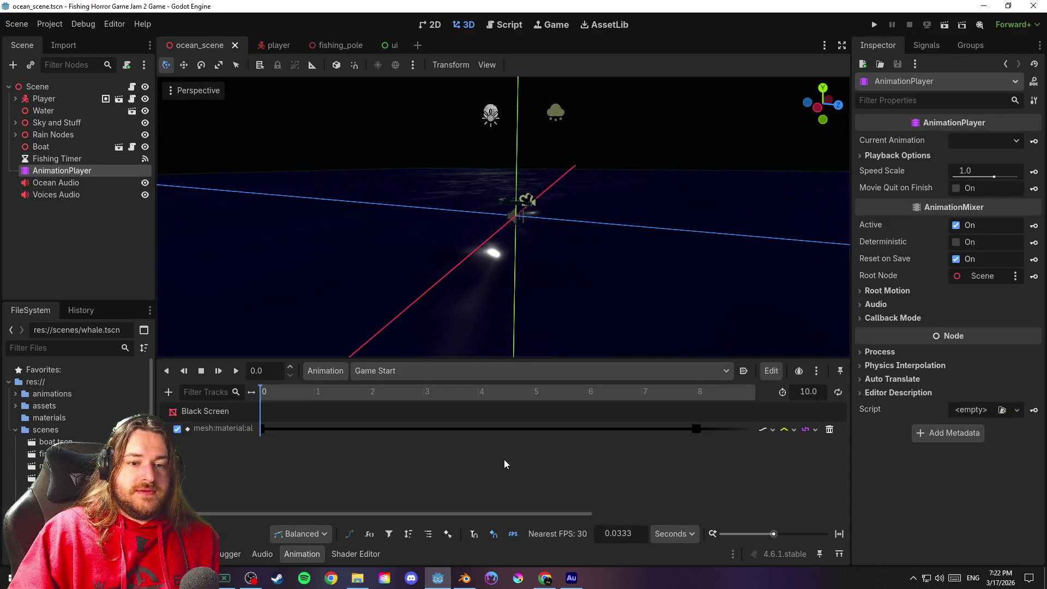
left_click(364, 371)
left_click(393, 372)
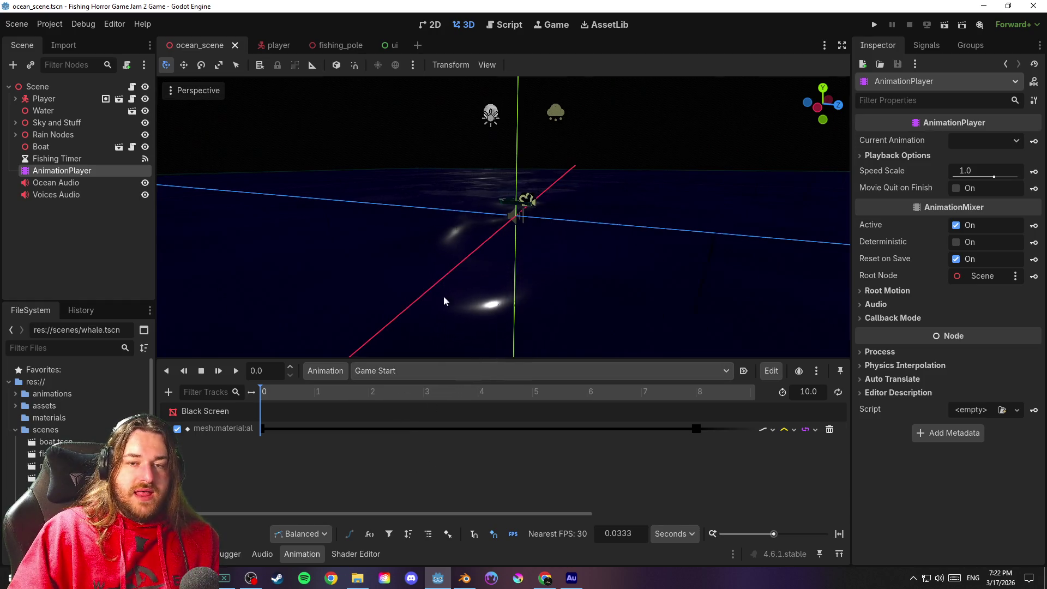
left_click(348, 47)
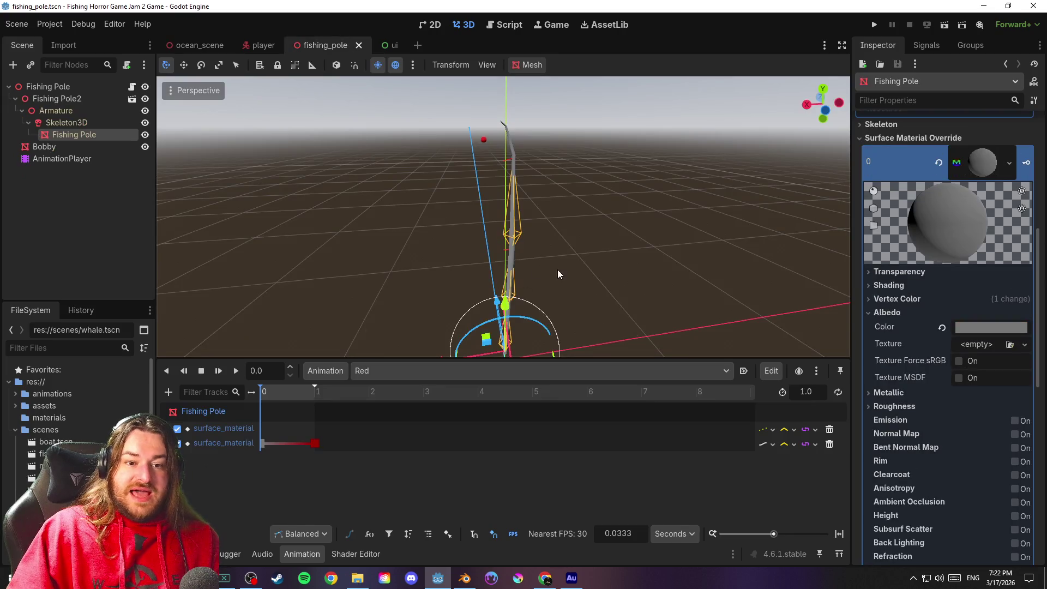
mouse_move(558, 274)
left_mouse_down()
mouse_move(731, 259)
mouse_move(532, 248)
mouse_move(646, 245)
left_mouse_up()
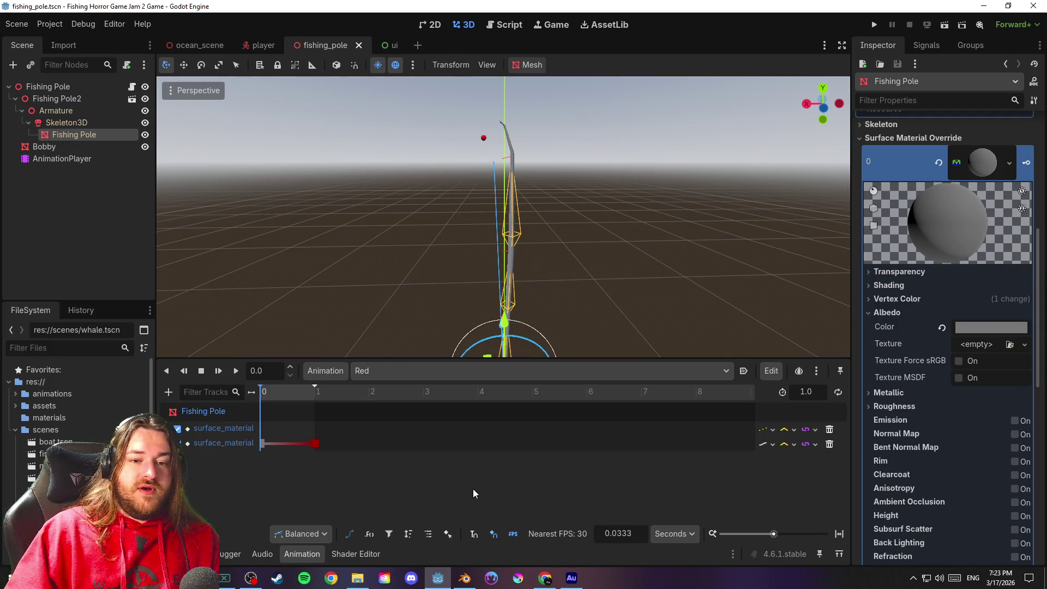
mouse_move(276, 400)
left_mouse_down()
mouse_move(315, 401)
mouse_move(264, 401)
mouse_move(374, 408)
mouse_move(246, 399)
mouse_move(376, 398)
left_mouse_up()
left_click_drag(419, 394, 181, 397)
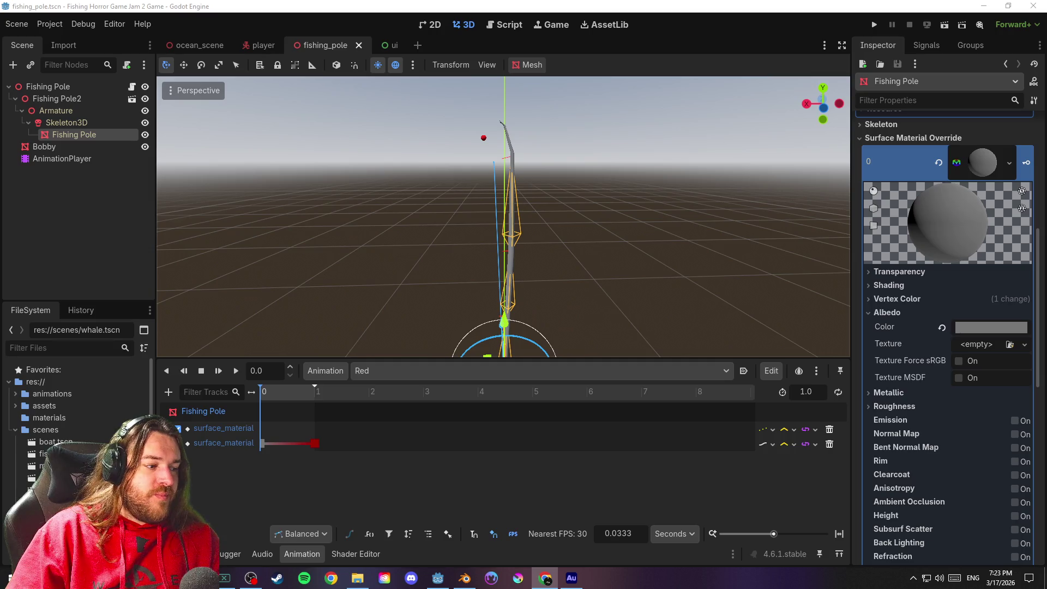
key("alt+Tab")
key("alt+Tab")
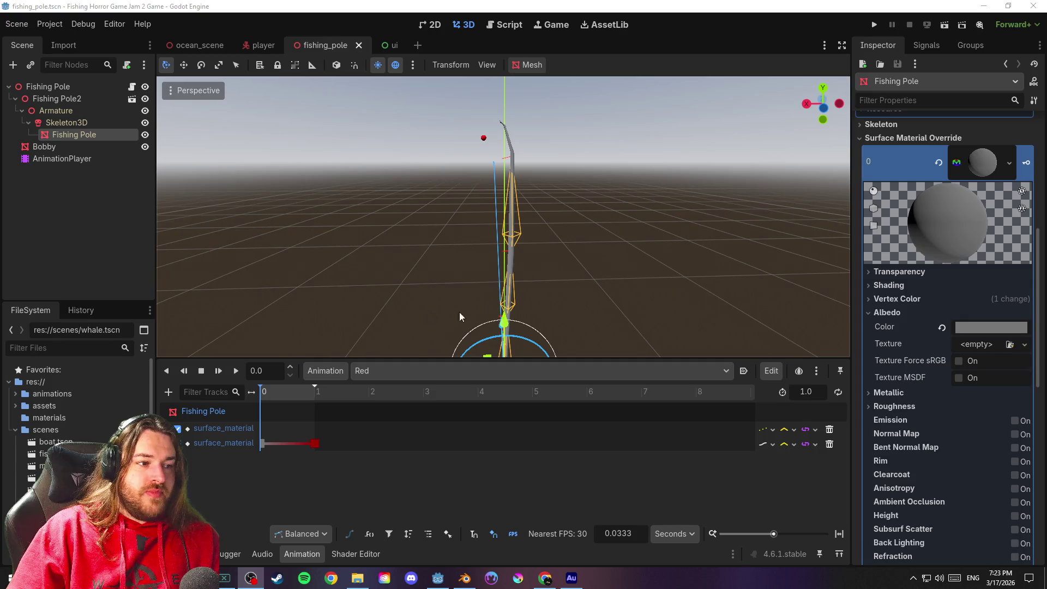
Step: Deselect the pole, orbit and zoom the viewport around it, and save the fishing_pole scene repeatedly
left_click(627, 267)
mouse_move(594, 272)
left_mouse_down()
mouse_move(651, 263)
mouse_move(531, 274)
mouse_move(594, 271)
mouse_move(571, 280)
mouse_move(622, 258)
left_mouse_up()
scroll(591, 274, "up", 2)
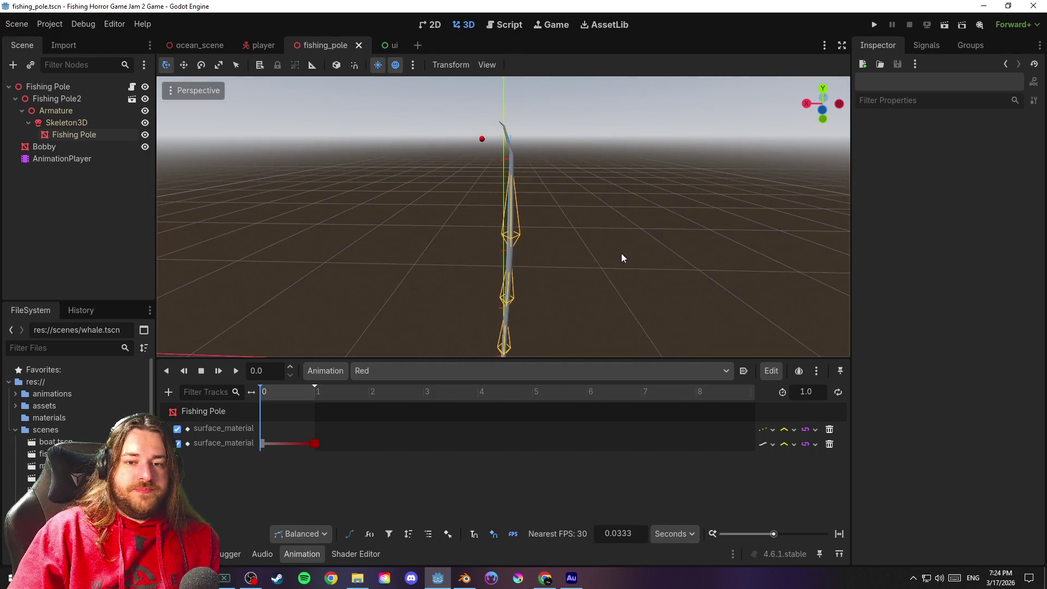
scroll(600, 245, "down", 3)
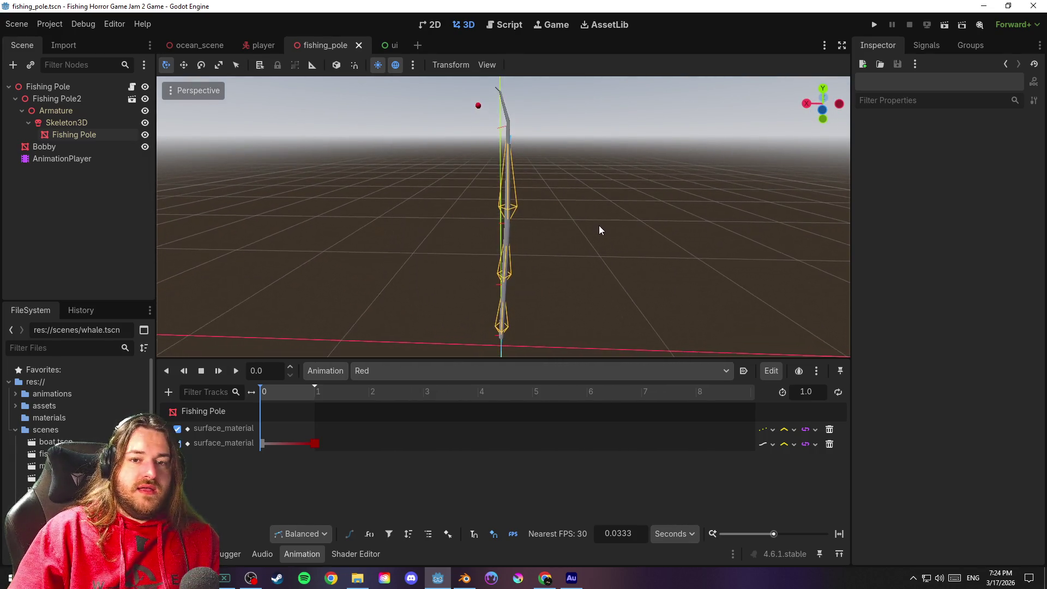
left_click_drag(598, 229, 598, 236)
key("ctrl+s")
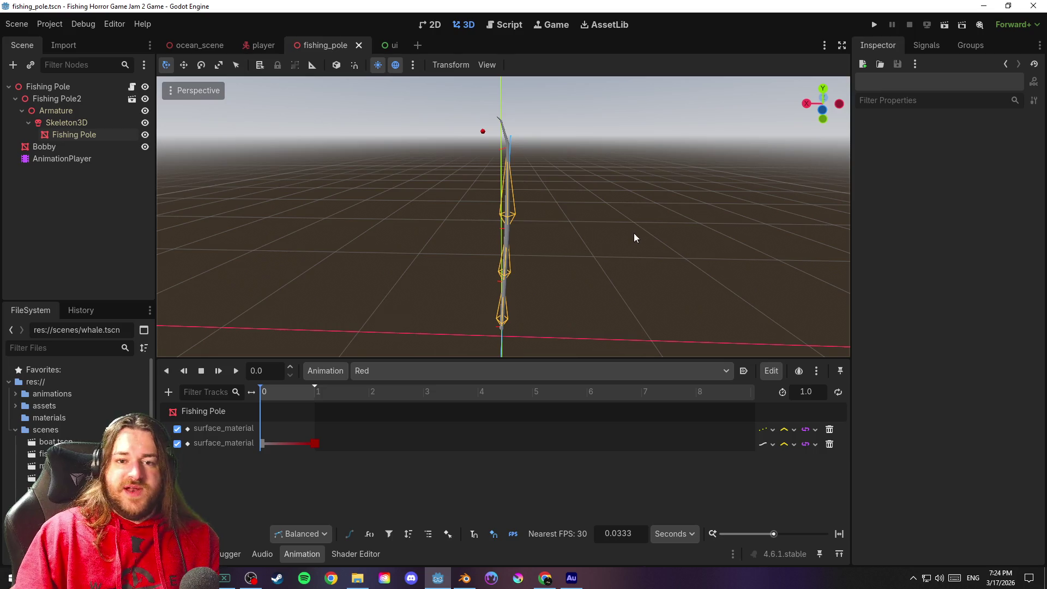
key("ctrl+s")
mouse_move(635, 230)
left_mouse_down()
mouse_move(411, 237)
mouse_move(670, 240)
mouse_move(644, 254)
mouse_move(647, 206)
left_mouse_up()
key("ctrl+s")
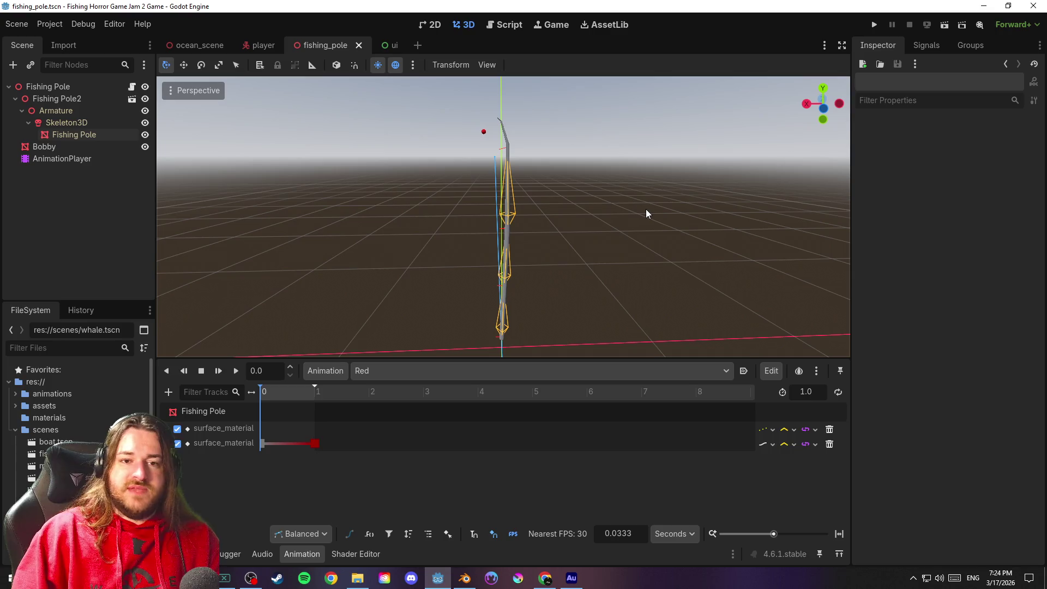
scroll(642, 213, "up", 2)
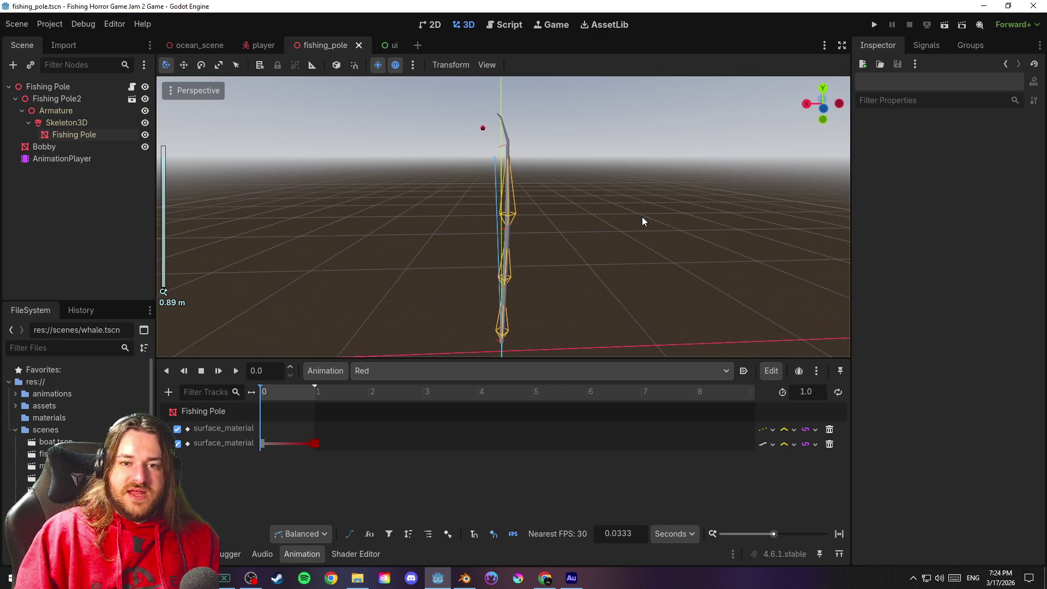
left_click_drag(642, 217, 642, 206)
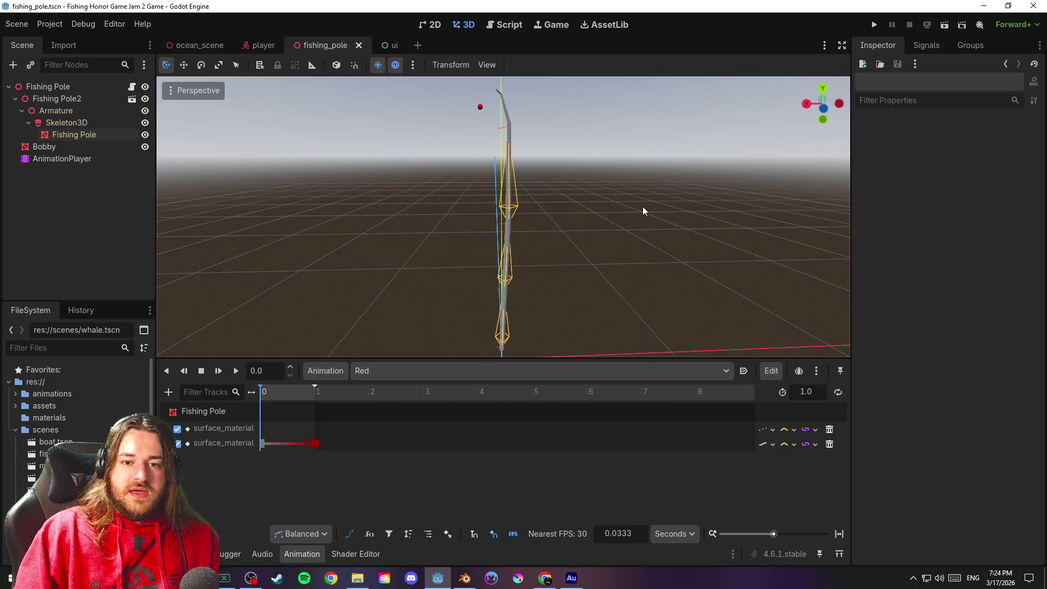
scroll(642, 206, "down", 5)
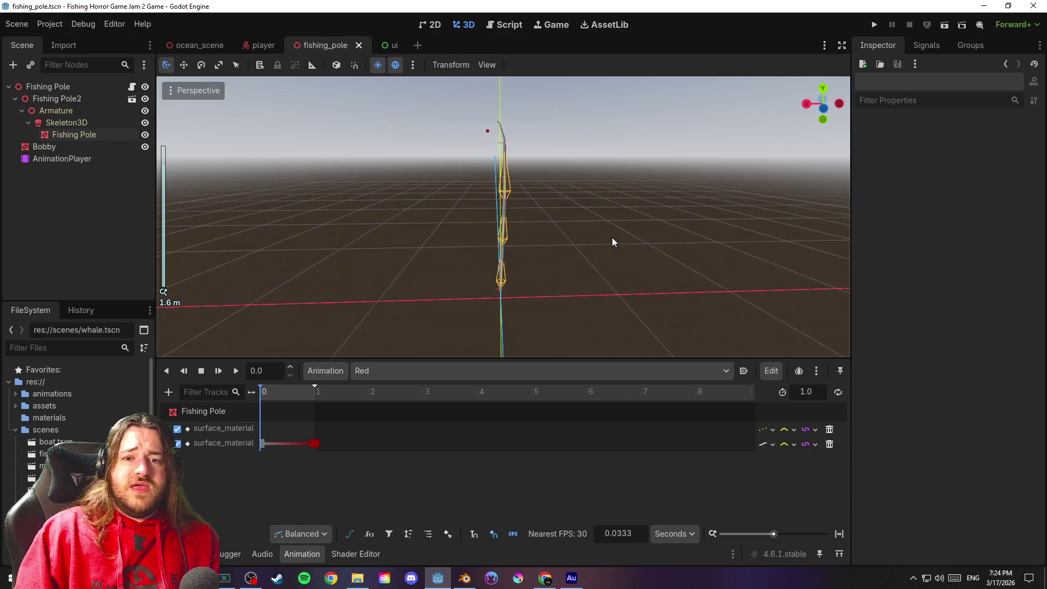
scroll(612, 240, "up", 3)
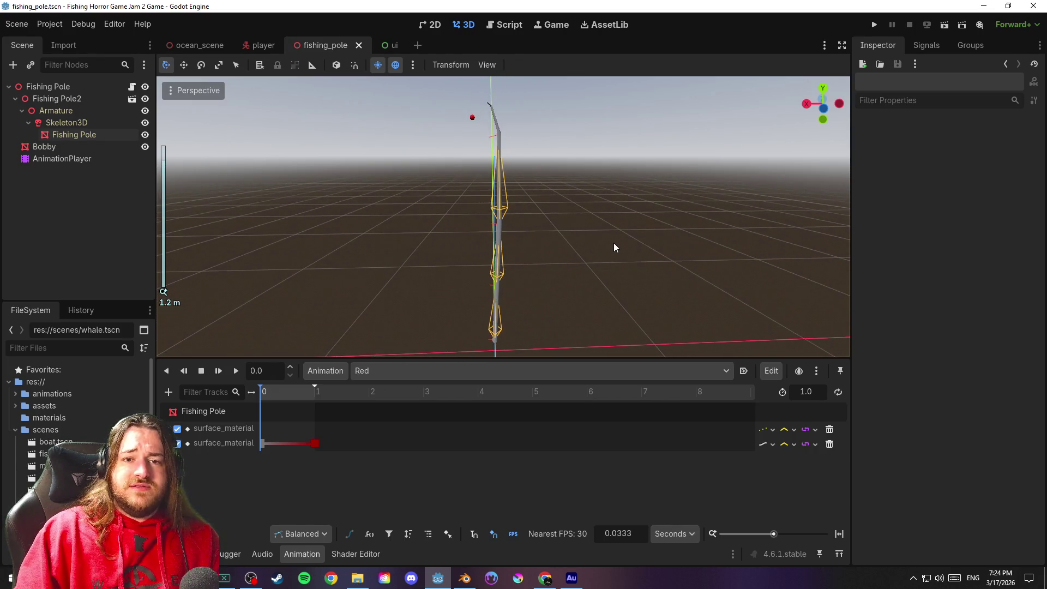
Step: Select the pole's AnimationPlayer and look over its animation list and editing options
left_click(66, 159)
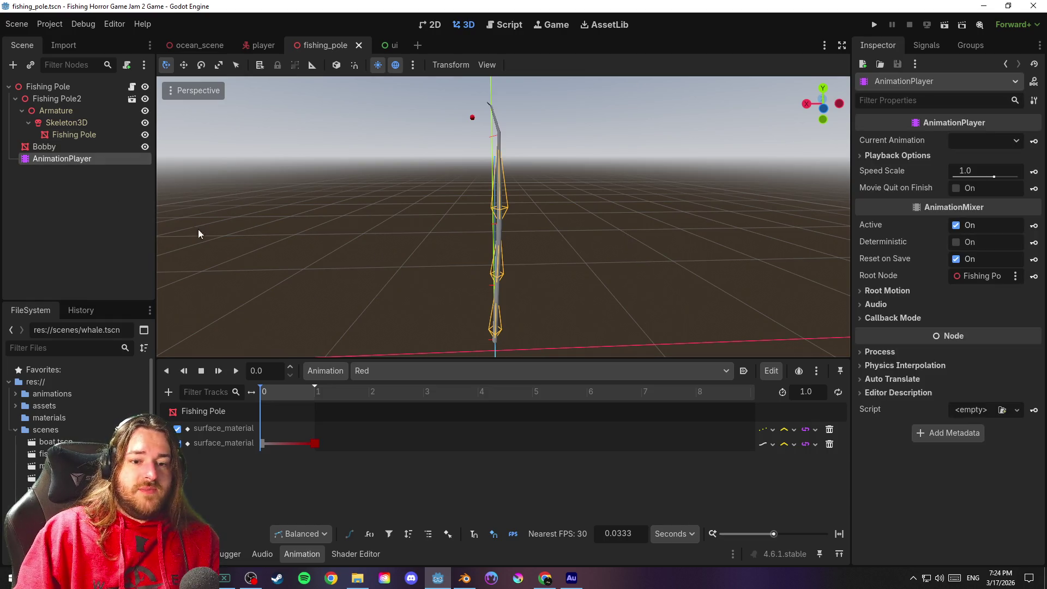
left_click(414, 373)
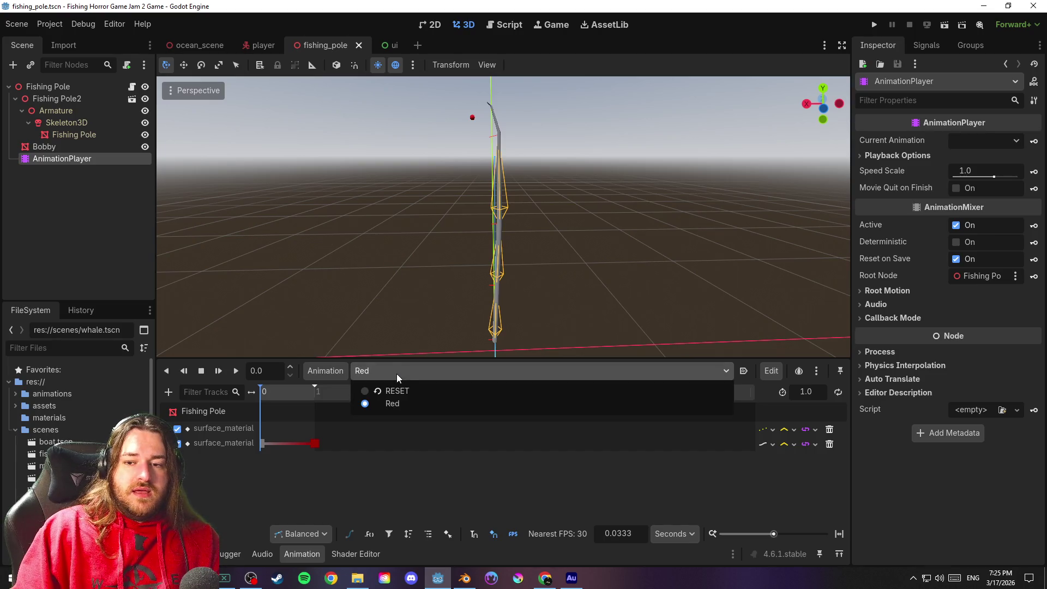
left_click(397, 374)
left_click(770, 372)
left_click(770, 372)
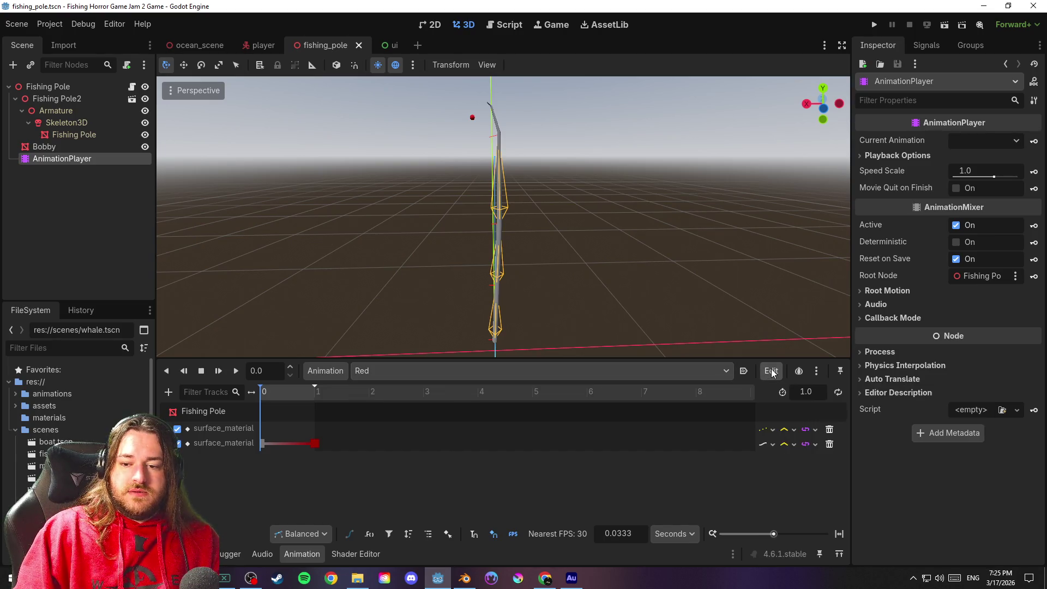
left_click(772, 372)
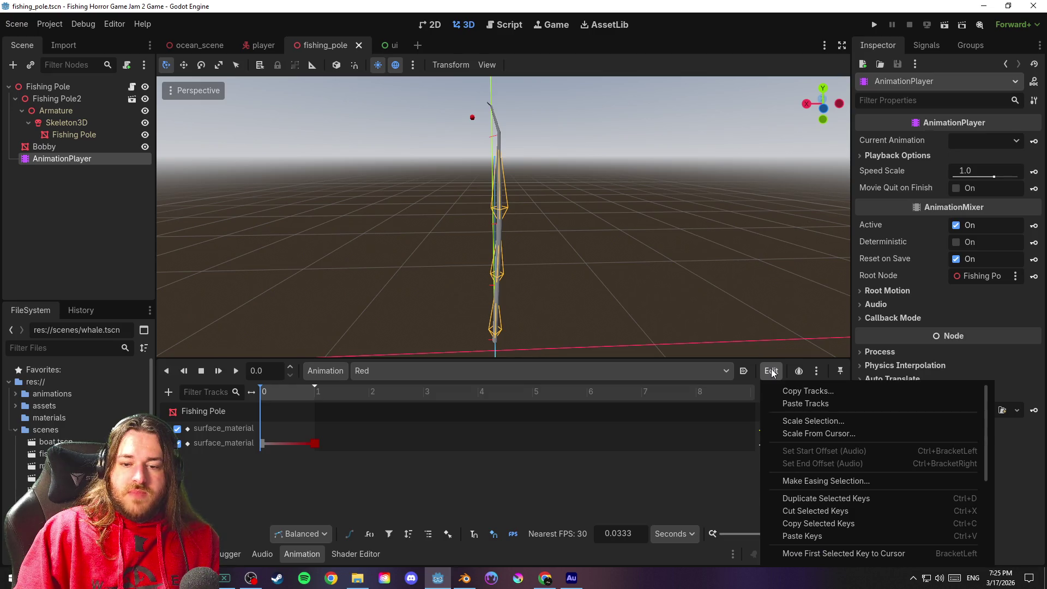
Step: Rename Red to 'Turn Red' in the animation library manager, save, and display Turn Red
left_click(326, 371)
left_click(348, 410)
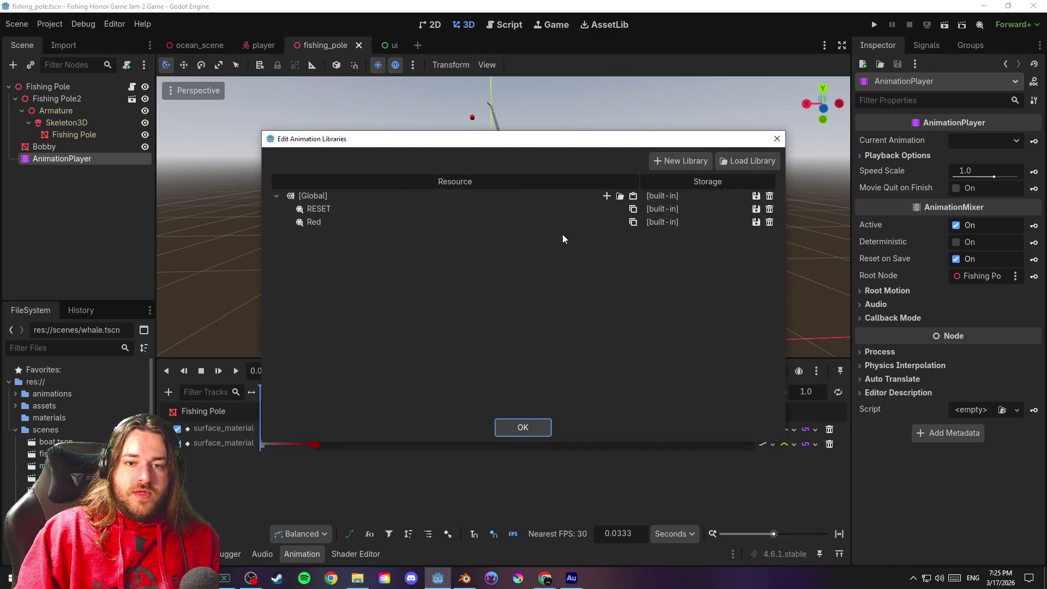
double_click(322, 222)
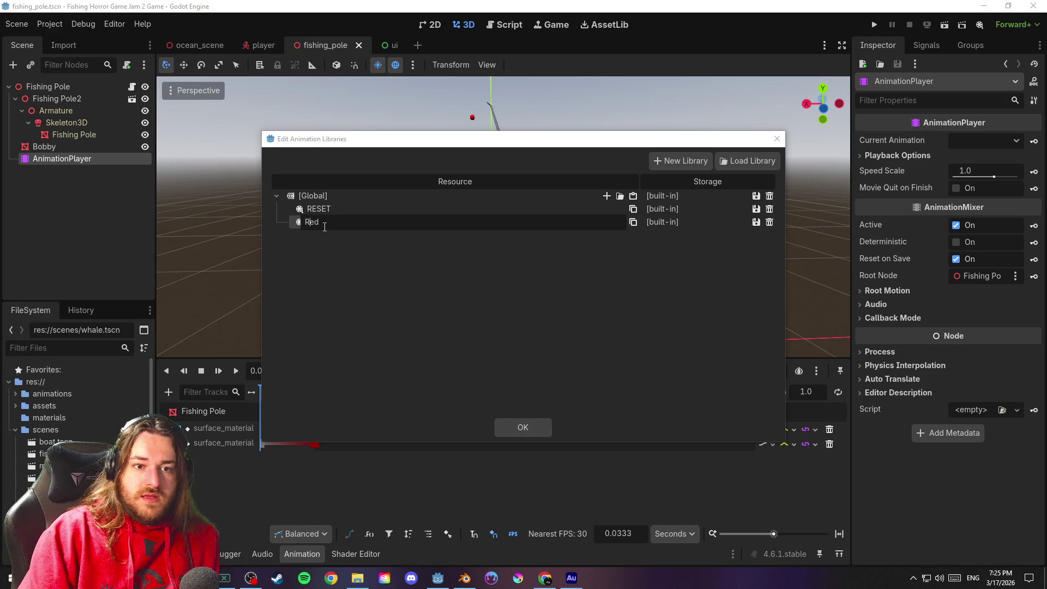
type("Turn")
key("Return")
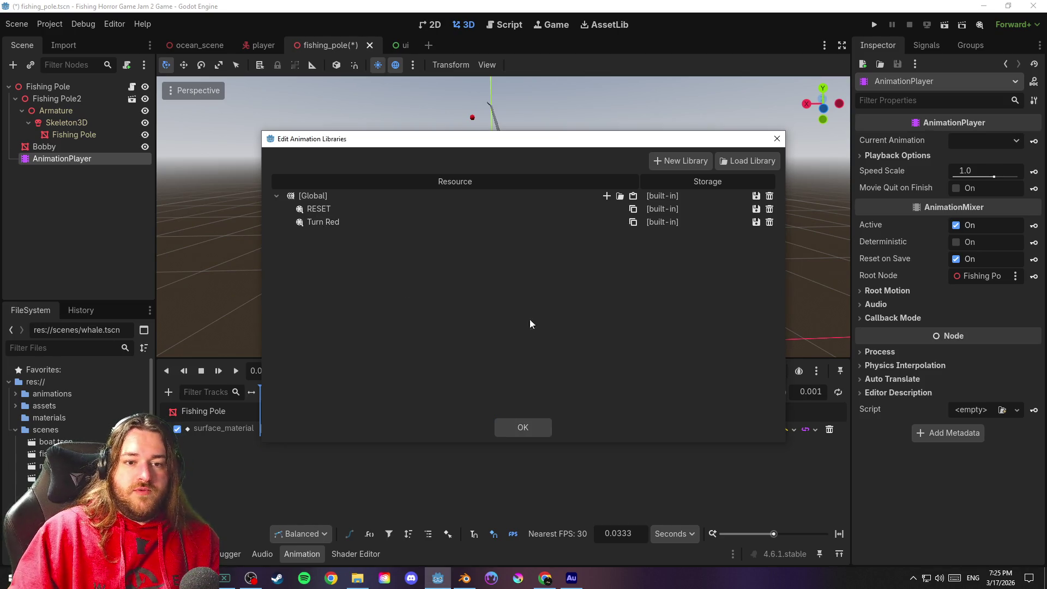
left_click(542, 426)
key("ctrl+s")
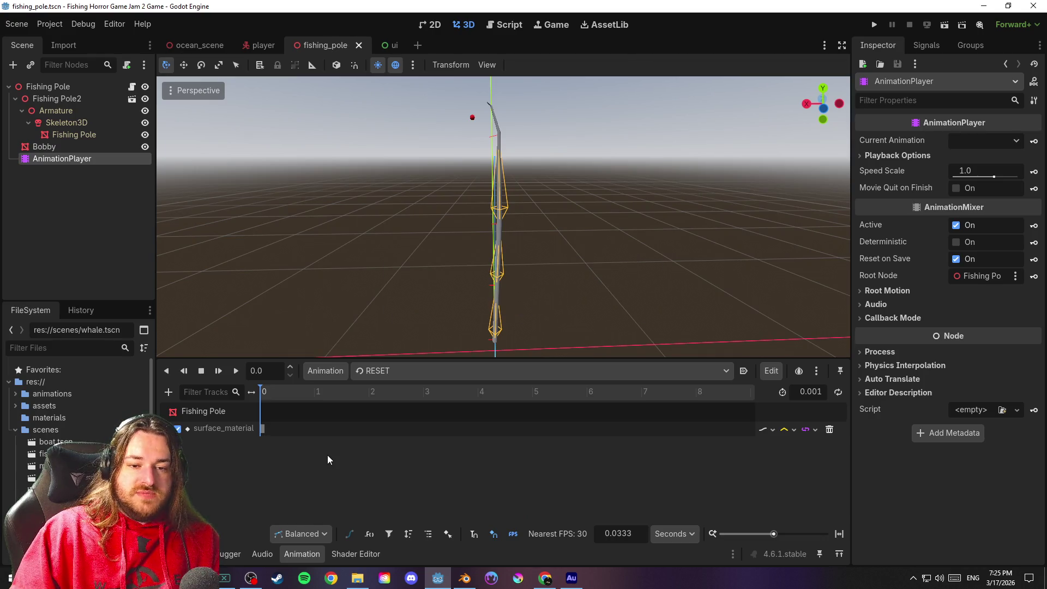
left_click(414, 371)
left_click(416, 403)
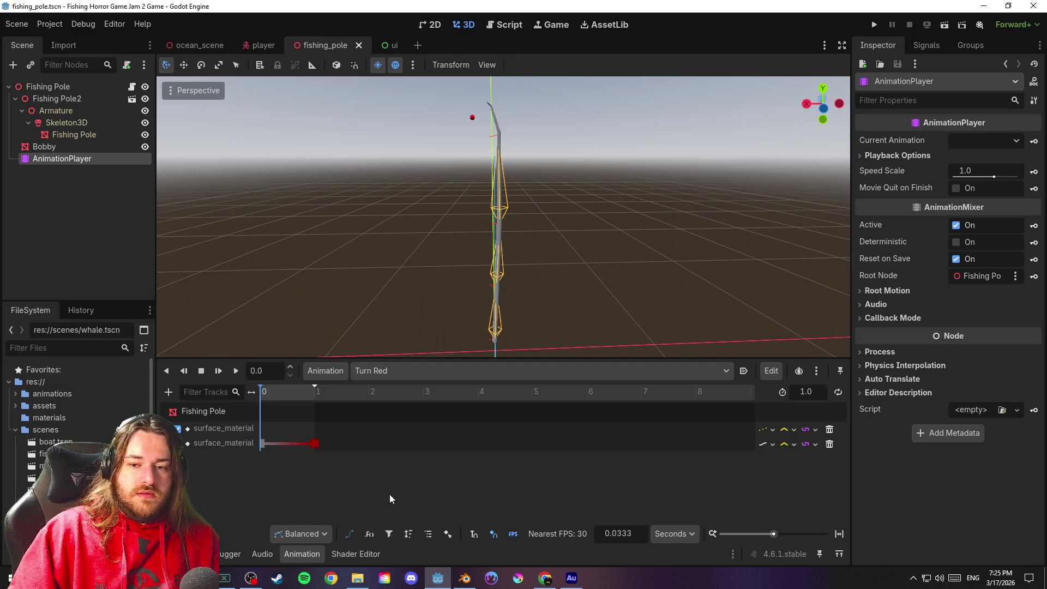
Step: Delete the empty surface_material track, set the player's current animation, and save
left_click(829, 429)
key("ctrl+s")
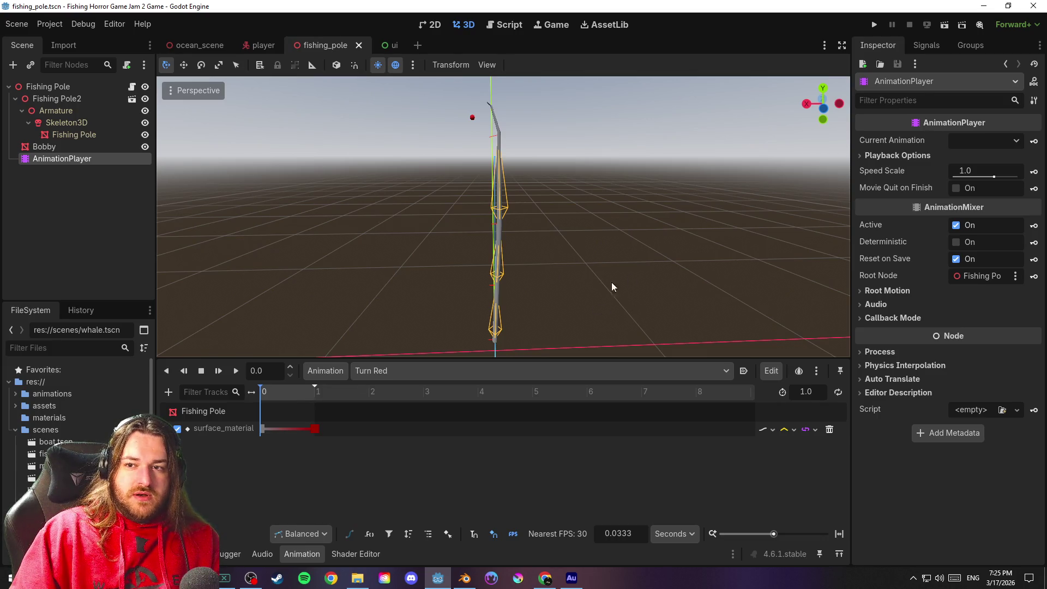
left_click(993, 141)
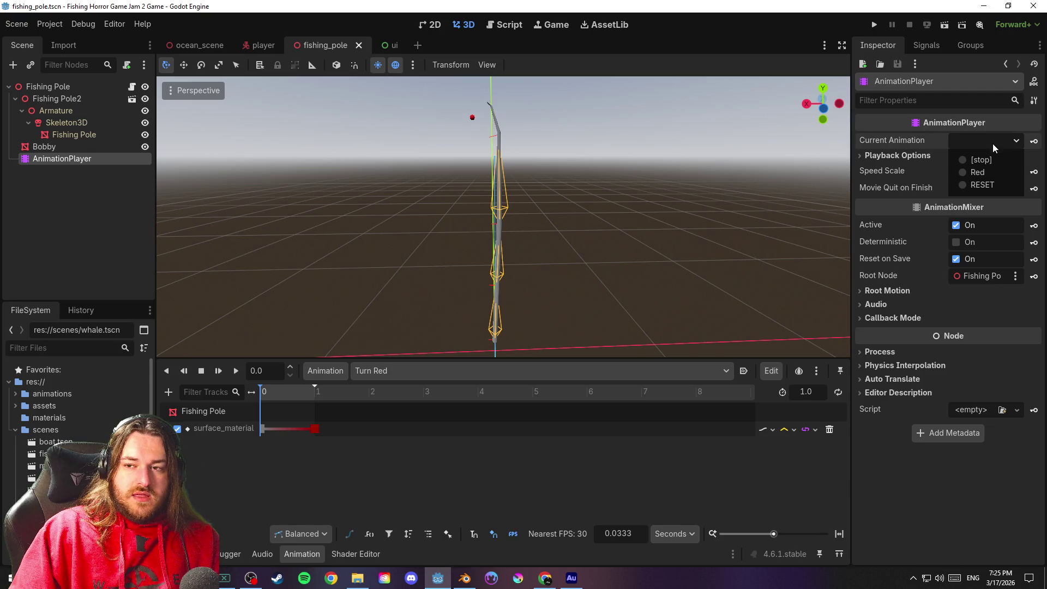
left_click(990, 172)
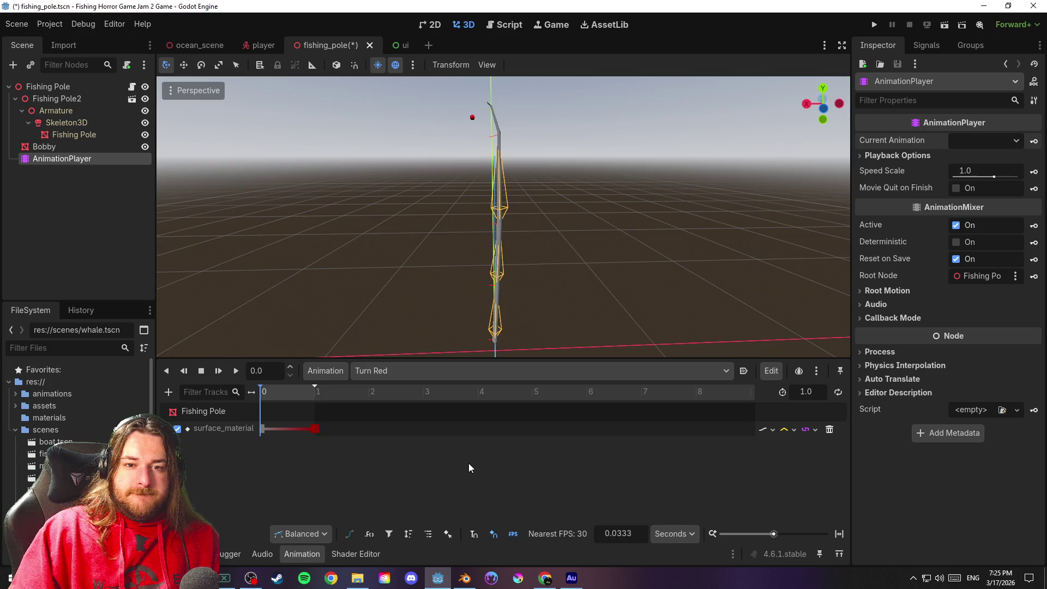
key("ctrl+s")
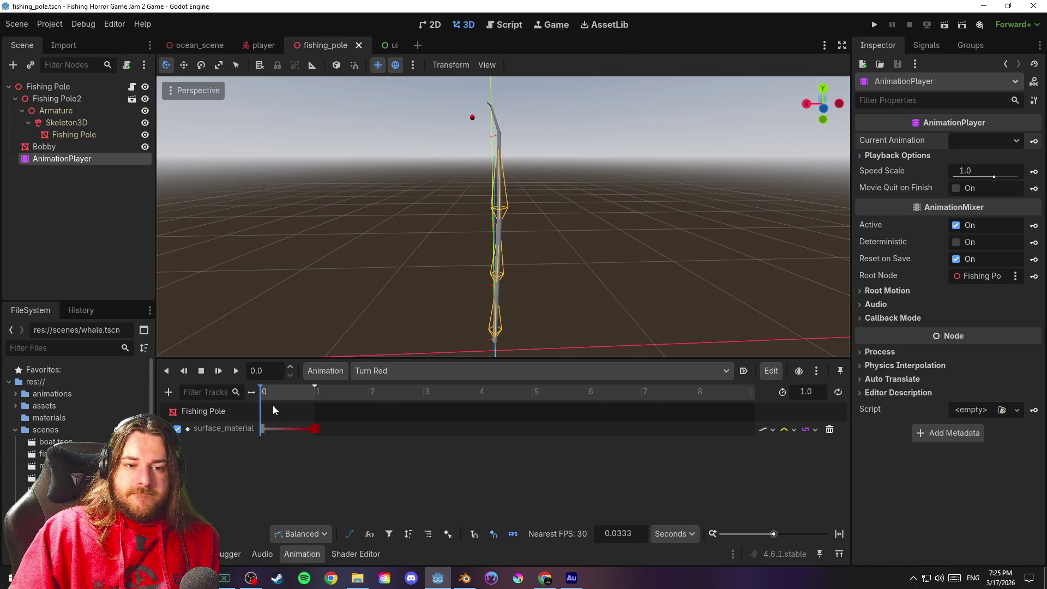
Step: Scrub the Turn Red timeline to preview the pole reddening, then save
mouse_move(283, 392)
left_mouse_down()
mouse_move(321, 392)
mouse_move(267, 391)
mouse_move(330, 394)
mouse_move(221, 395)
left_mouse_up()
scroll(515, 255, "up", 5)
left_click(300, 392)
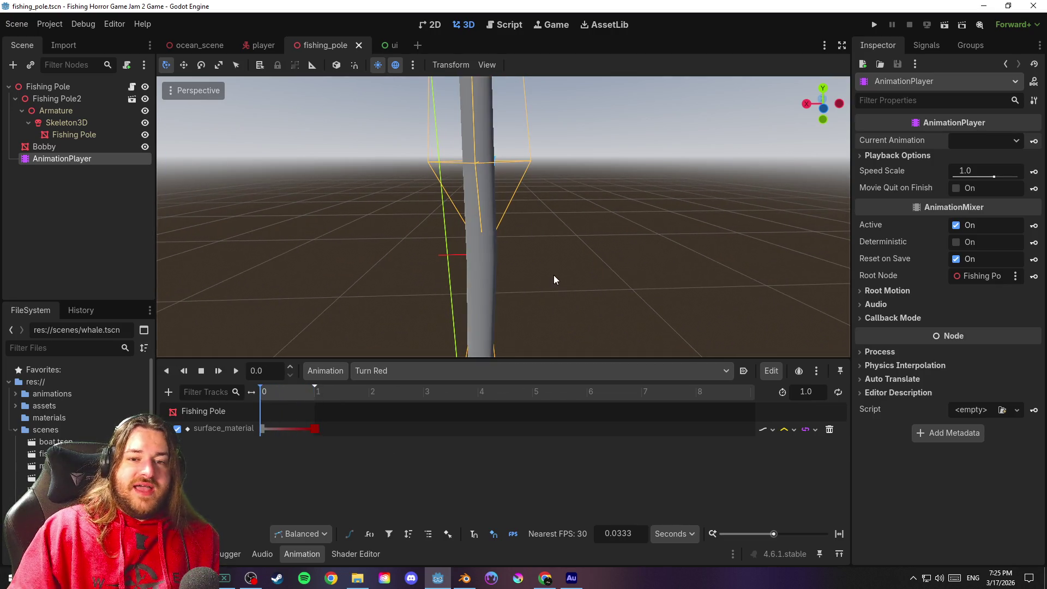
key("ctrl+s")
Step: Open the fishing_pole.gd script attached to the root Fishing Pole node
scroll(563, 277, "down", 6)
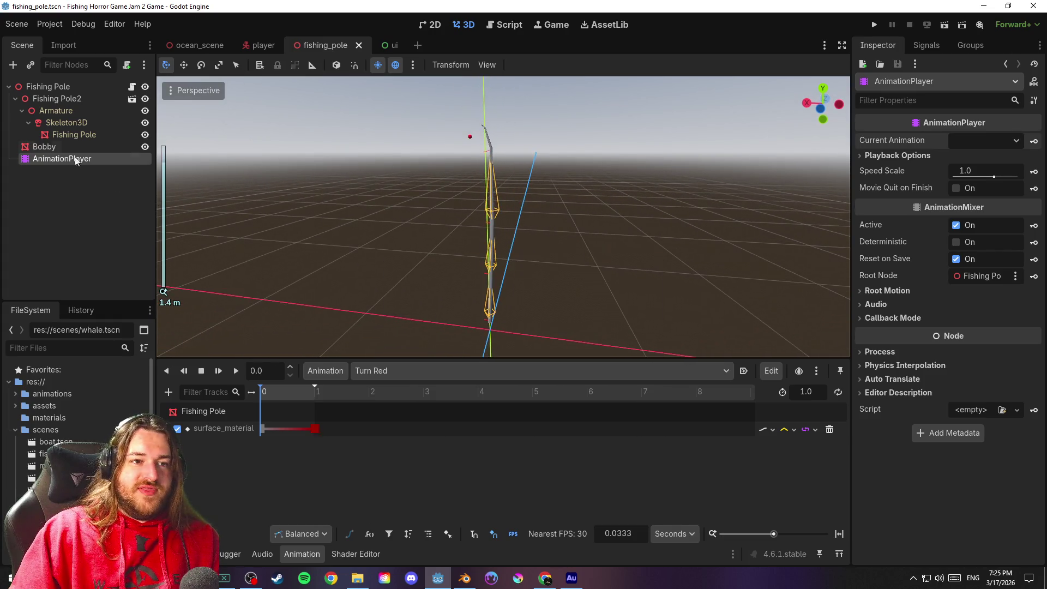
left_click(60, 98)
left_click(77, 86)
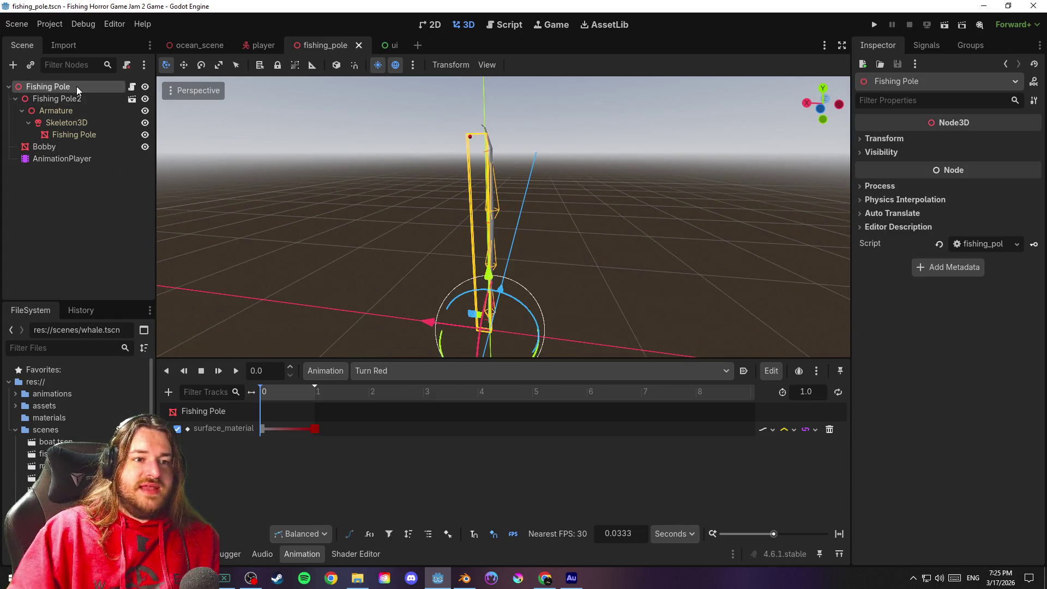
left_click(134, 86)
Step: Delete the four colour variable declarations from fishing_pole.gd and save
left_click(482, 166)
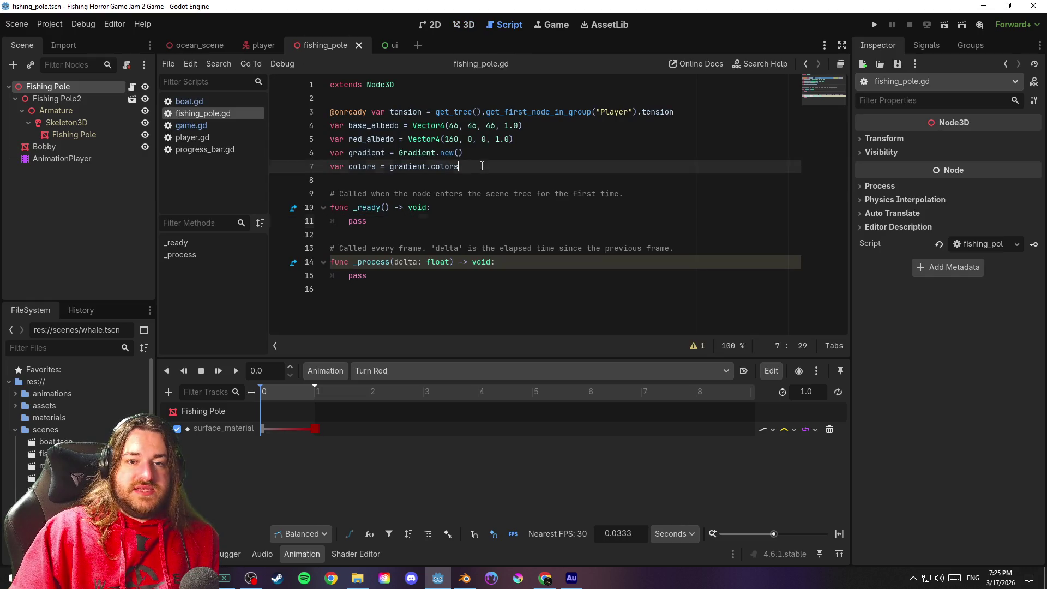
left_click_drag(482, 166, 324, 128)
key("BackSpace")
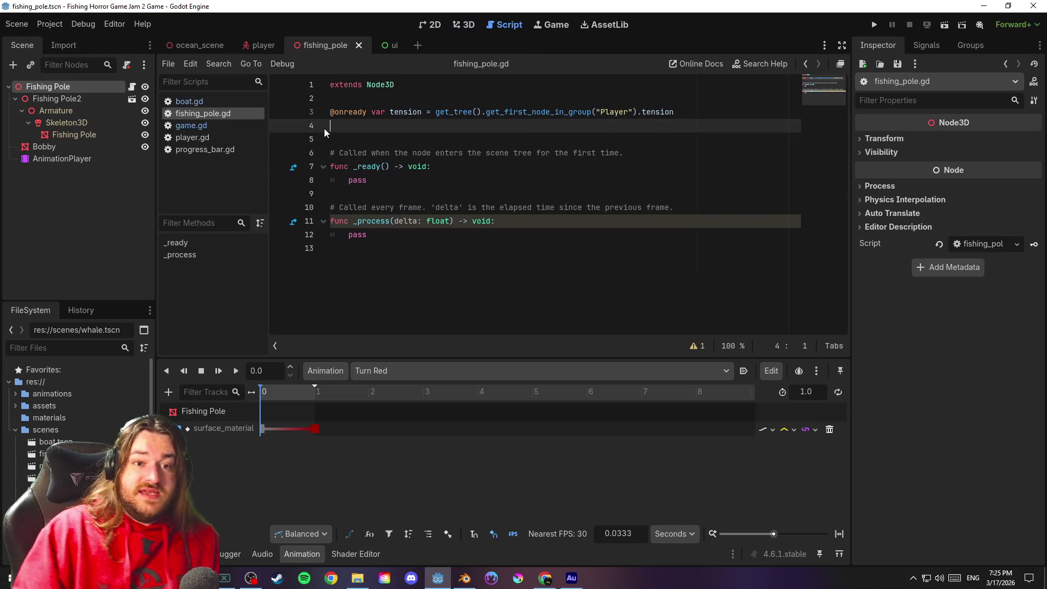
key("BackSpace")
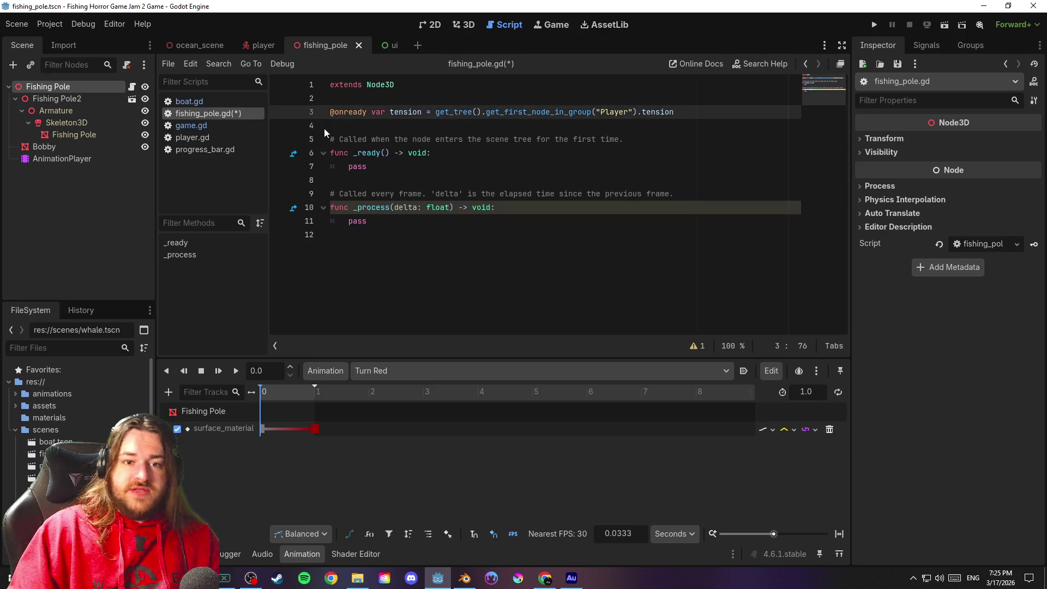
left_click(376, 166)
key("ctrl+s")
left_click(376, 224)
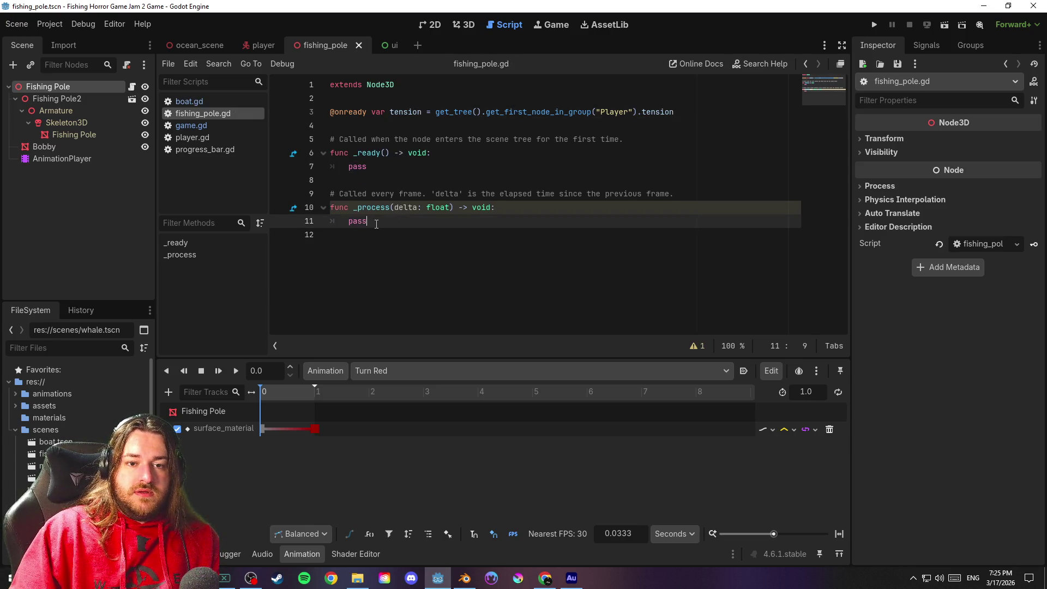
key("ctrl+shift+Left")
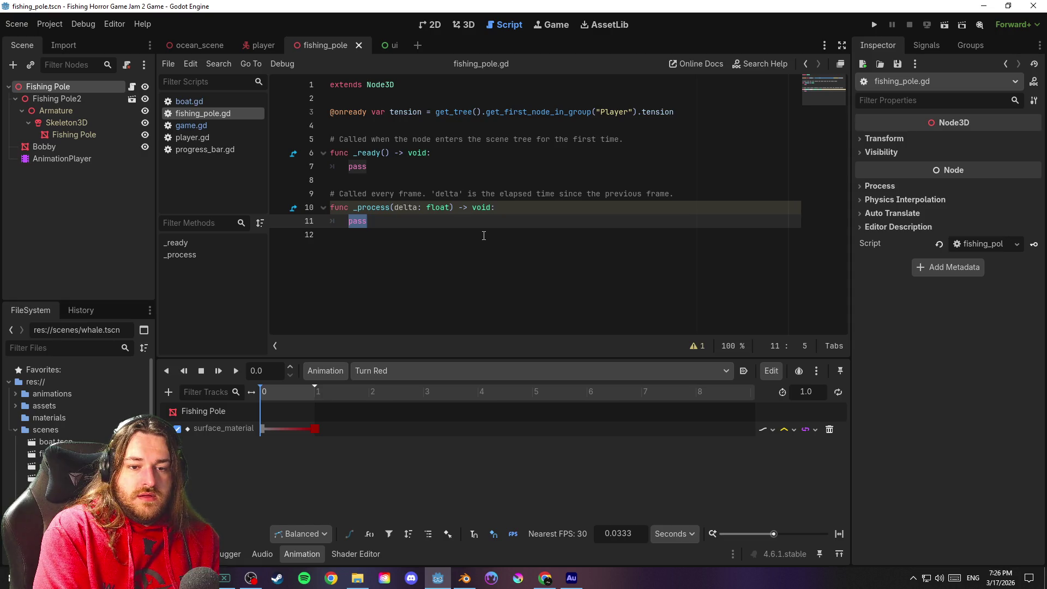
type("anim")
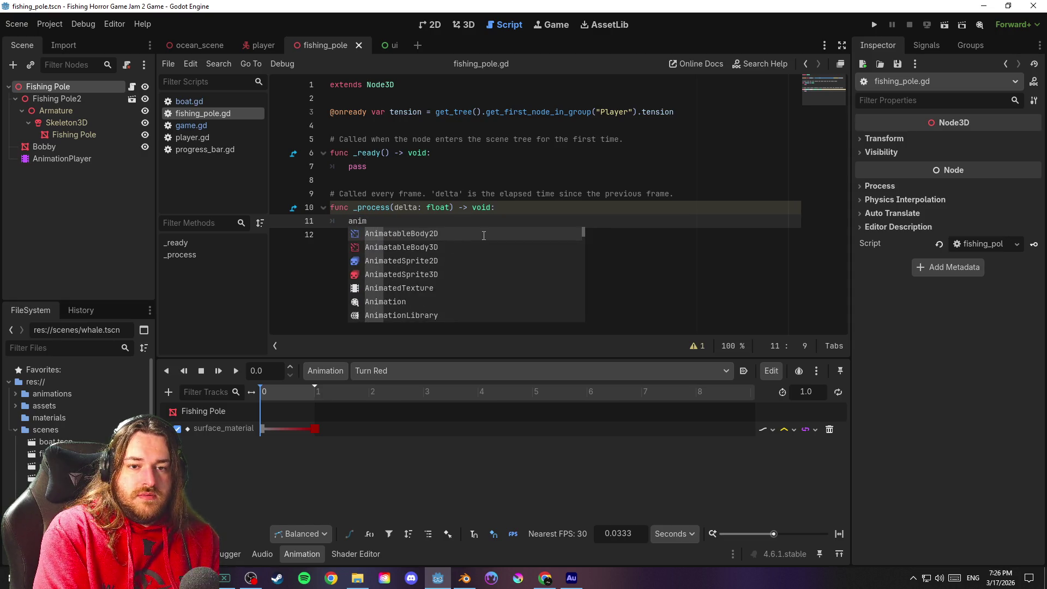
key("BackSpace")
key("BackSpace")
key("BackSpace")
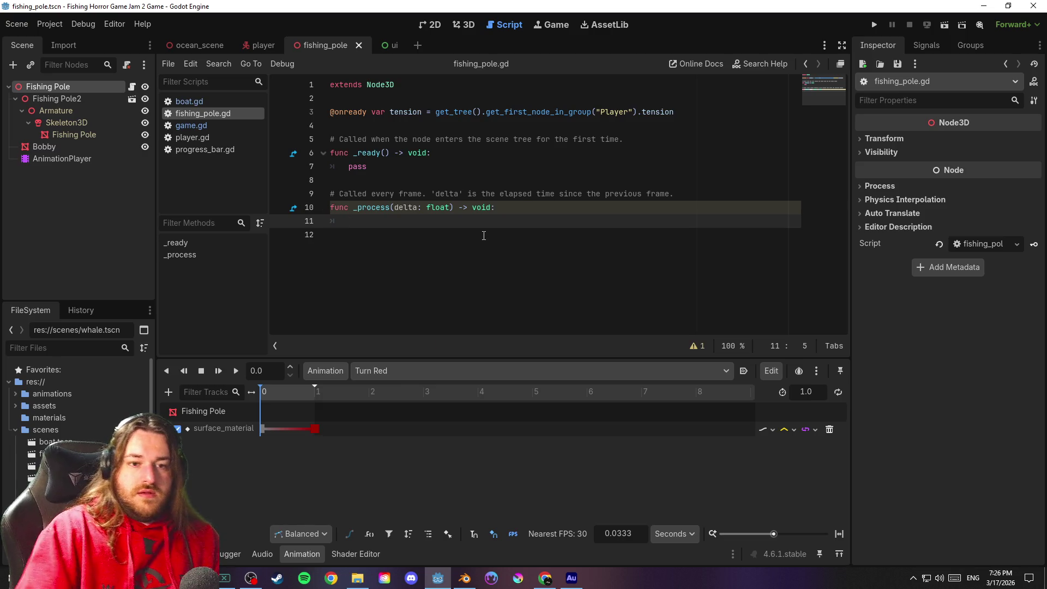
left_click(688, 111)
key("Return")
type("@onready ")
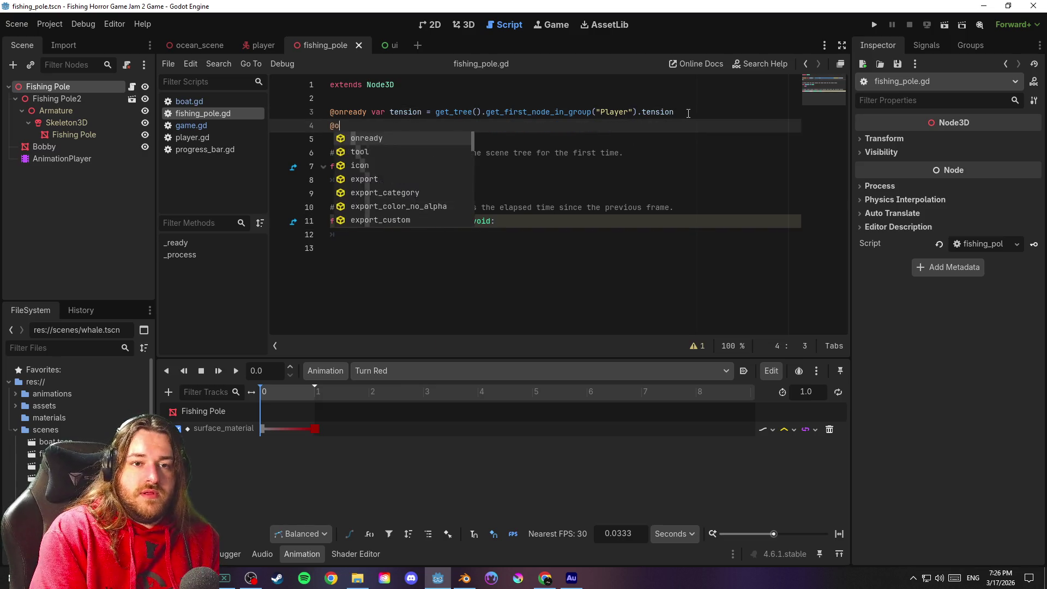
type("var anim")
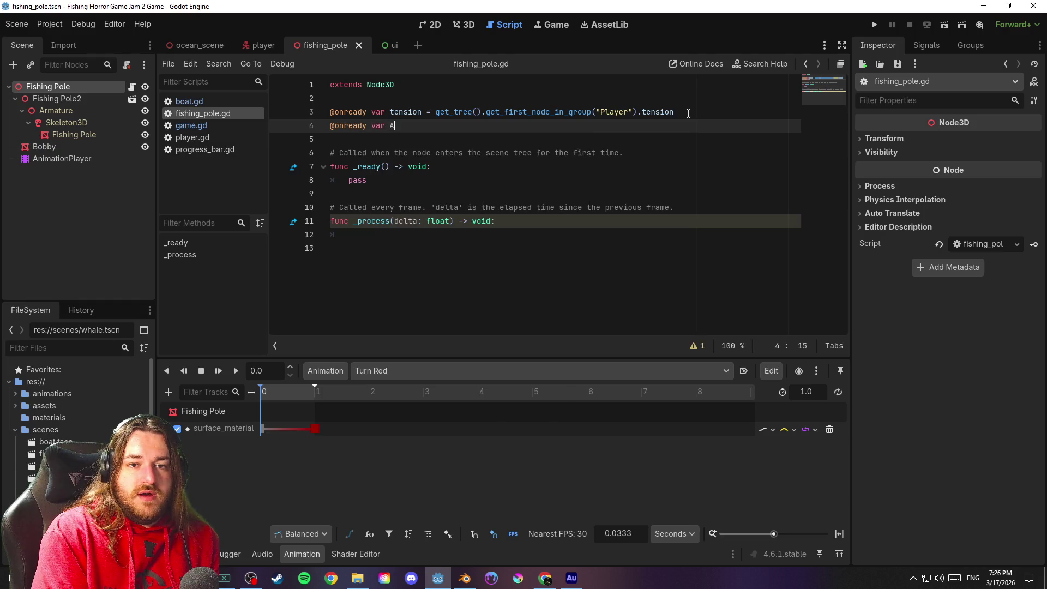
type("_player ")
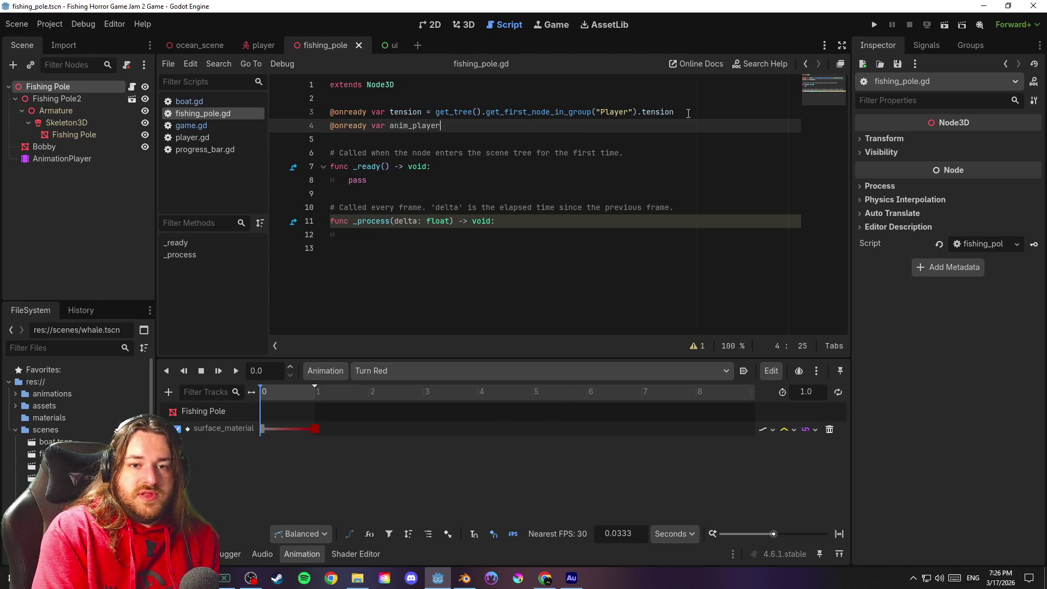
type("=")
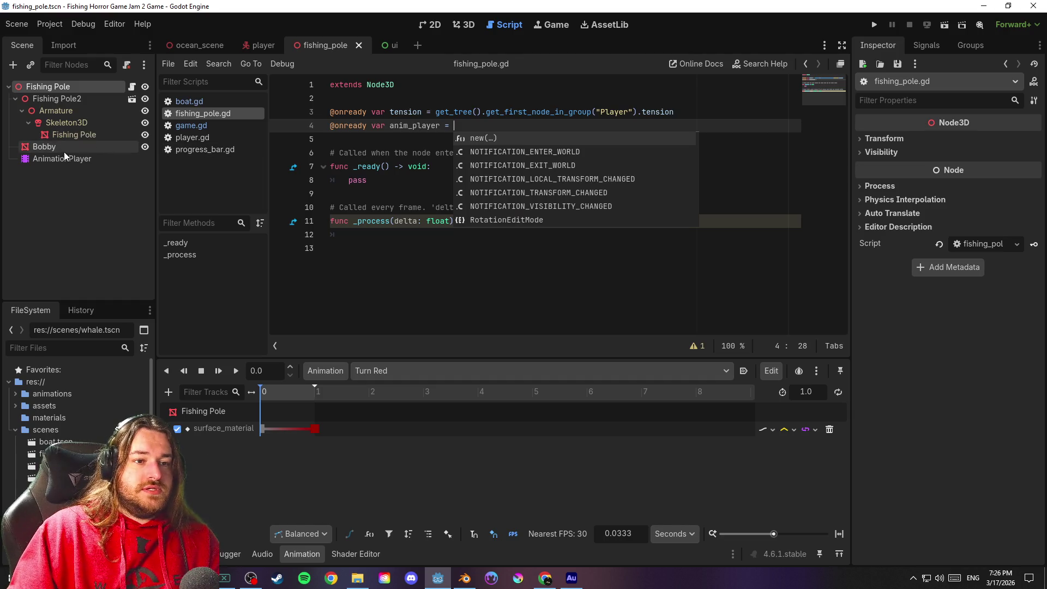
mouse_move(61, 158)
left_mouse_down()
mouse_move(215, 168)
mouse_move(509, 128)
left_mouse_up()
Step: In _process, write 'anim_player.current_animation_position = tension' and save the script
left_click(533, 245)
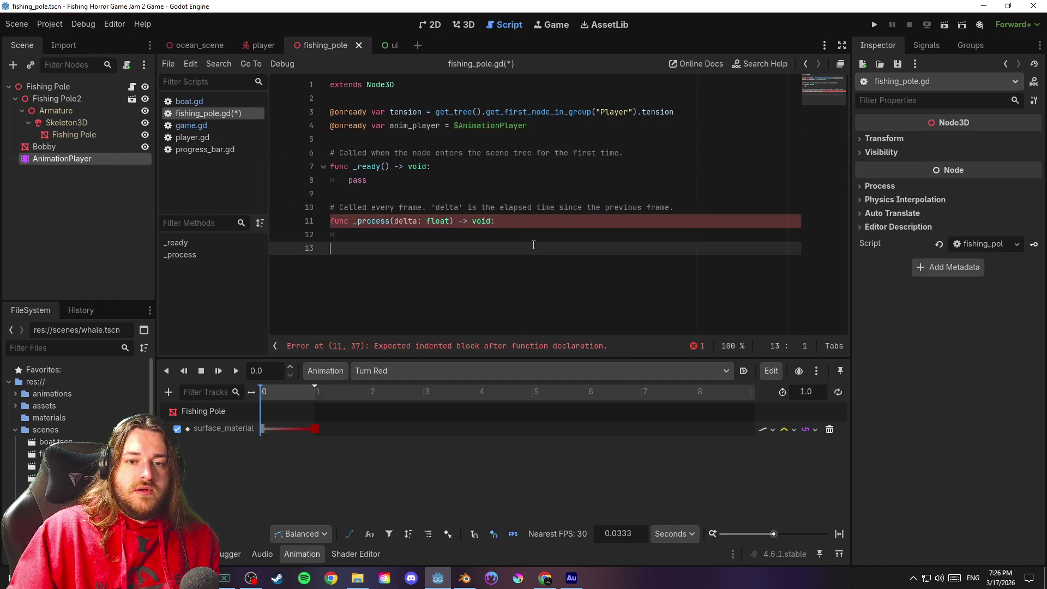
key("BackSpace")
type("anim")
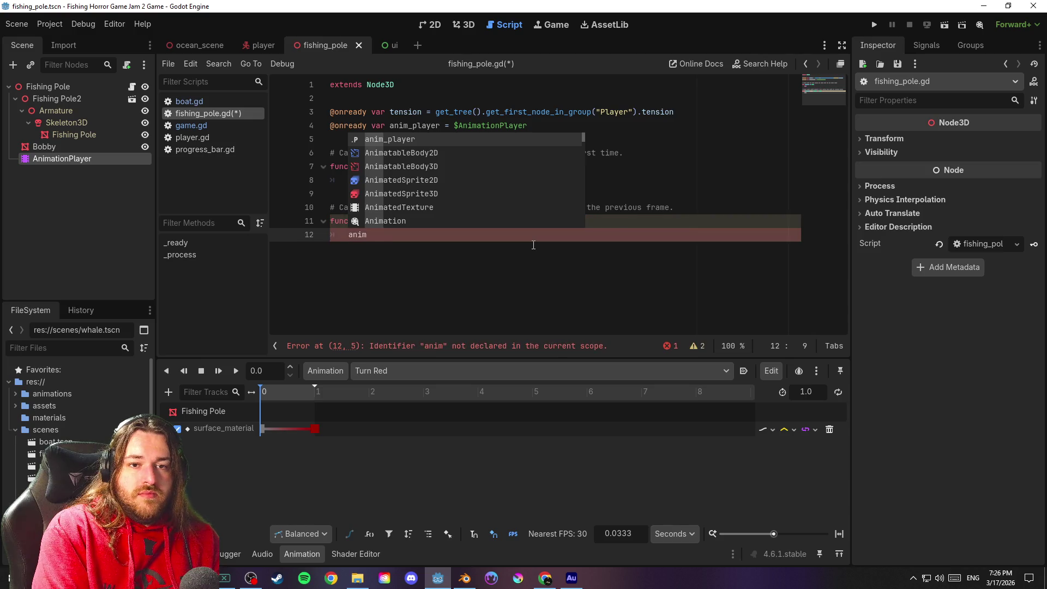
key("Return")
type(".")
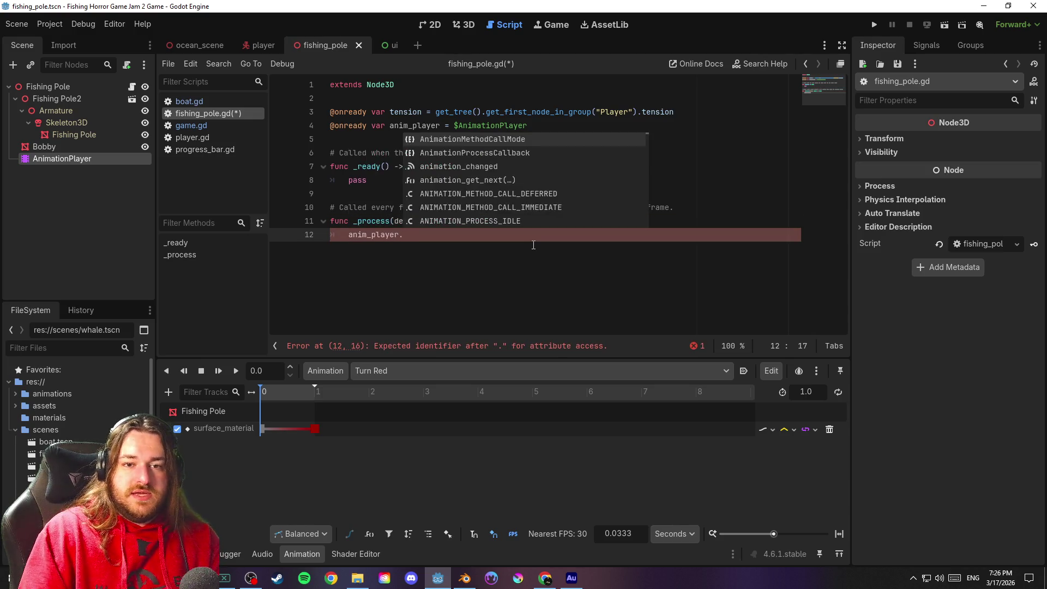
key("Down")
key("Down")
key("Down")
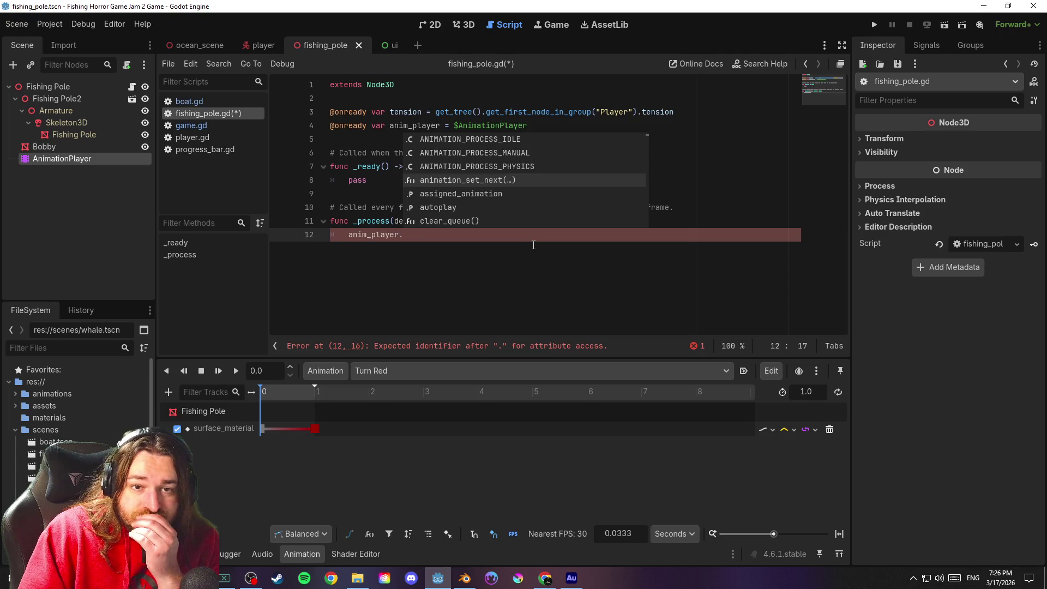
key("Down")
key("Down")
key("Down")
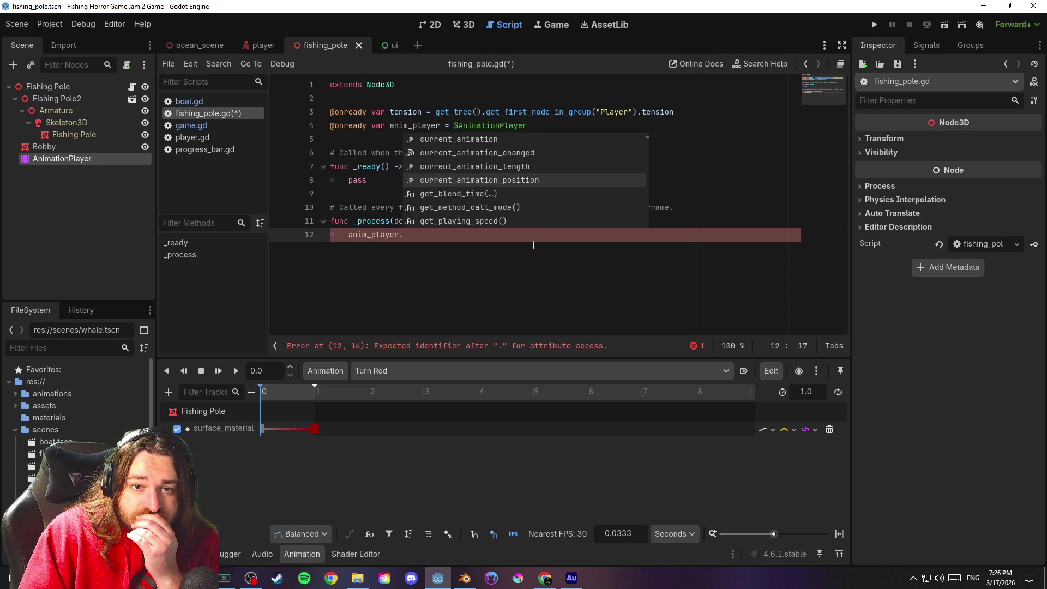
key("Up")
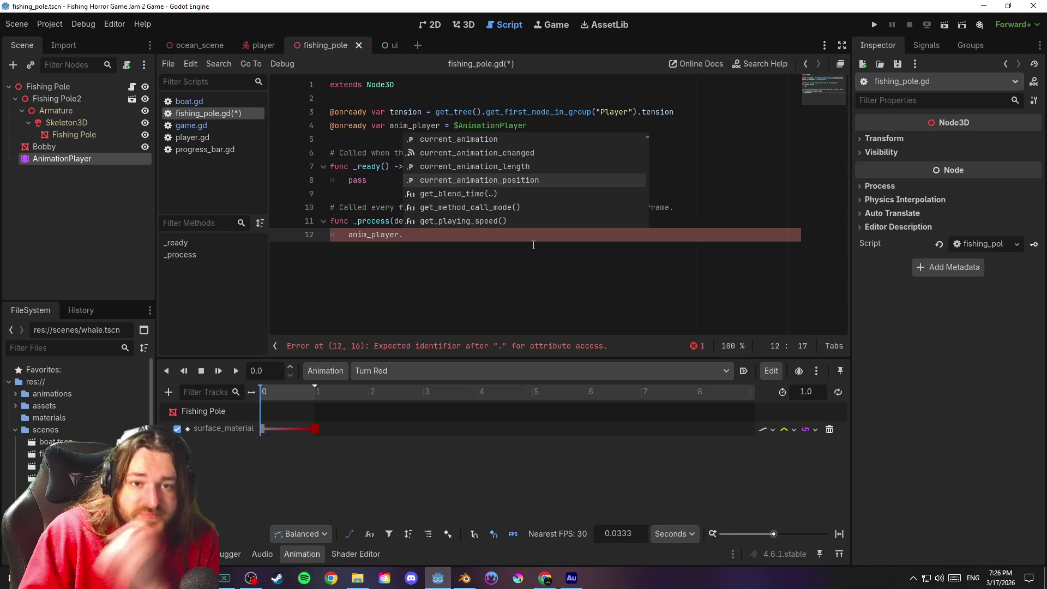
key("Return")
type("=")
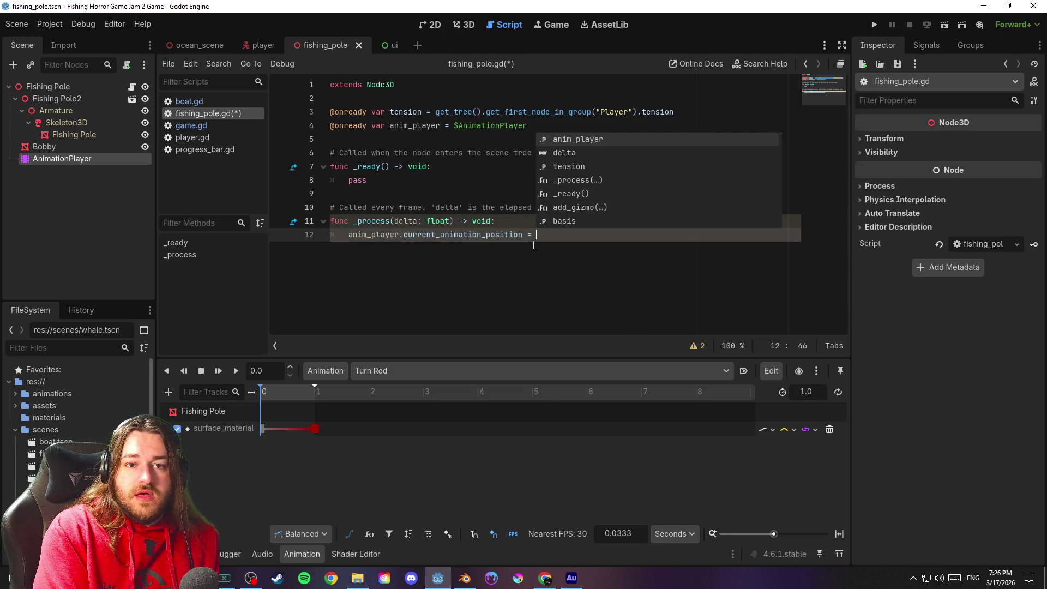
type(" tension")
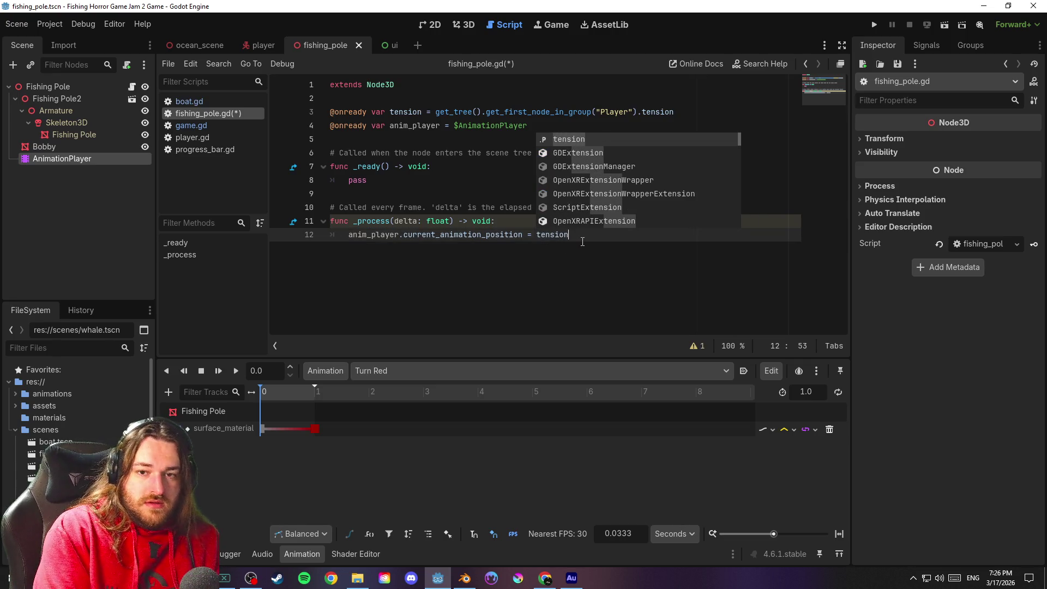
key("ctrl+s")
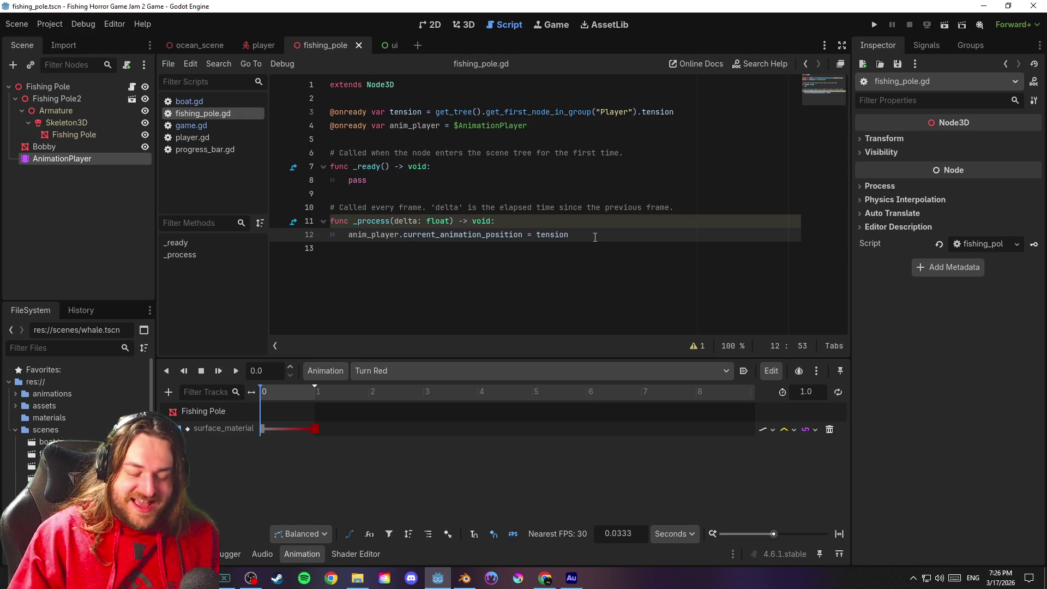
Step: Adjust the blank lines around the anim_player declaration and save fishing_pole.gd
left_click(561, 131)
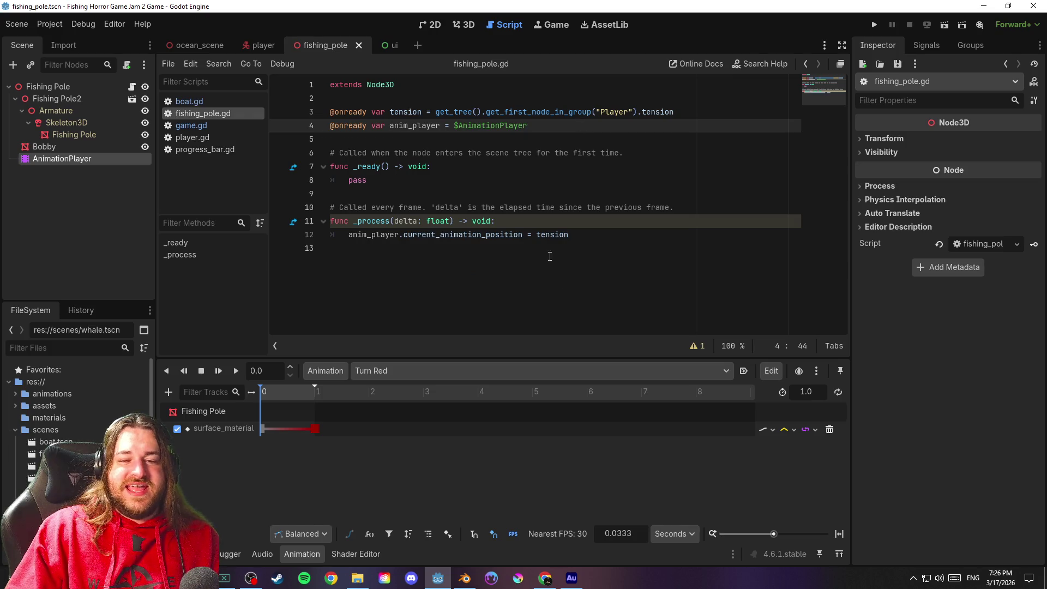
left_click_drag(536, 235, 569, 236)
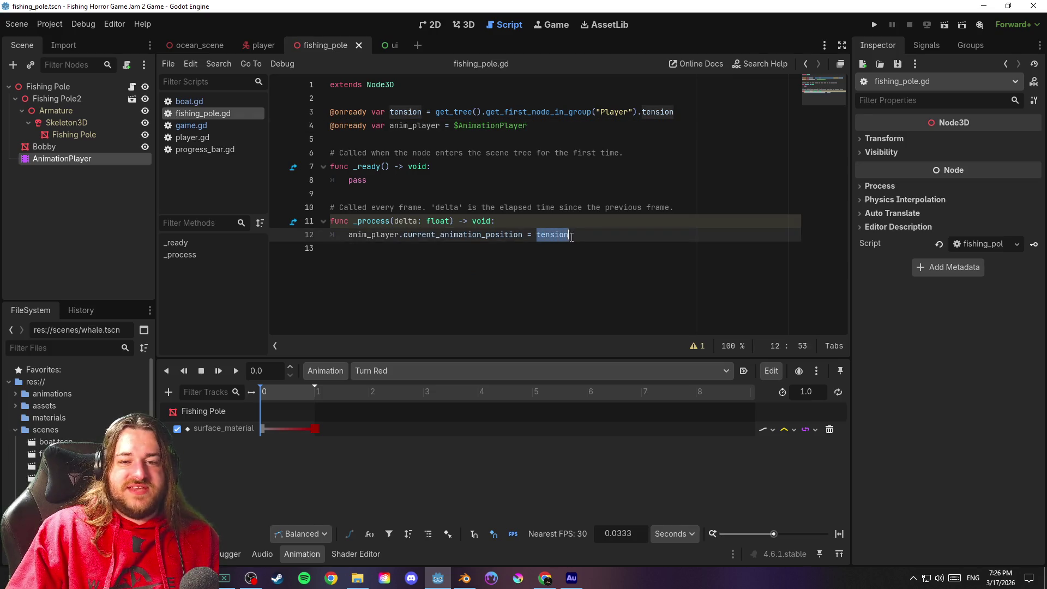
left_click(554, 126)
key("ctrl+shift+Return")
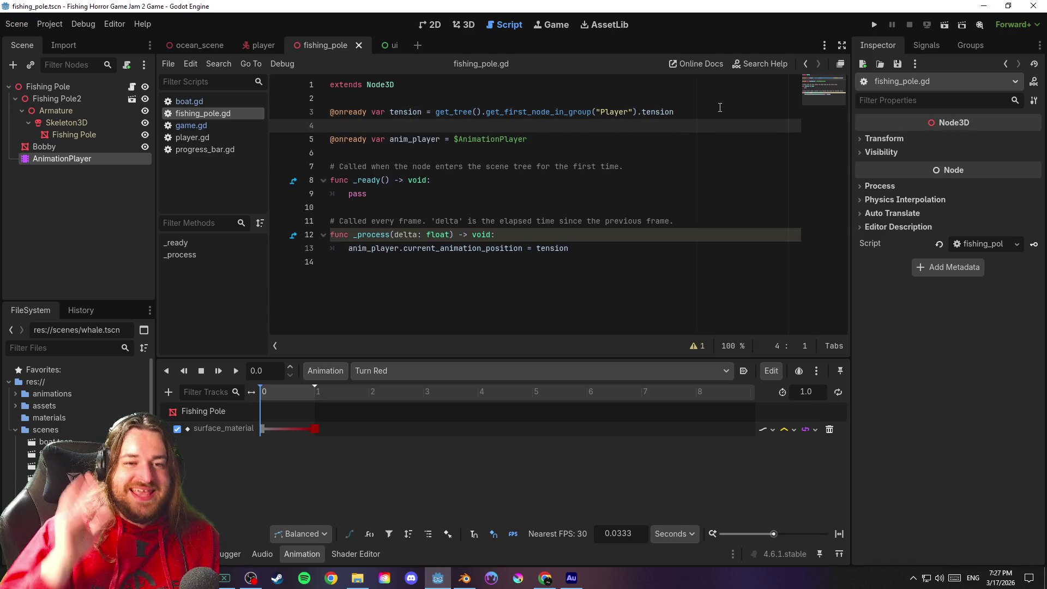
key("ctrl+z")
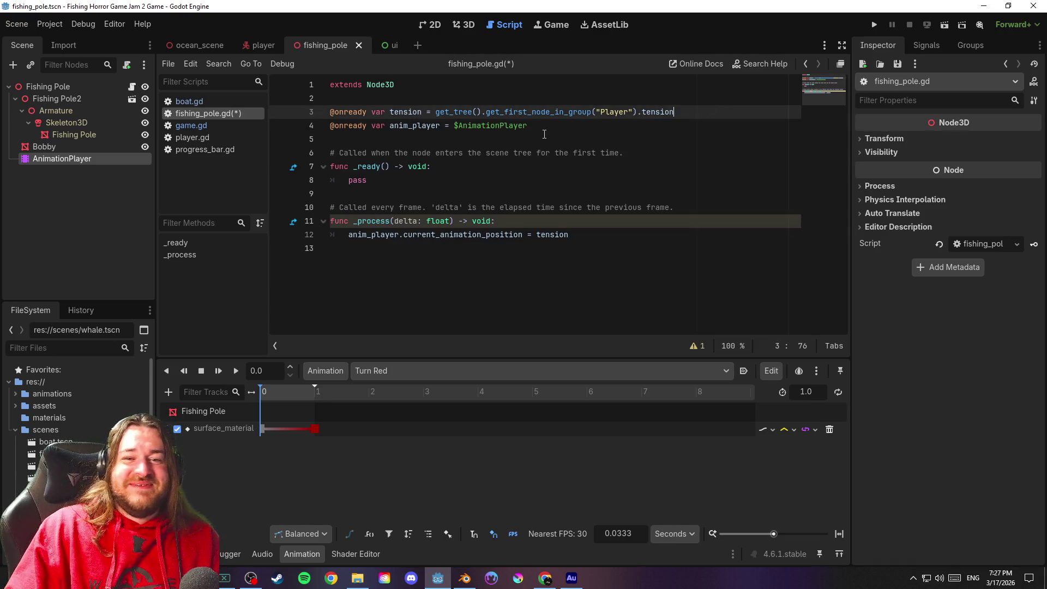
key("ctrl+shift+Left")
key("ctrl+shift+Left")
key("ctrl+shift+Left")
key("shift+Home")
right_click(385, 117)
left_click(398, 126)
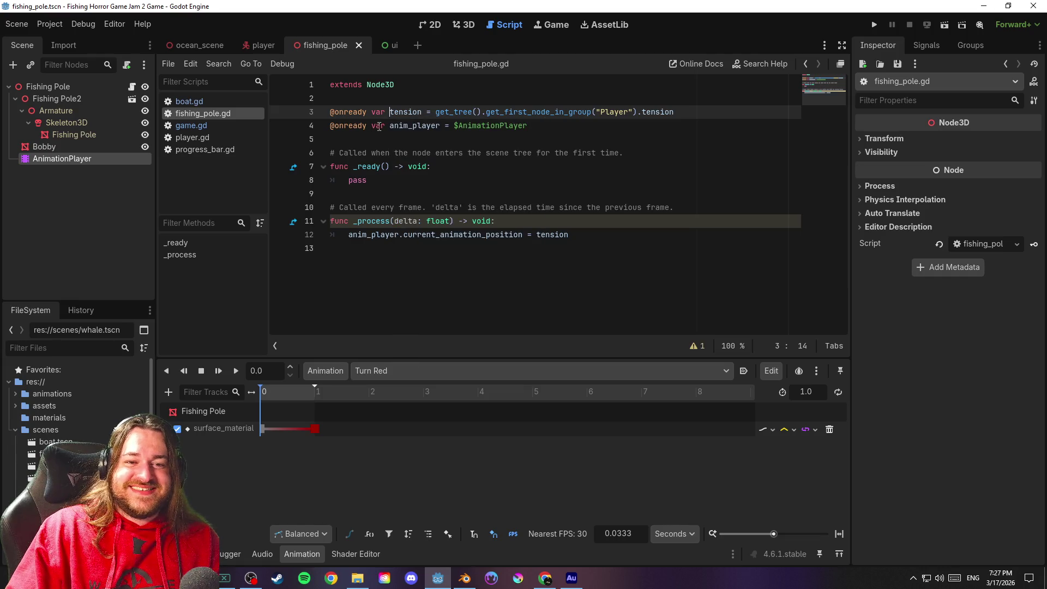
key("ctrl+End")
key("BackSpace")
key("ctrl+s")
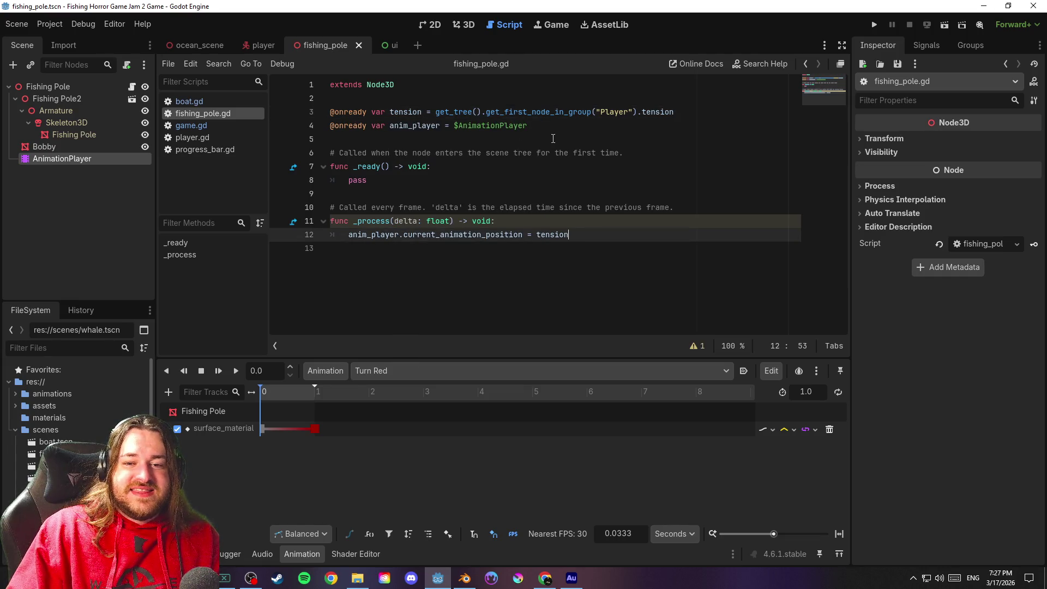
Step: Cut the anim_player line, paste it above tension, and add an empty line below them
left_click(545, 127)
key("shift+Home")
right_click(410, 126)
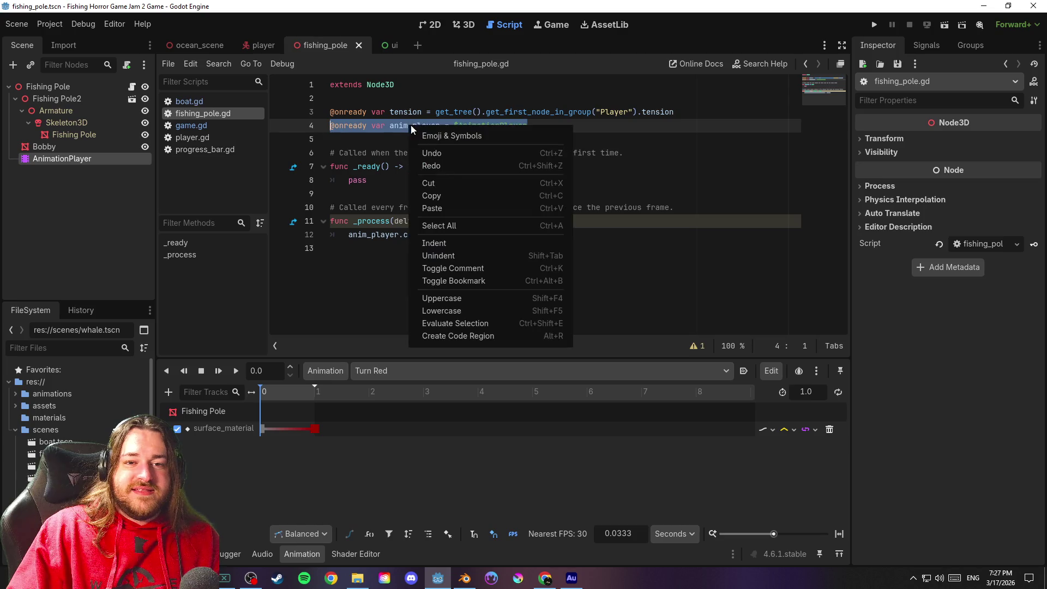
left_click(446, 184)
key("Up")
key("Up")
key("Return")
key("ctrl+v")
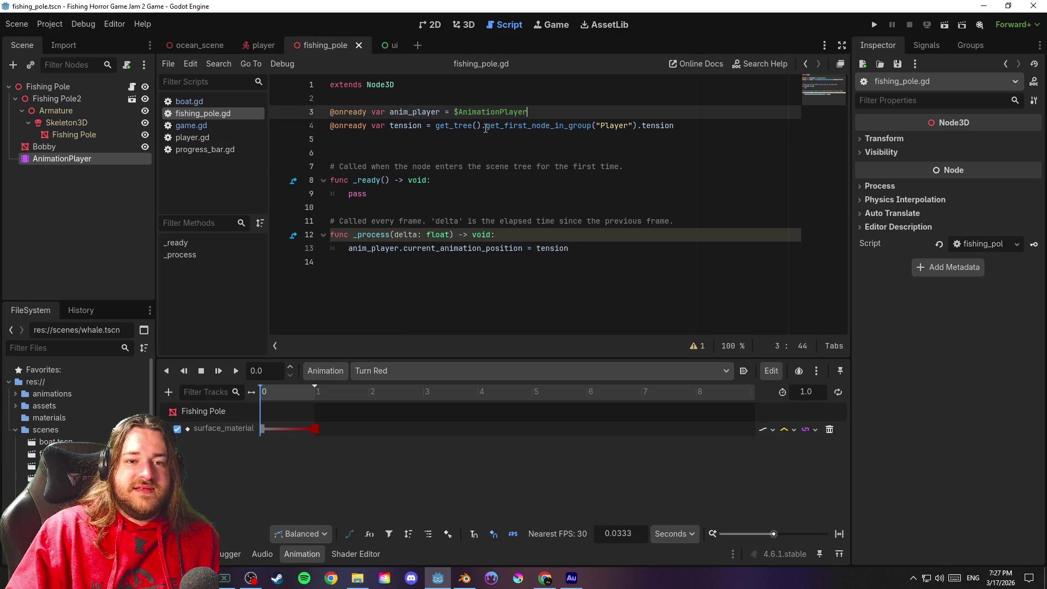
left_click(699, 127)
key("Return")
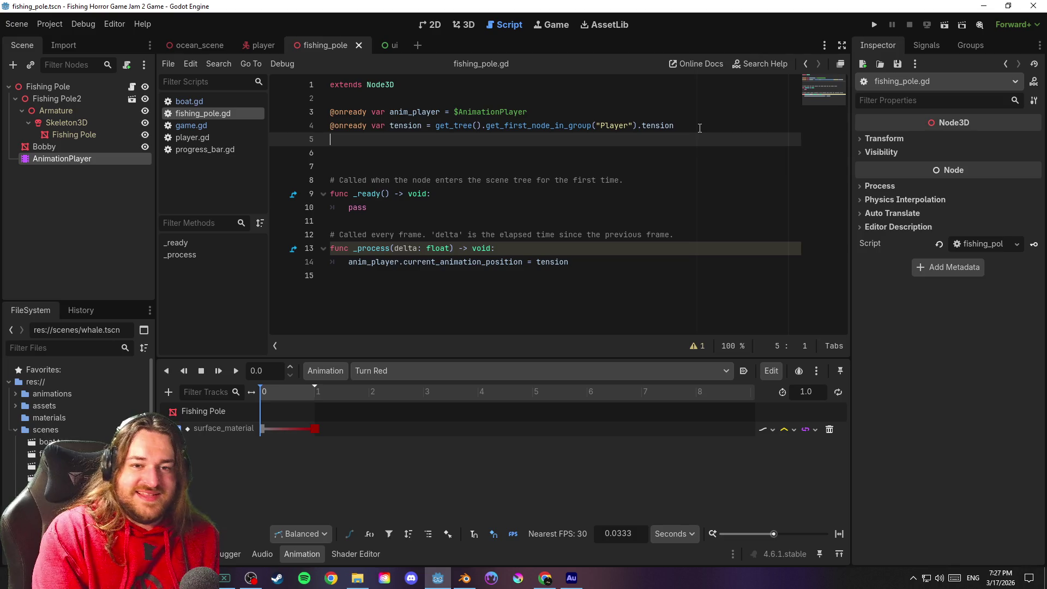
type("@onready var ")
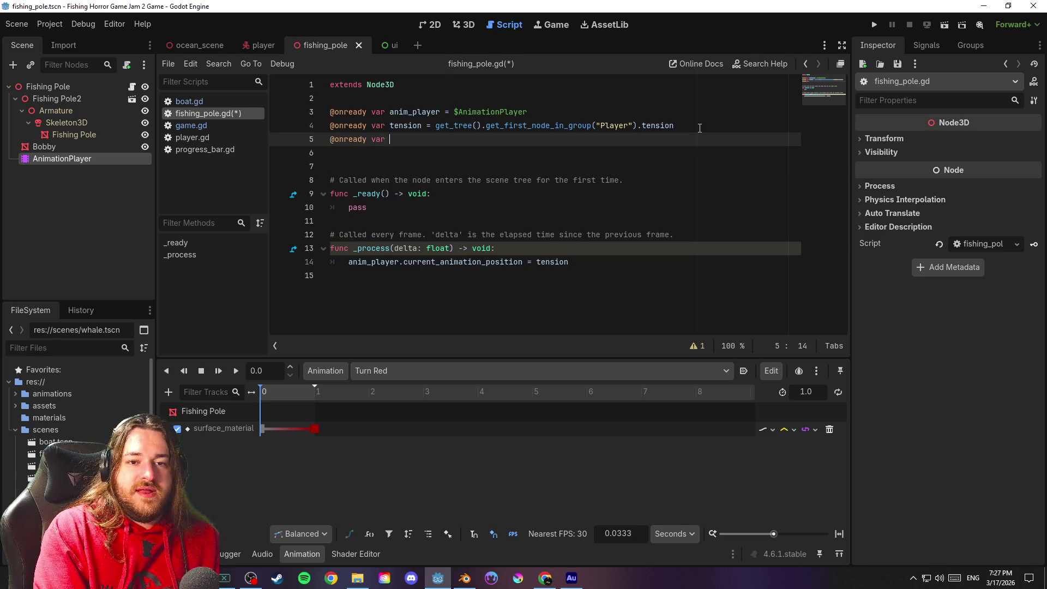
type("tension")
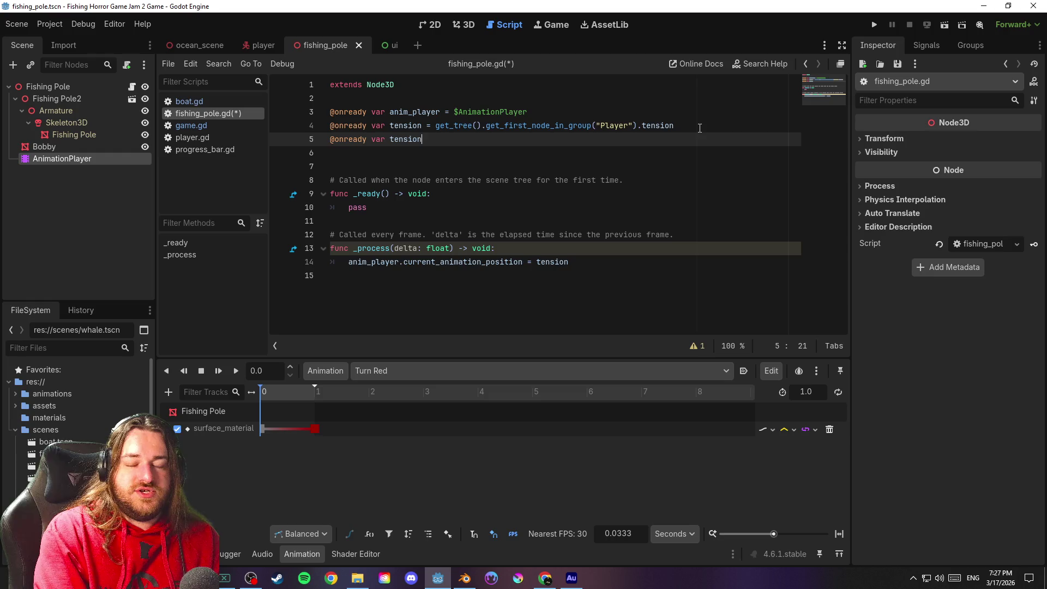
type("_percent ")
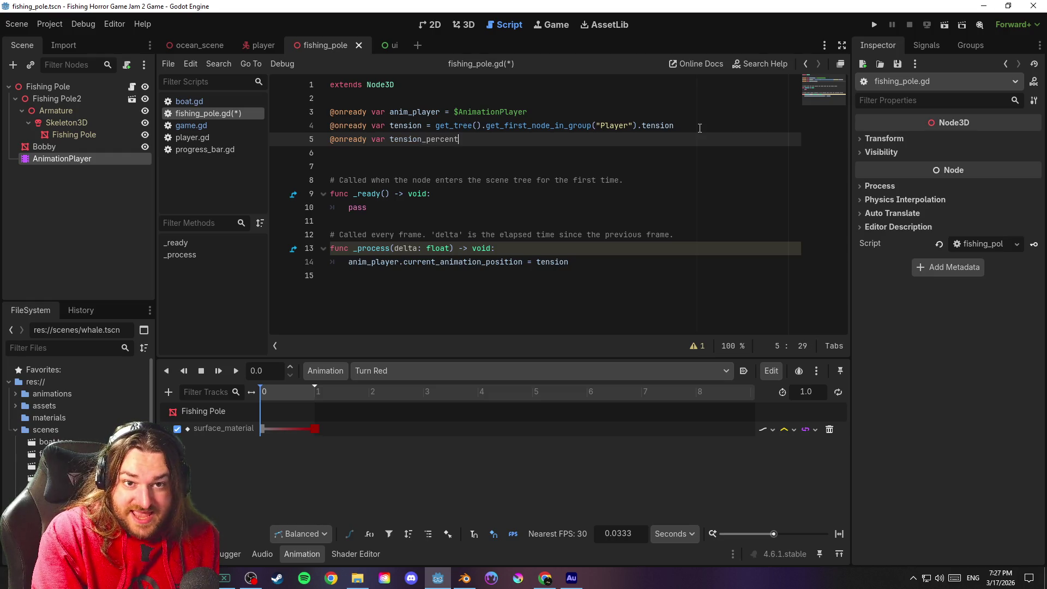
type("= tens")
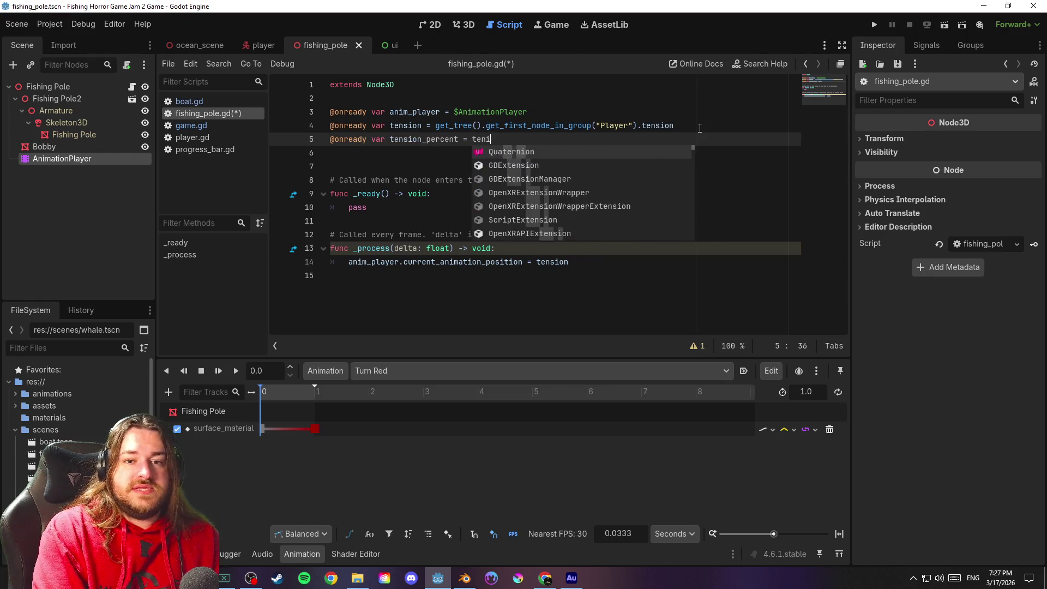
type("ion")
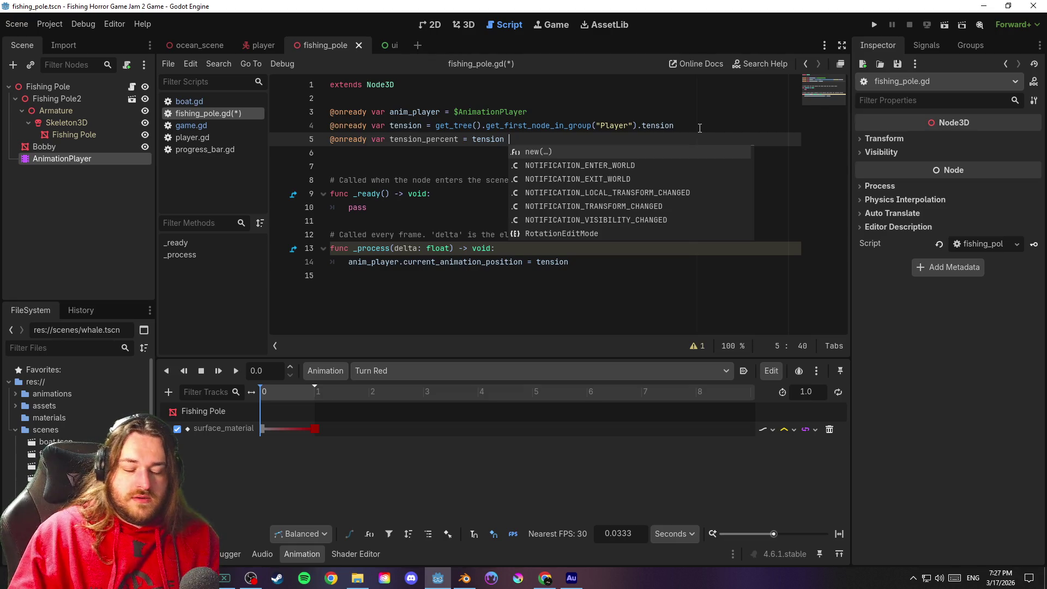
key("BackSpace")
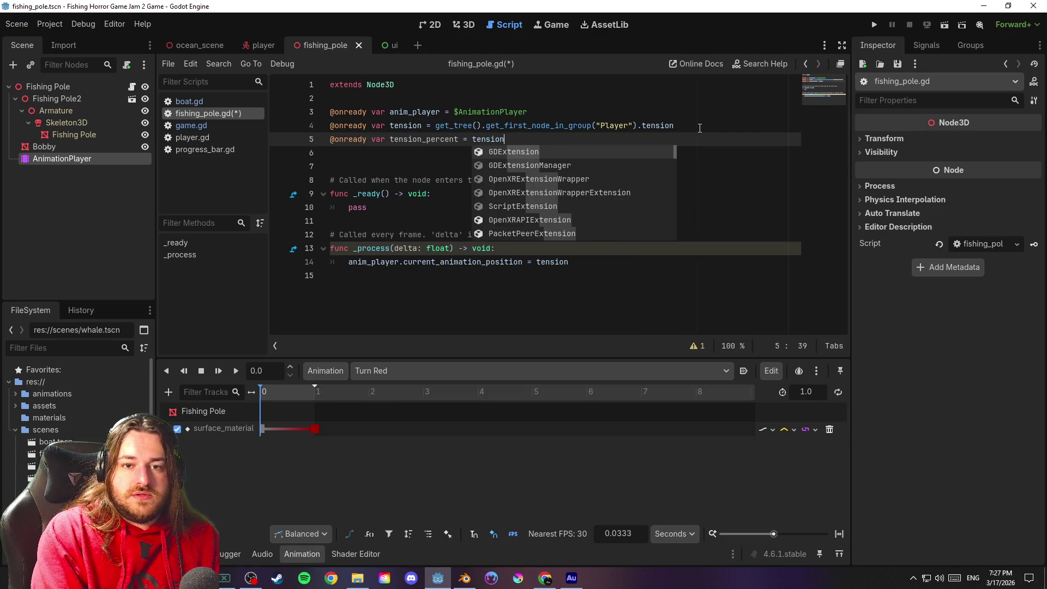
type(".t0o")
key("BackSpace")
type("o")
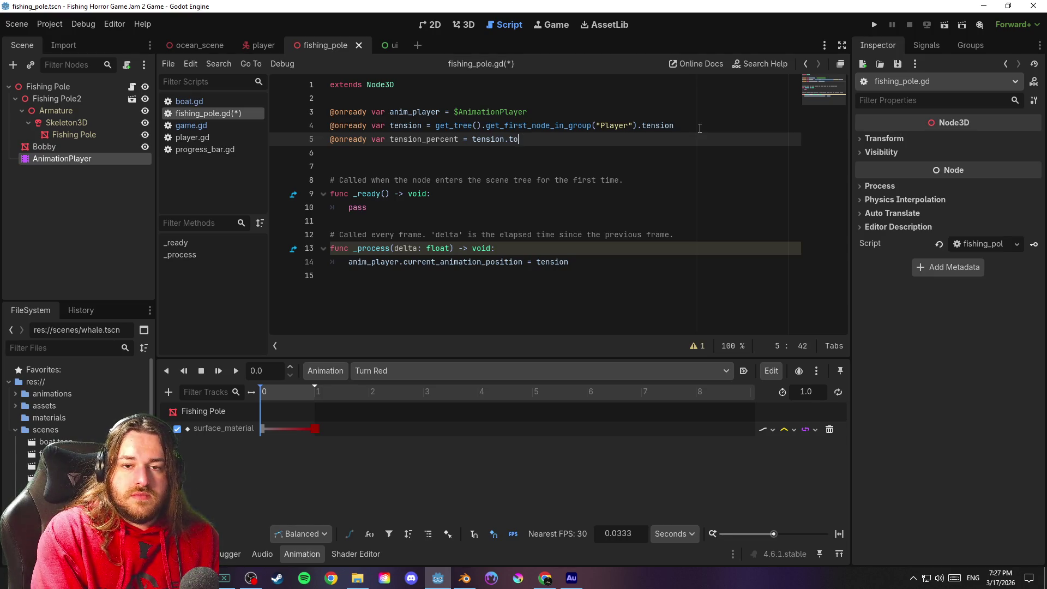
key("BackSpace")
key("BackSpace")
key("BackSpace")
type("to")
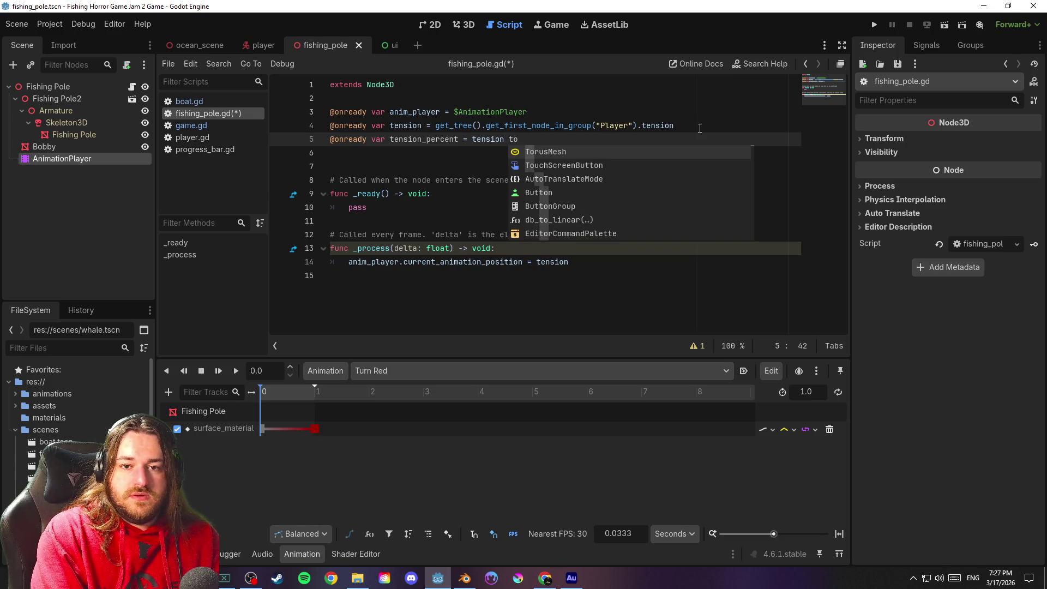
type("_")
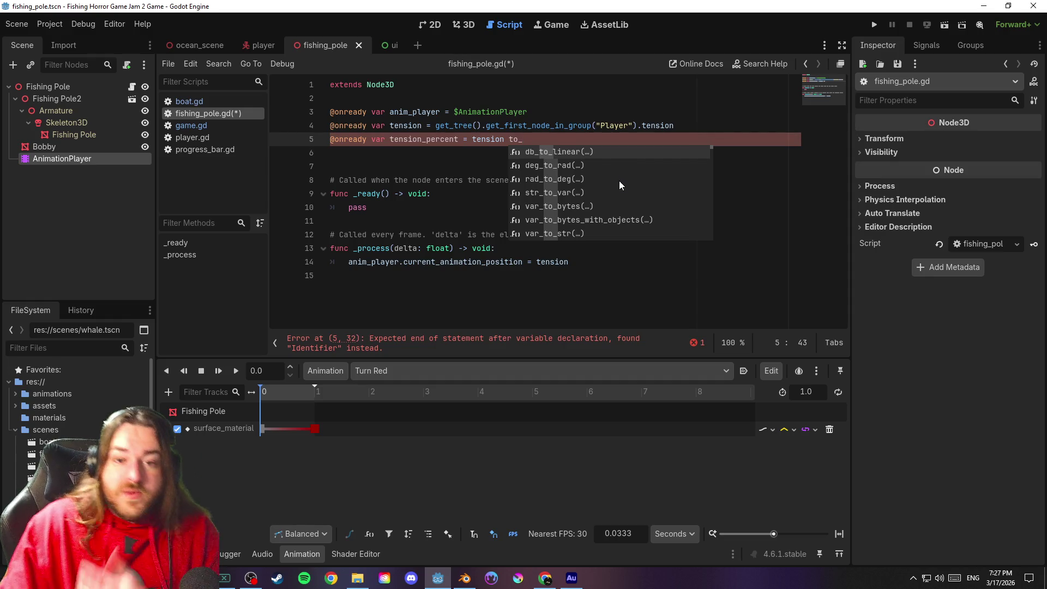
Step: Browse the conversion-function suggestions, dismiss them without inserting, and switch to the browser
key("Down")
key("Down")
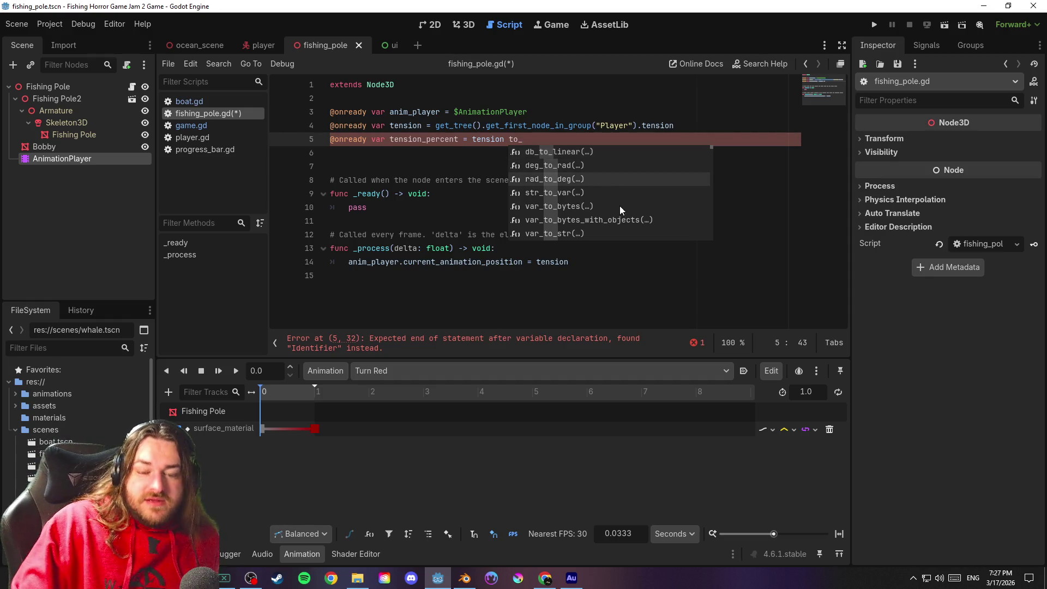
key("Down")
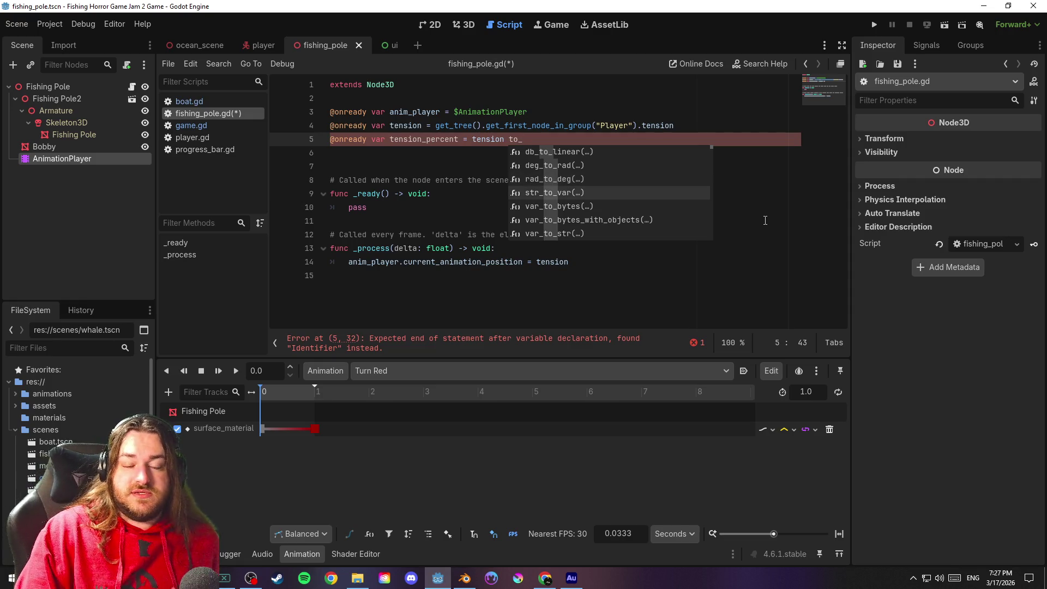
key("Down")
key("Down")
key("Down")
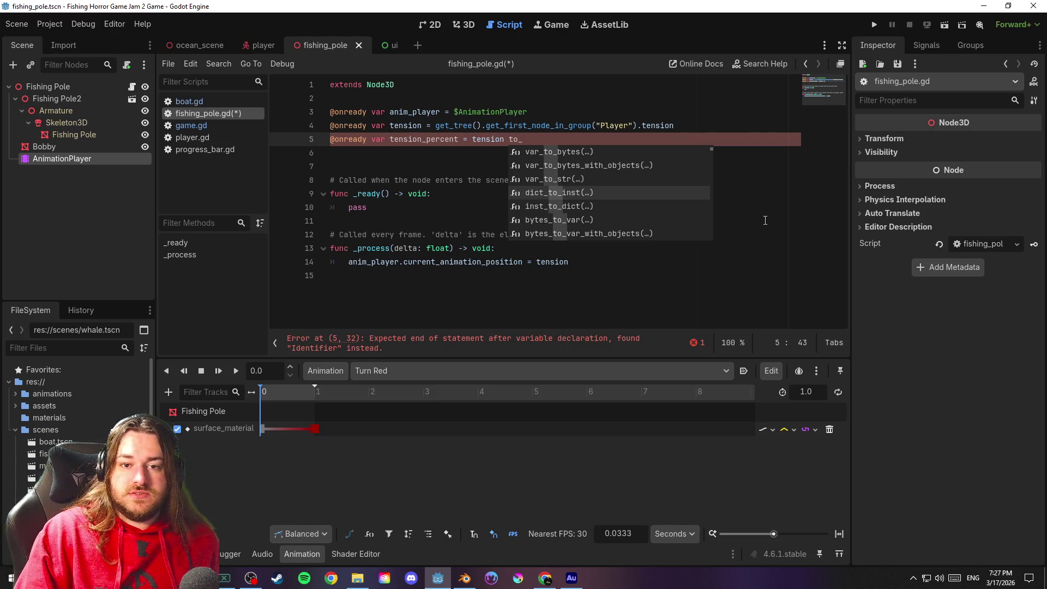
key("Down")
key("Down")
key("Down")
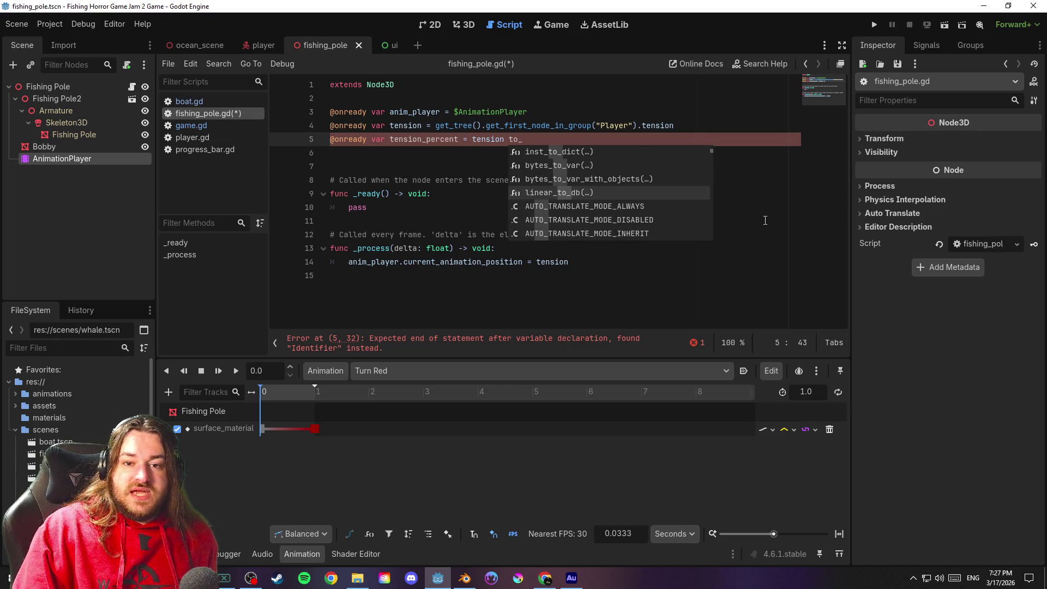
key("Down")
key("Down")
key("Down")
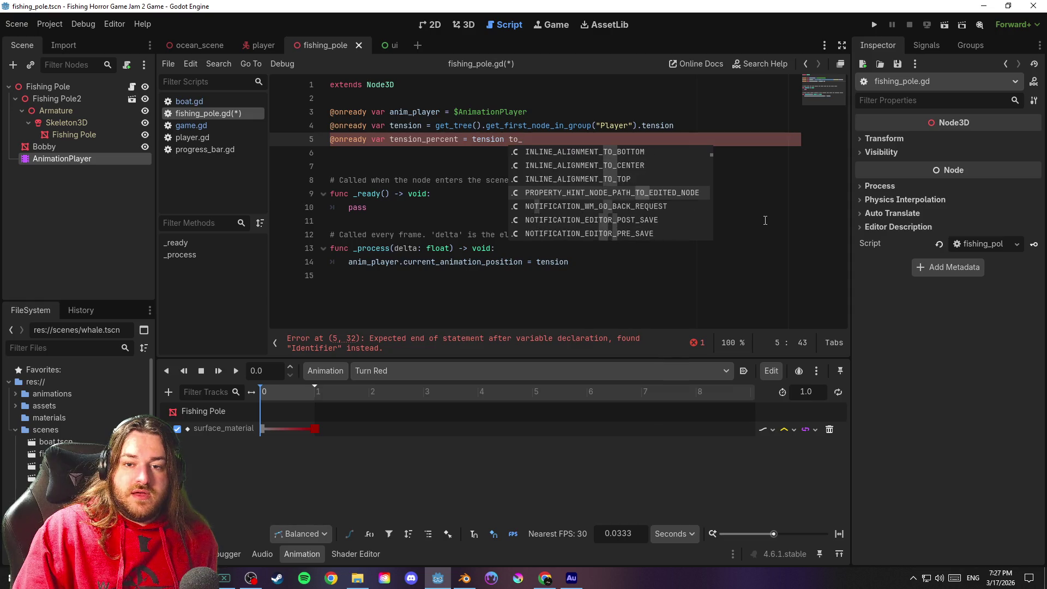
key("Down")
key("Down")
key("Down")
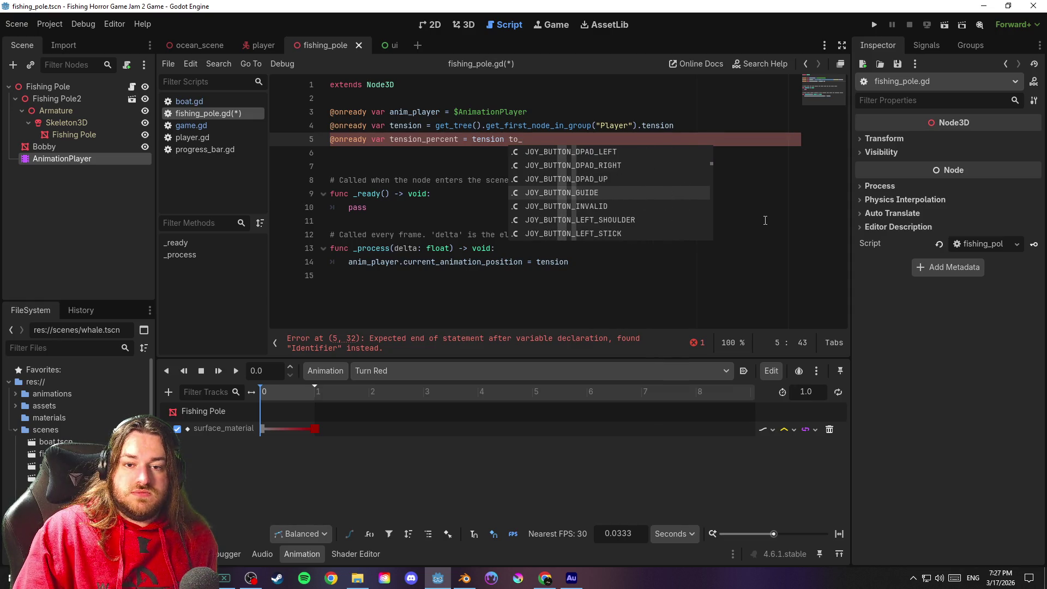
key("Down")
key("Down")
key("Down")
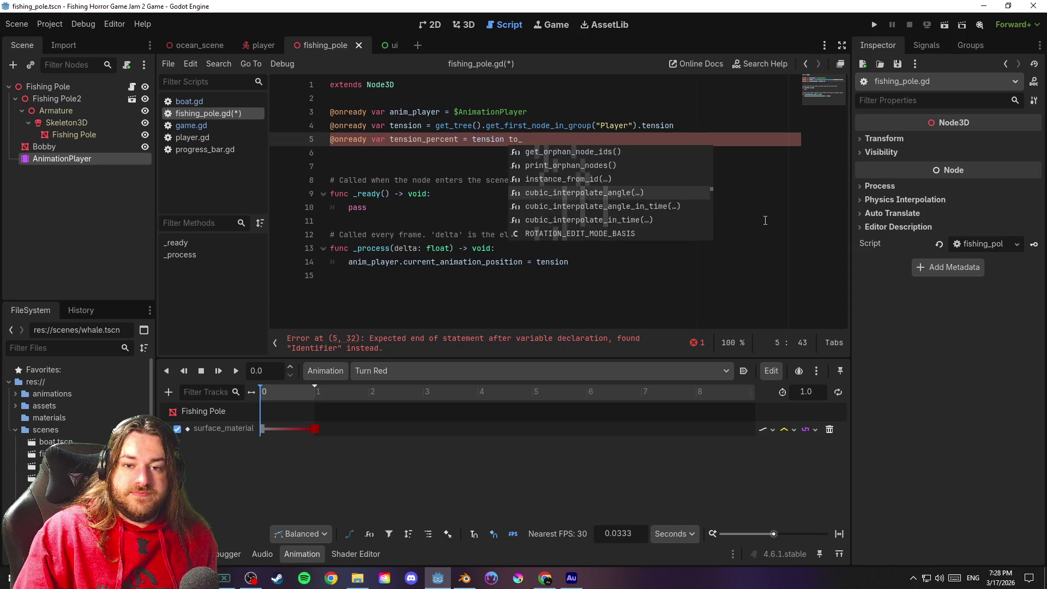
key("Down")
key("Down")
key("Down")
key("Up")
key("Up")
key("Up")
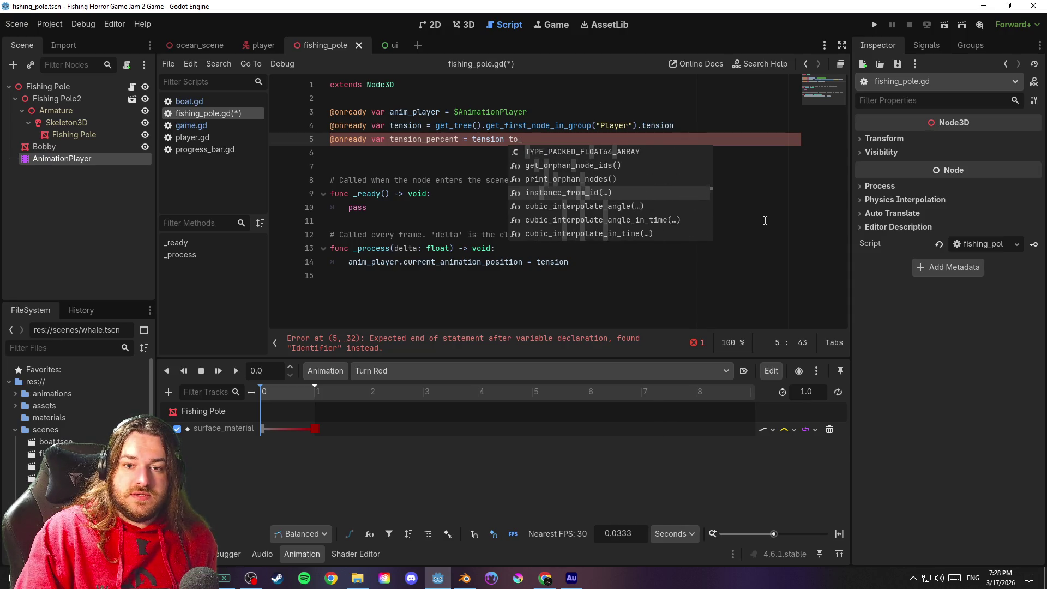
key("Down")
key("Down")
key("Down")
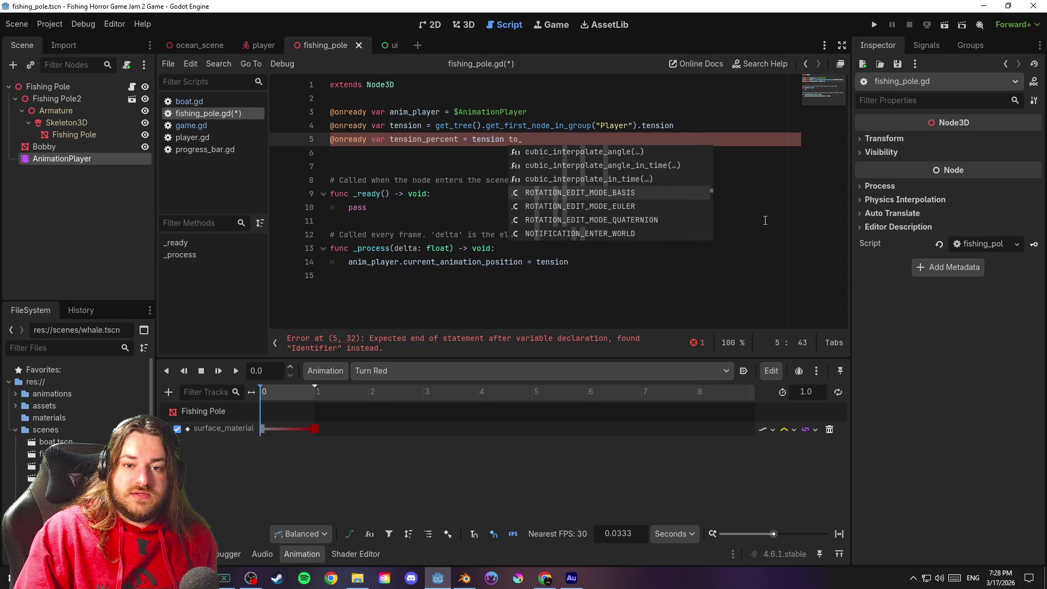
key("Down")
key("Down")
key("Down")
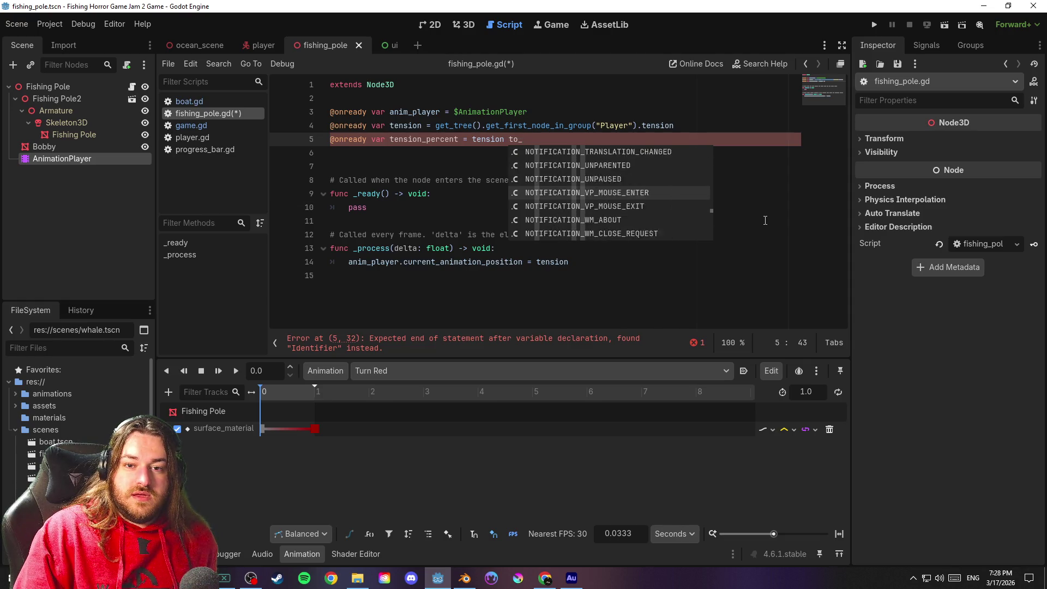
key("Down")
key("Down")
key("Down")
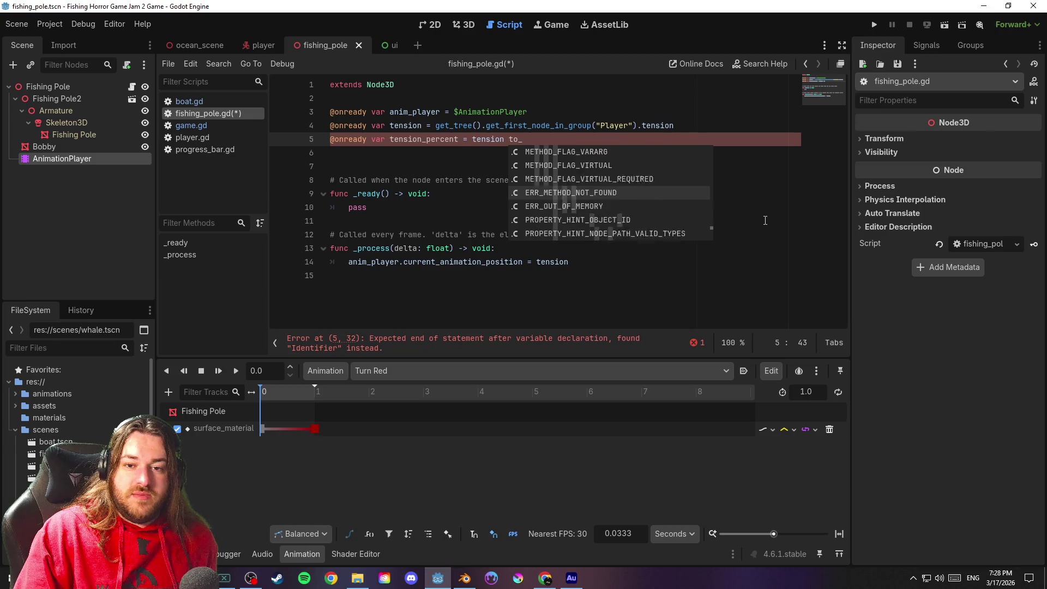
key("Down")
key("Down")
key("Down")
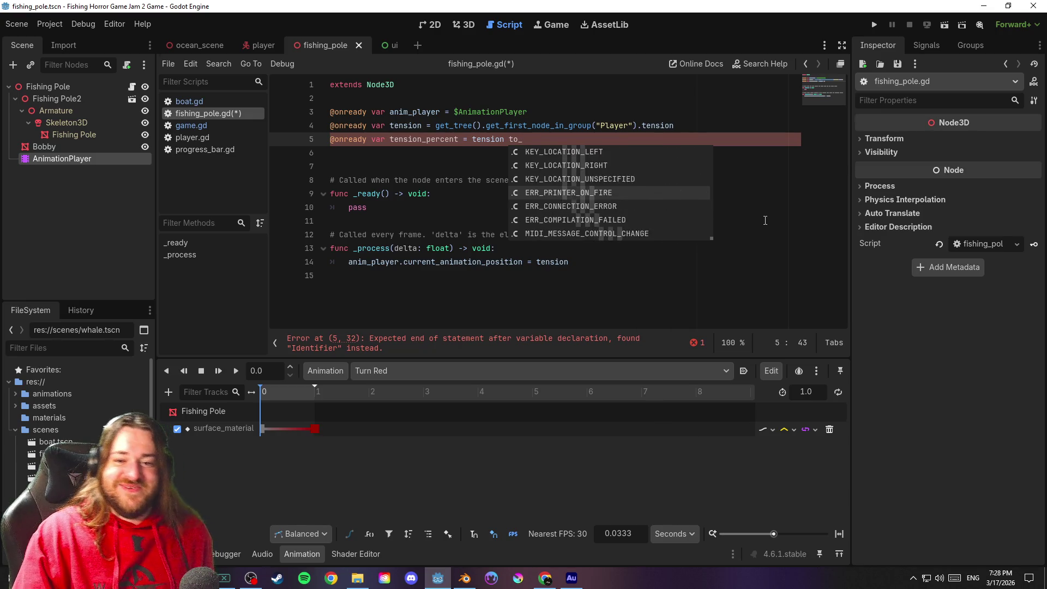
key("Down")
key("Down")
key("Down")
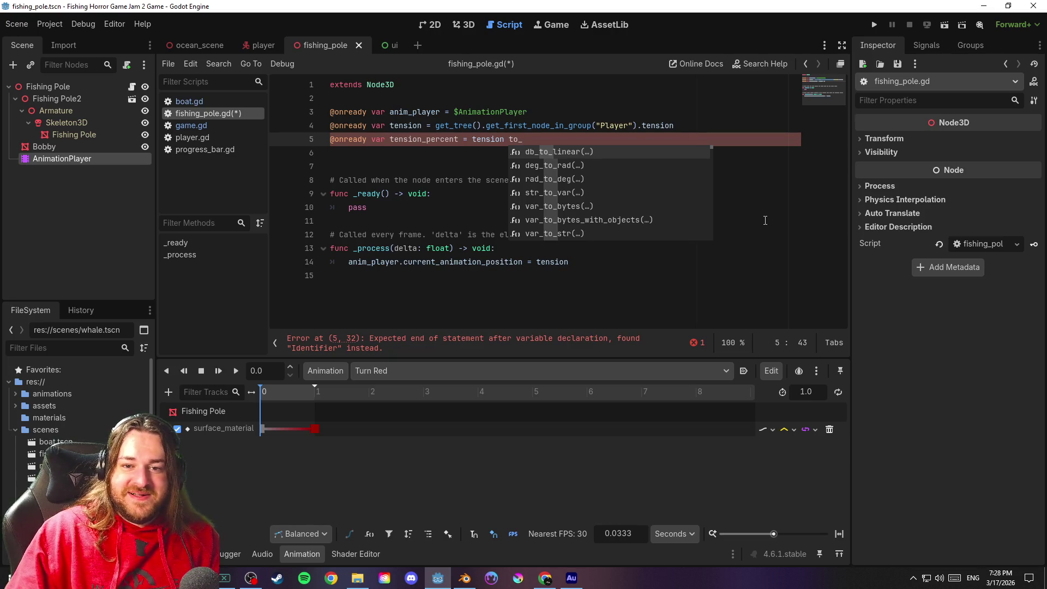
left_click(736, 139)
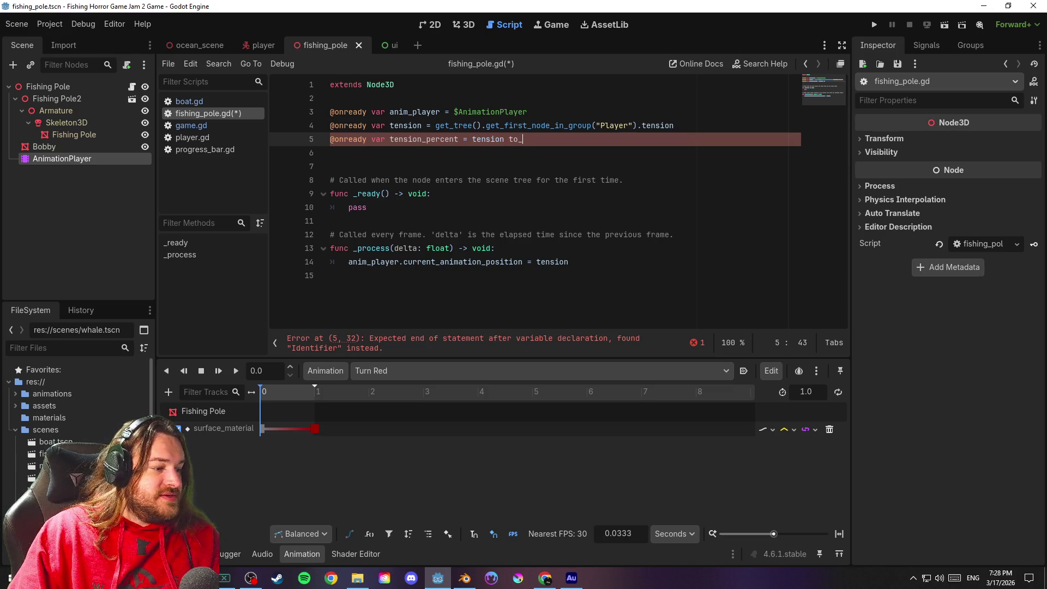
key("alt+Tab")
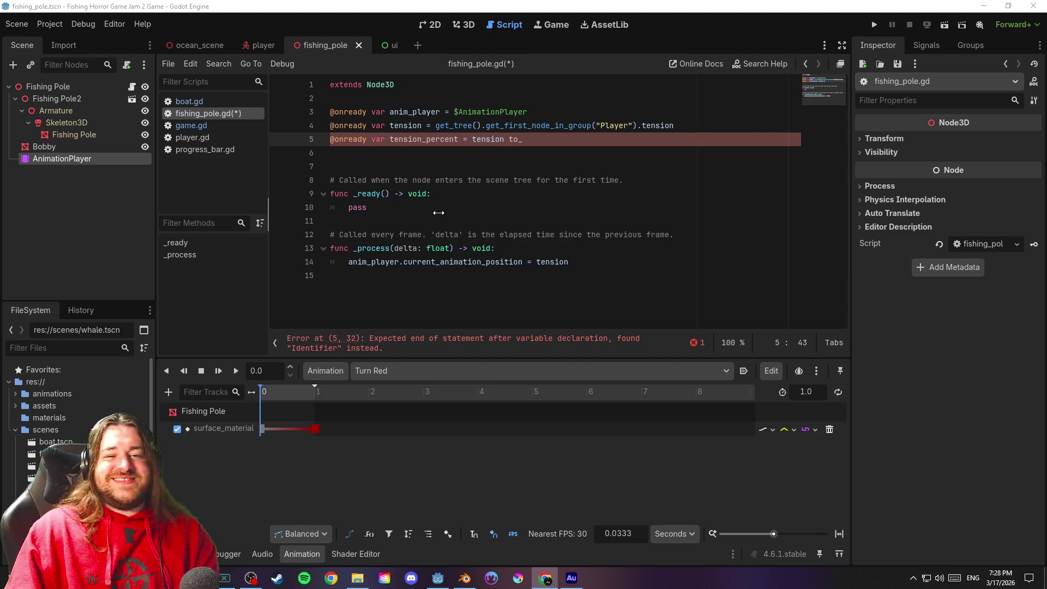
Step: Delete the unfinished tension_percent line, change line 4 to read .tension_percent, and save
key("alt+Tab")
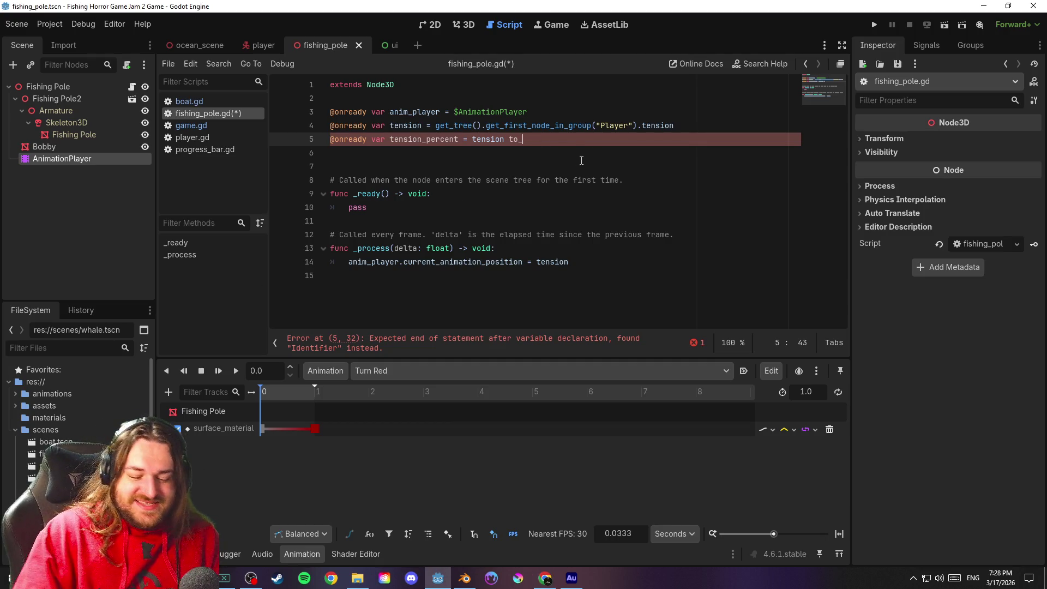
key("BackSpace")
key("BackSpace")
key("BackSpace")
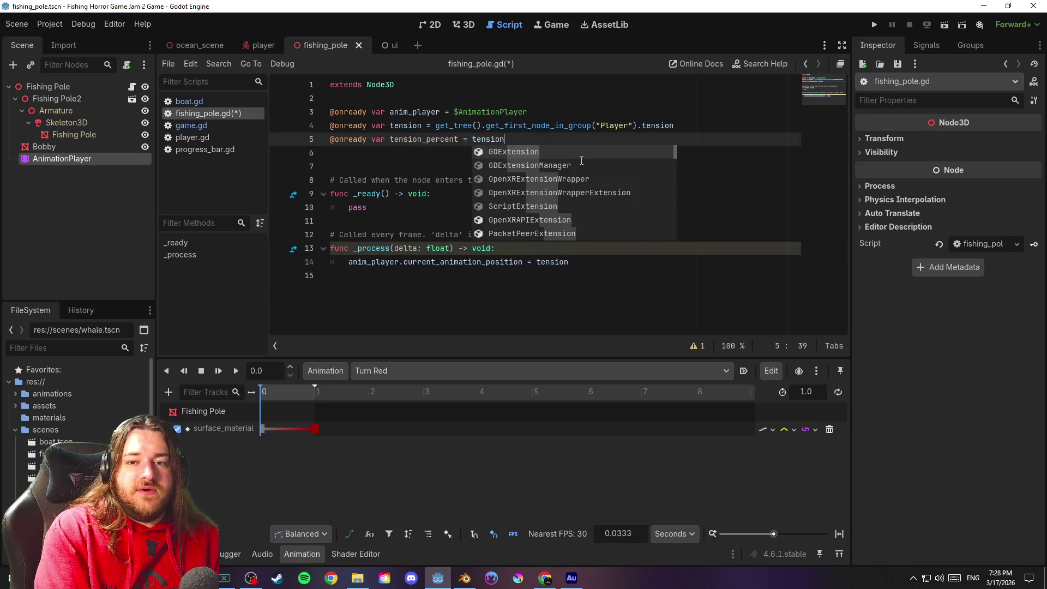
type("/")
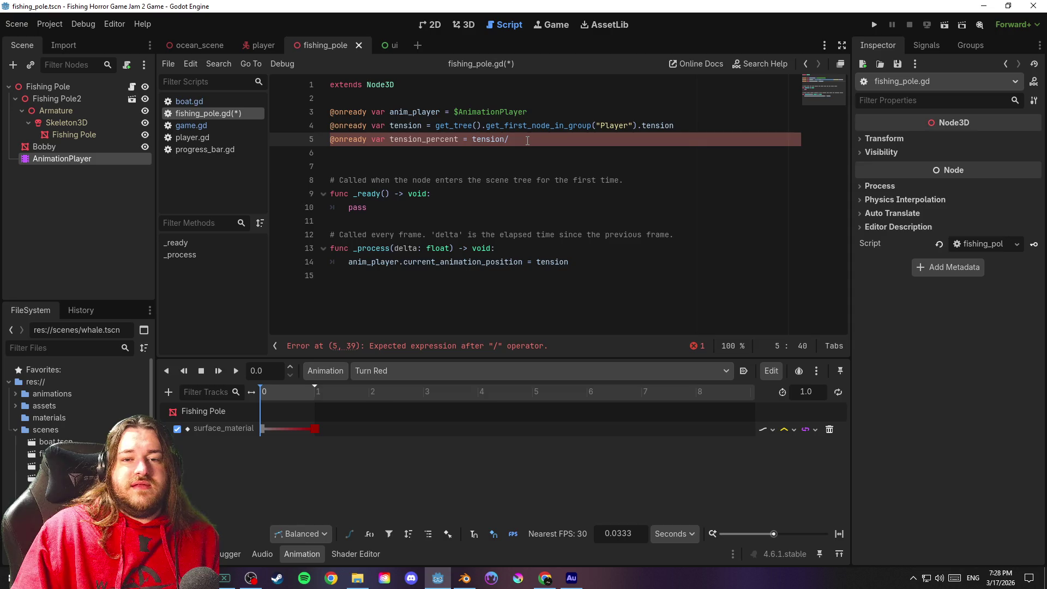
left_click_drag(522, 144, 317, 135)
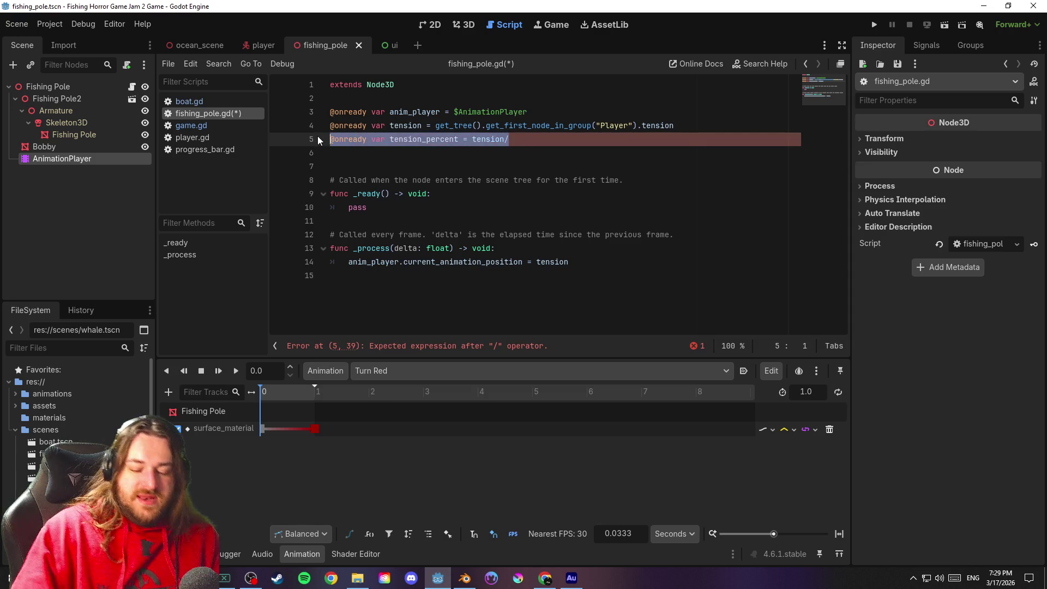
key("BackSpace")
key("BackSpace")
type("_perc")
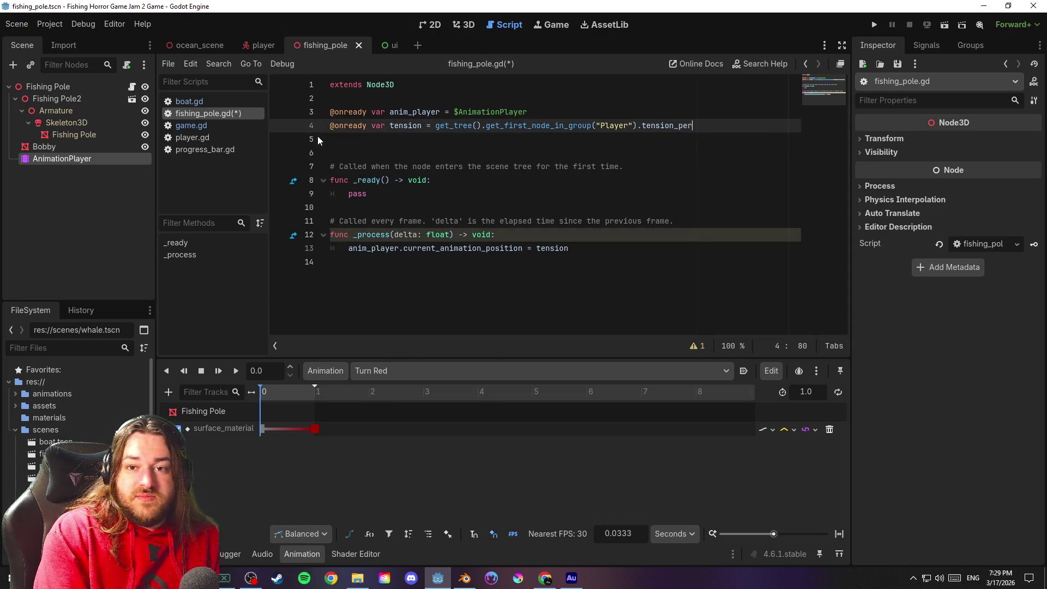
type("ent")
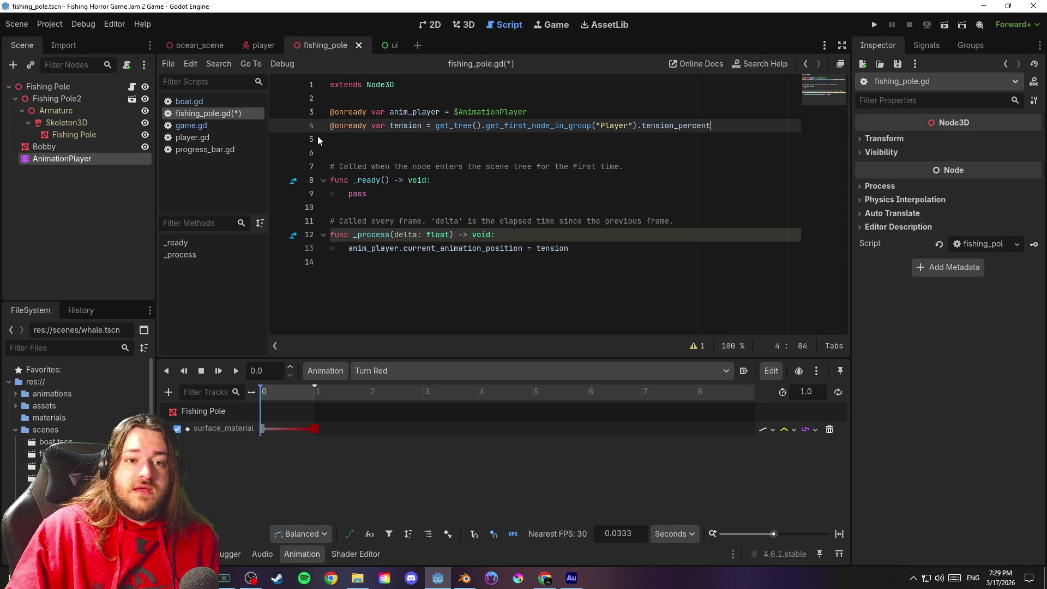
key("ctrl+s")
Step: In player.gd, add 'var tension_percent = tension/tension_max)' below the tension_max line
left_click(210, 137)
scroll(528, 160, "down", 3)
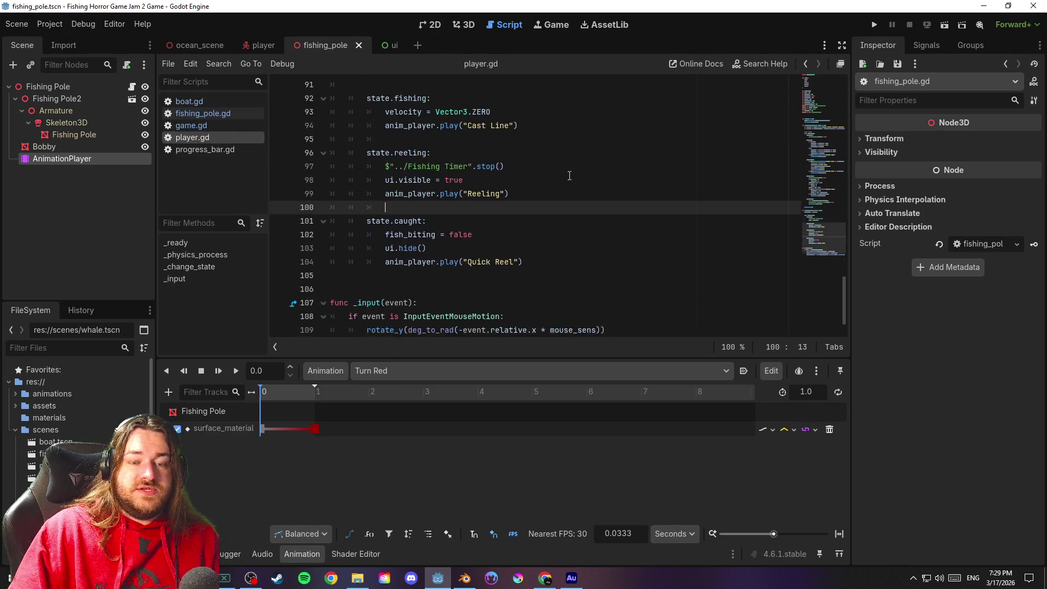
scroll(545, 169, "up", 20)
scroll(590, 180, "up", 4)
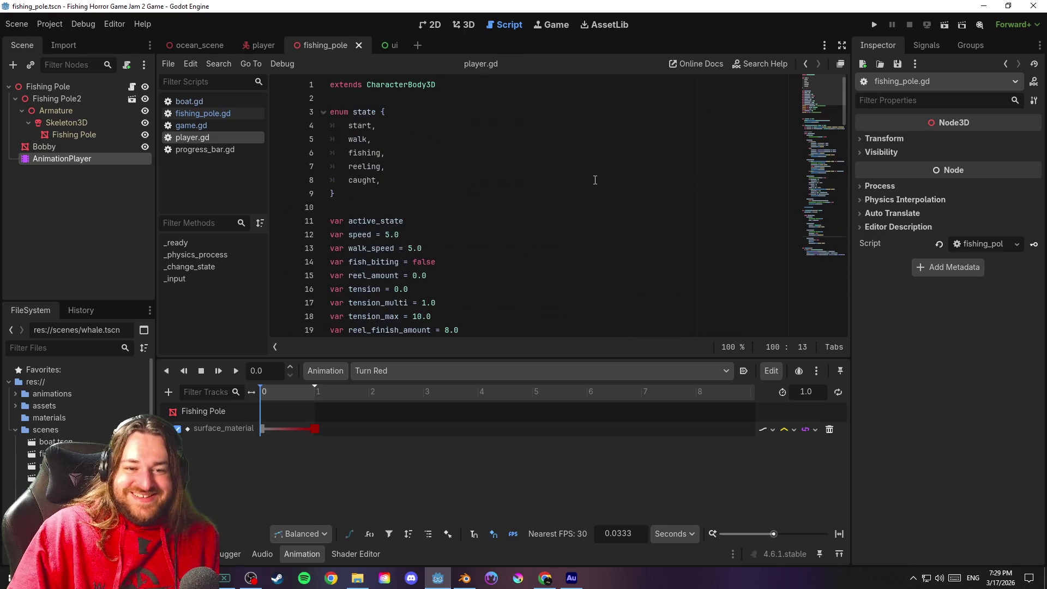
scroll(577, 185, "down", 3)
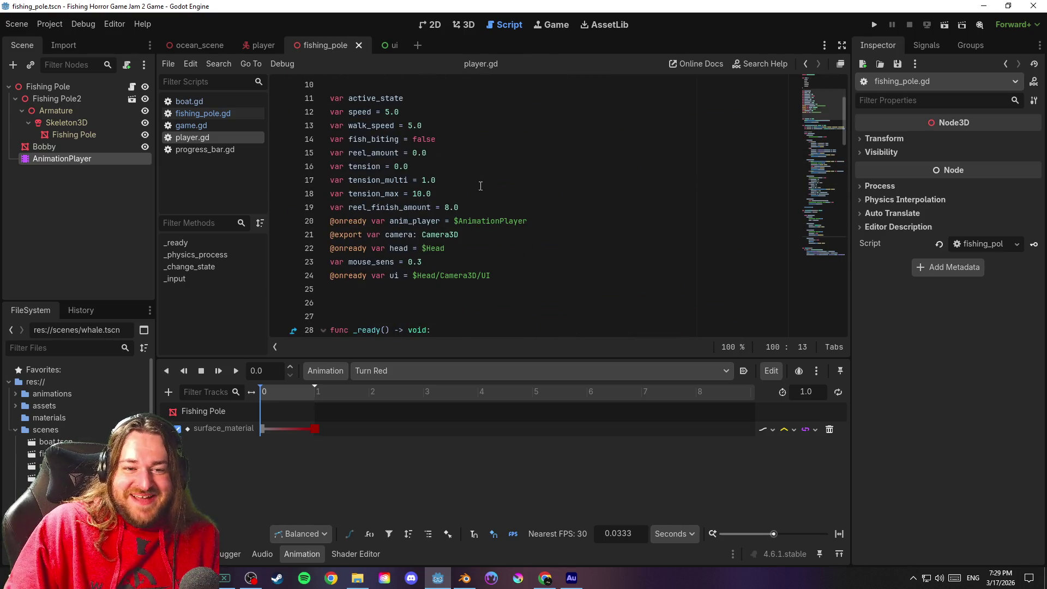
left_click(501, 191)
key("Return")
type("ver")
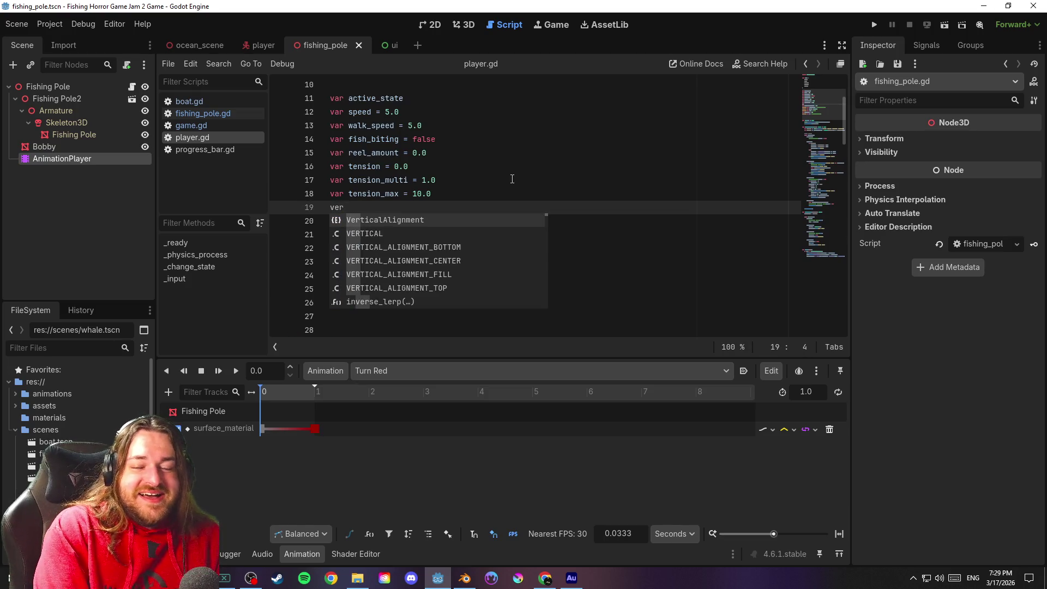
key("BackSpace")
key("BackSpace")
type("ar tension_percent = t")
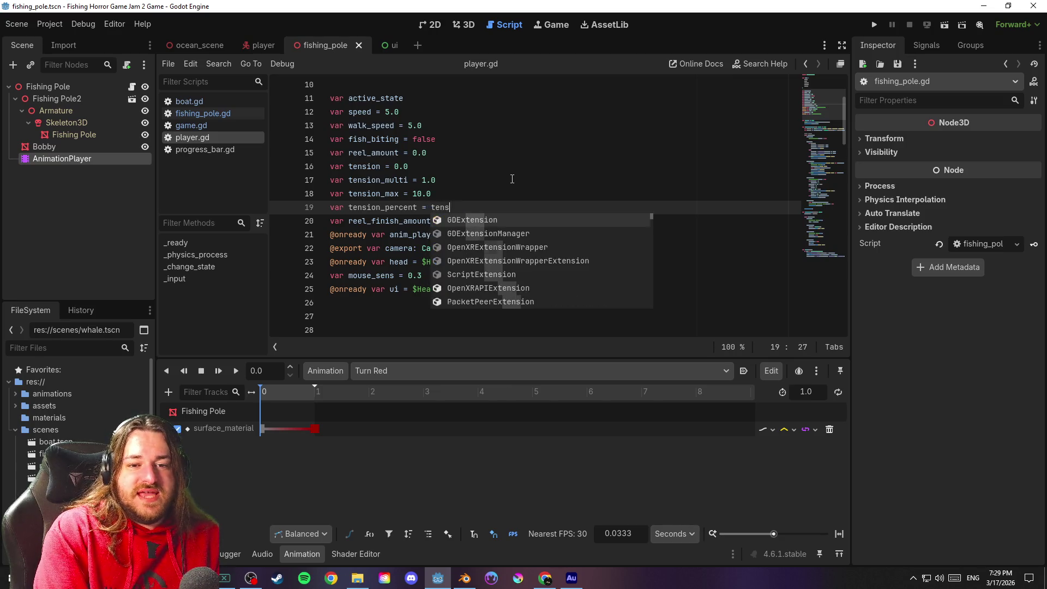
key("BackSpace")
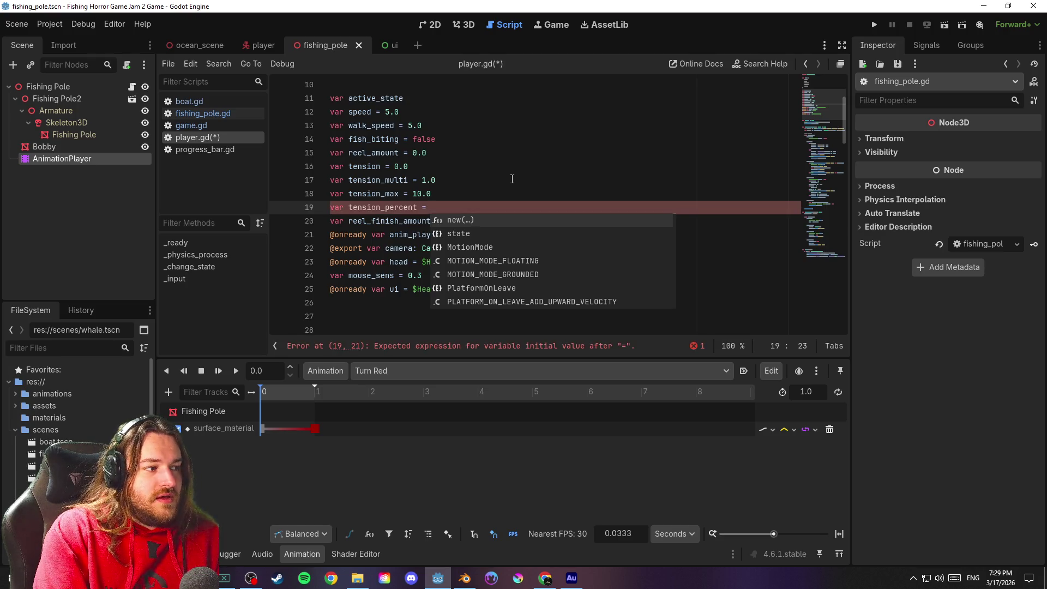
type("tensi")
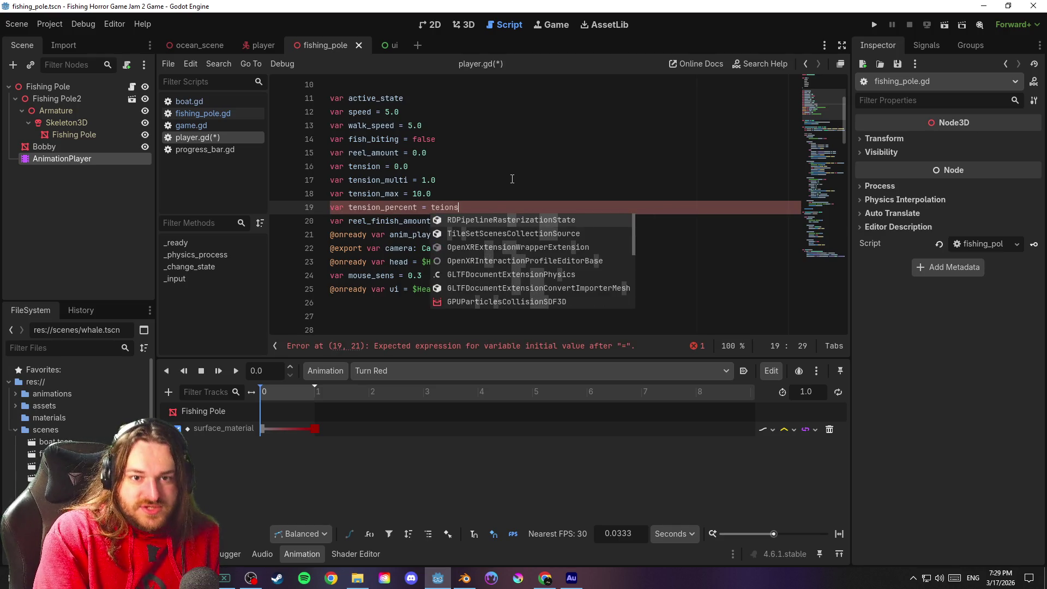
type("on/tension")
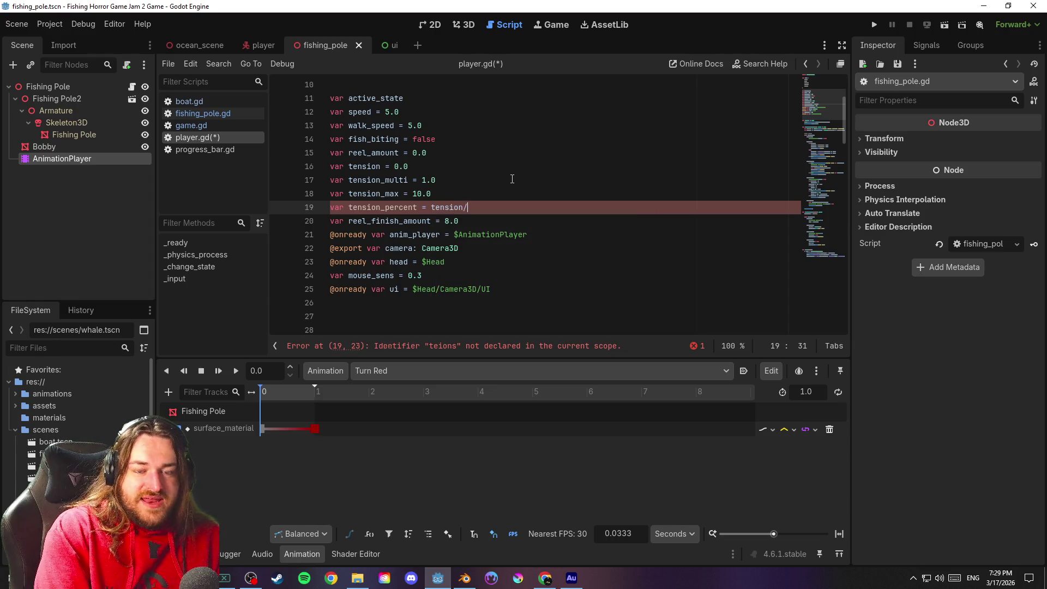
type("_max")
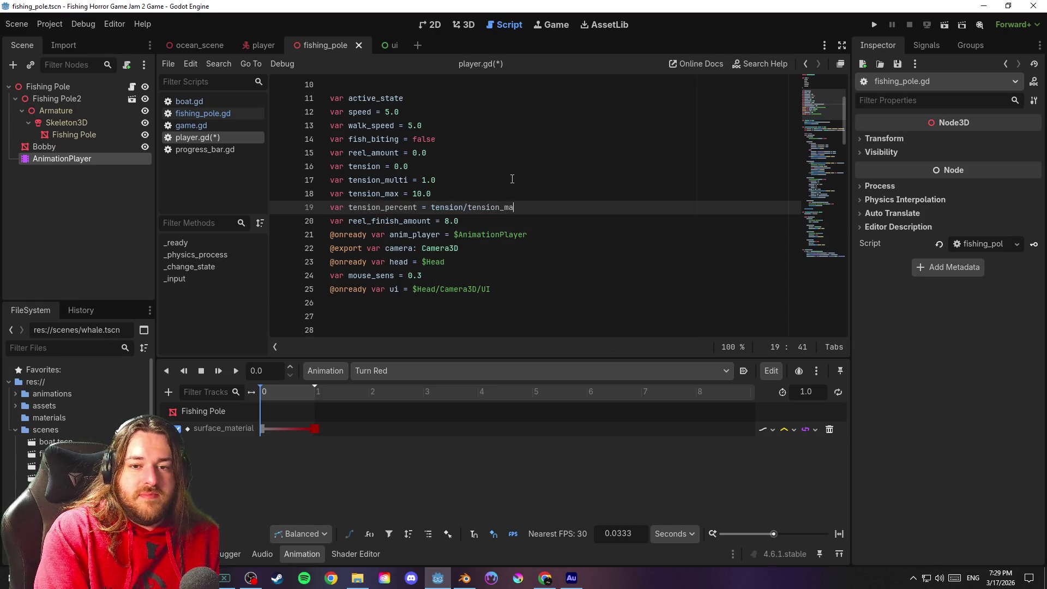
type(")")
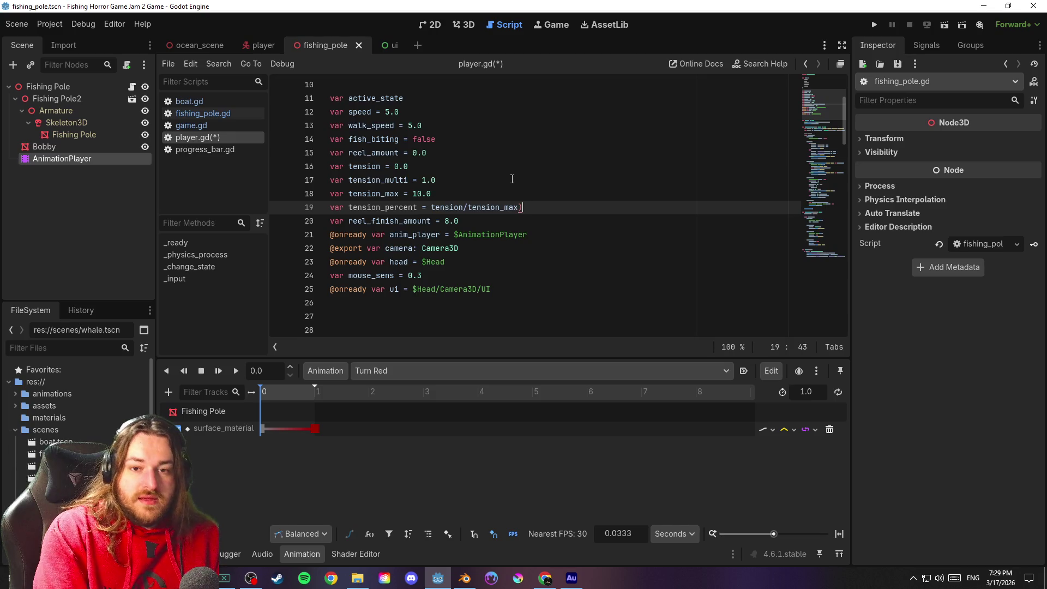
Step: Complete the line as (tension/tension_max) * 100 and save player.gd
left_click(432, 209)
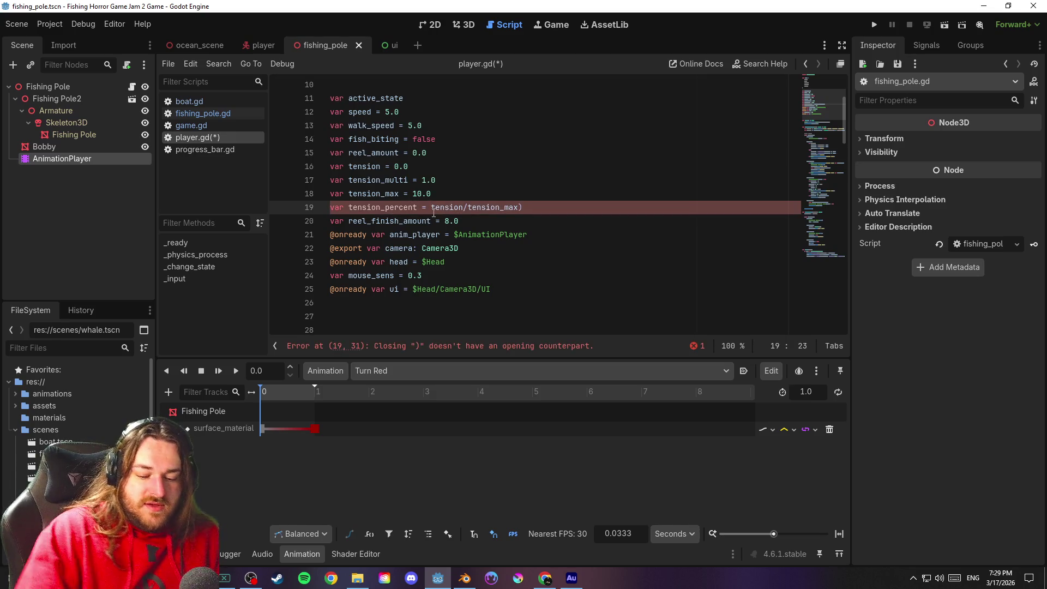
type("(")
left_click(531, 207)
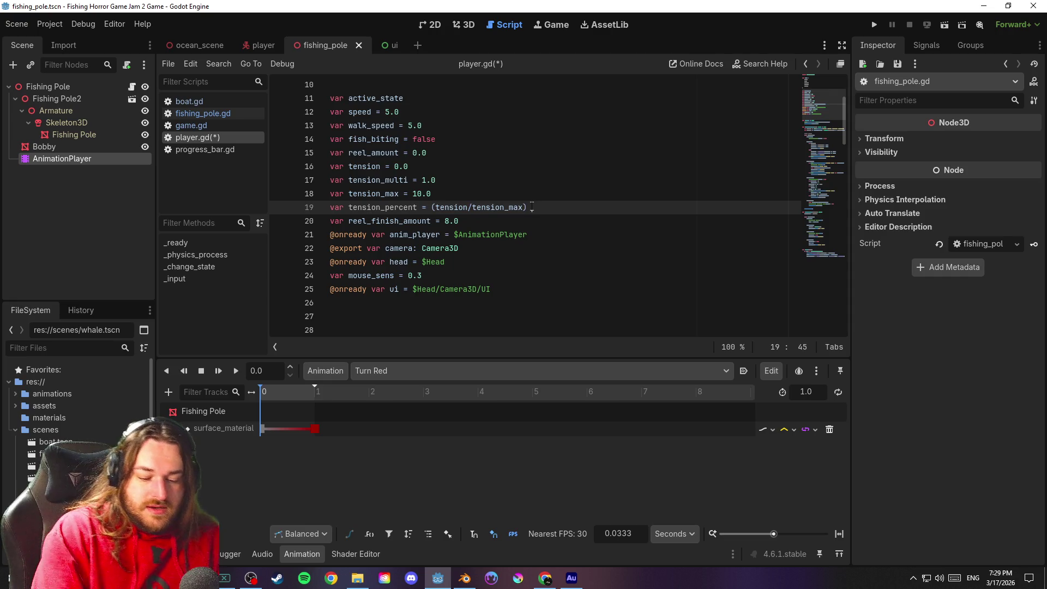
type("* 100")
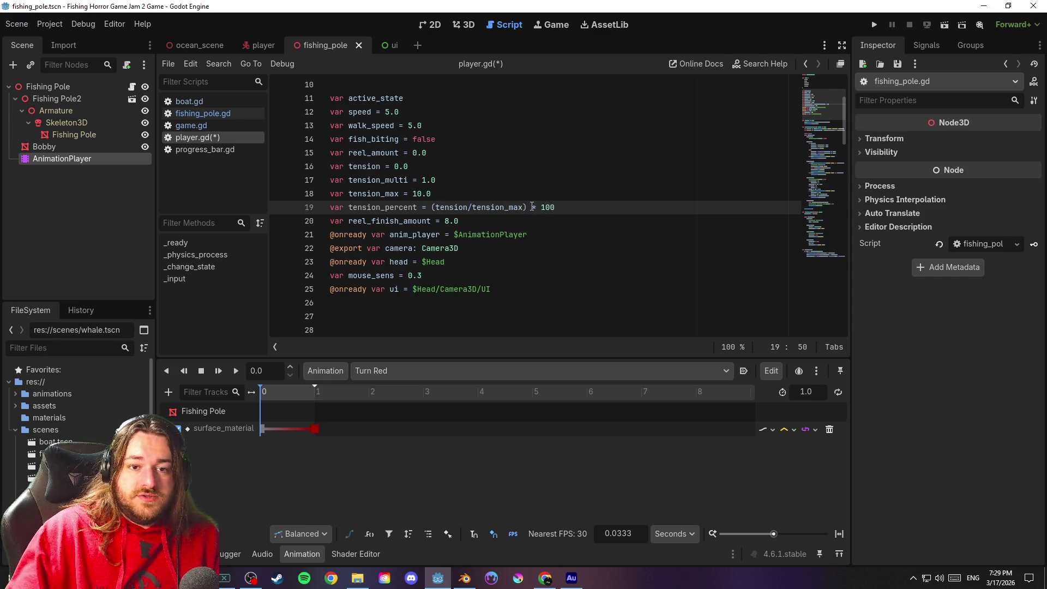
left_click(452, 181)
key("ctrl+s")
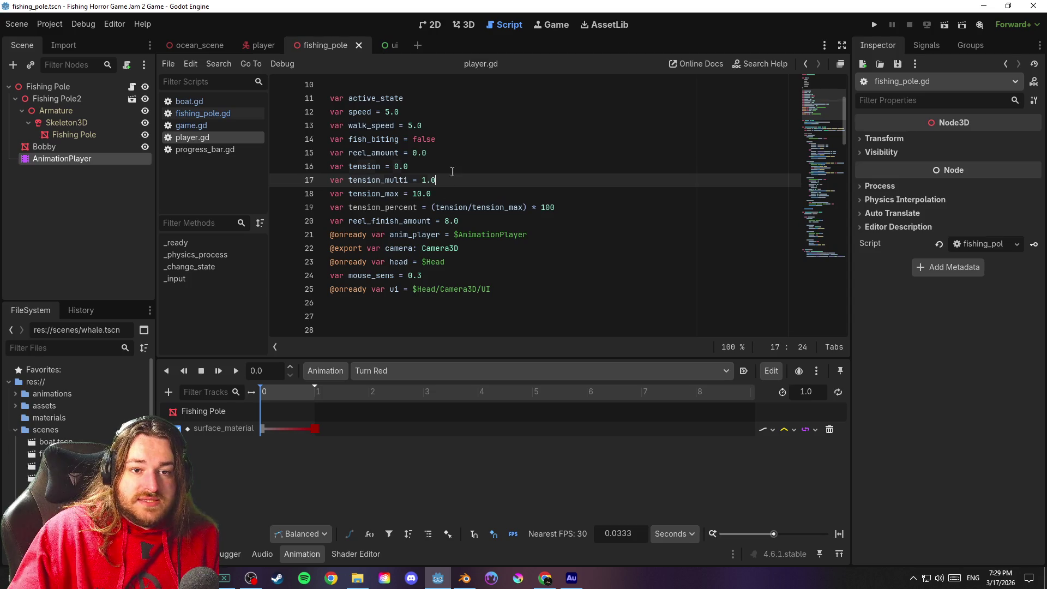
left_click(452, 171)
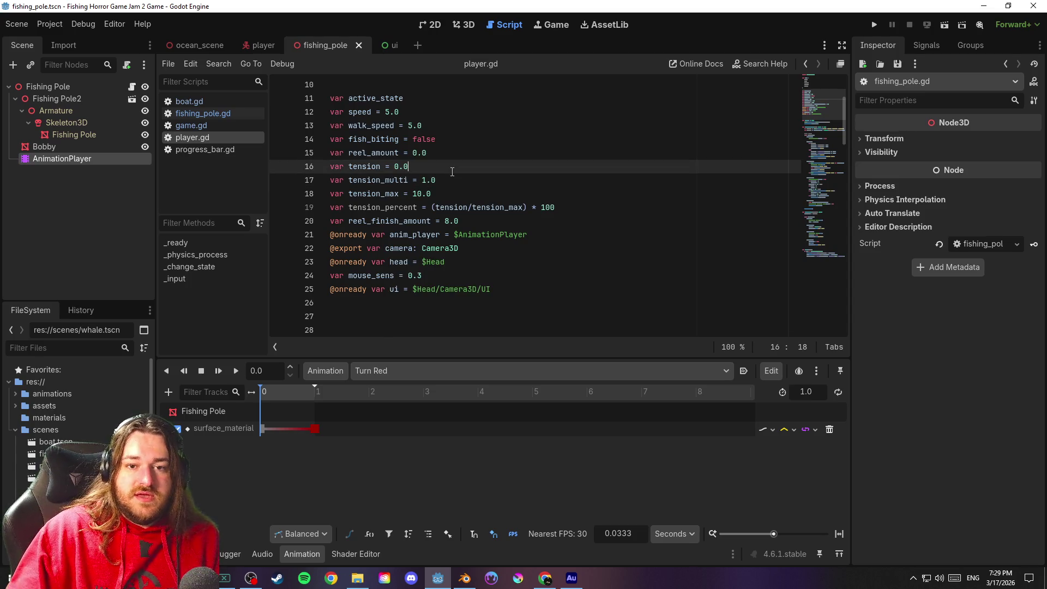
left_click(462, 196)
left_click(621, 212)
key("ctrl+s")
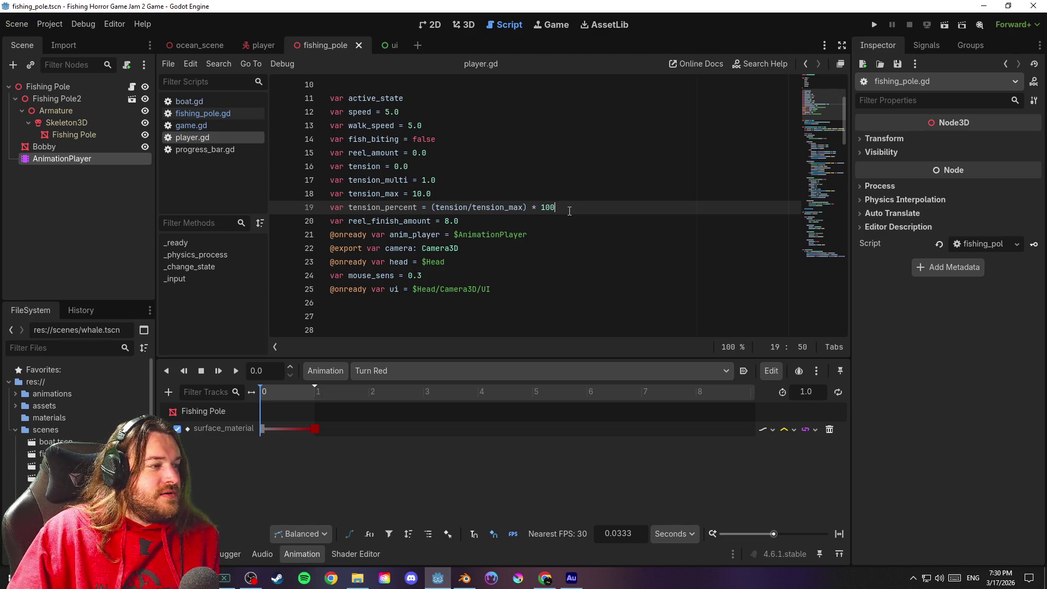
Step: Delete ' * 100' from line 19, save, and scrub the Turn Red animation from 1.0 back to 0
key("shift+Left")
key("shift+Left")
key("shift+Left")
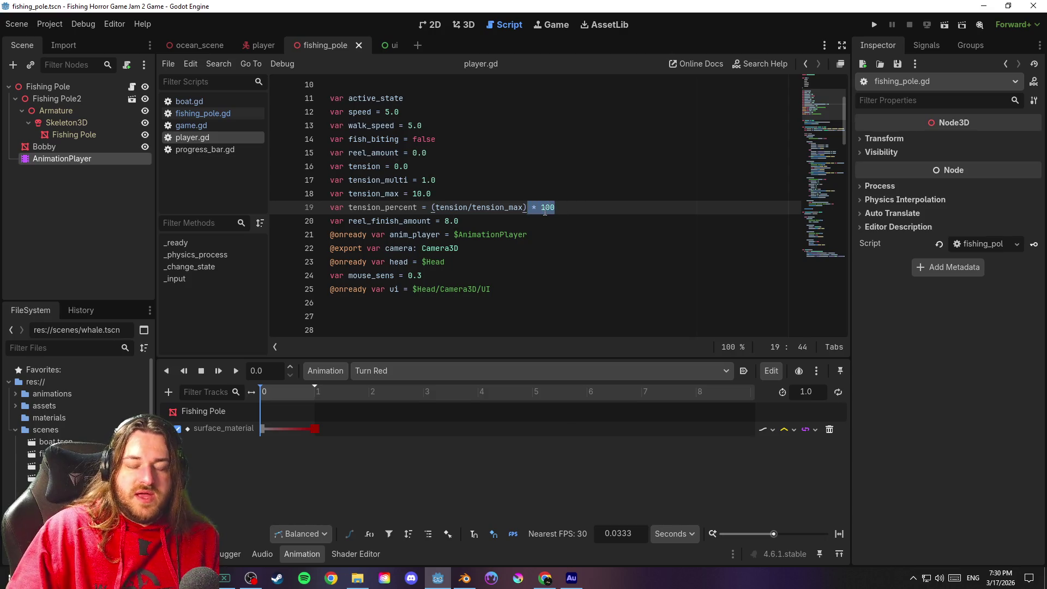
key("BackSpace")
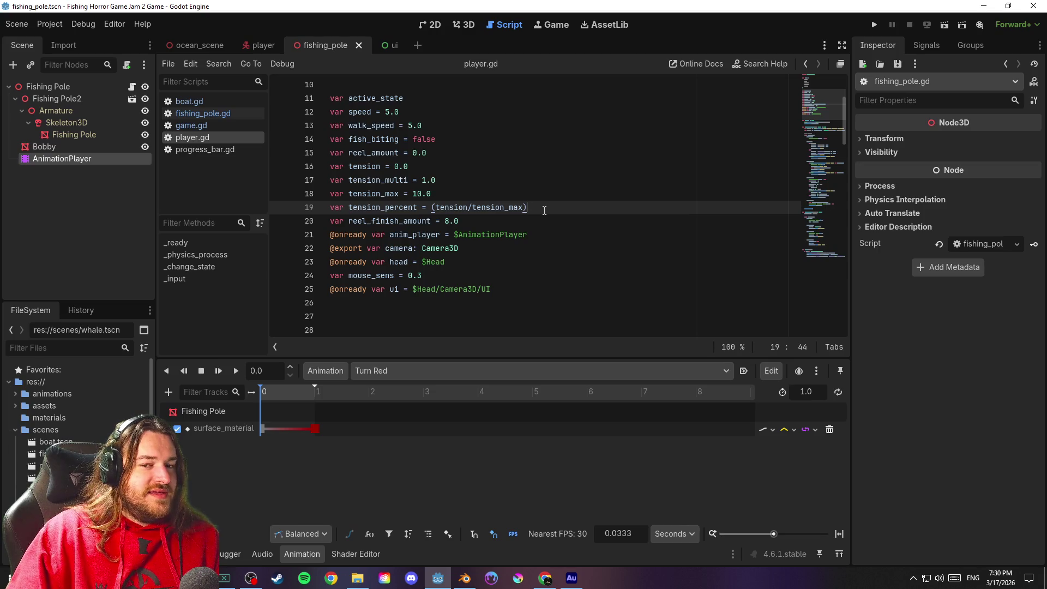
key("ctrl+s")
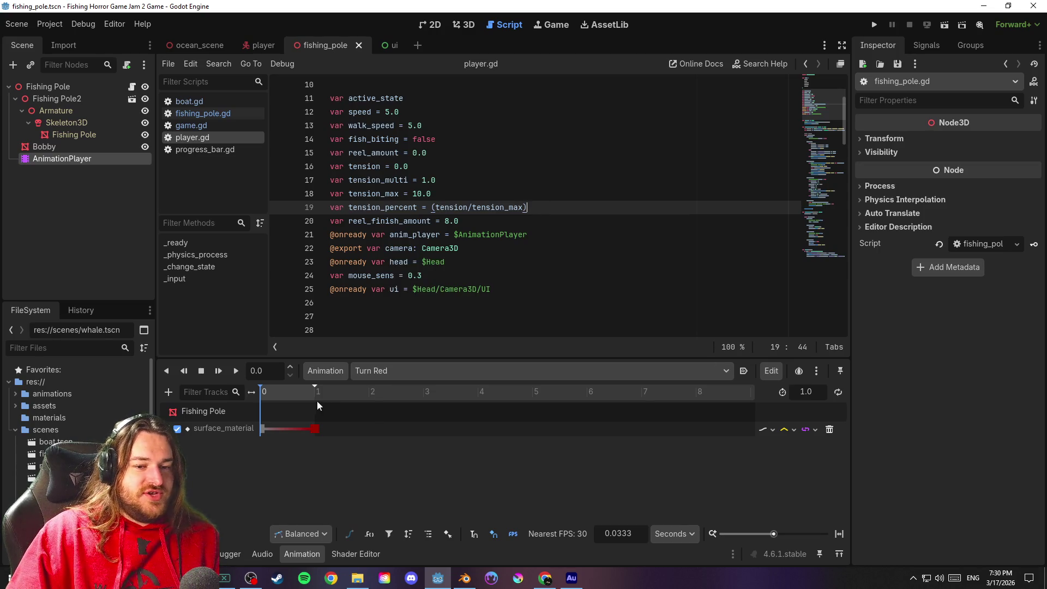
left_click(316, 392)
left_click(262, 393)
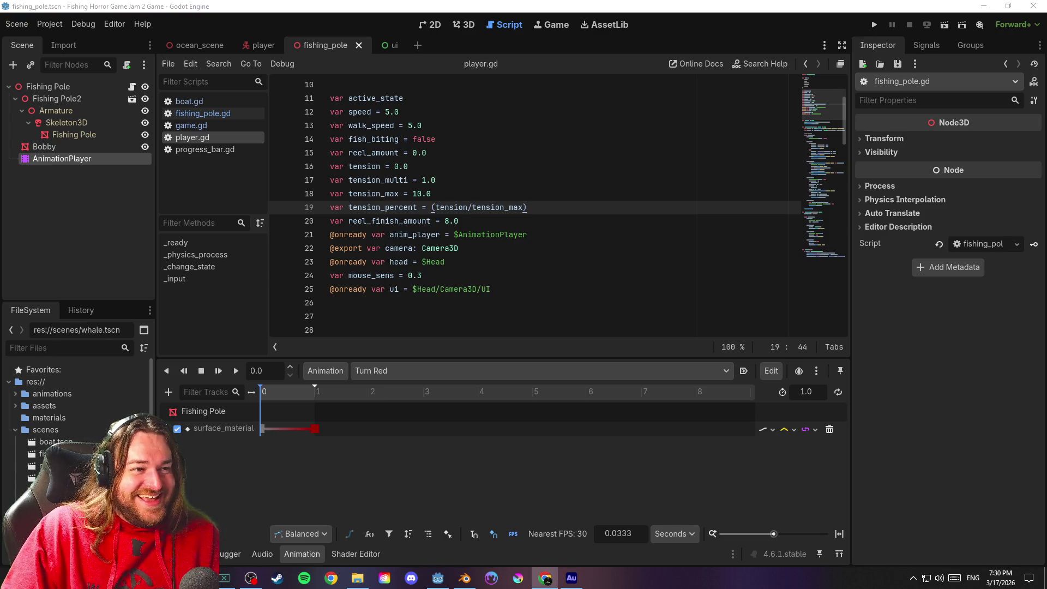
Step: Review the tension_percent declaration on line 19 of player.gd
key("alt+Tab")
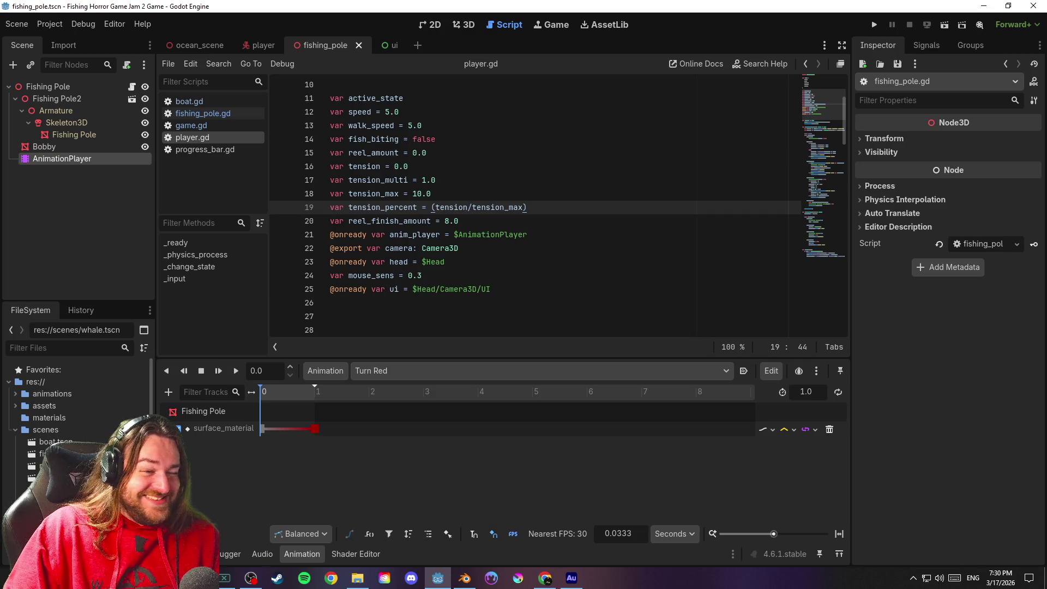
left_click(494, 270)
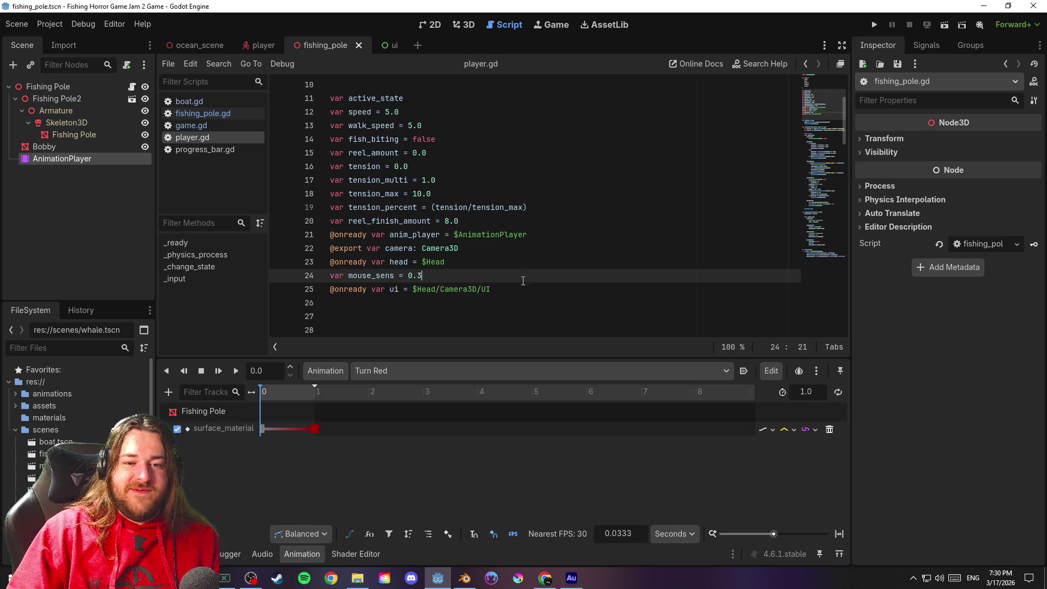
left_click(485, 223)
left_click(550, 212)
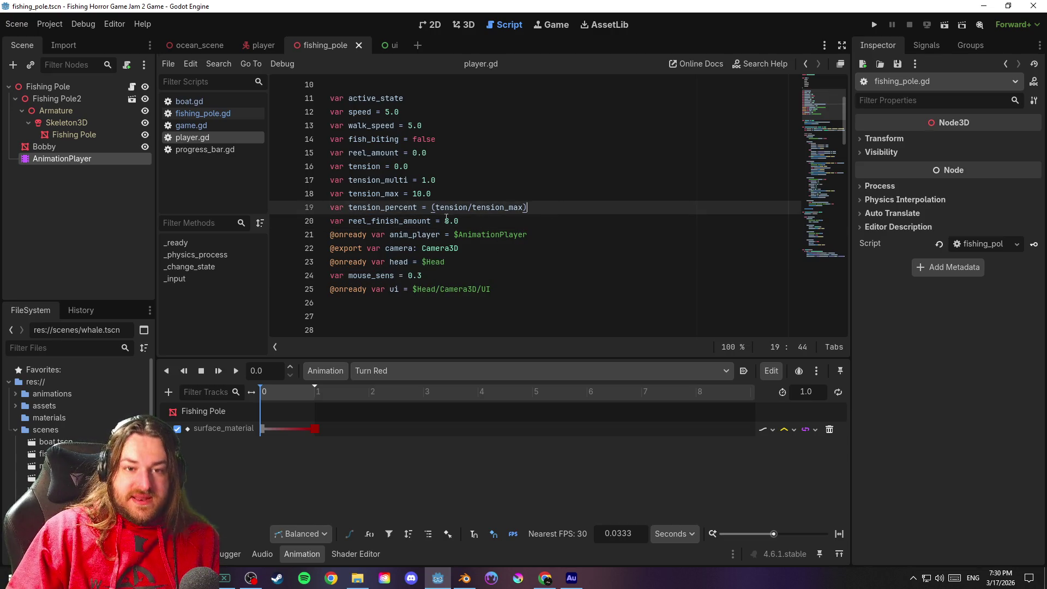
left_click_drag(385, 212, 418, 212)
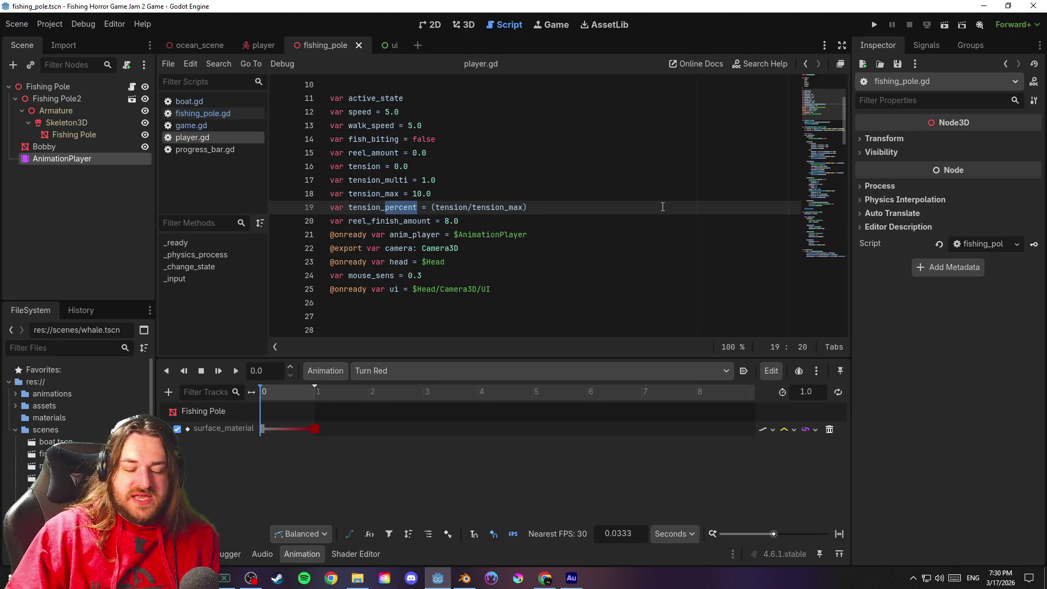
left_click(594, 210)
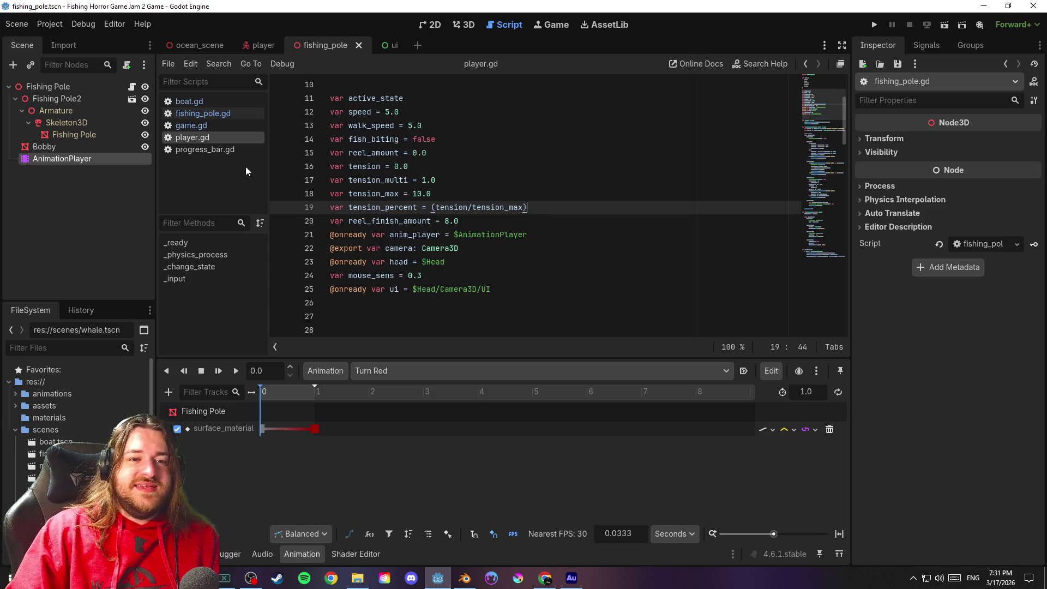
Step: In fishing_pole.gd, try appending _percent on line 13, revert it, and save
left_click(201, 114)
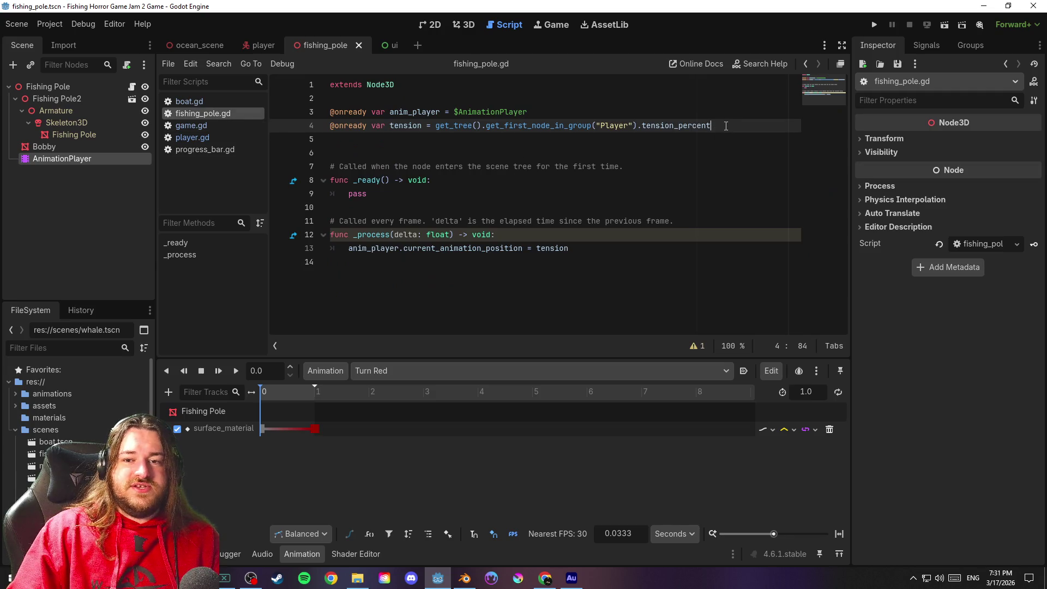
left_click_drag(712, 125, 682, 125)
left_click(751, 122)
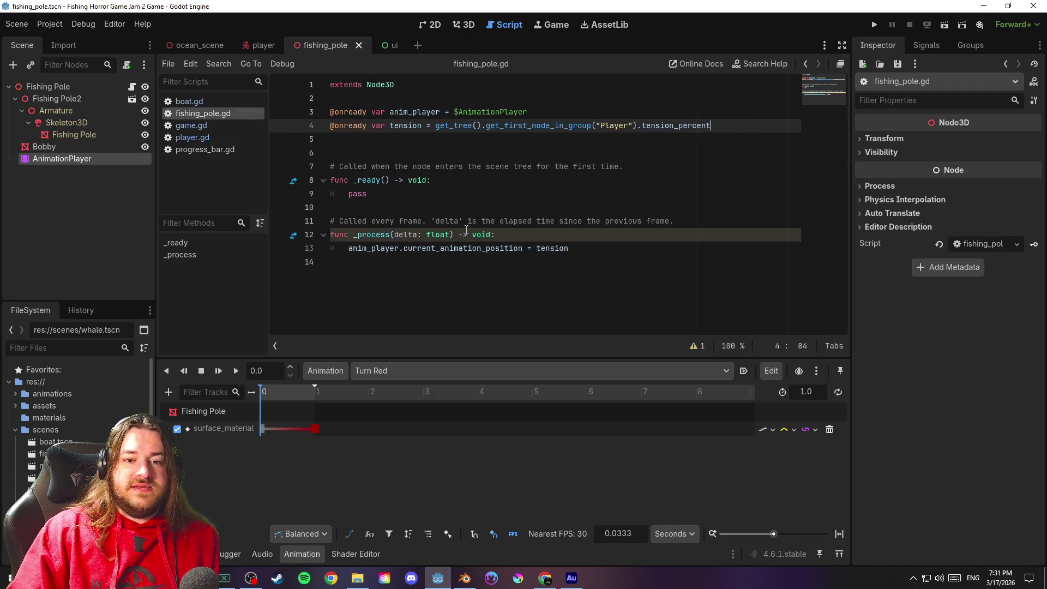
left_click(585, 249)
type("_")
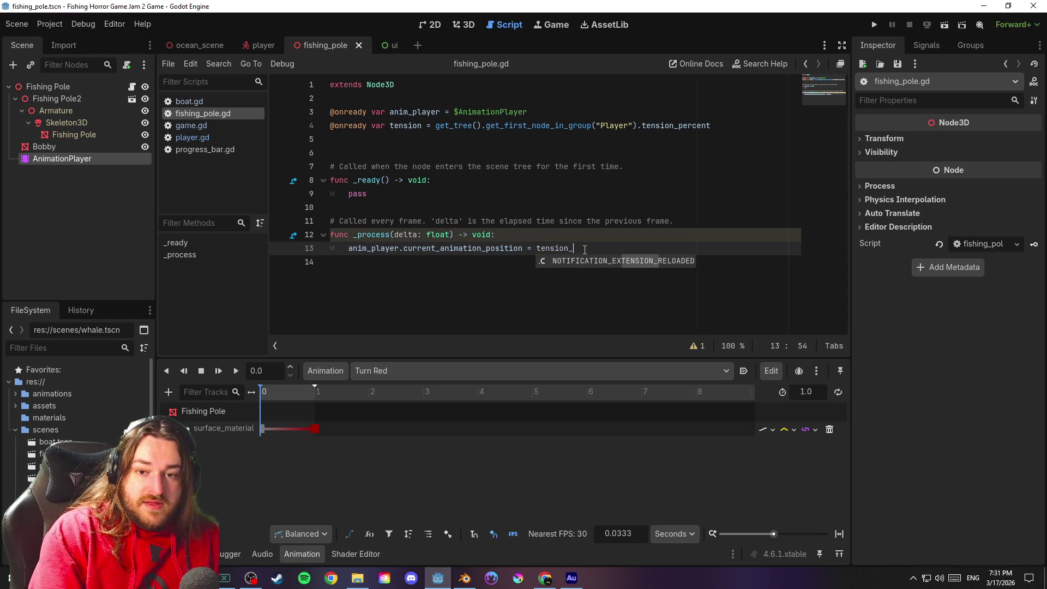
type("perfc")
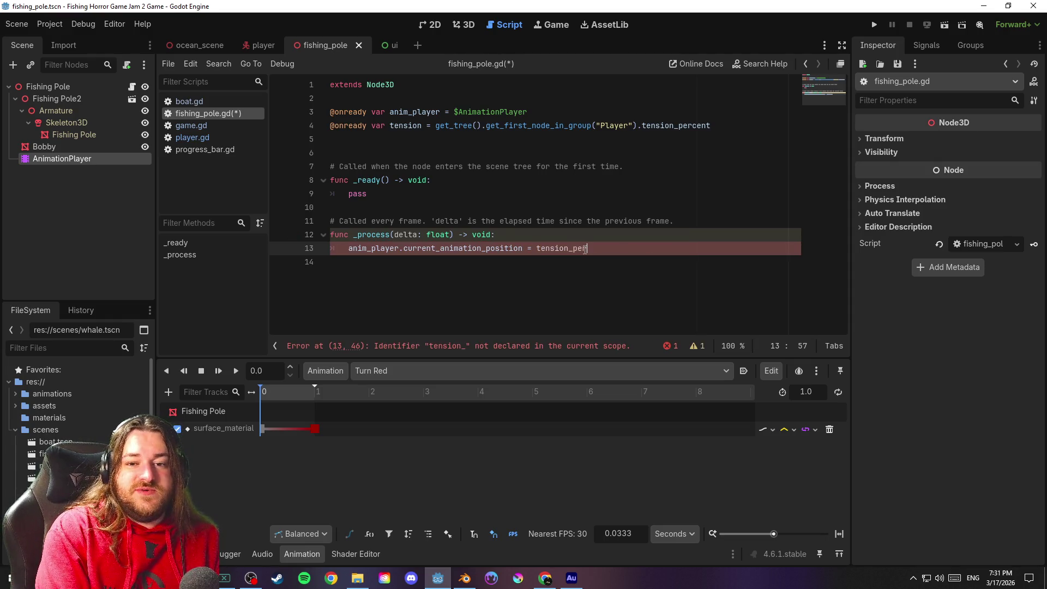
key("BackSpace")
key("BackSpace")
type("cent")
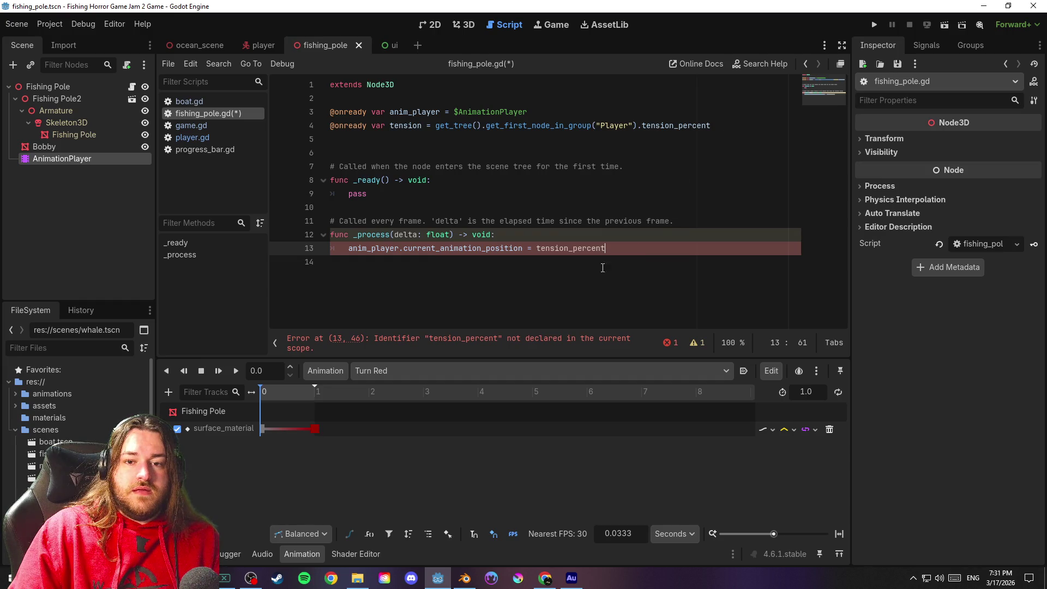
key("shift+Left")
key("shift+Left")
key("shift+Left")
key("BackSpace")
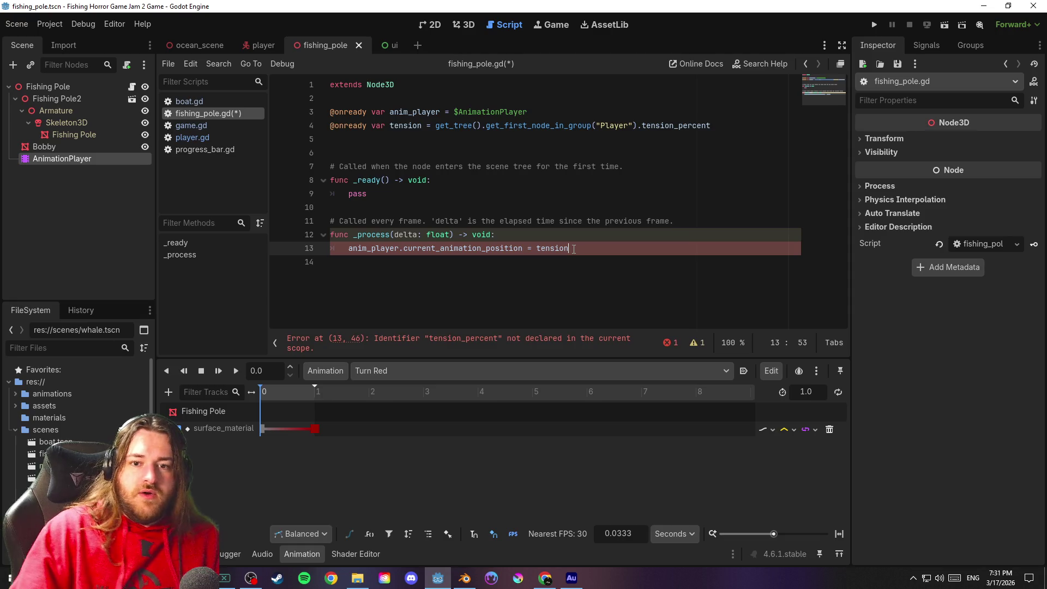
left_click(424, 139)
key("ctrl+s")
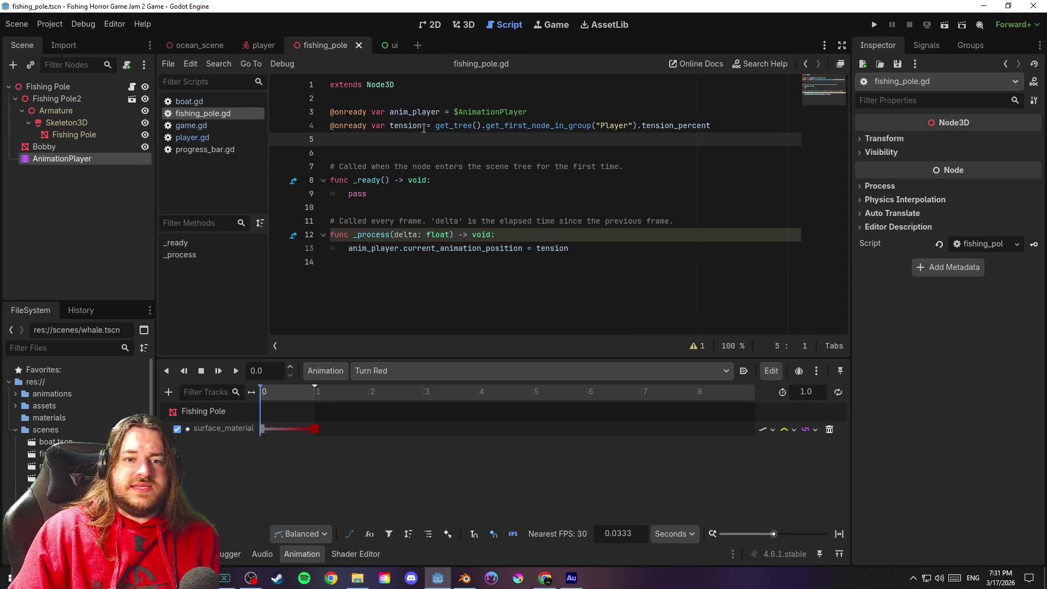
Step: Rename tension to tension_percent on lines 4 and 13 and save fishing_pole.gd
left_click(423, 127)
type("_perc")
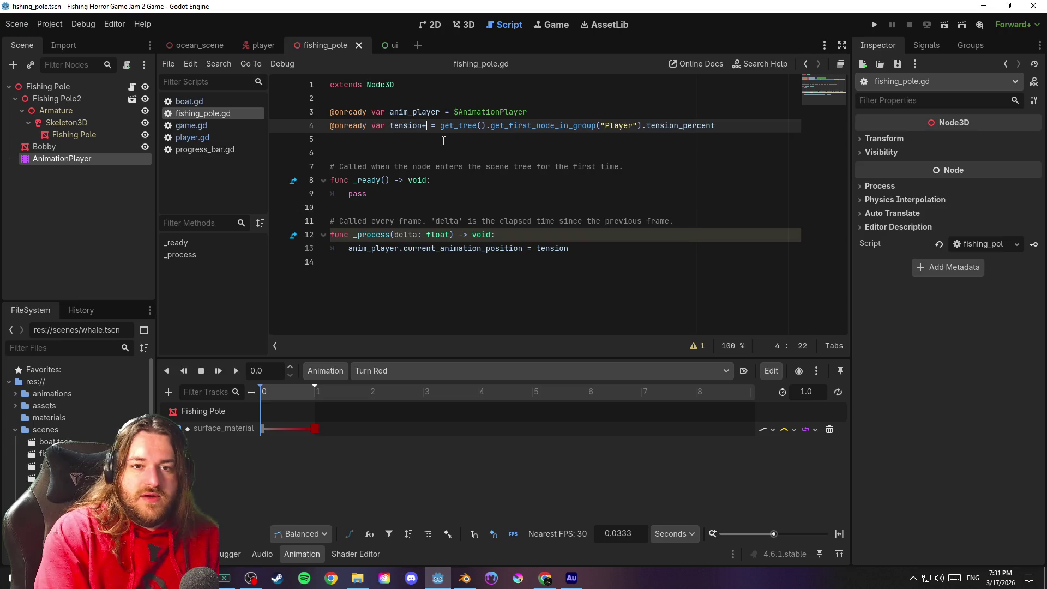
type("ent")
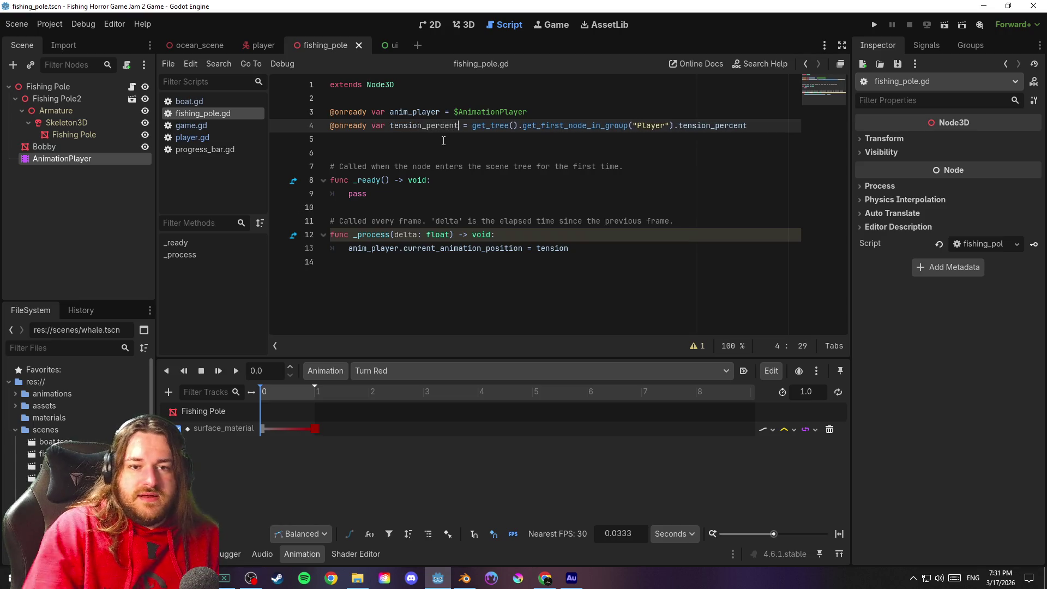
left_click(577, 248)
type("+_")
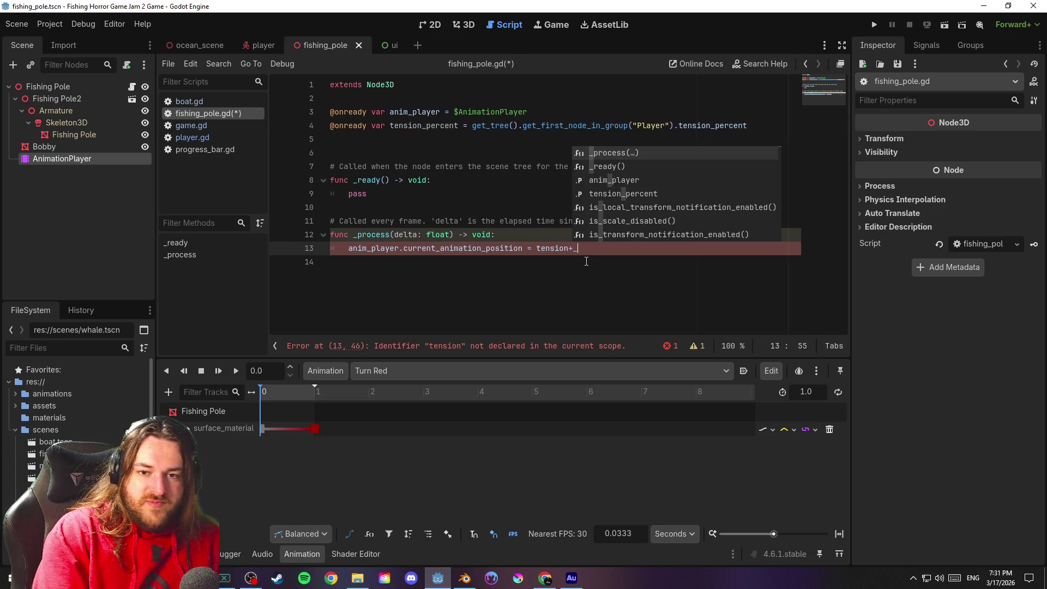
key("BackSpace")
key("BackSpace")
type("_")
key("Return")
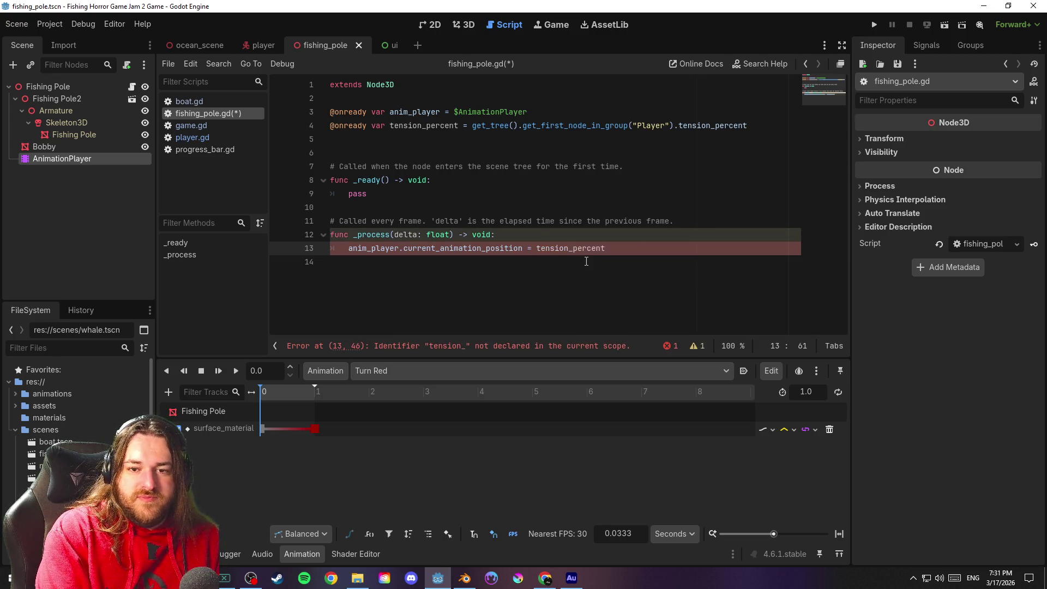
left_click(586, 261)
key("ctrl+s")
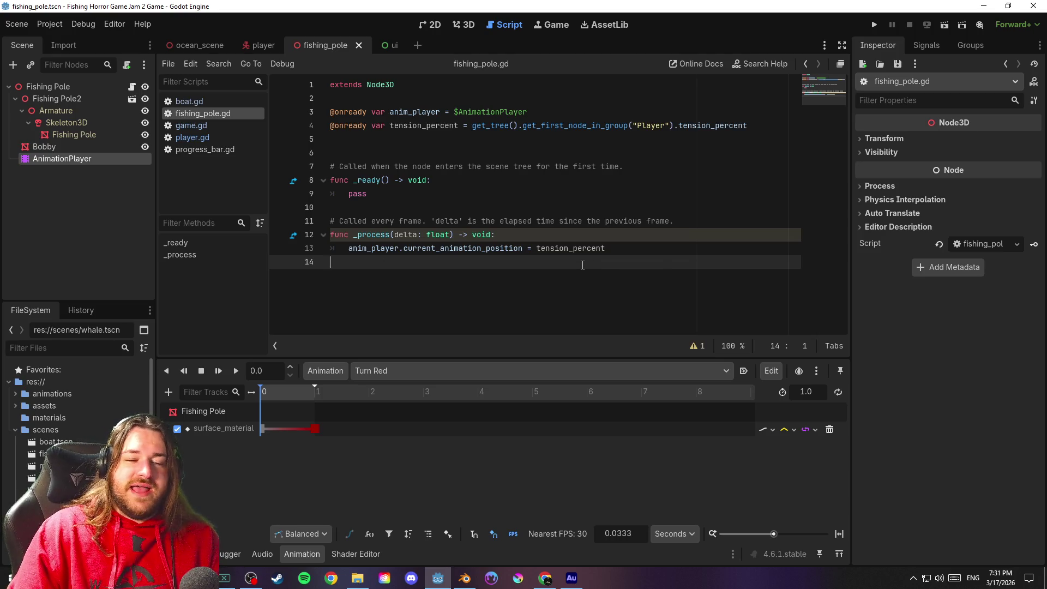
key("ctrl+s")
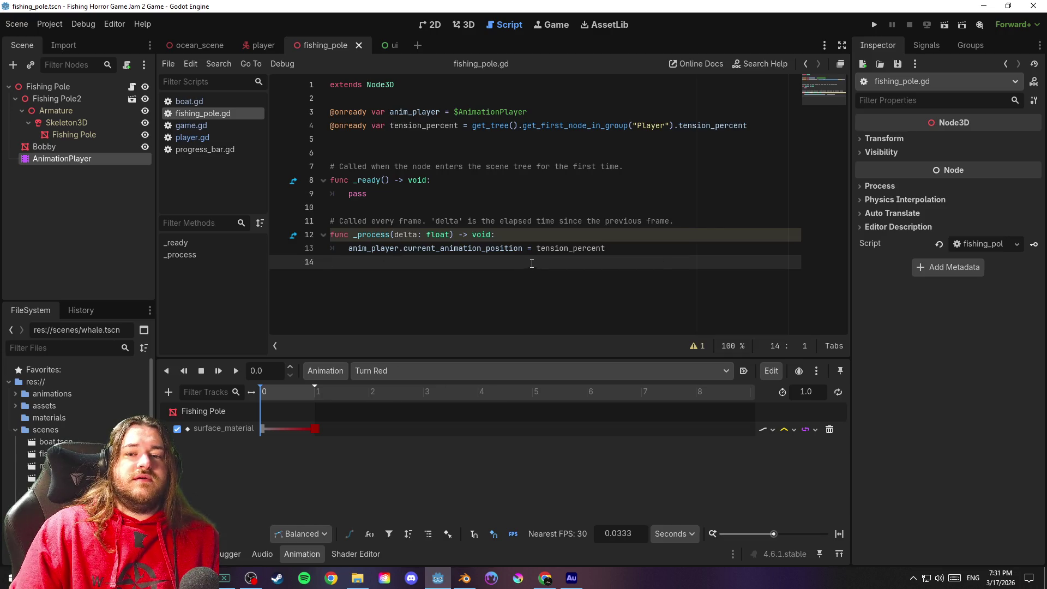
left_click(196, 149)
Step: In player.gd's caught branch, add 'tension = 0' after fish_biting = false, then return to the 3D view
left_click(191, 137)
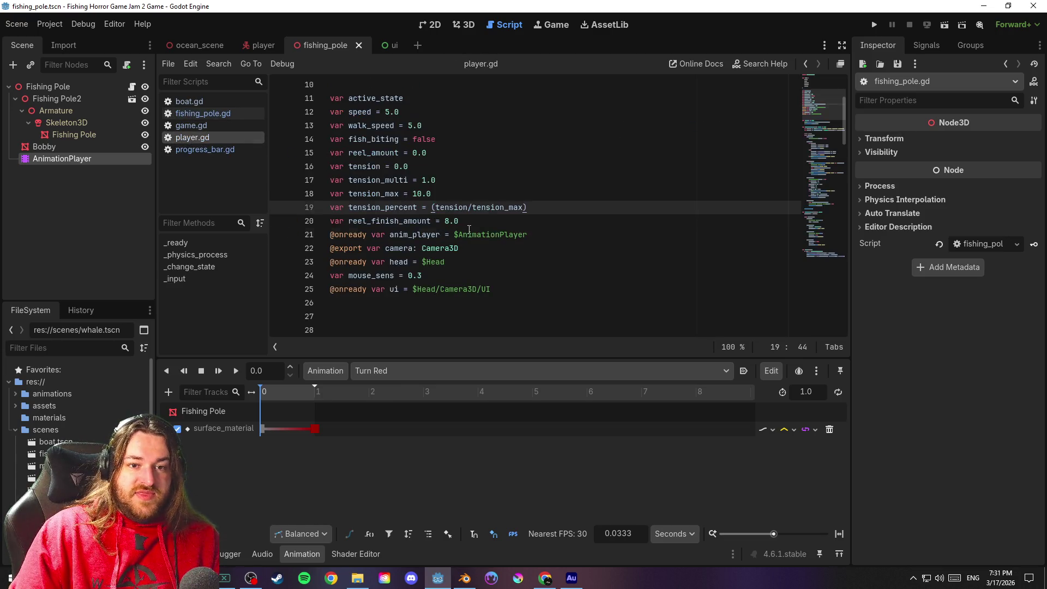
mouse_move(817, 104)
left_mouse_down()
mouse_move(817, 238)
mouse_move(823, 198)
left_mouse_up()
left_click(545, 235)
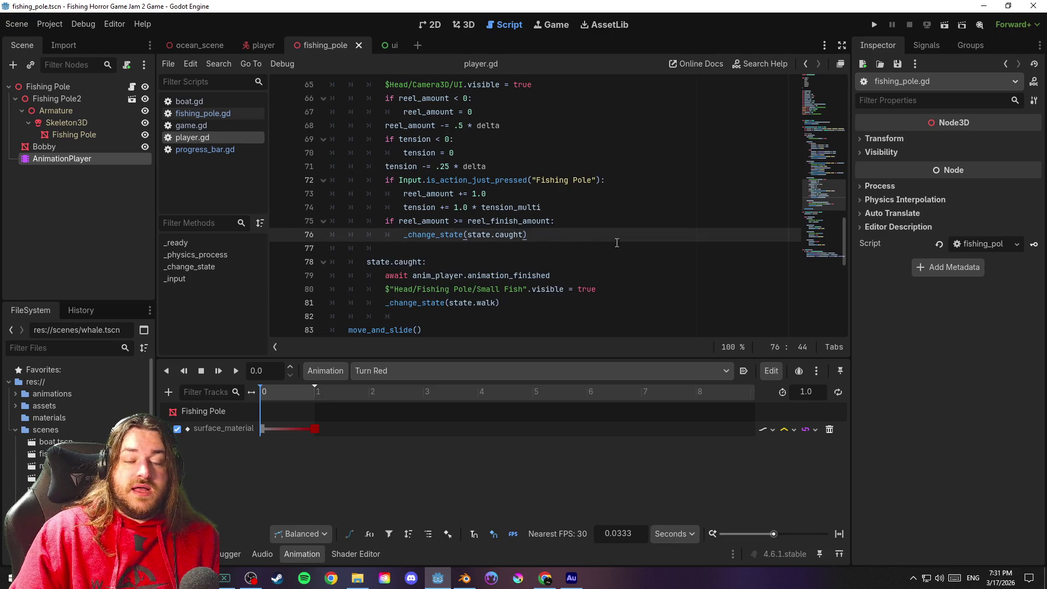
scroll(824, 194, "up", 1)
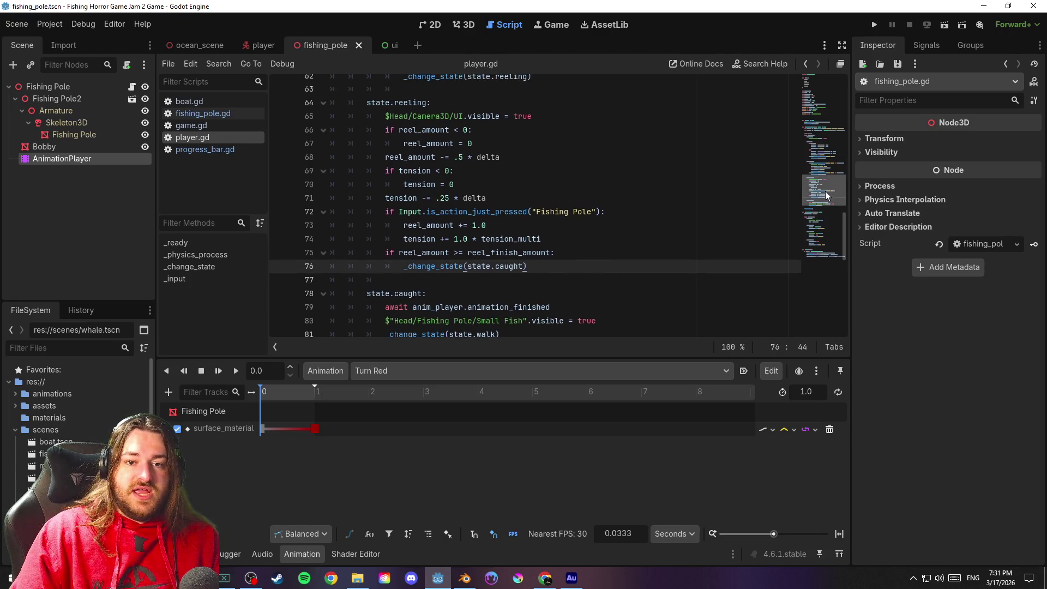
left_click_drag(826, 195, 819, 292)
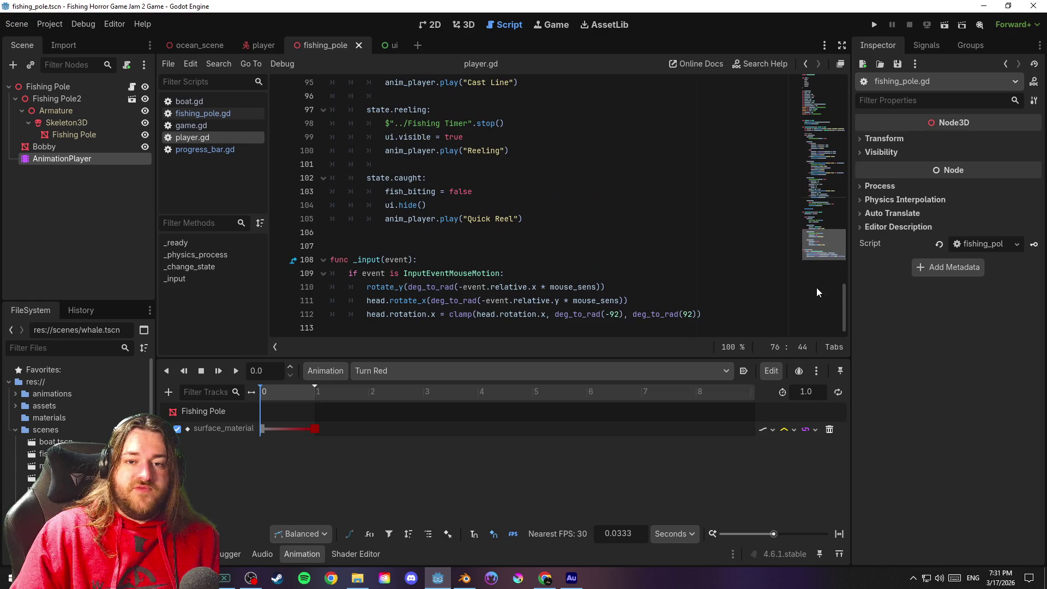
left_click(526, 191)
key("Return")
type("tension")
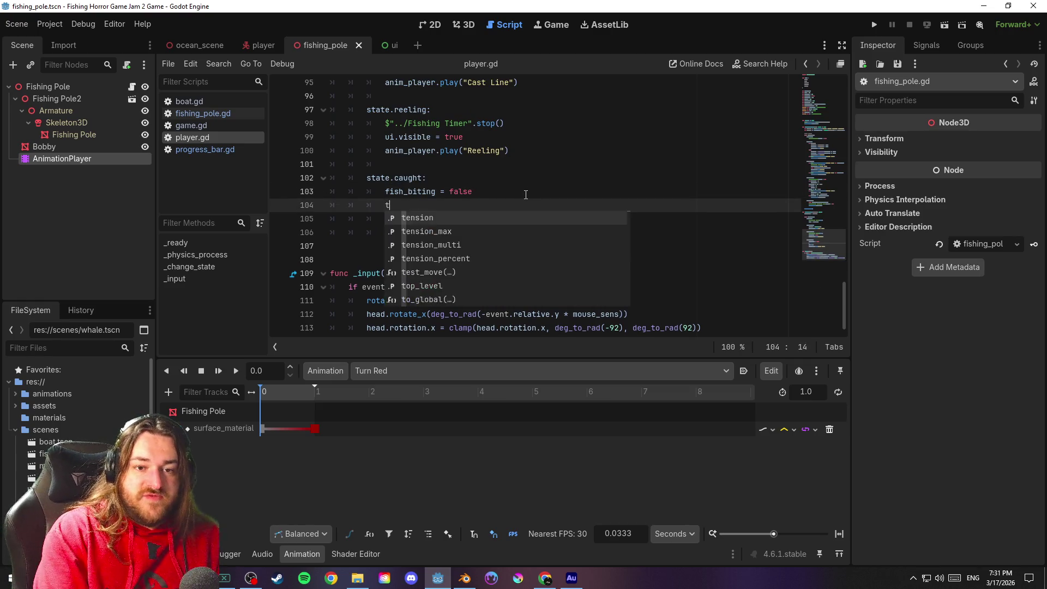
type(" = 0")
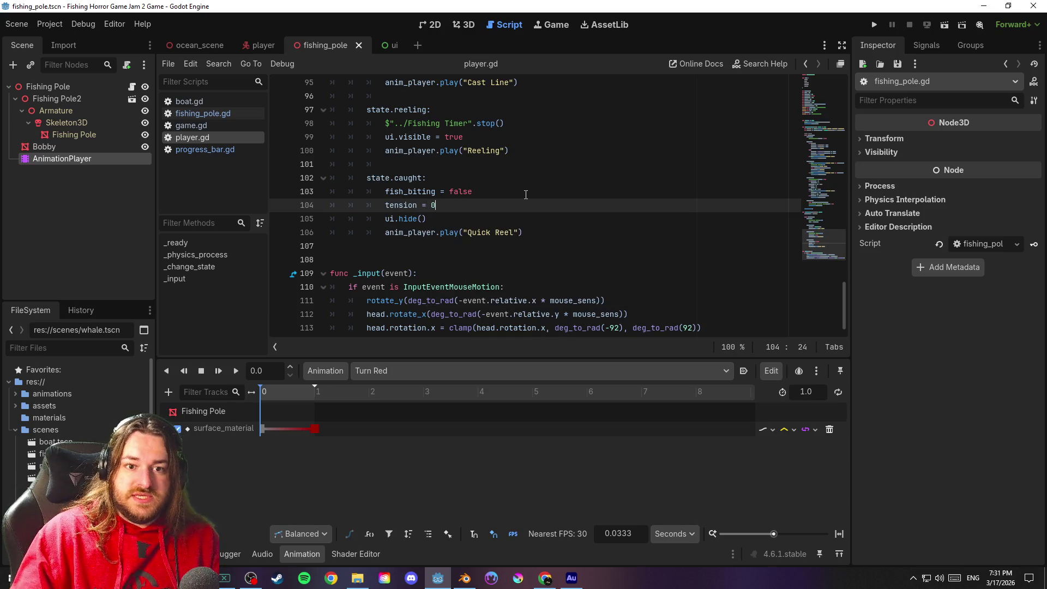
left_click(526, 194)
left_click(520, 206)
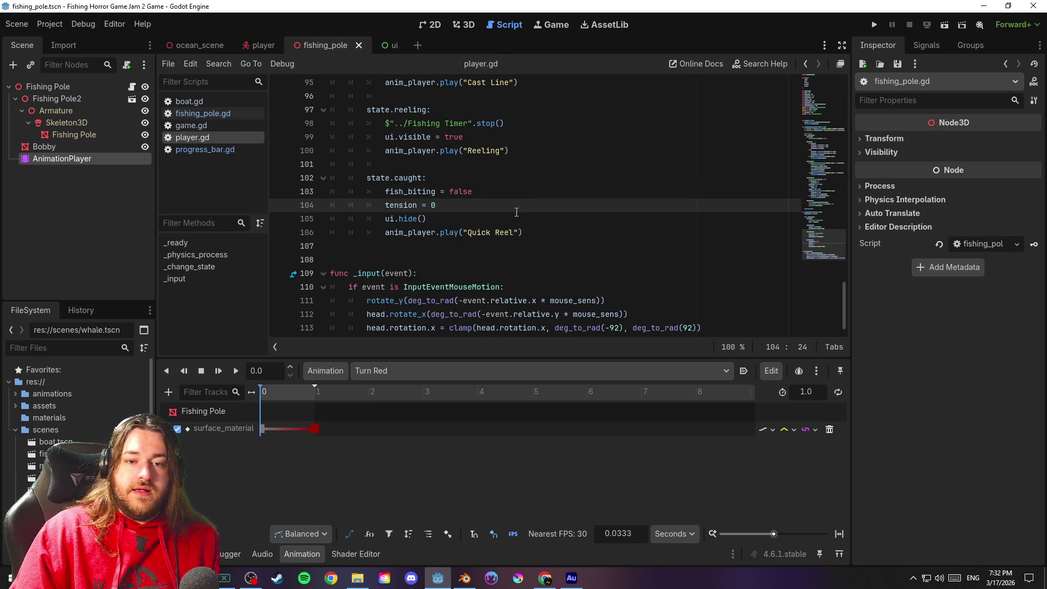
left_click(551, 220)
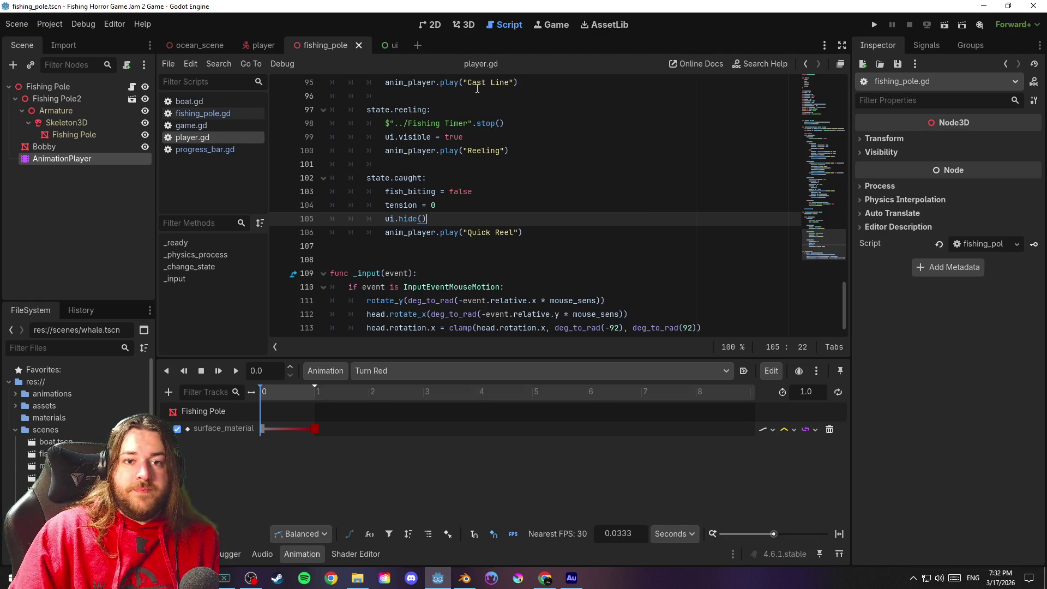
left_click(463, 24)
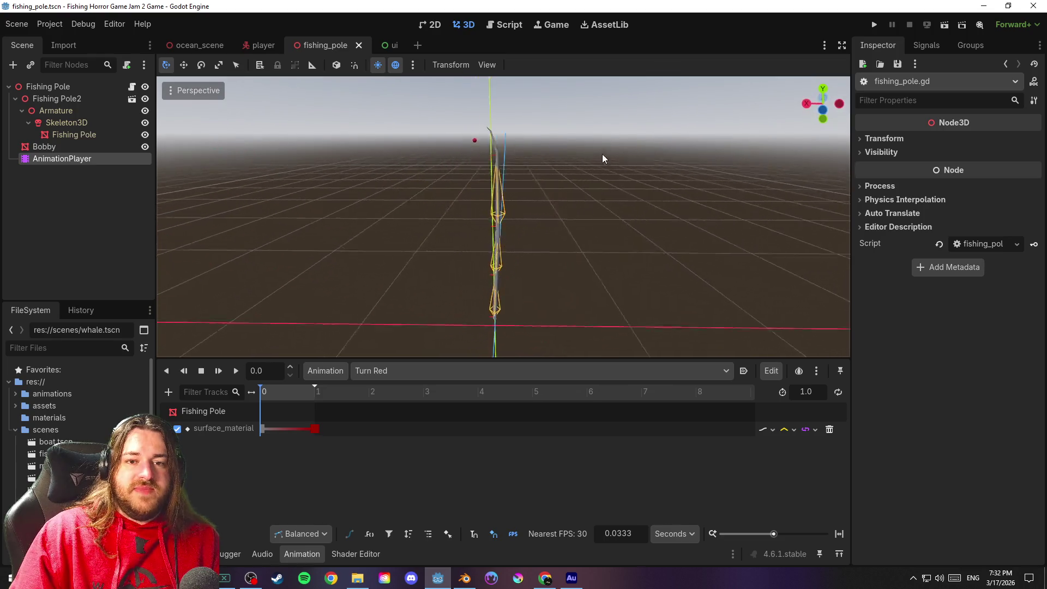
Step: Open the player scene, toggle Small Fish visible and back to hidden, and save the scene
left_click(267, 48)
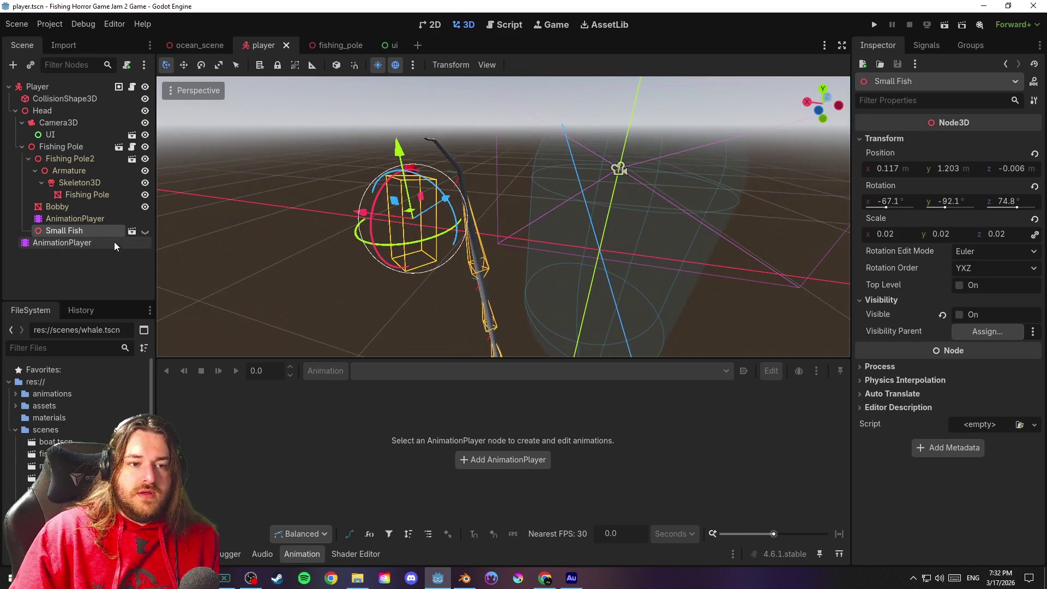
left_click(145, 231)
left_click(145, 231)
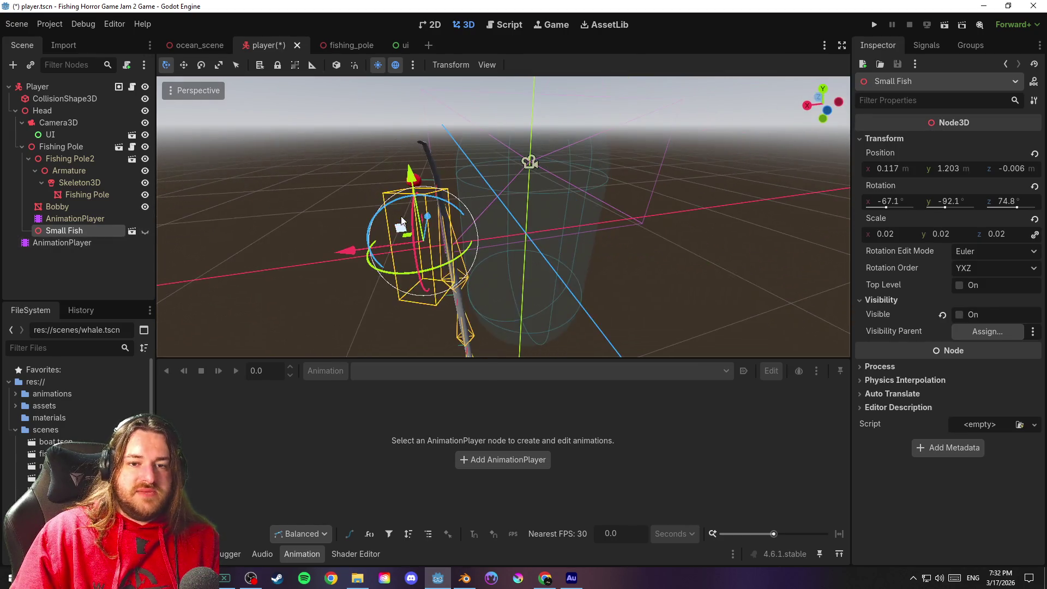
key("ctrl+s")
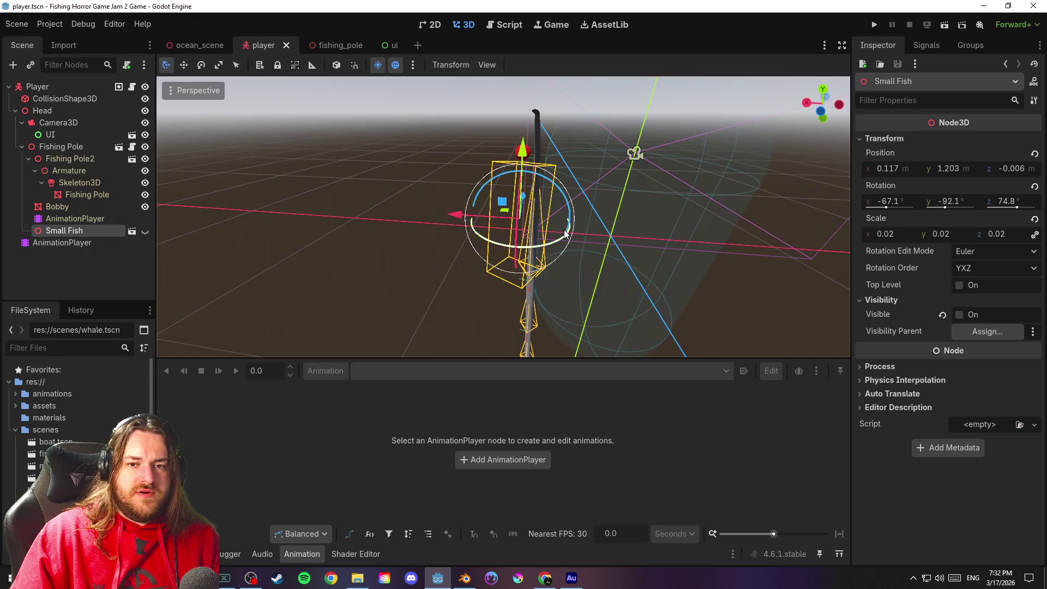
left_click(499, 25)
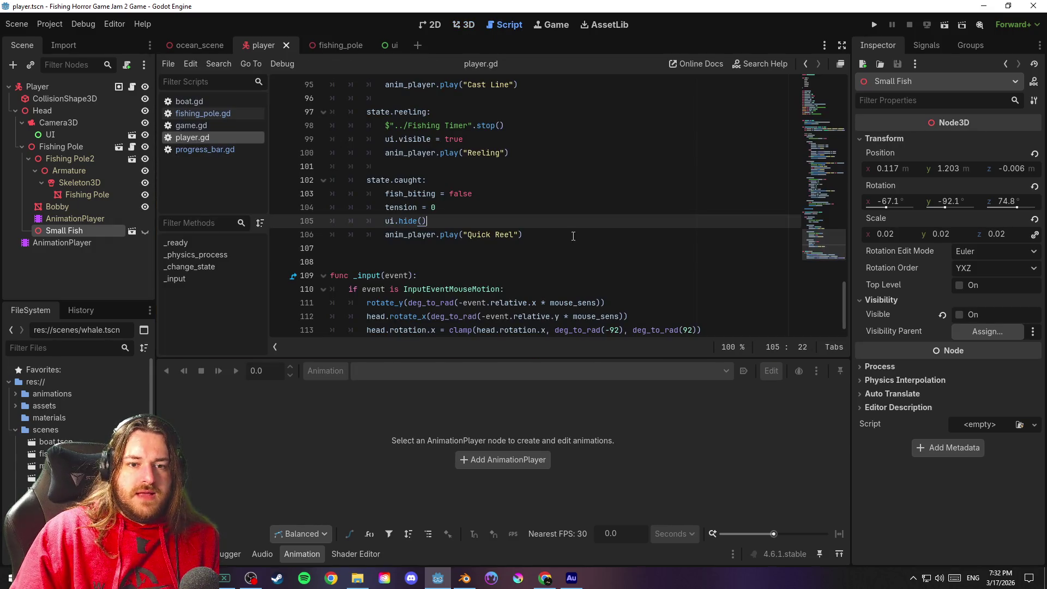
left_click(578, 229)
left_click(548, 217)
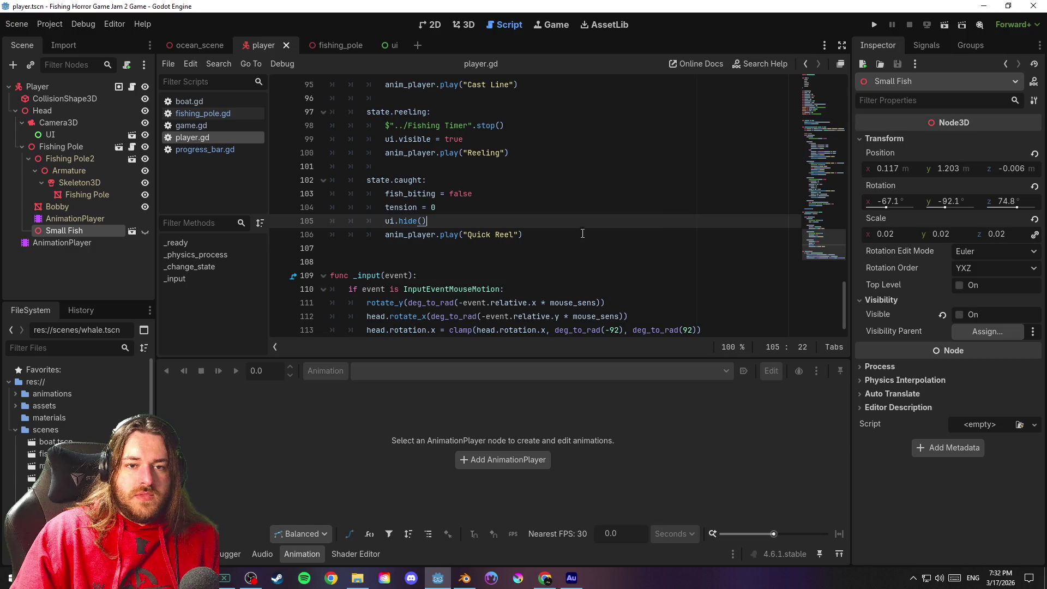
scroll(594, 237, "up", 2)
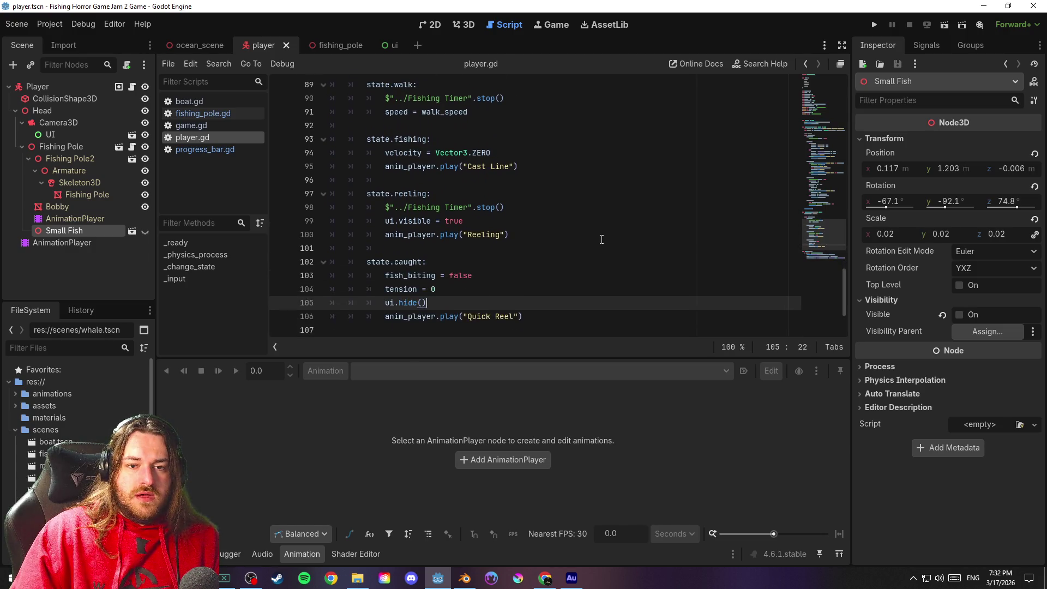
left_click(568, 235)
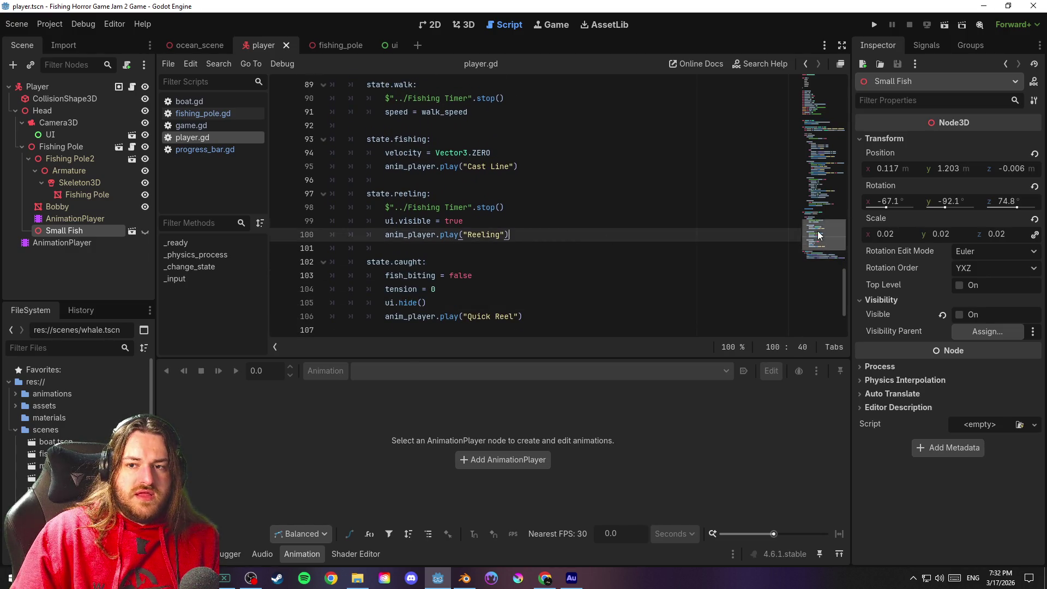
mouse_move(817, 230)
left_mouse_down()
mouse_move(821, 244)
mouse_move(826, 221)
mouse_move(828, 263)
left_mouse_up()
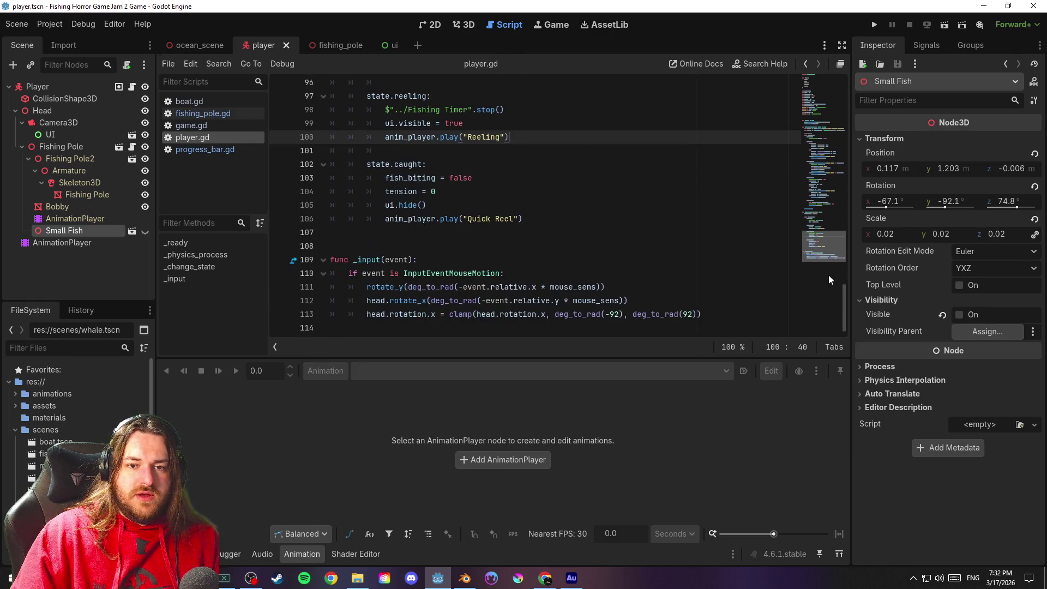
left_click(580, 204)
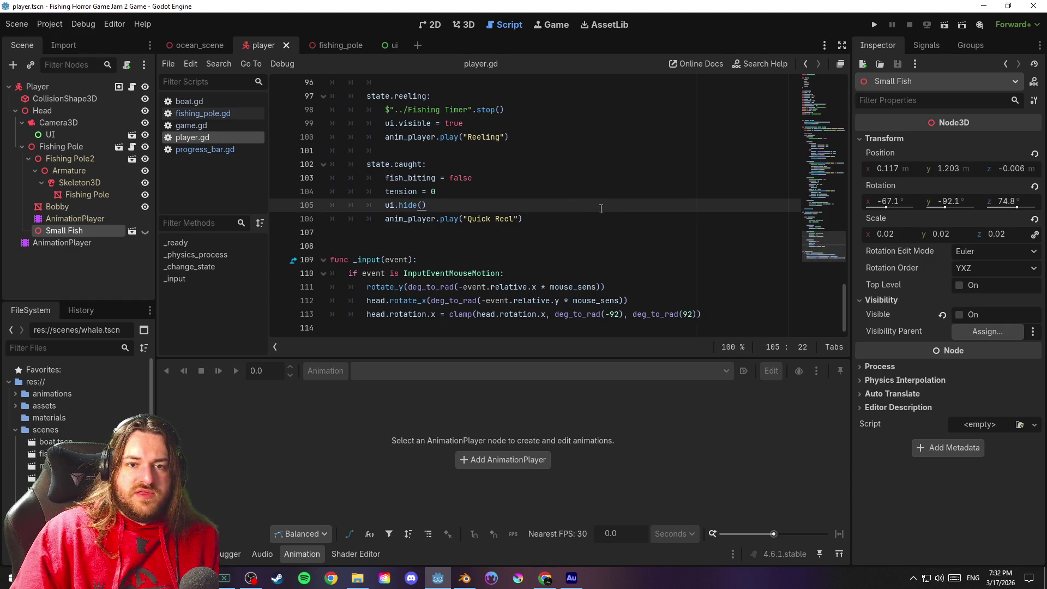
scroll(545, 224, "up", 3)
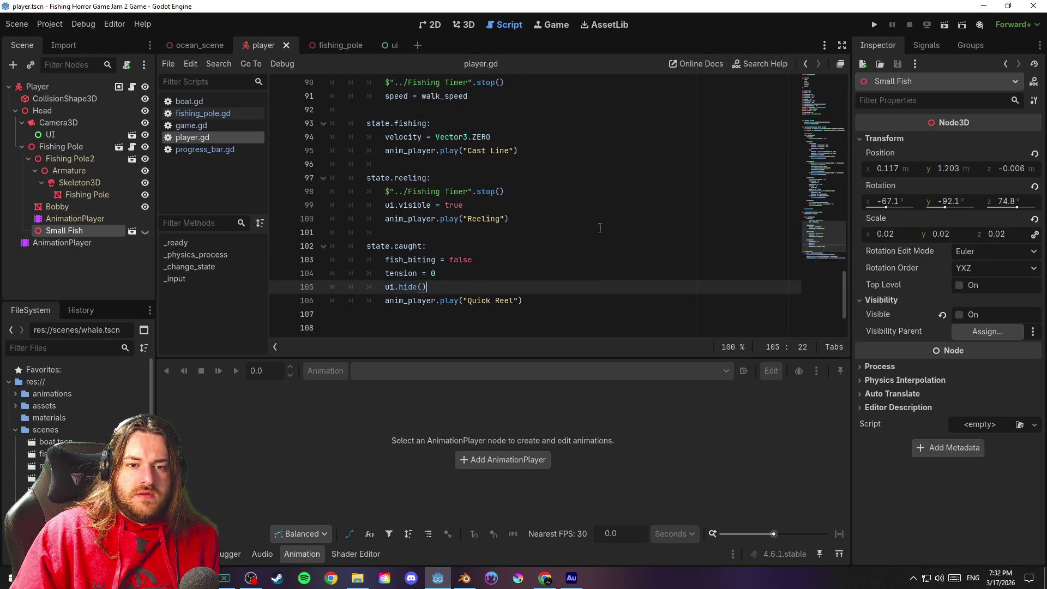
left_click(487, 233)
scroll(831, 239, "up", 1)
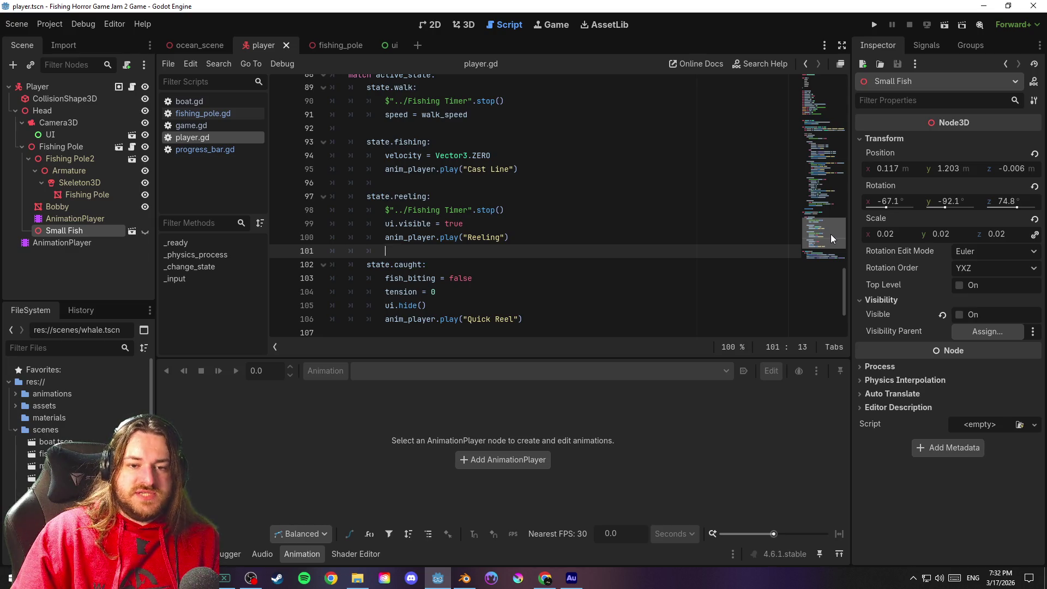
scroll(830, 233, "down", 1)
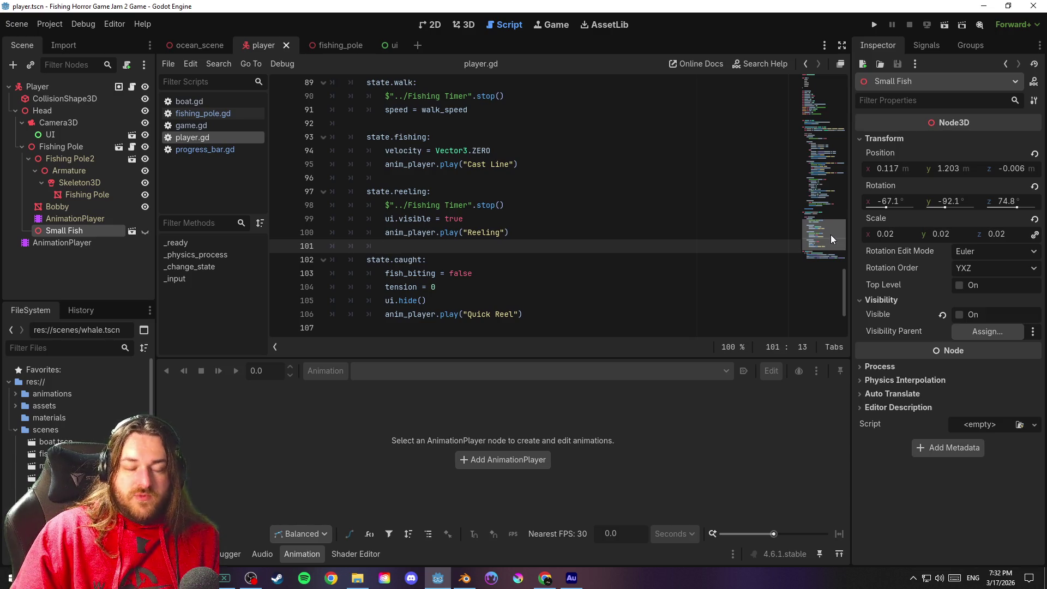
scroll(830, 234, "up", 1)
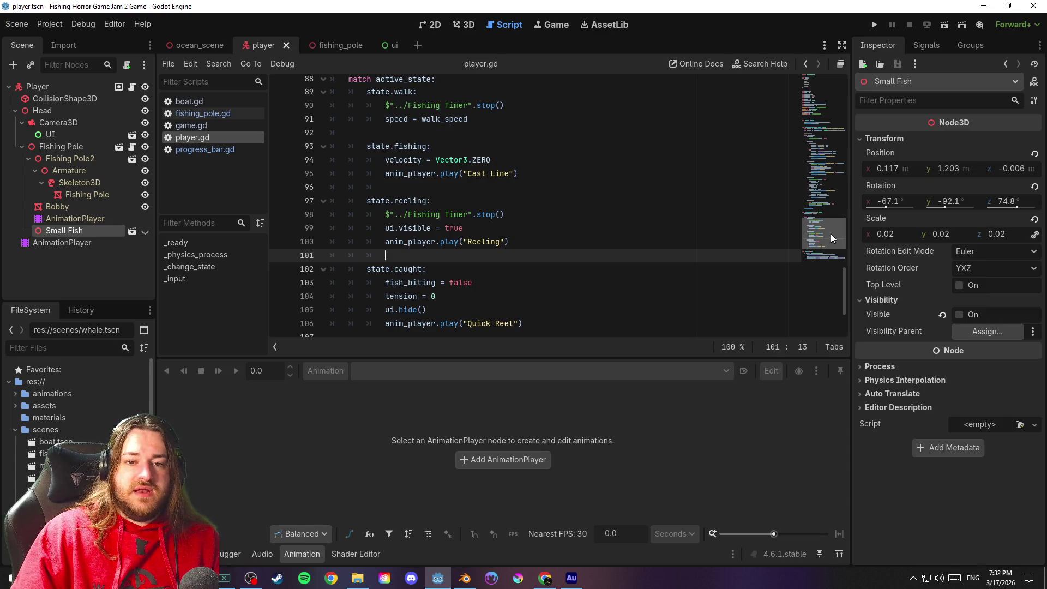
mouse_move(830, 233)
left_mouse_down()
mouse_move(834, 195)
mouse_move(839, 207)
left_mouse_up()
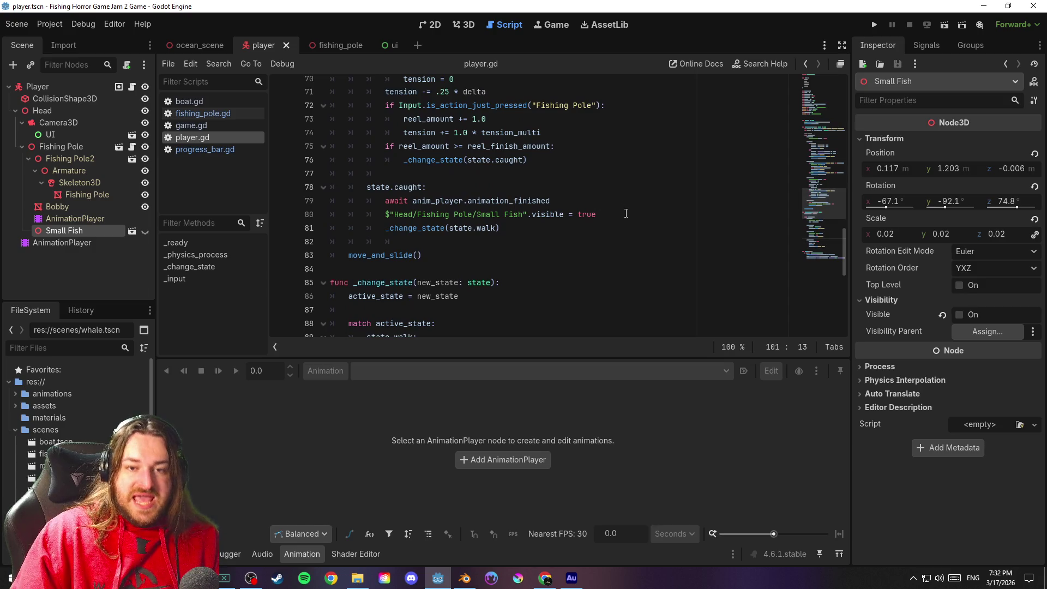
left_click(626, 213)
left_click(434, 187)
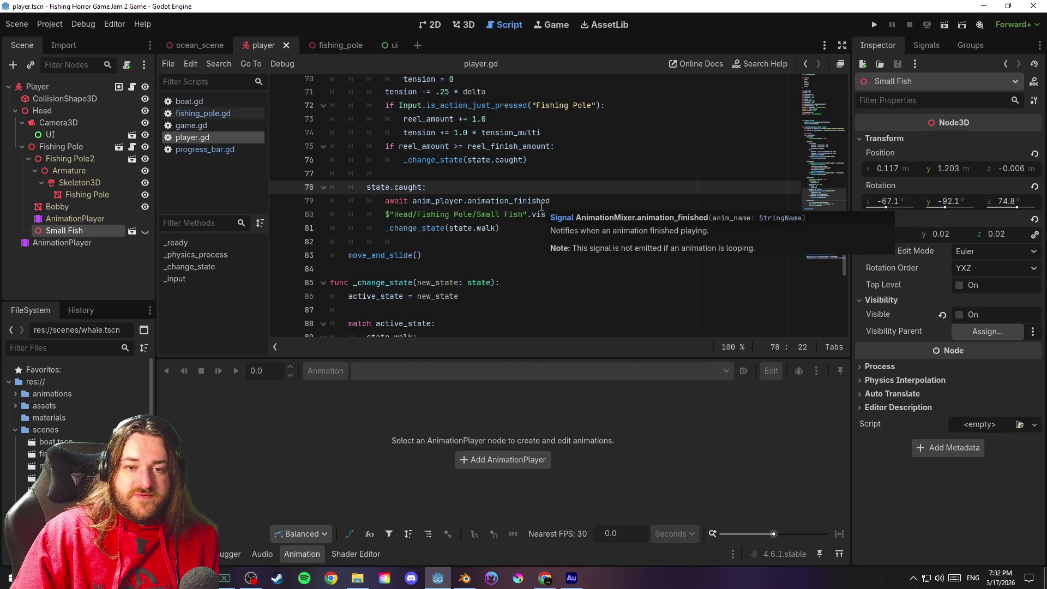
mouse_move(498, 204)
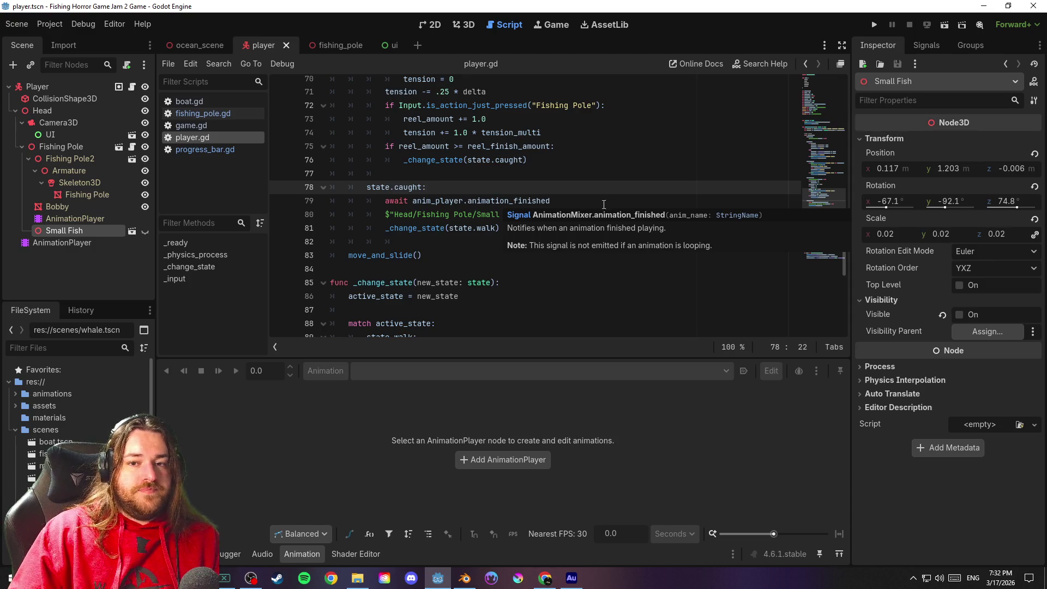
left_click(585, 199)
key("ctrl+s")
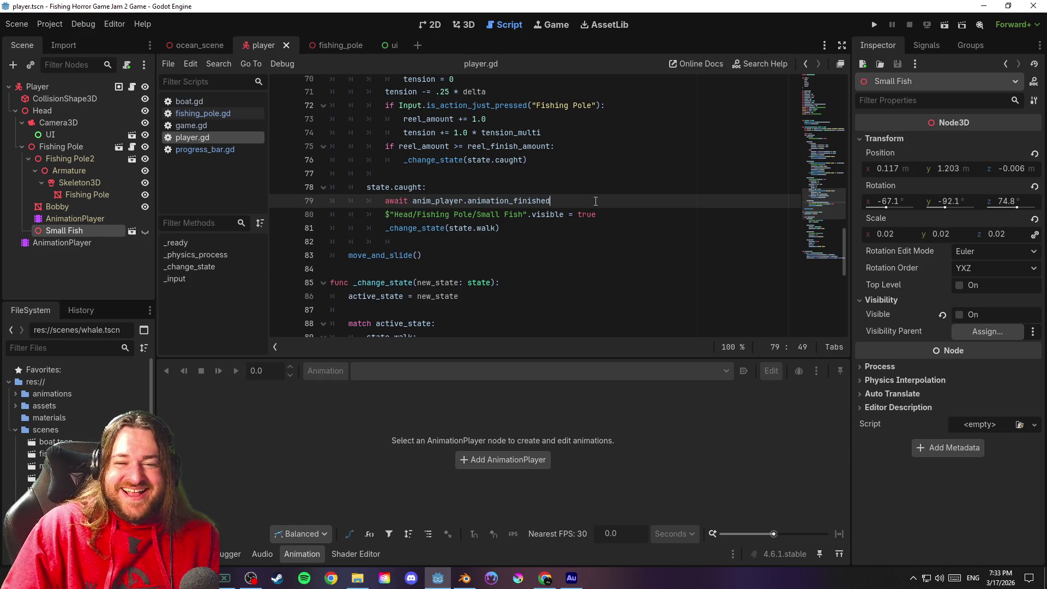
left_click(632, 214)
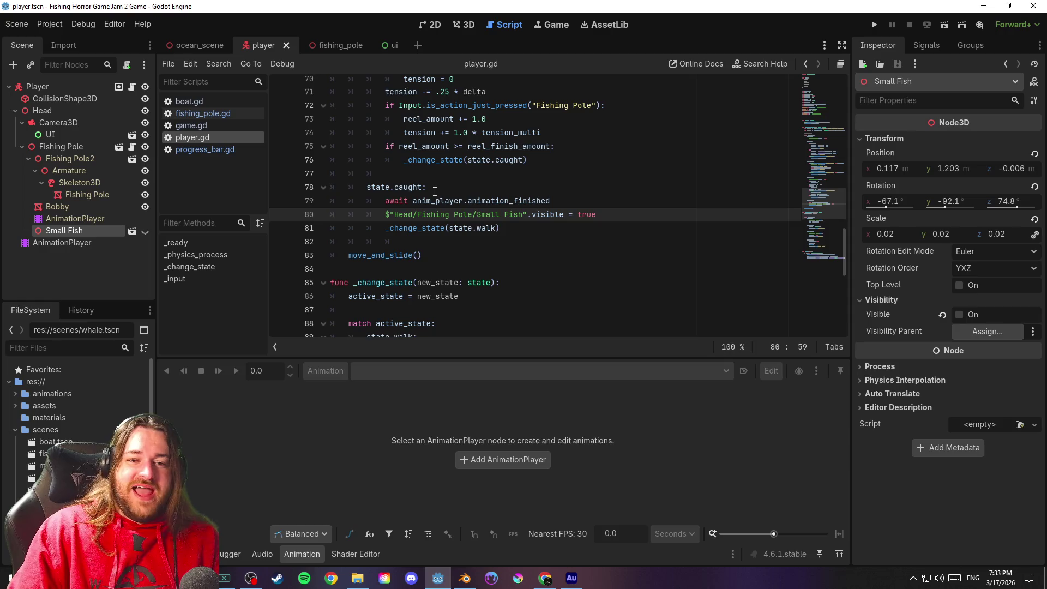
left_click(434, 191)
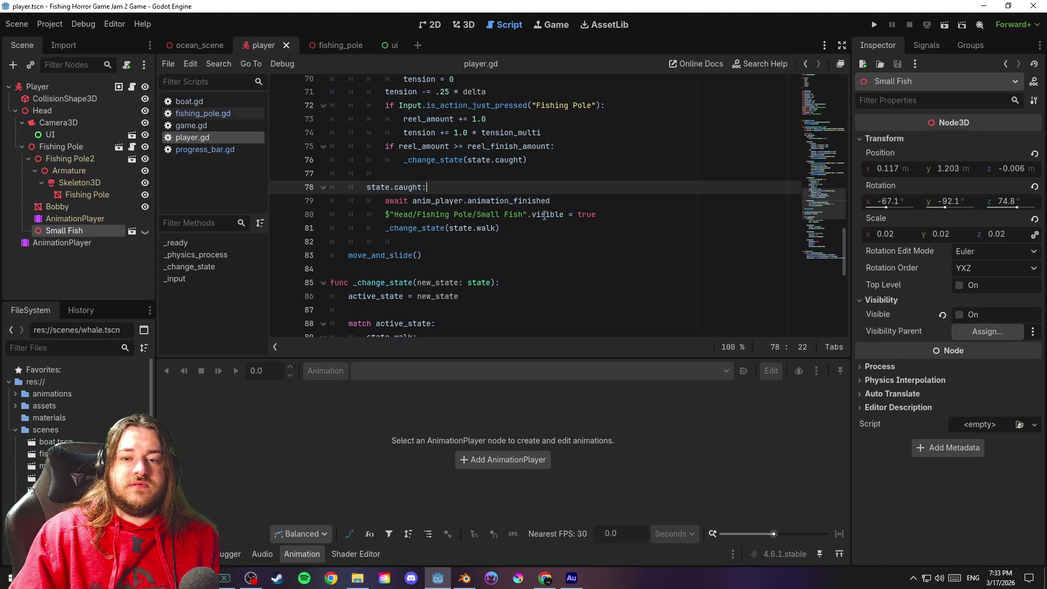
left_click(604, 214)
key("ctrl+s")
left_click(830, 170)
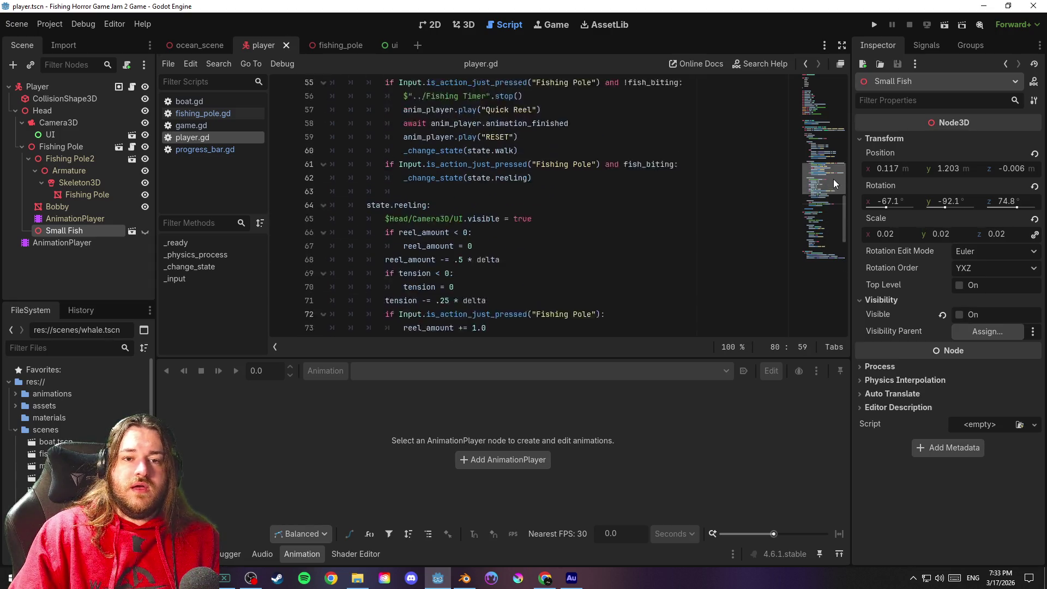
scroll(833, 167, "up", 1)
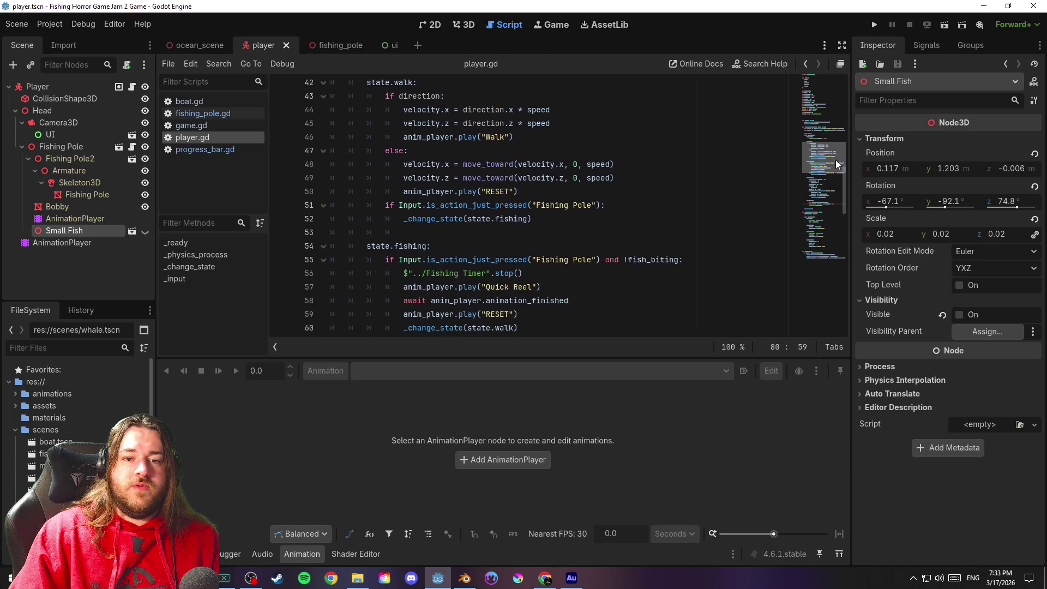
left_click(611, 223)
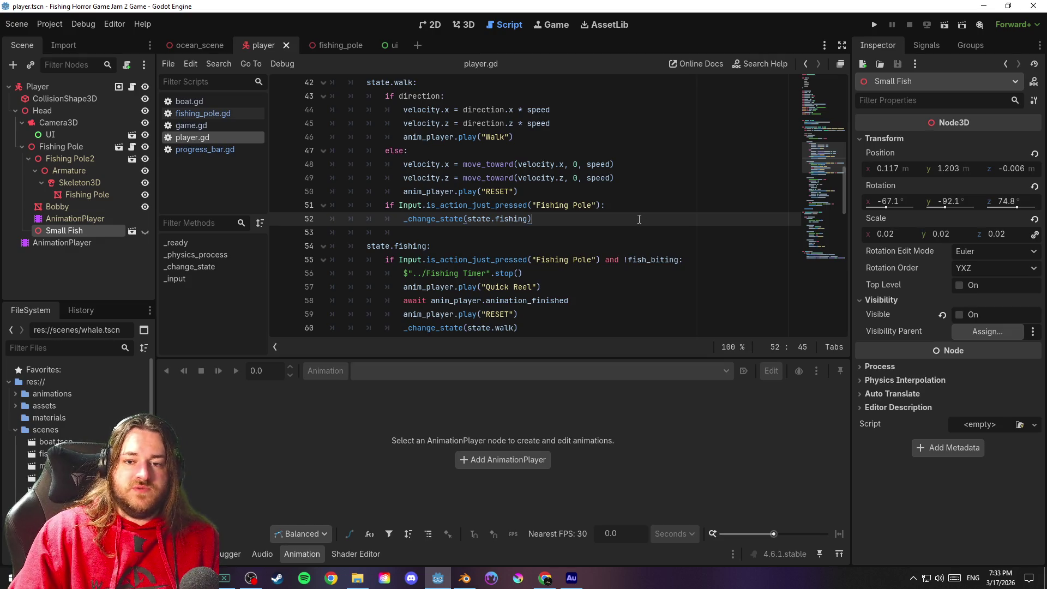
key("ctrl+s")
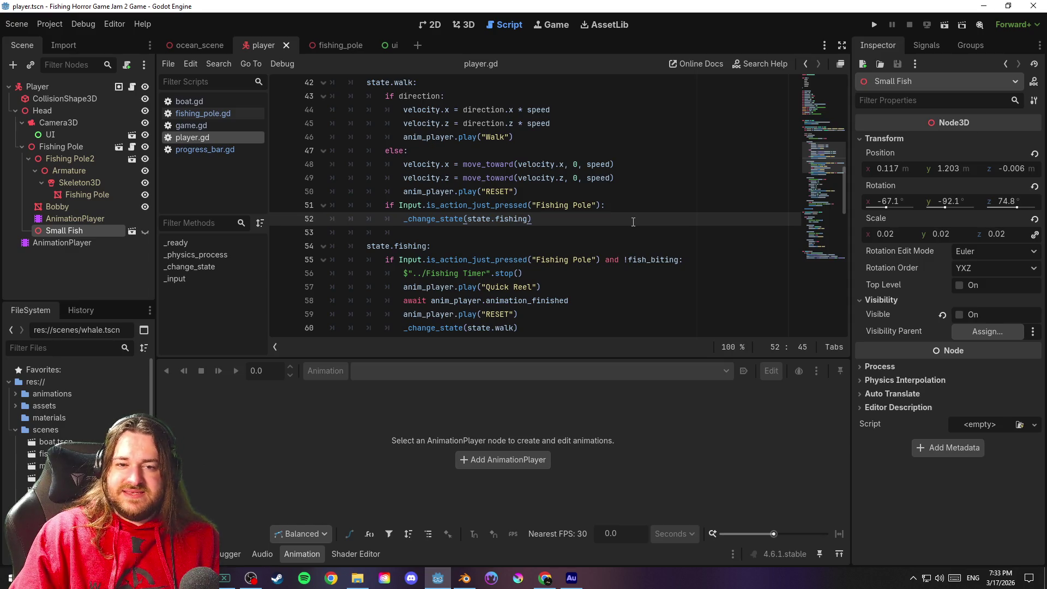
left_click(827, 145)
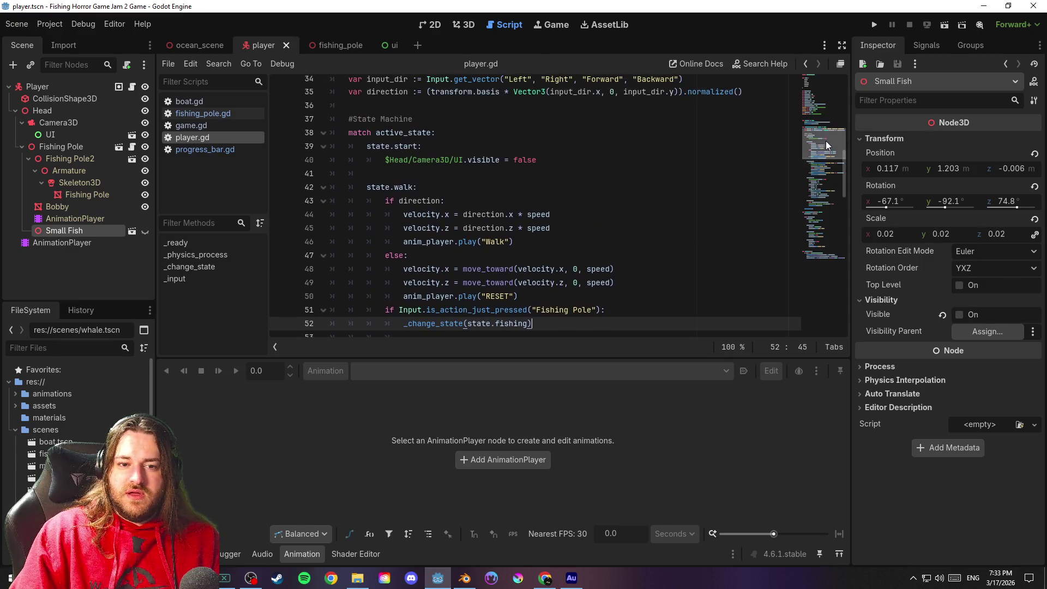
Step: Declare 'var have_fish = false' on a new line below the fish_biting declaration
scroll(825, 152, "down", 1)
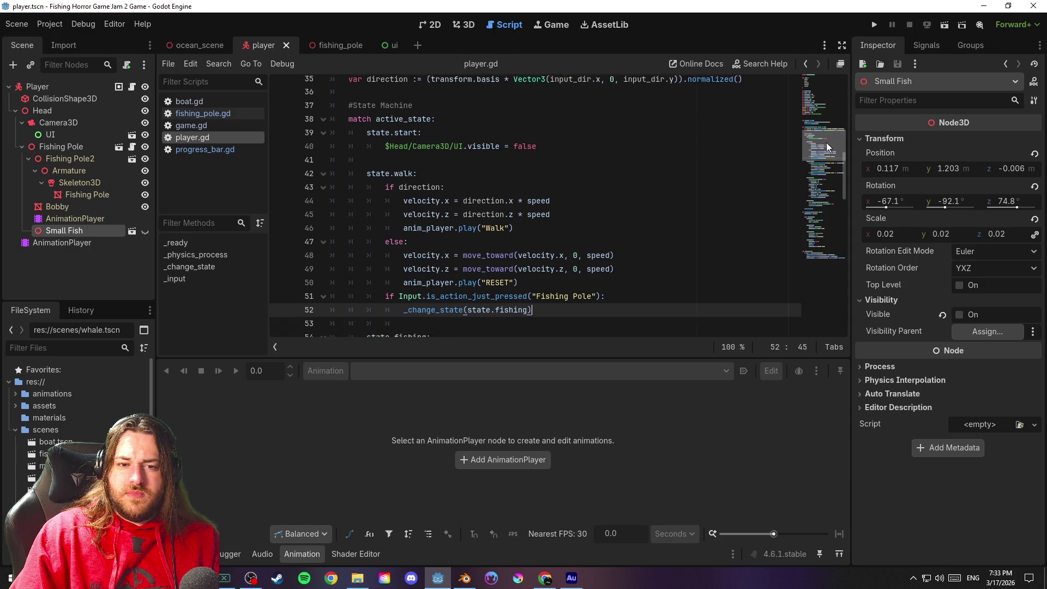
scroll(509, 209, "up", 10)
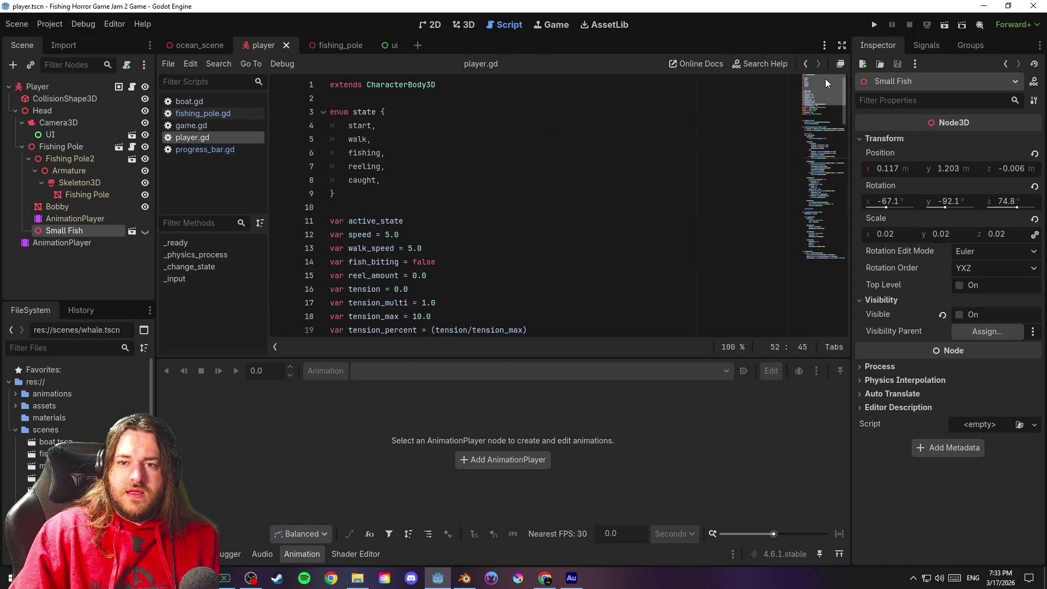
scroll(482, 221, "down", 4)
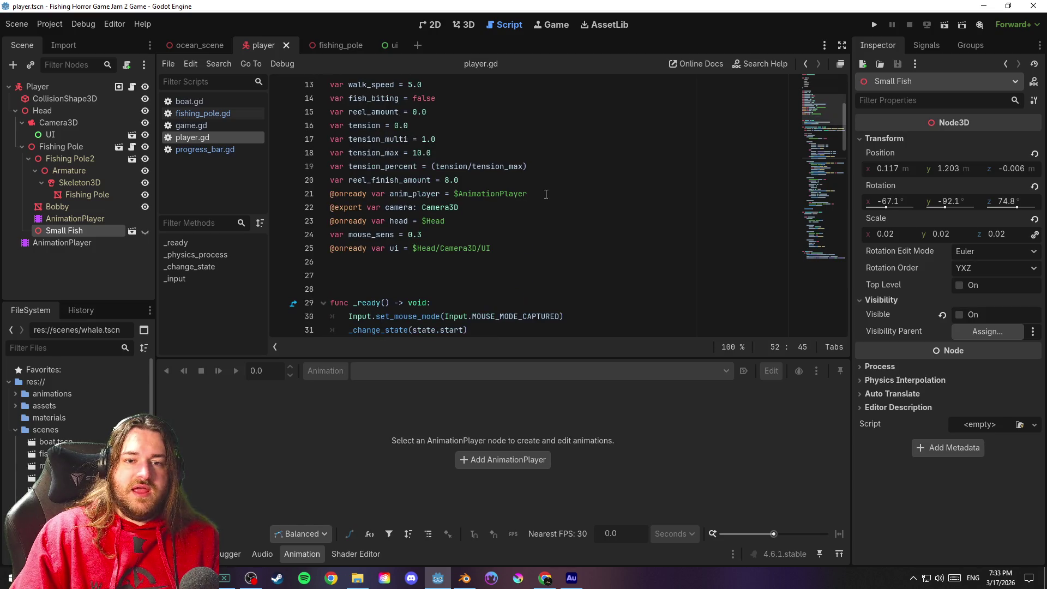
scroll(558, 204, "up", 2)
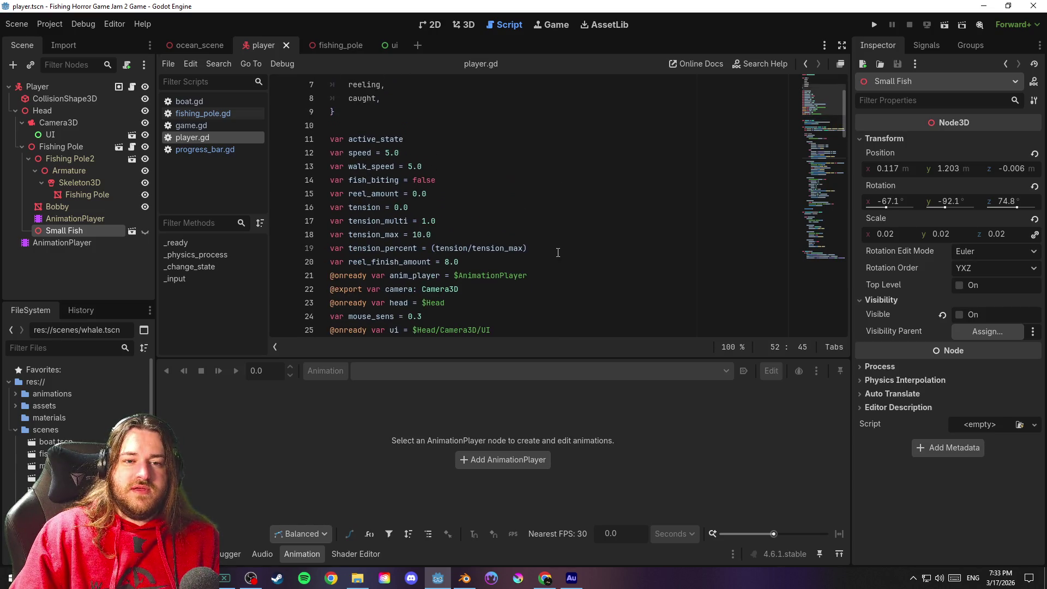
left_click(543, 261)
left_click(470, 180)
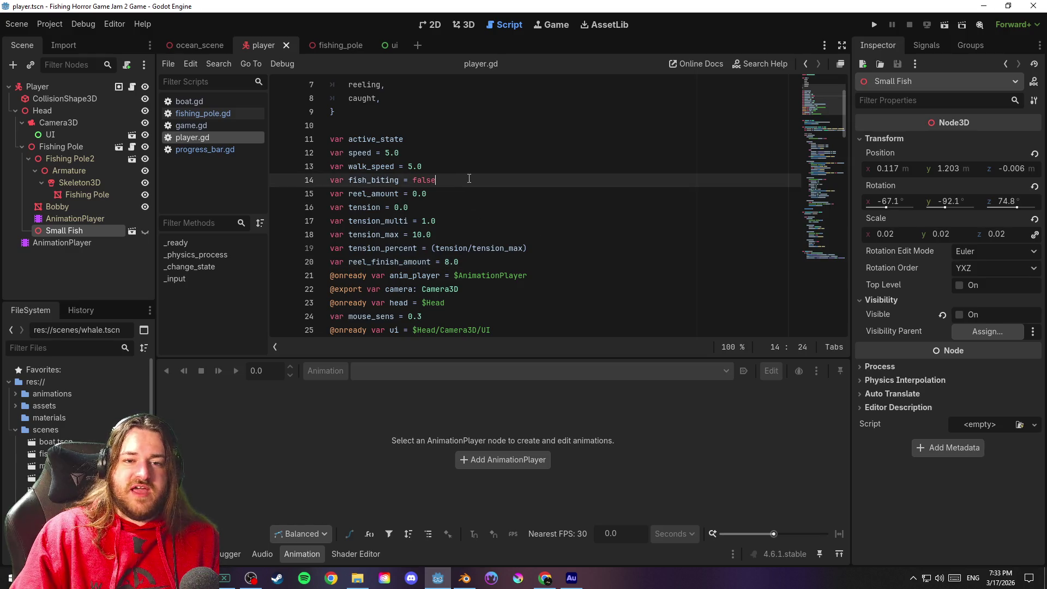
key("Return")
type("var have_")
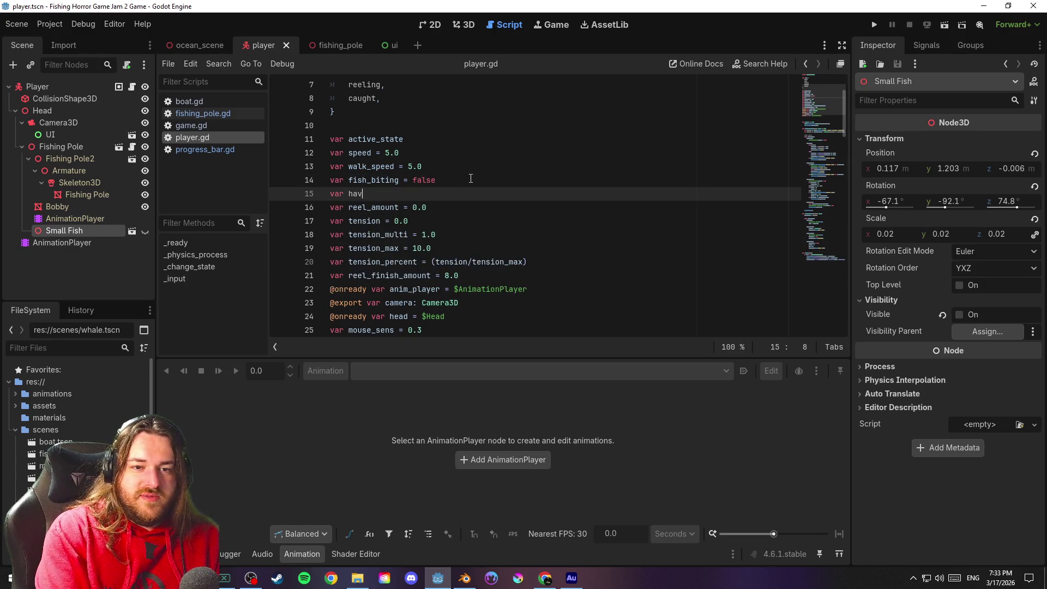
type("fish = ")
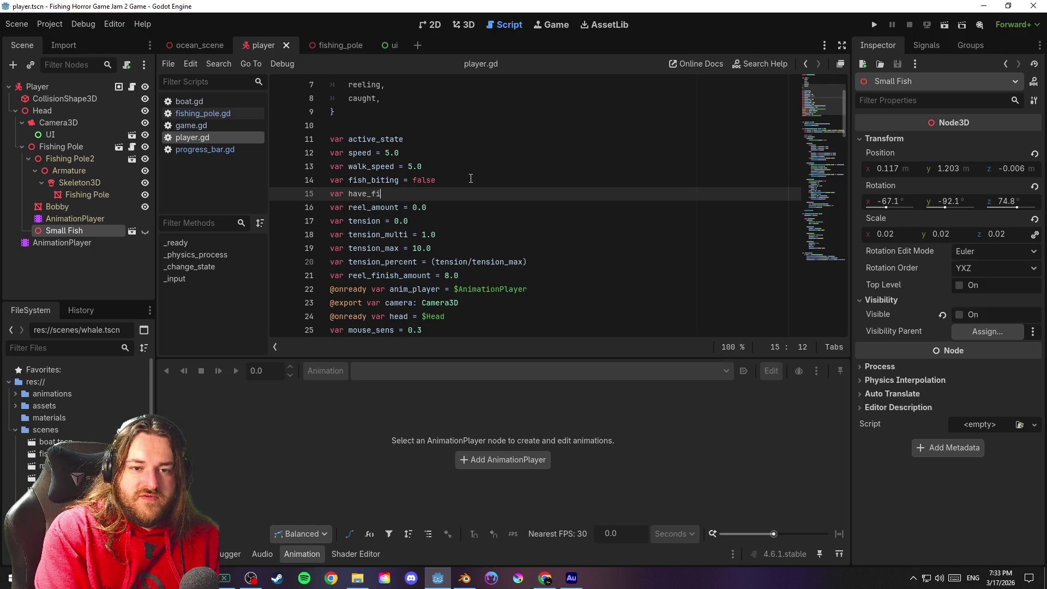
type("false")
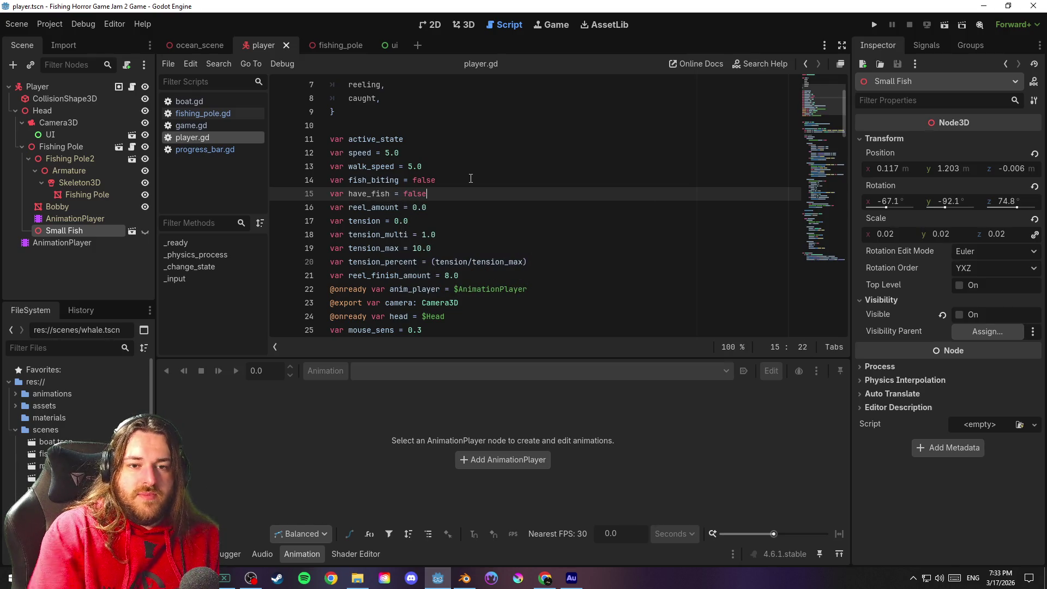
left_click(471, 180)
Step: Add 'have_fish = true' after tension = 0 in the caught branch of _change_state
scroll(647, 211, "down", 20)
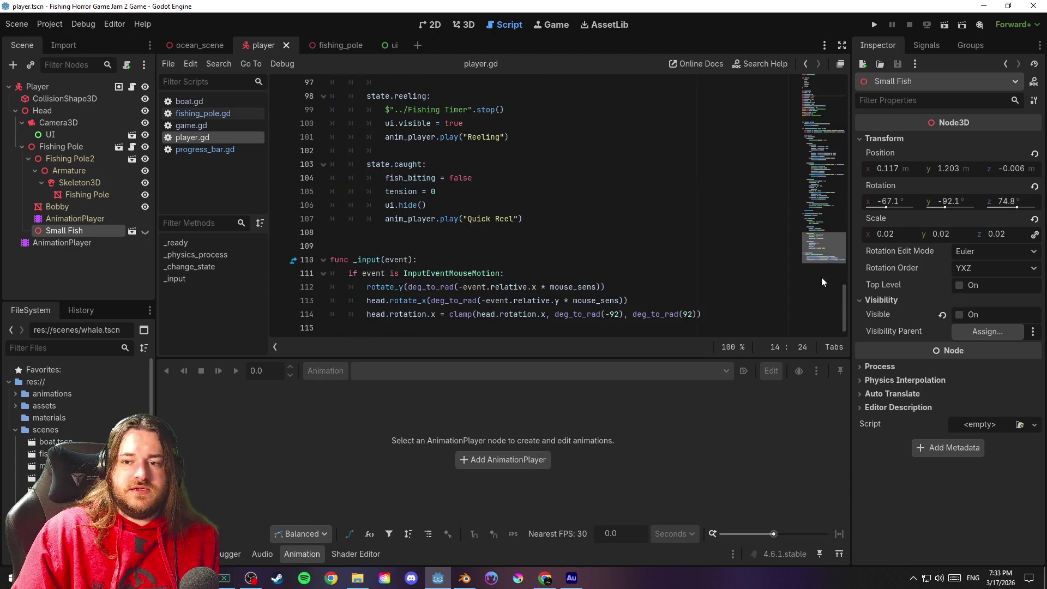
scroll(647, 211, "up", 5)
scroll(640, 223, "down", 4)
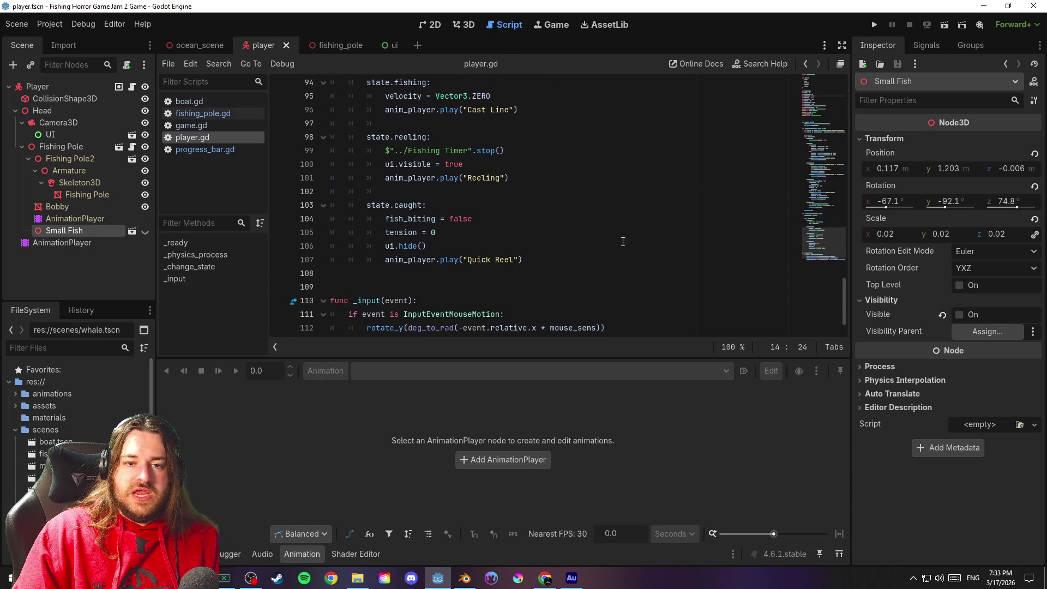
left_click(520, 232)
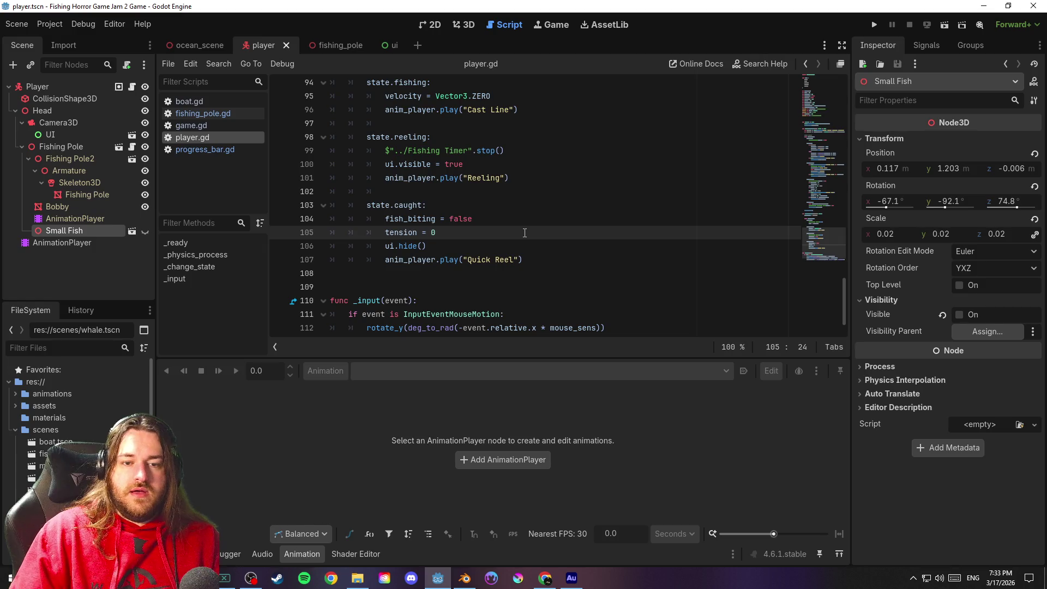
key("Return")
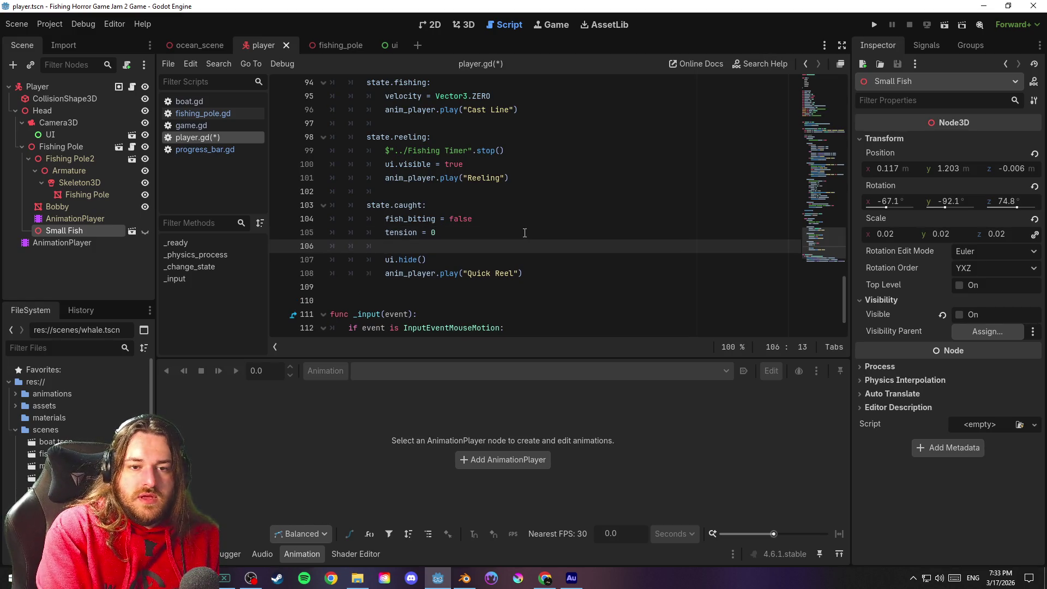
type("have_fish = true")
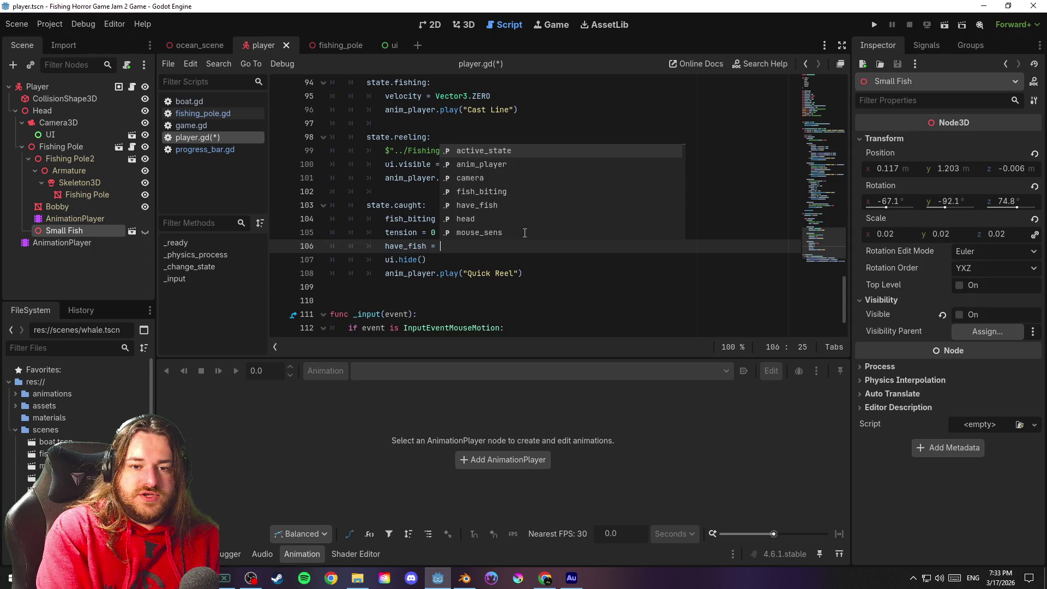
key("ctrl+z")
key("ctrl+z")
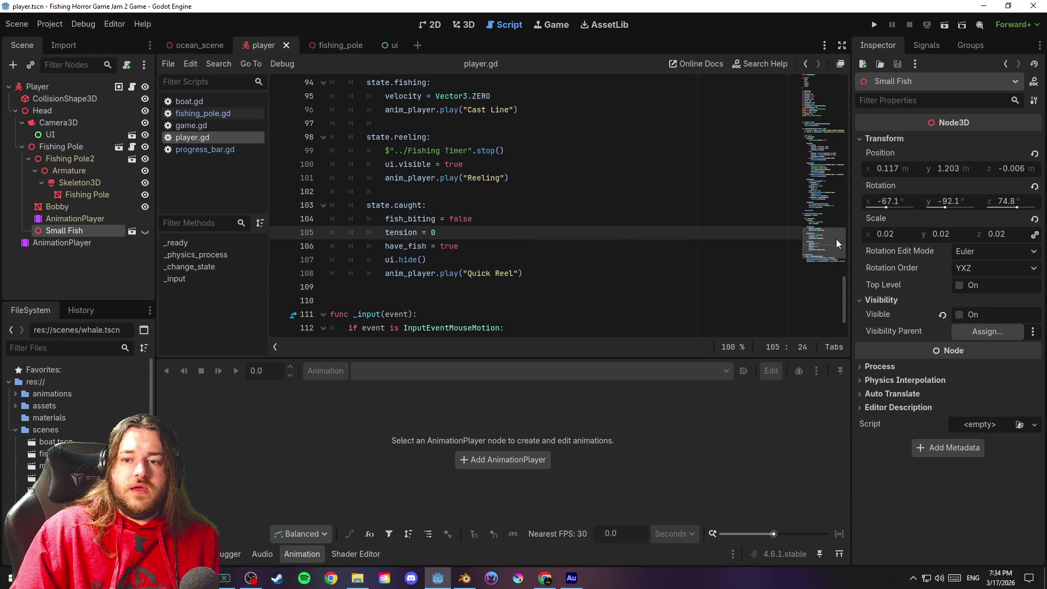
mouse_move(839, 234)
left_mouse_down()
mouse_move(836, 172)
mouse_move(844, 241)
mouse_move(854, 197)
mouse_move(849, 216)
left_mouse_up()
Step: Review the caught branch's await and Small Fish visibility lines and other parts of player.gd
left_click(446, 210)
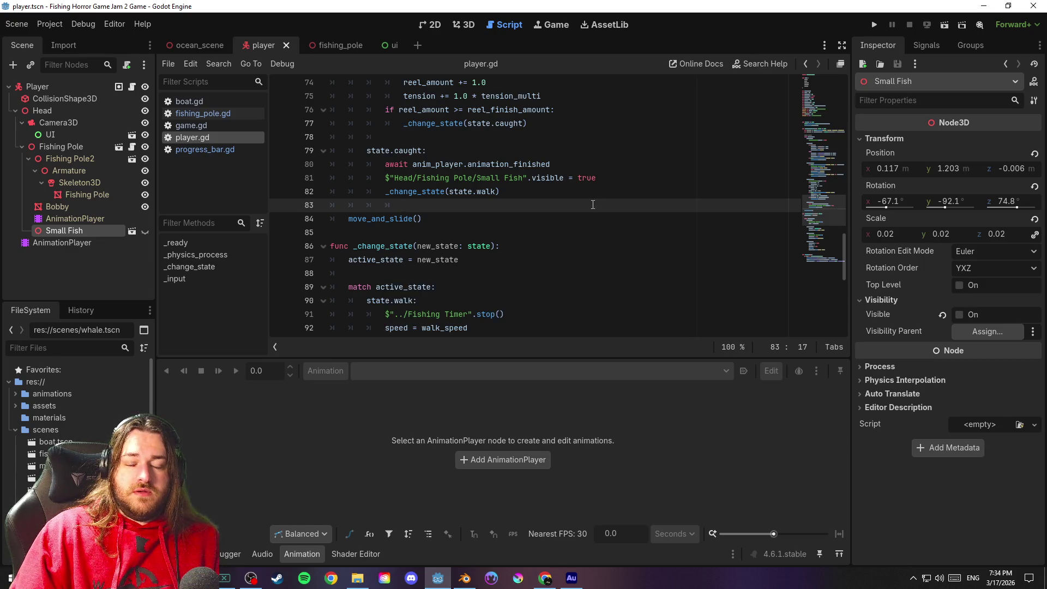
left_click_drag(598, 178, 330, 164)
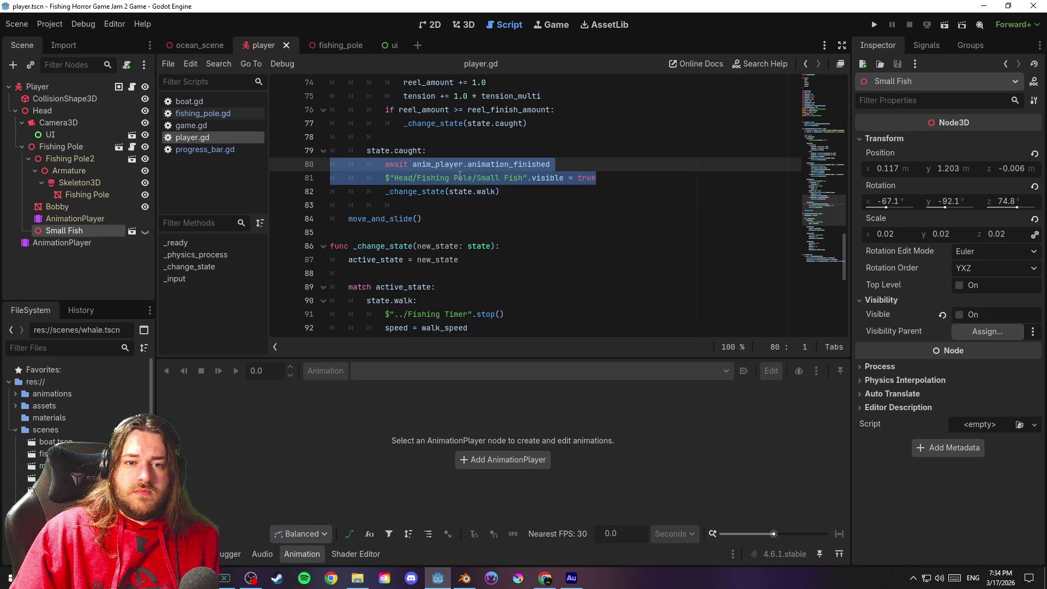
left_click(611, 192)
scroll(616, 218, "down", 8)
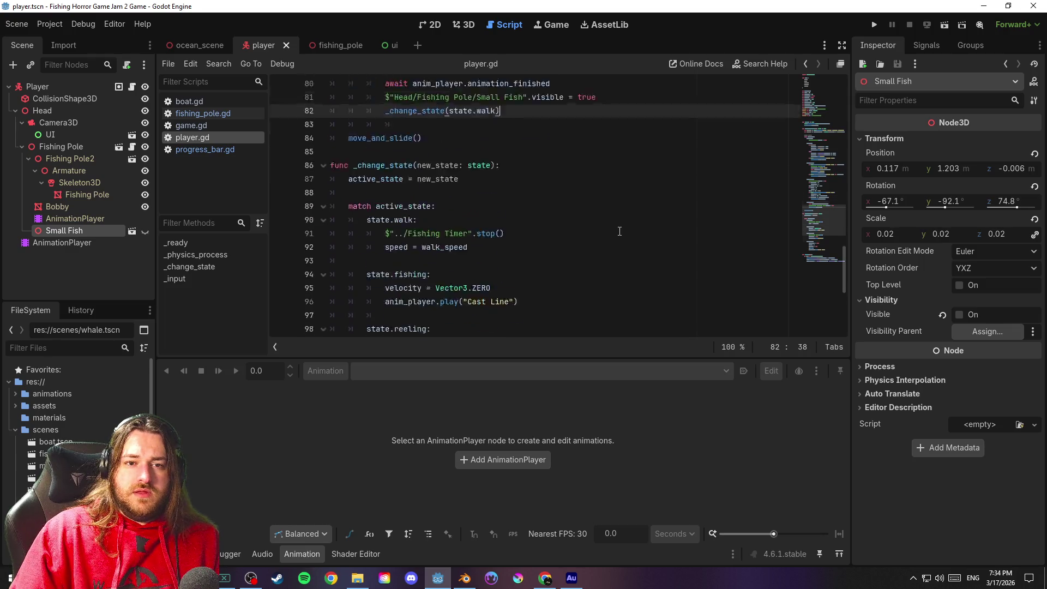
scroll(620, 231, "up", 2)
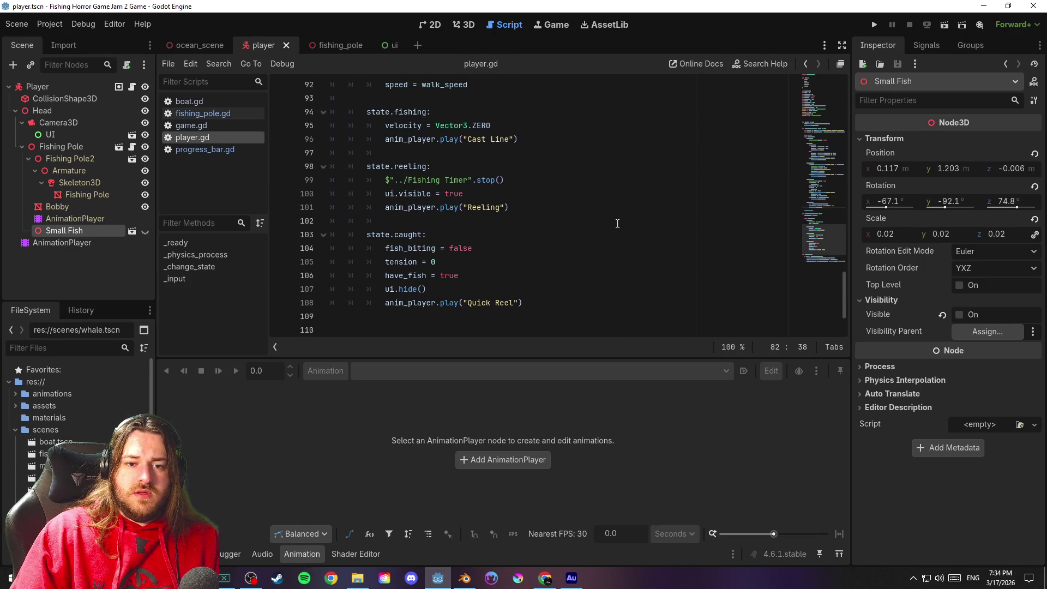
left_click(524, 225)
mouse_move(824, 240)
left_mouse_down()
mouse_move(830, 144)
mouse_move(836, 180)
left_mouse_up()
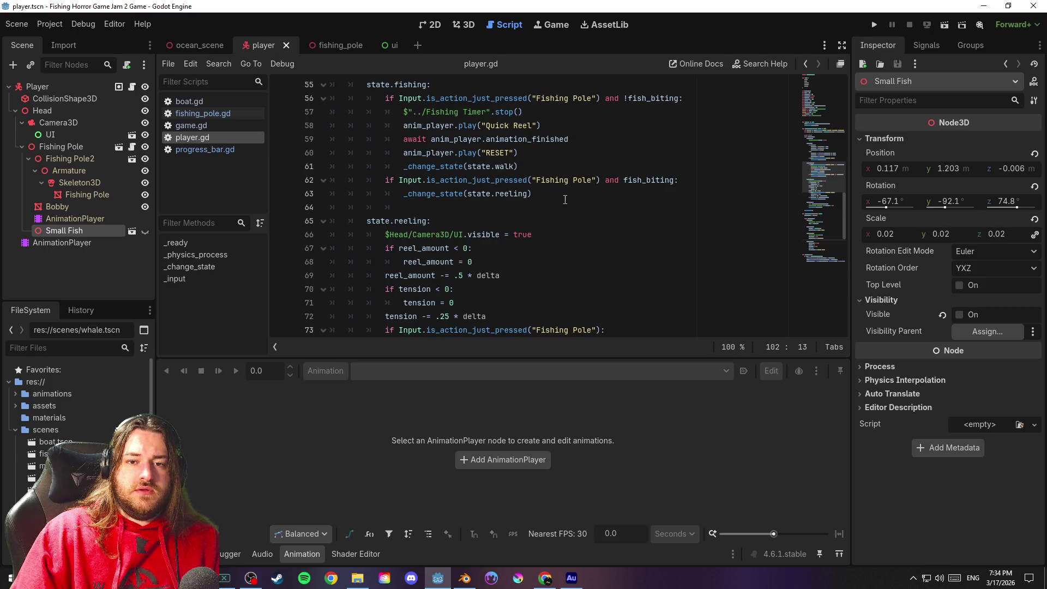
left_click(564, 199)
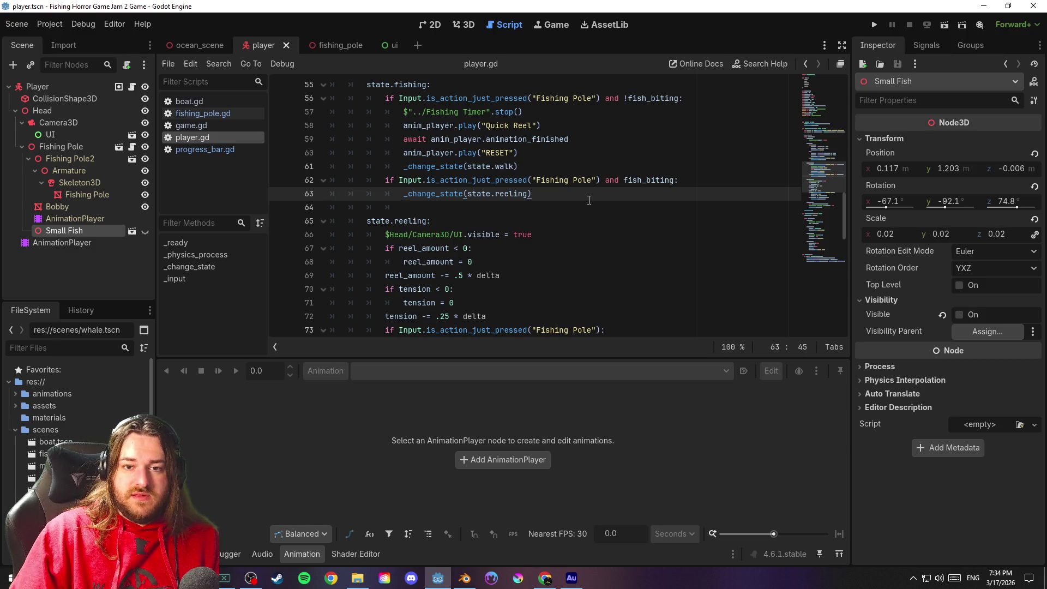
left_click(592, 201)
left_click(606, 199)
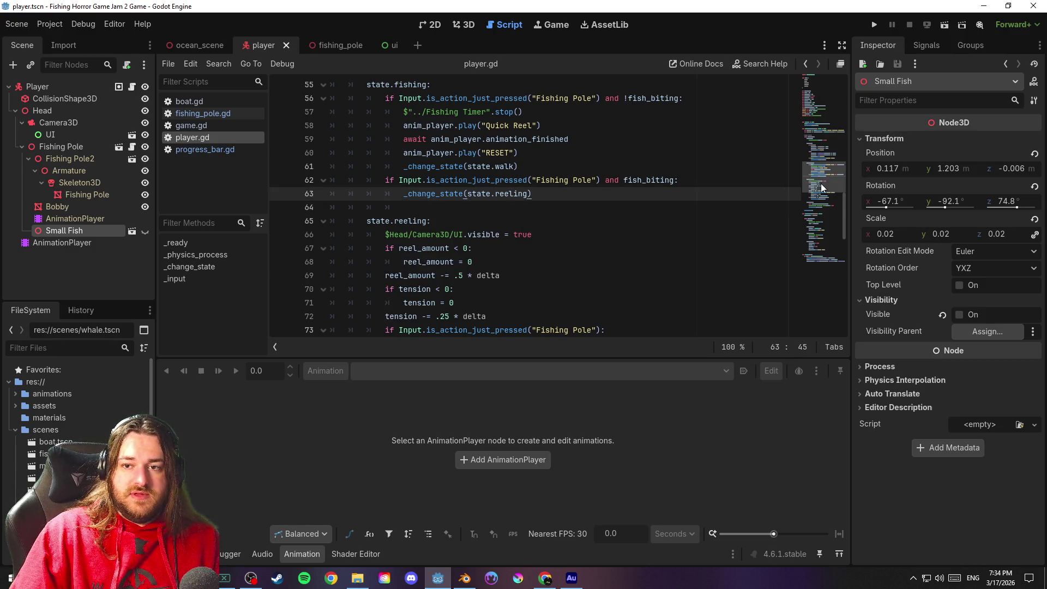
left_click_drag(823, 180, 847, 87)
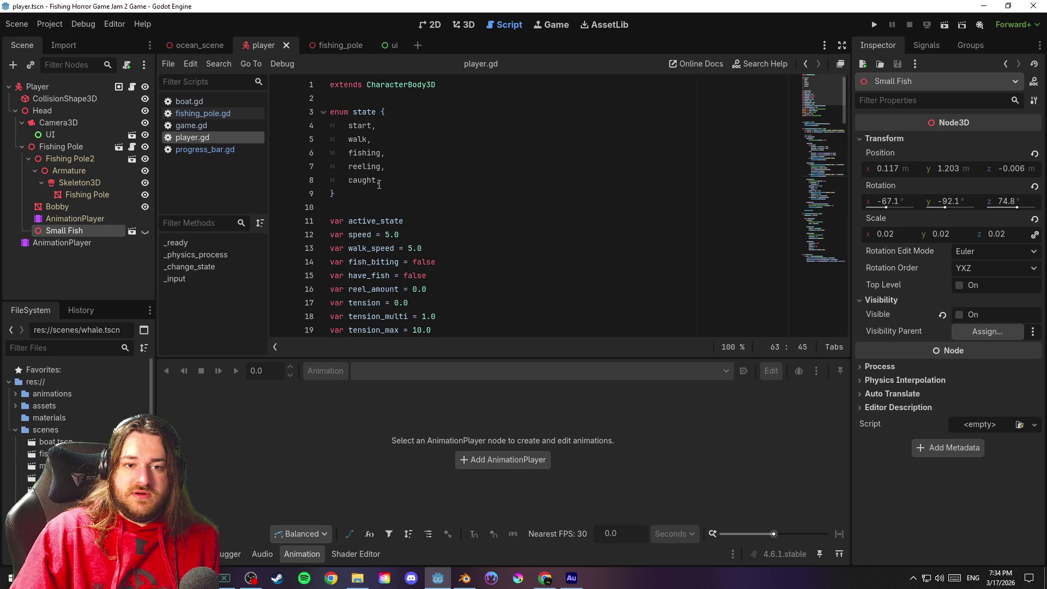
Step: Add a trailing comma after caught in the state enum and save player.gd
left_click(379, 185)
type(",")
key("Return")
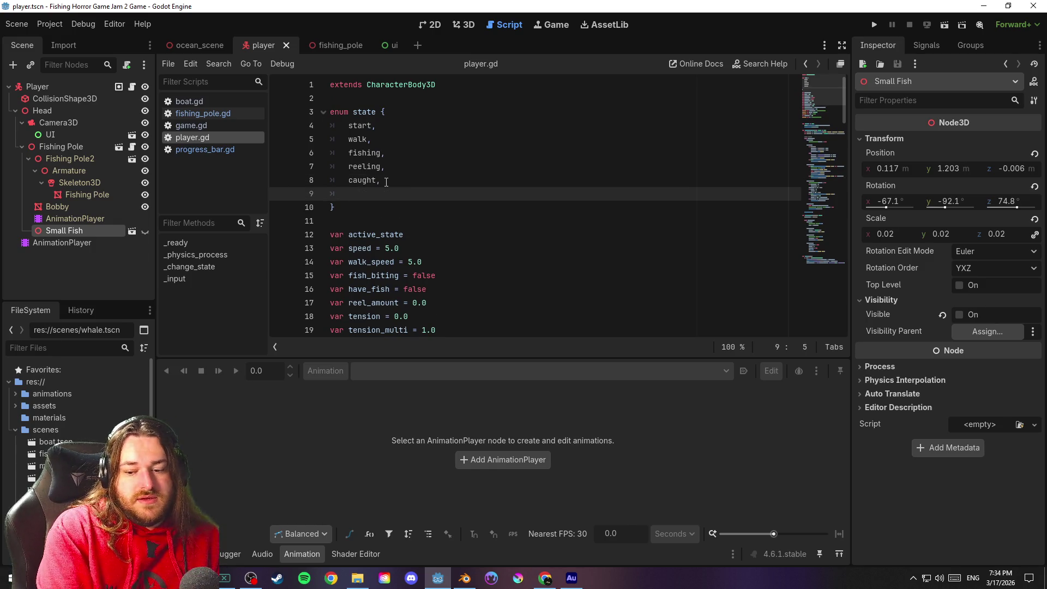
key("BackSpace")
key("BackSpace")
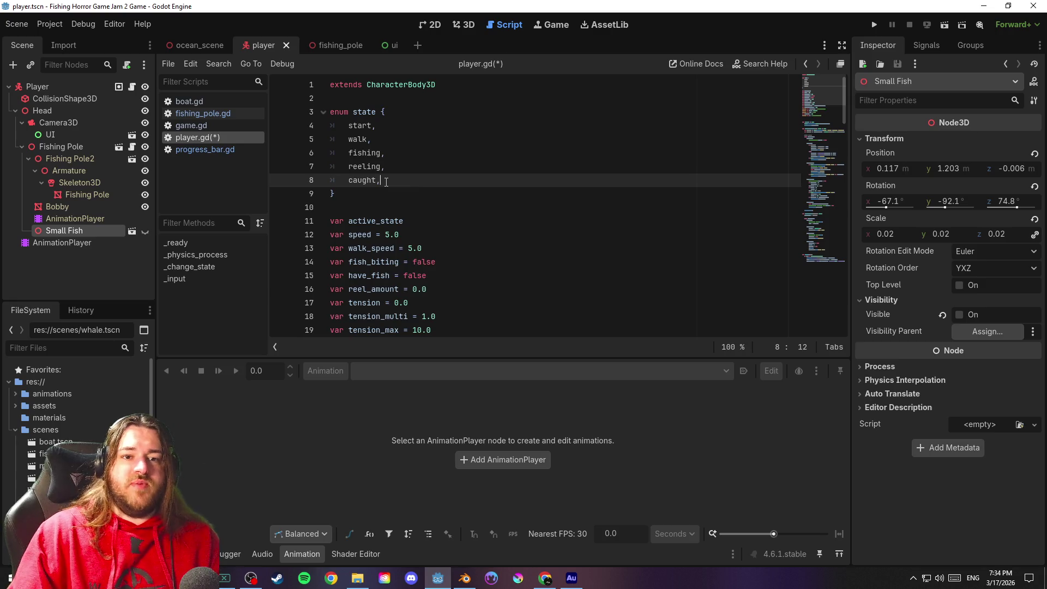
key("ctrl+s")
scroll(550, 271, "down", 13)
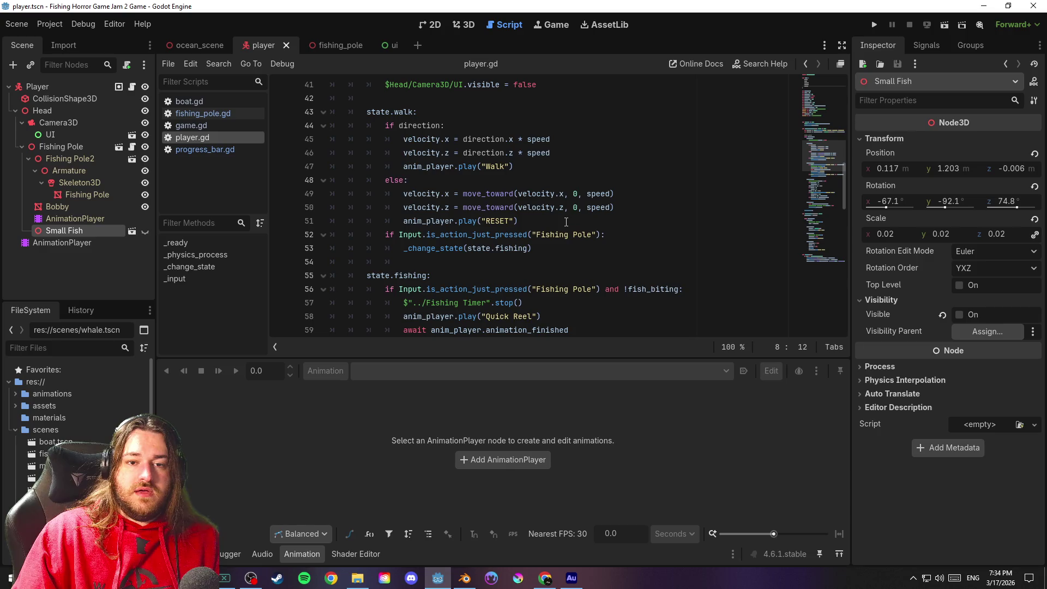
Step: Copy the walk movement code on lines 44–51
left_click(563, 222)
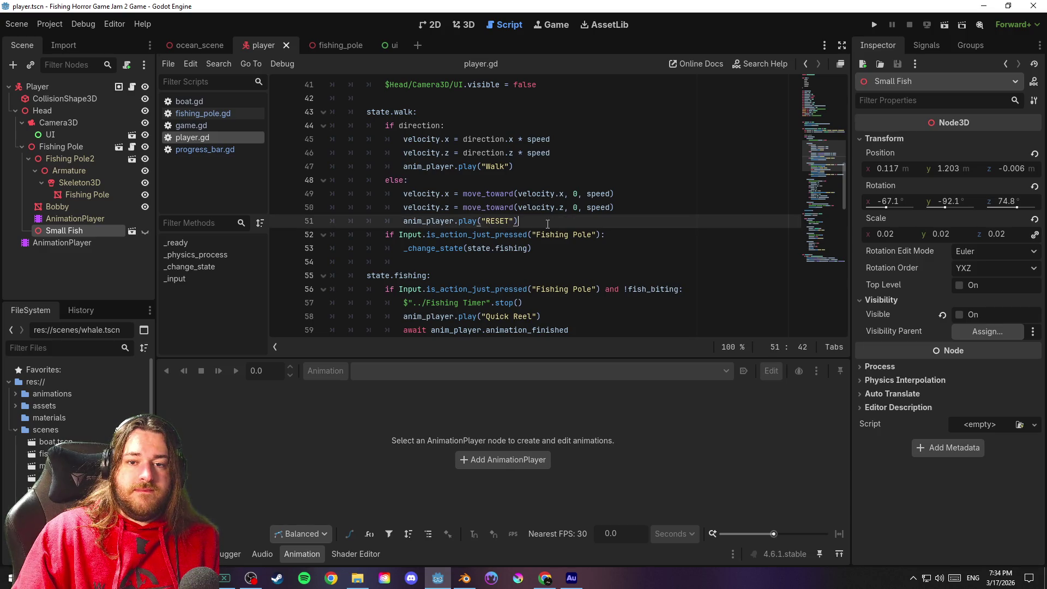
mouse_move(541, 221)
left_mouse_down()
mouse_move(502, 220)
mouse_move(304, 127)
left_mouse_up()
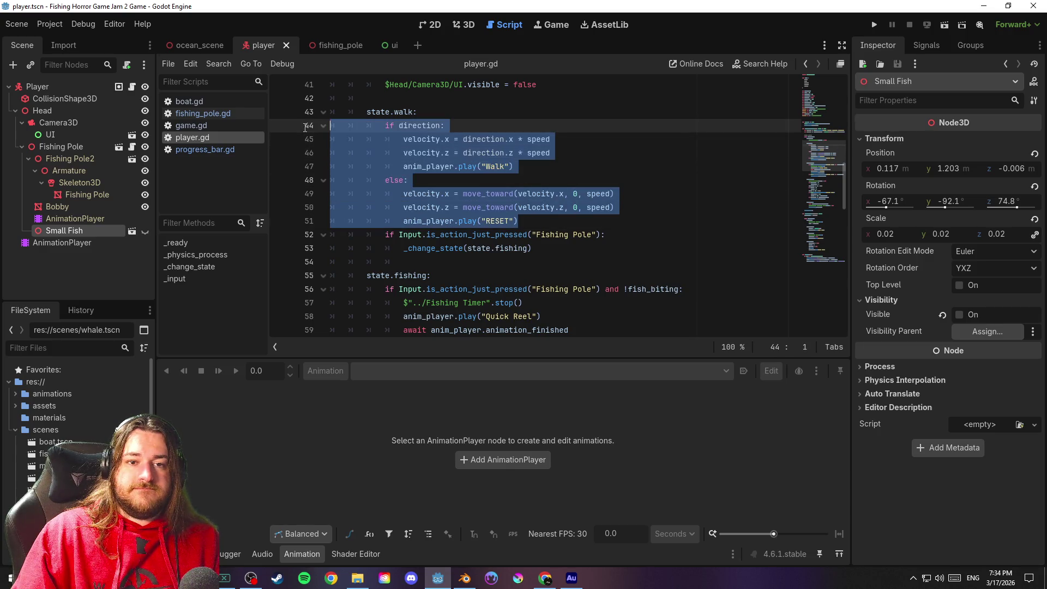
right_click(446, 154)
left_click(496, 222)
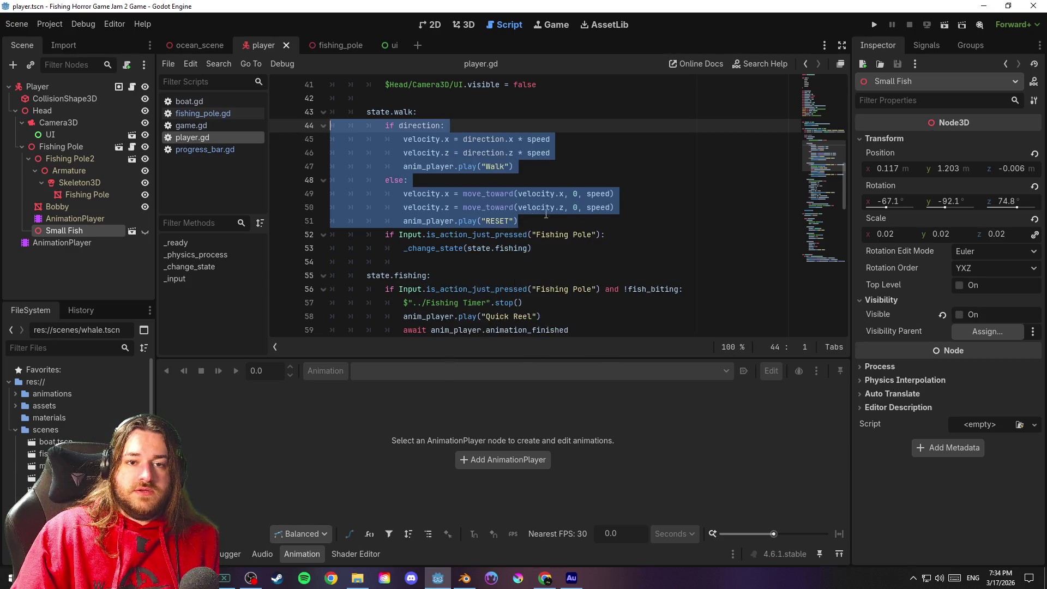
scroll(546, 213, "down", 3)
scroll(547, 214, "down", 7)
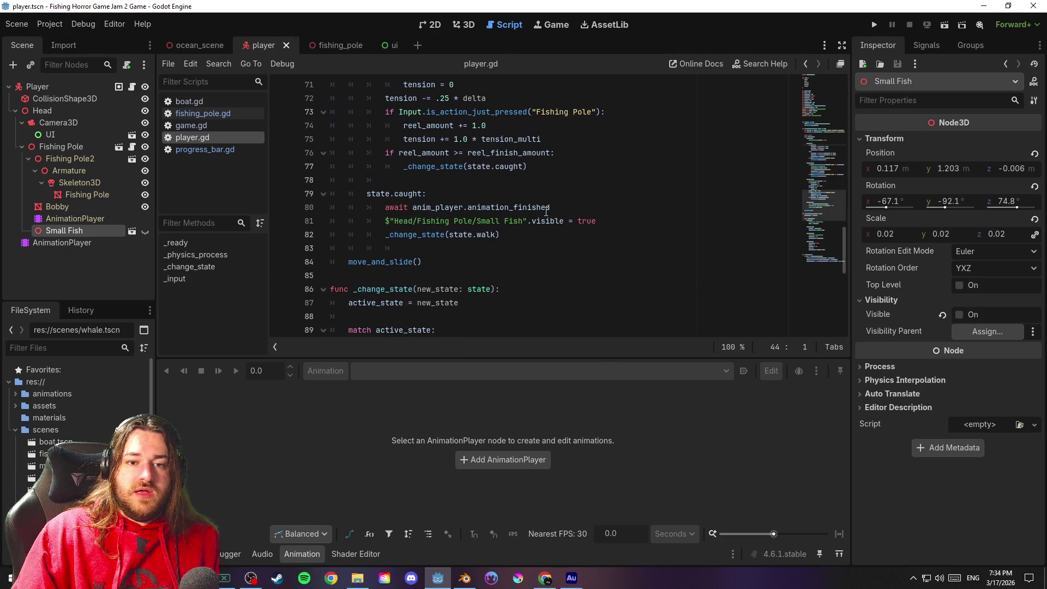
Step: Paste the walk movement code into the caught branch at line 82 with correct indentation
left_click(627, 222)
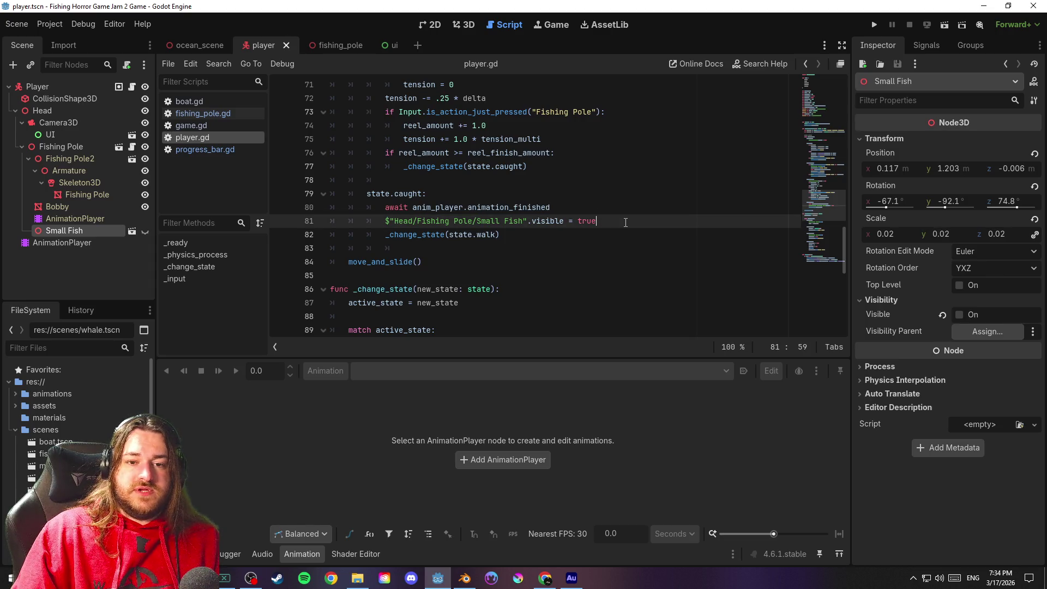
key("Return")
key("ctrl+v")
scroll(599, 229, "down", 2)
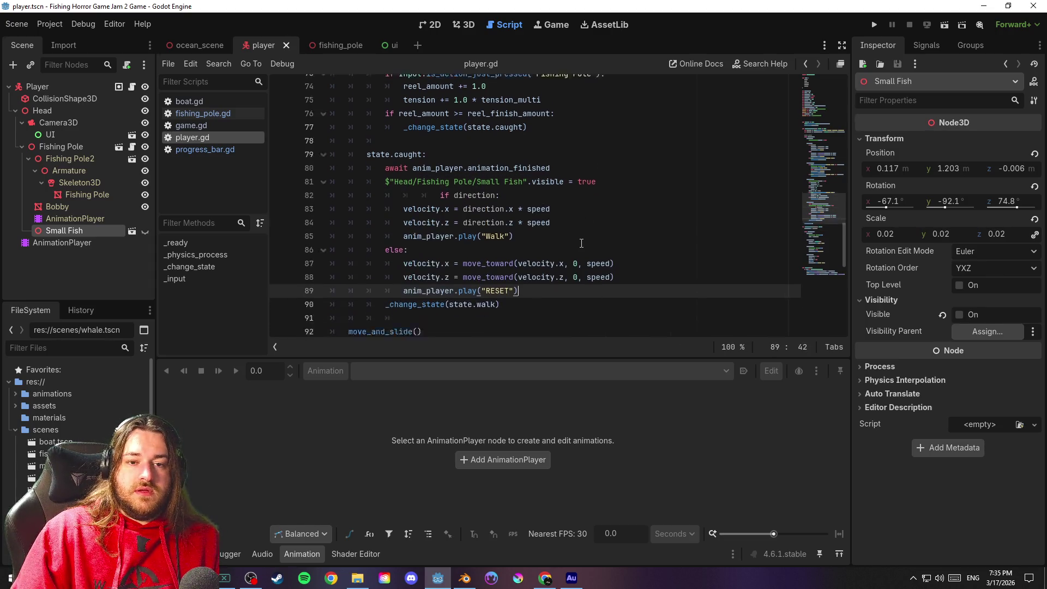
key("ctrl+z")
left_click_drag(386, 154, 330, 154)
right_click(364, 155)
left_click(417, 238)
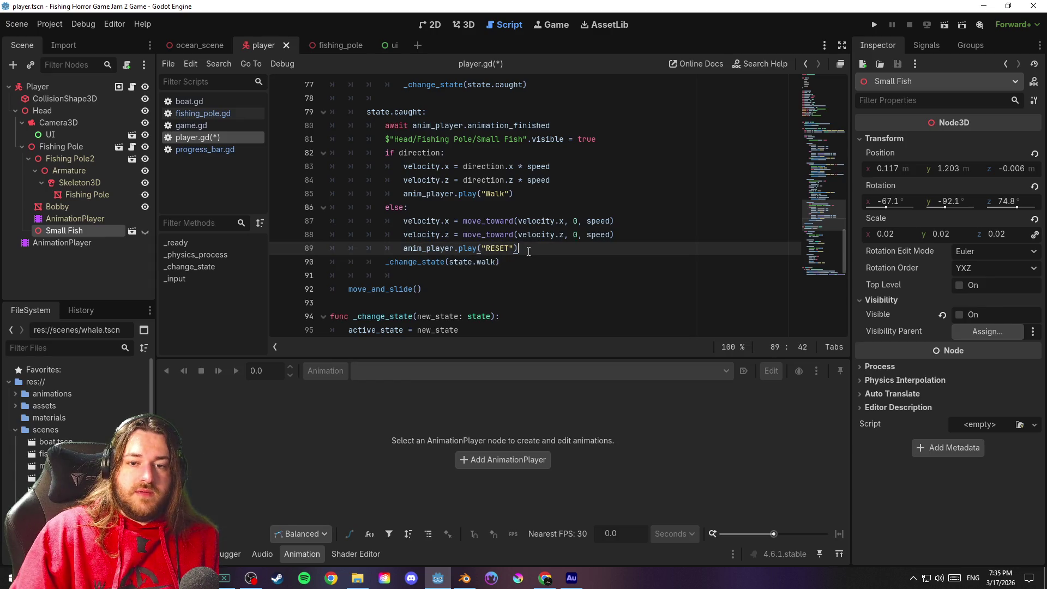
Step: Add the condition 'if have_fish == false:' after the pasted movement code
key("Return")
key("BackSpace")
type("if has")
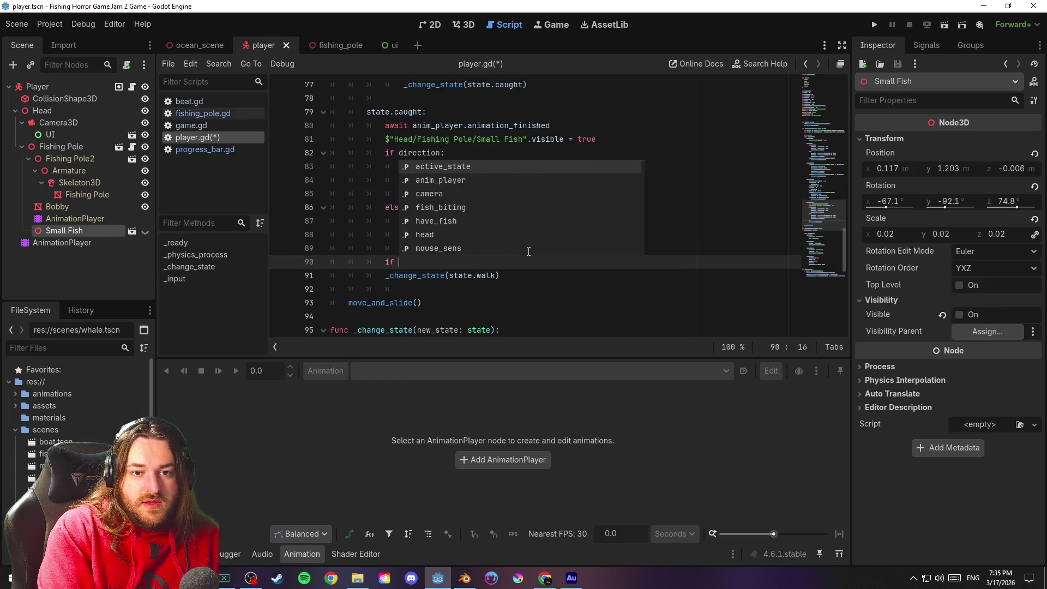
key("BackSpace")
type("ve_fish == fals")
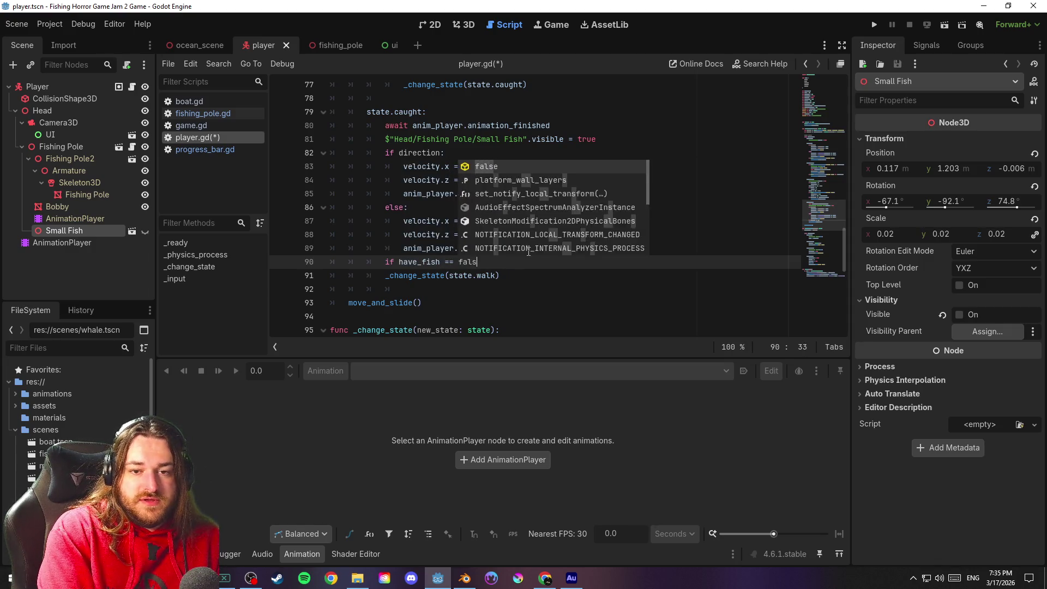
type("e:")
Step: Indent _change_state(state.walk) under the have_fish check and save player.gd
left_click(561, 278)
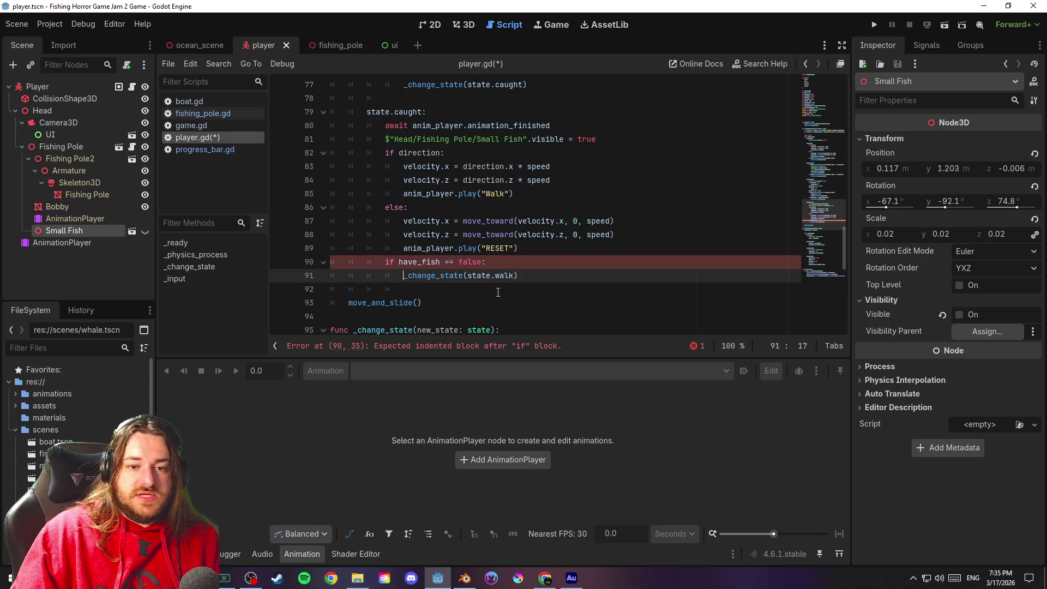
key("Home")
key("Tab")
key("End")
key("ctrl+s")
scroll(556, 273, "down", 3)
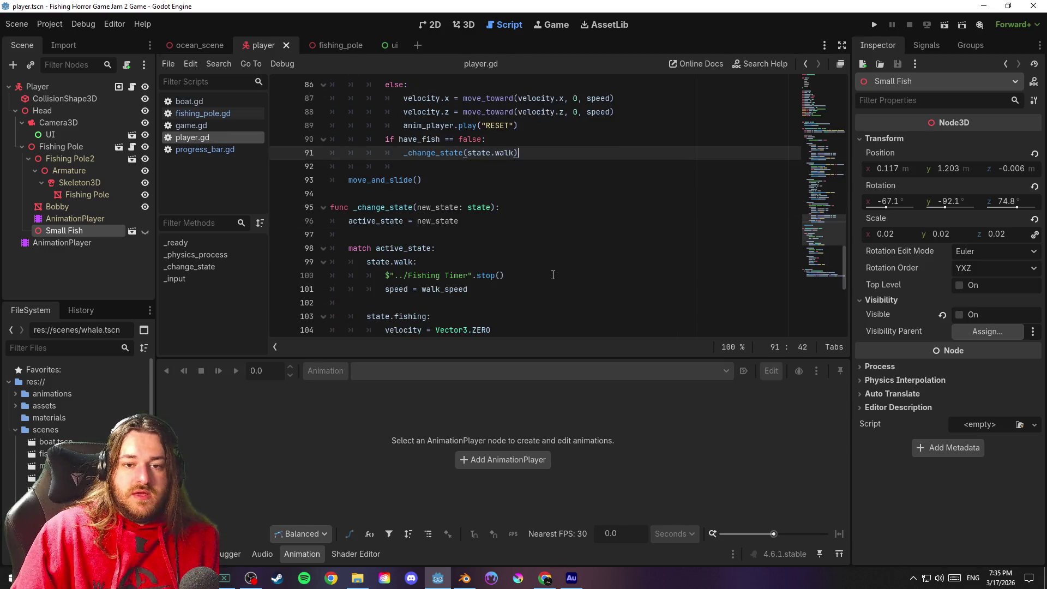
scroll(556, 273, "up", 3)
left_click(554, 269)
scroll(823, 274, "down", 10)
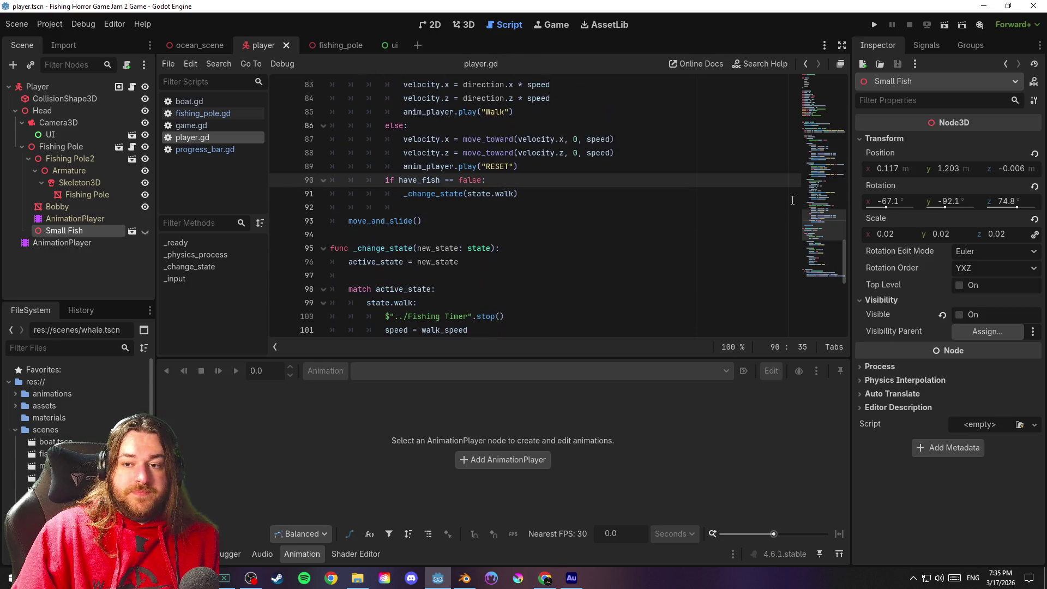
scroll(822, 274, "up", 4)
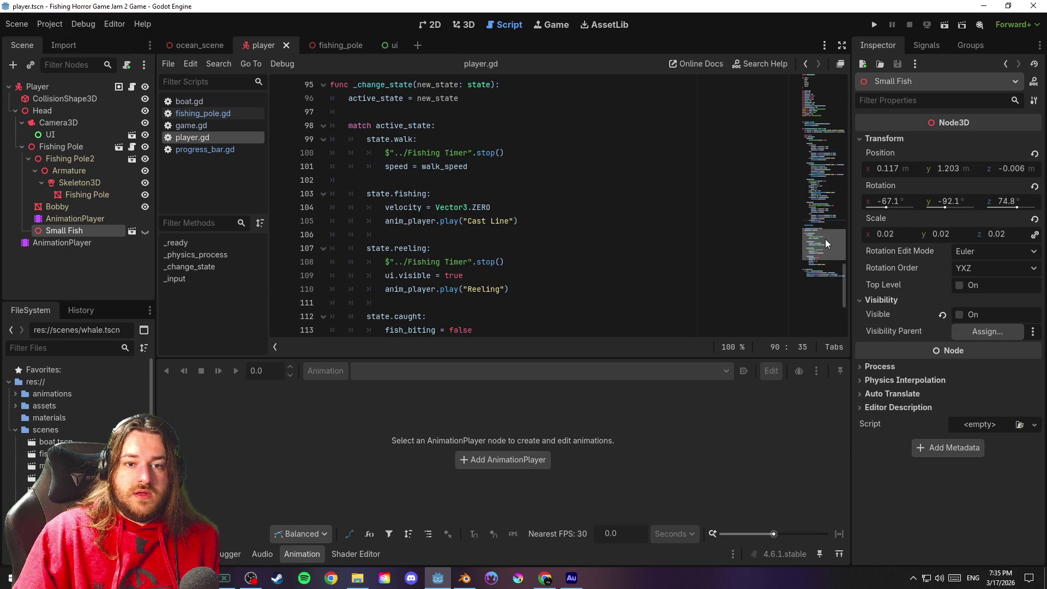
scroll(824, 237, "up", 3)
Step: Run the game with F5, then reopen the fishing_pole scene and select its AnimationPlayer node
key("F5")
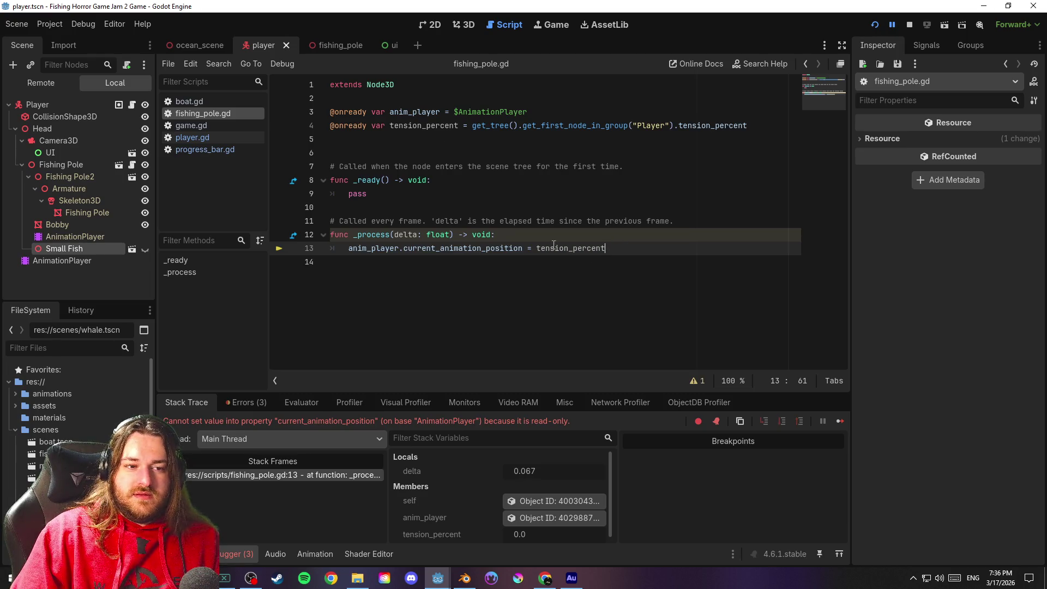
left_click(332, 48)
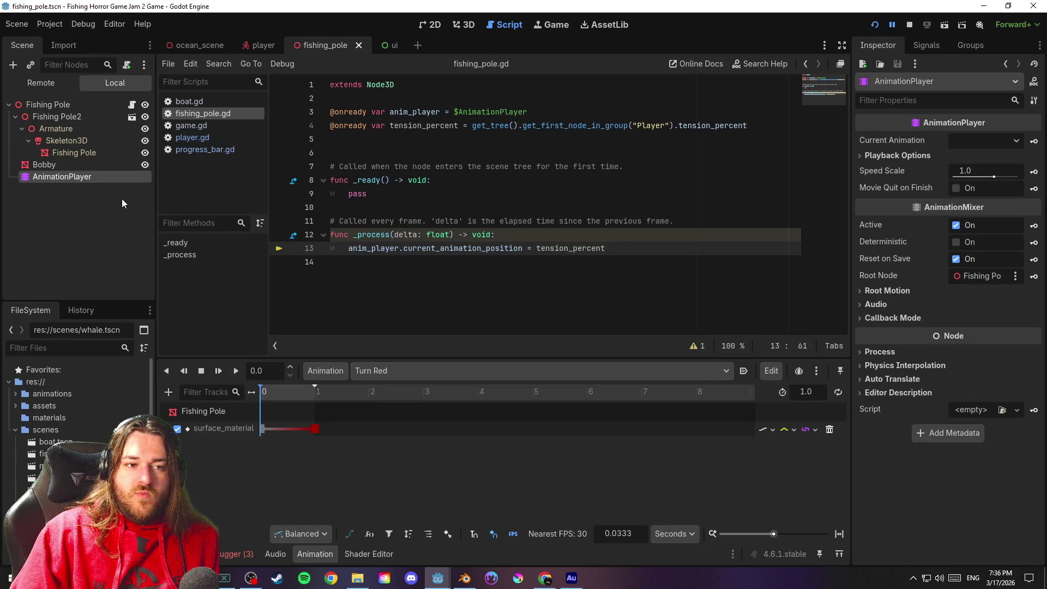
left_click(74, 106)
right_click(76, 106)
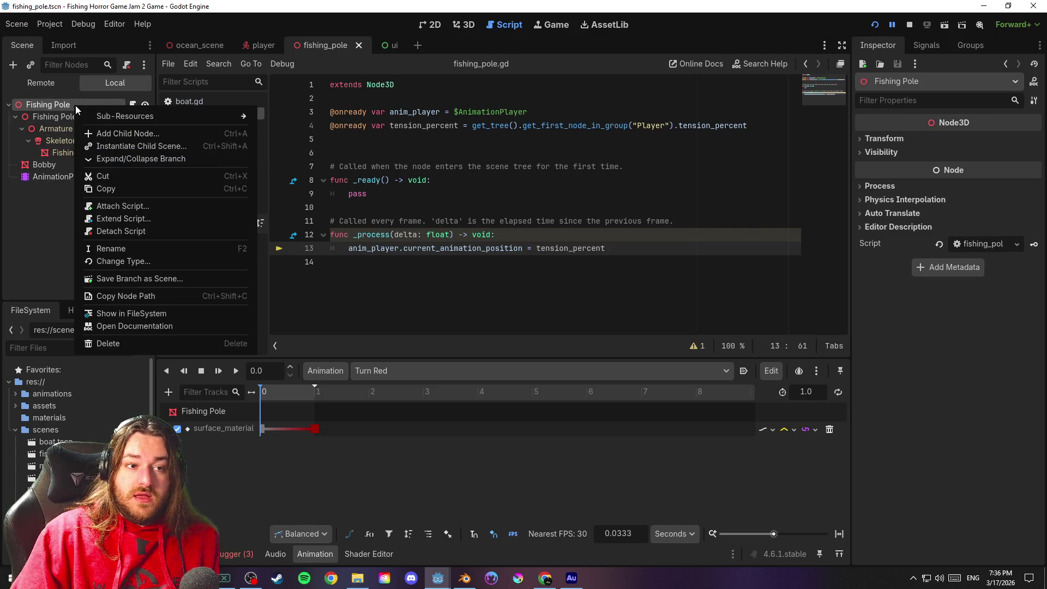
left_click(61, 120)
right_click(75, 119)
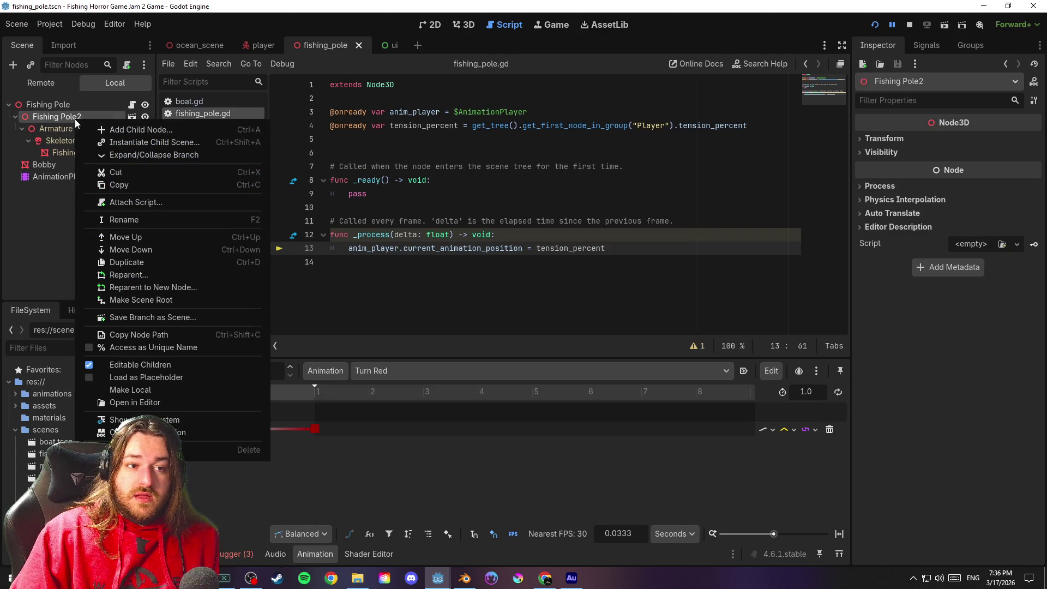
left_click(49, 234)
left_click(57, 176)
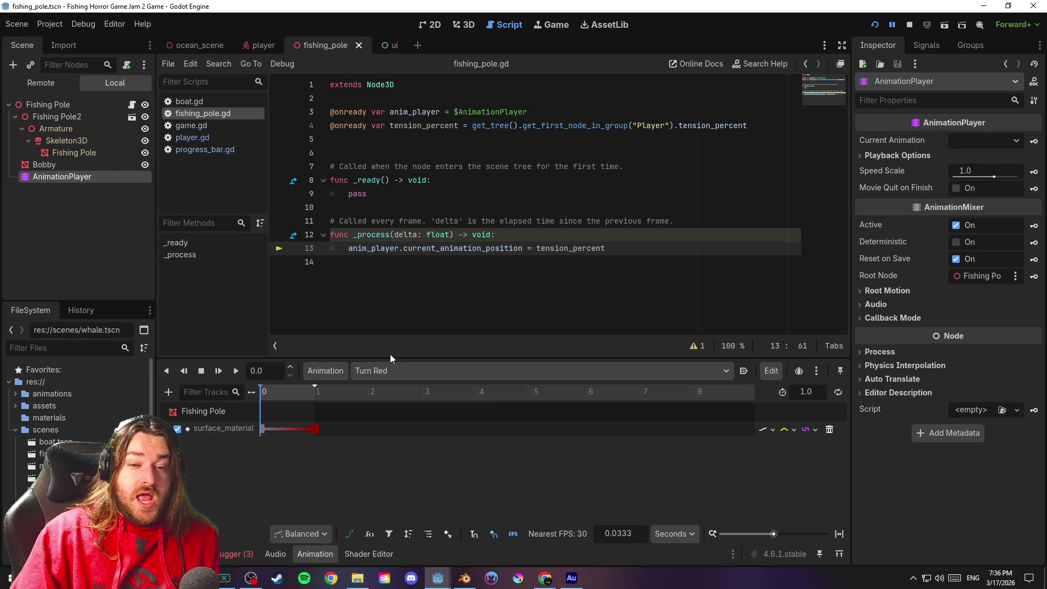
left_click(490, 274)
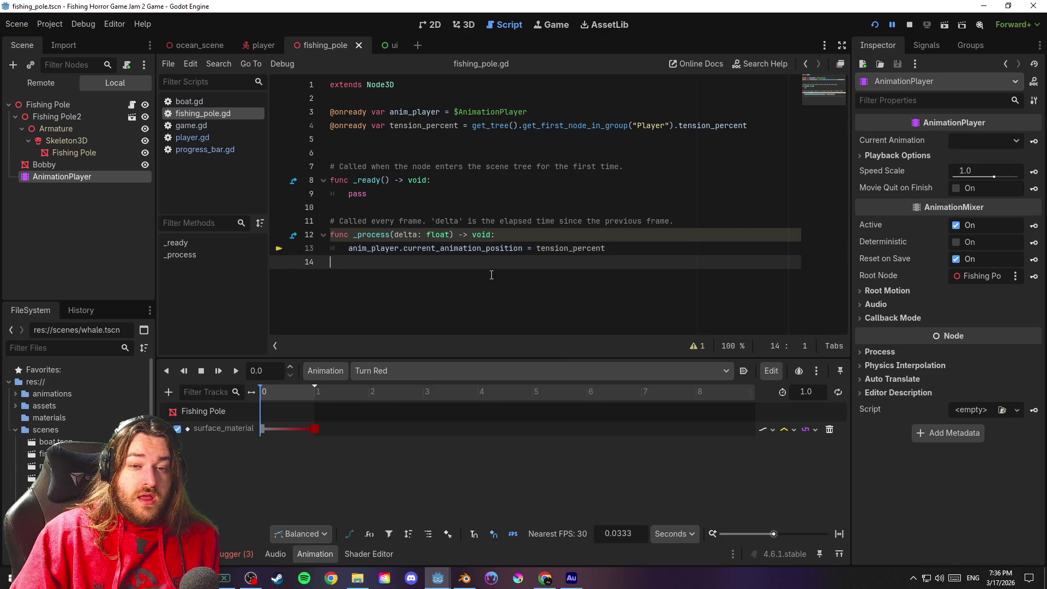
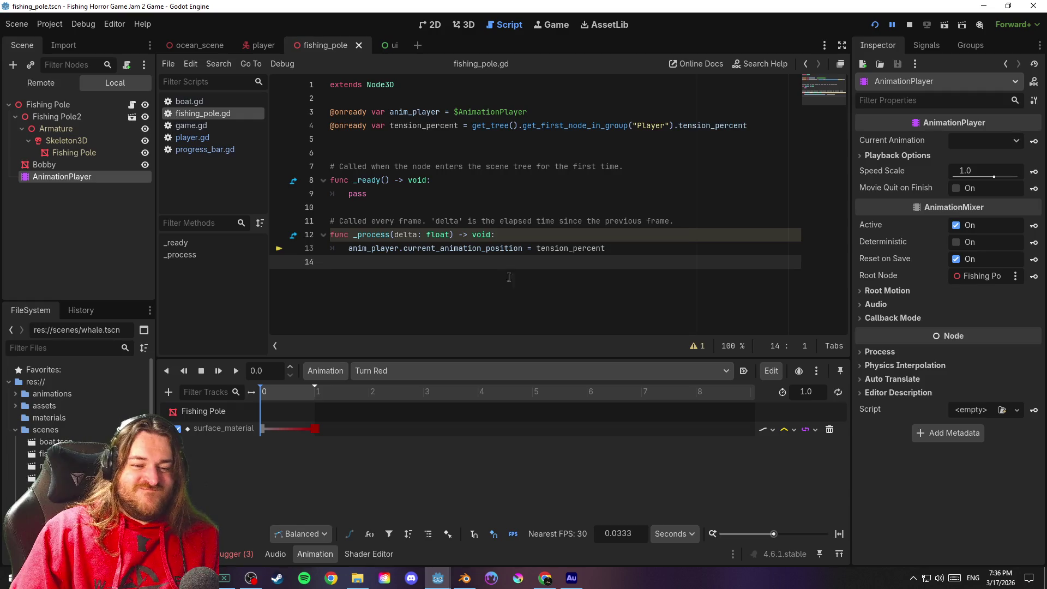
Step: Review the read-only current_animation_position error in the Debugger's Errors list, then stop the game
left_click(232, 554)
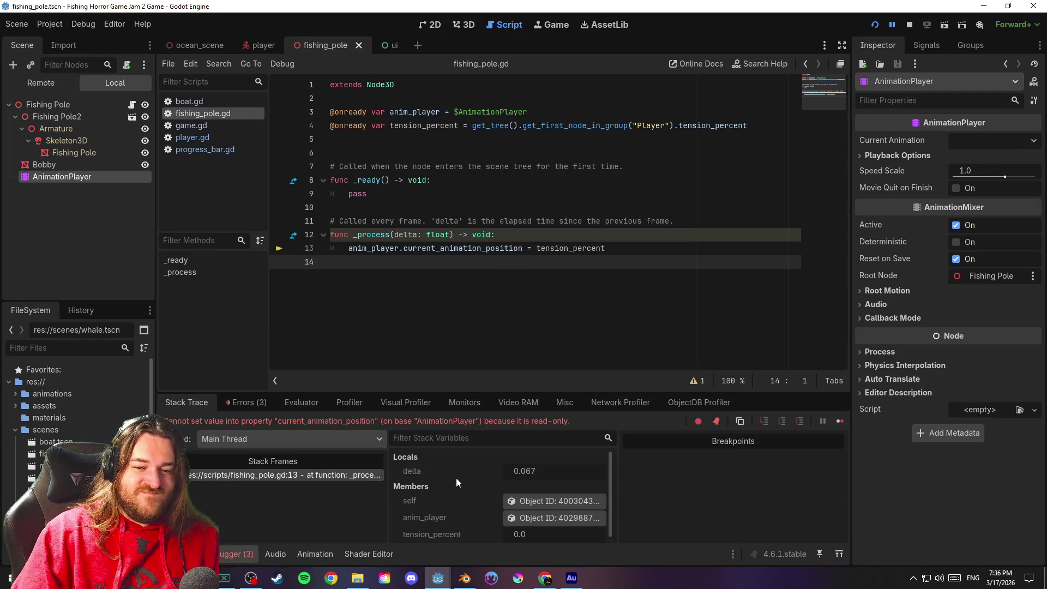
left_click(251, 405)
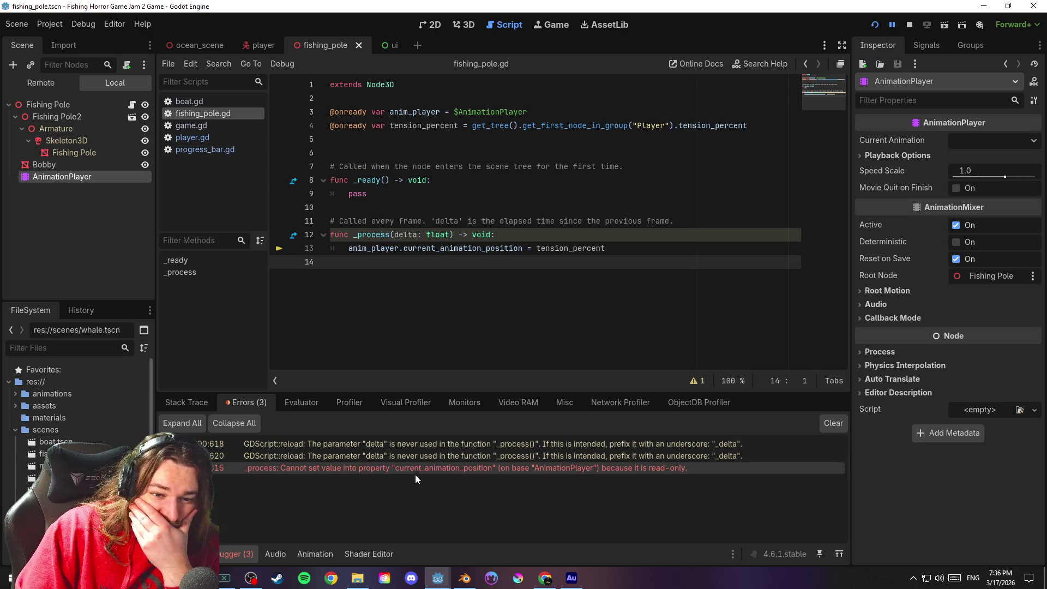
mouse_move(425, 474)
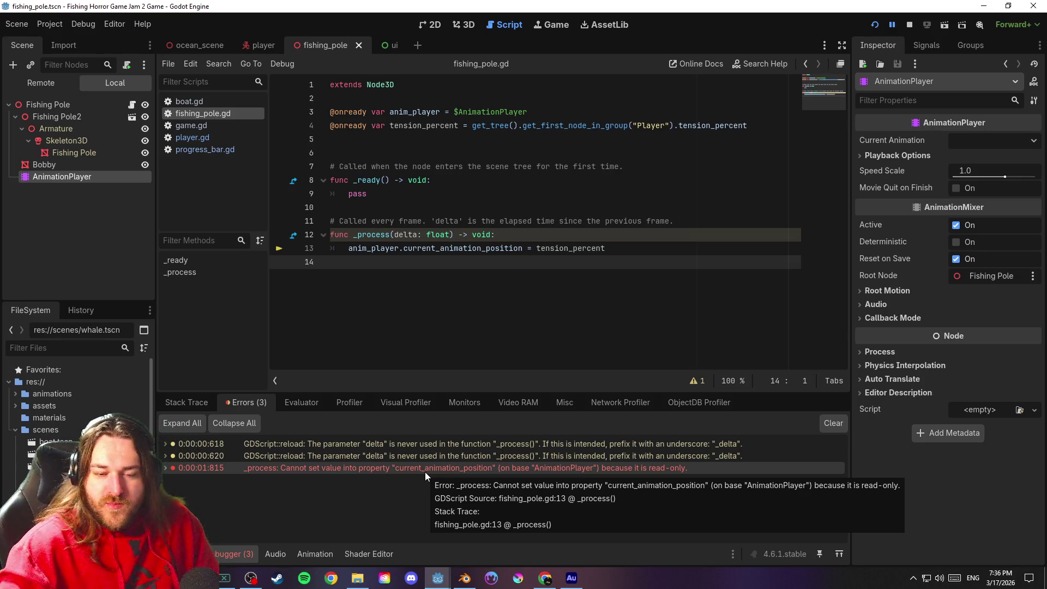
left_click(910, 28)
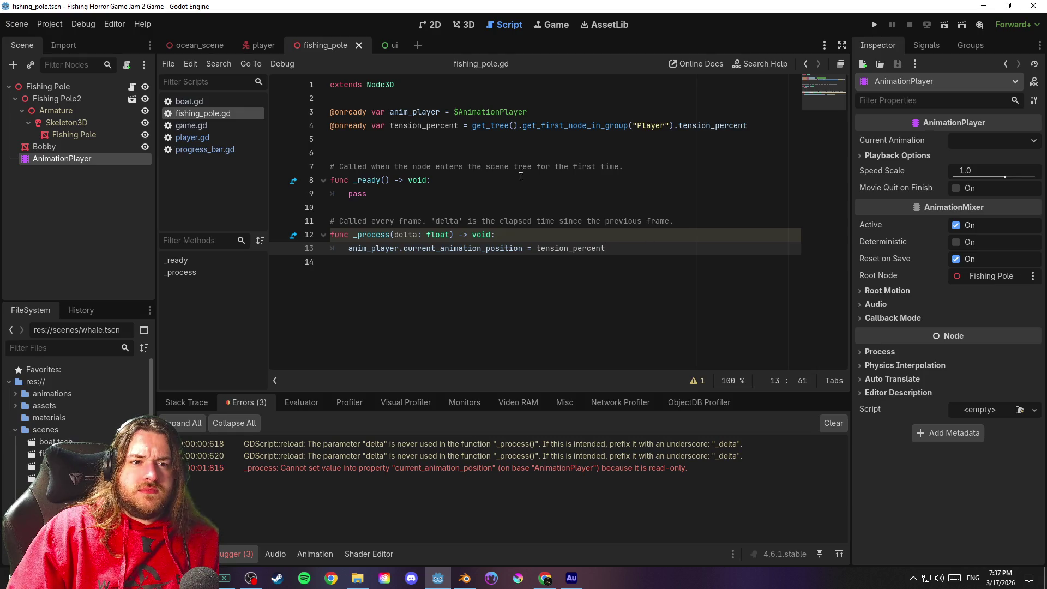
Step: Select the AnimationPlayer to show the Turn Red animation track and glance at its animation list
left_click(49, 146)
left_click(86, 160)
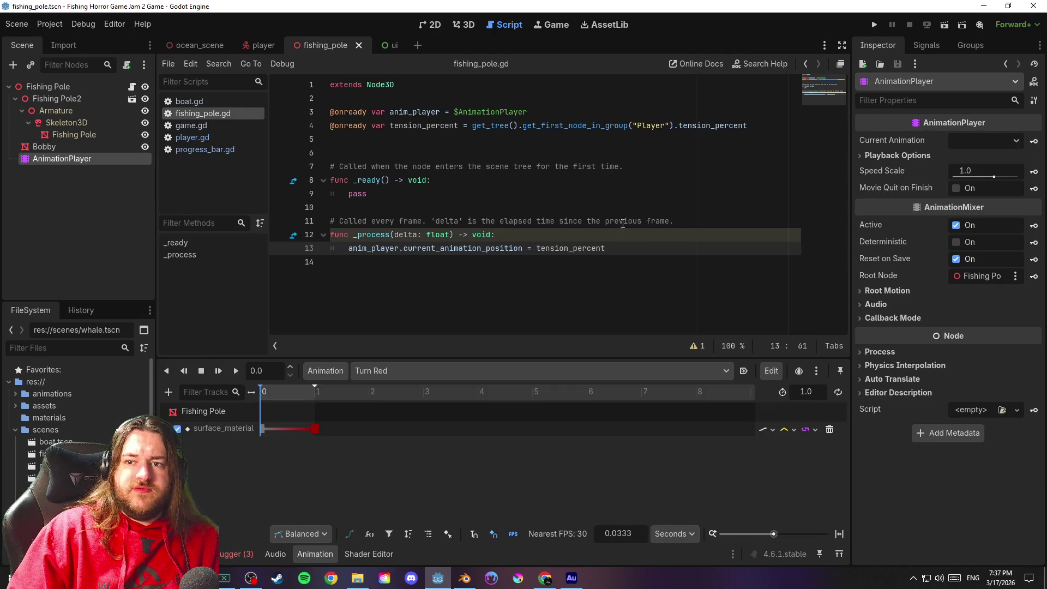
left_click(989, 142)
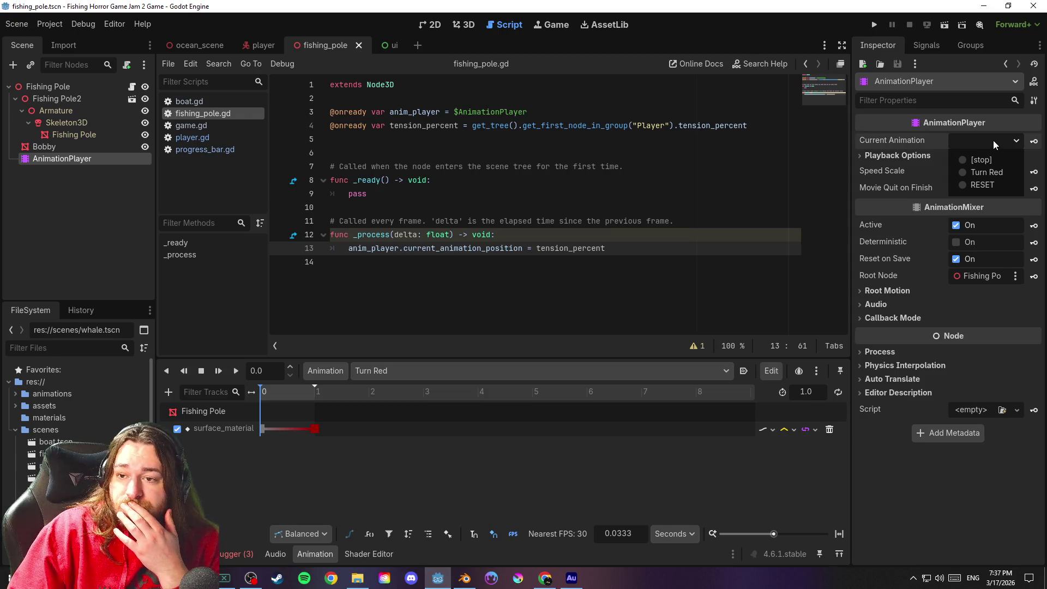
left_click(993, 139)
Step: Expand the AnimationPlayer's playback options and briefly toggle the Root Motion settings
left_click(904, 155)
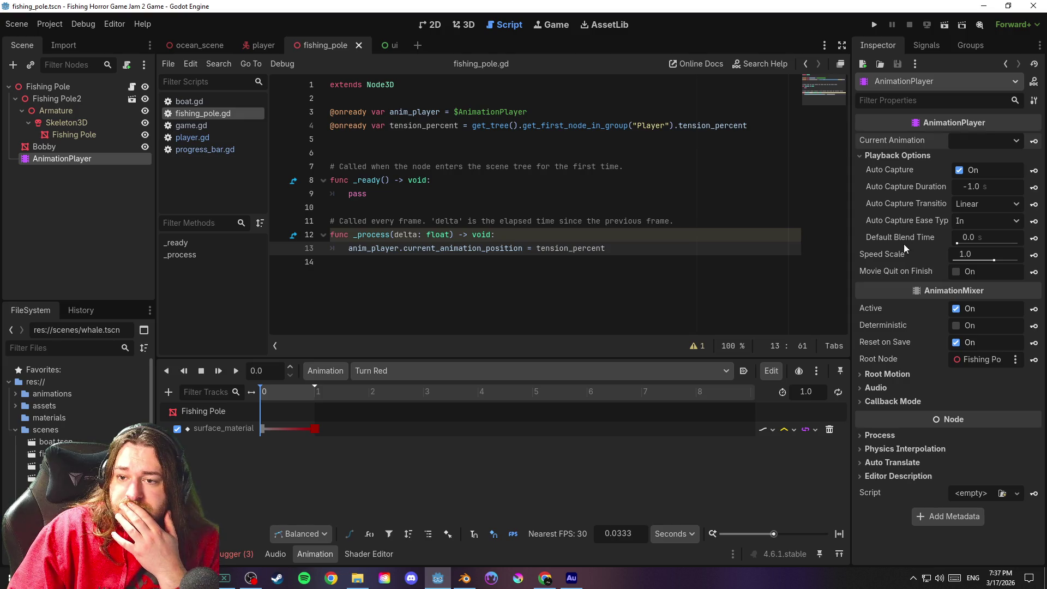
mouse_move(888, 271)
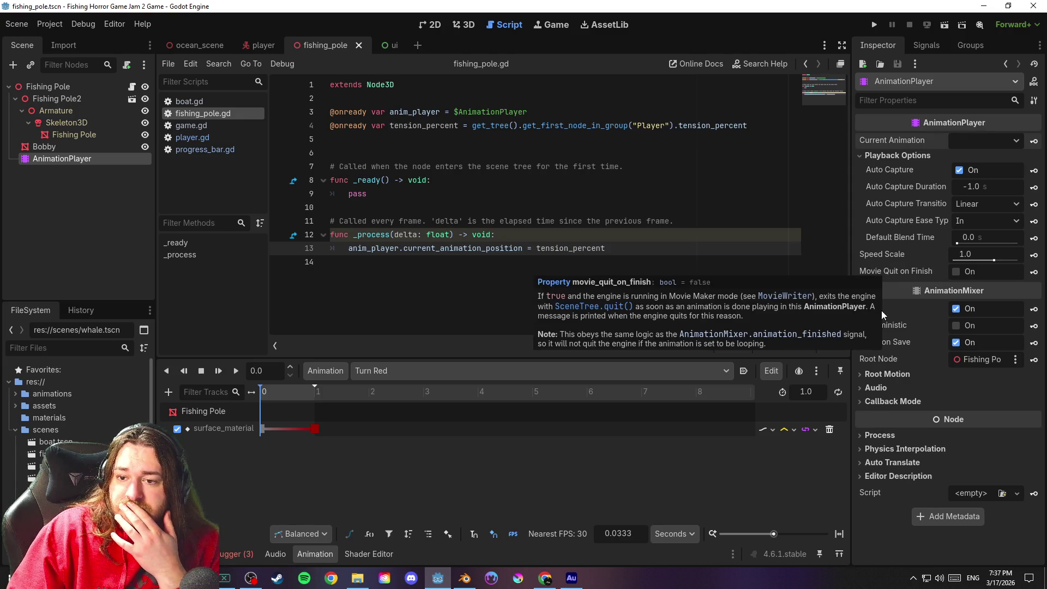
mouse_move(895, 326)
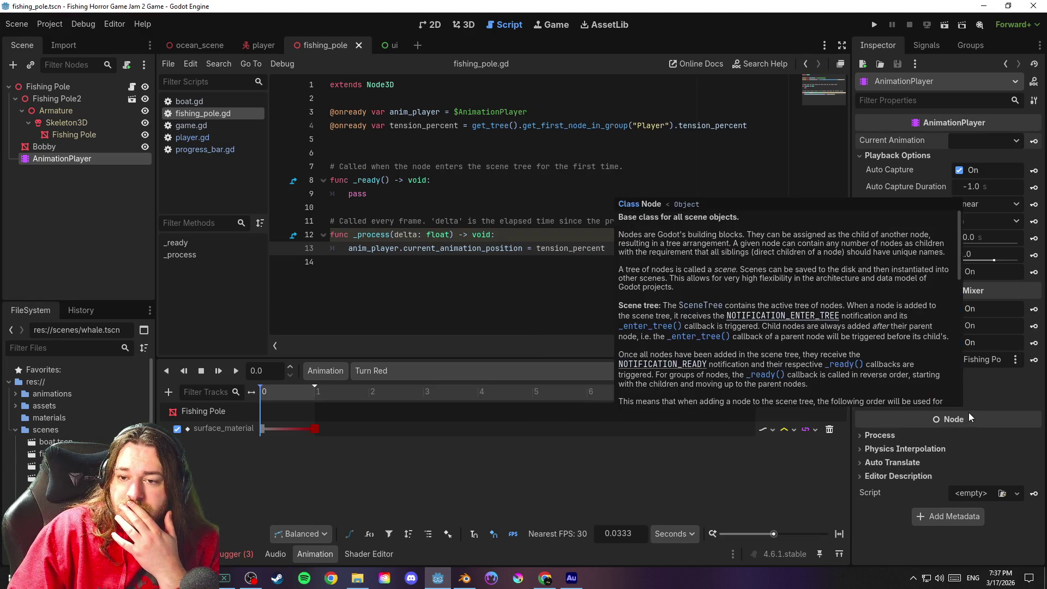
left_click(899, 374)
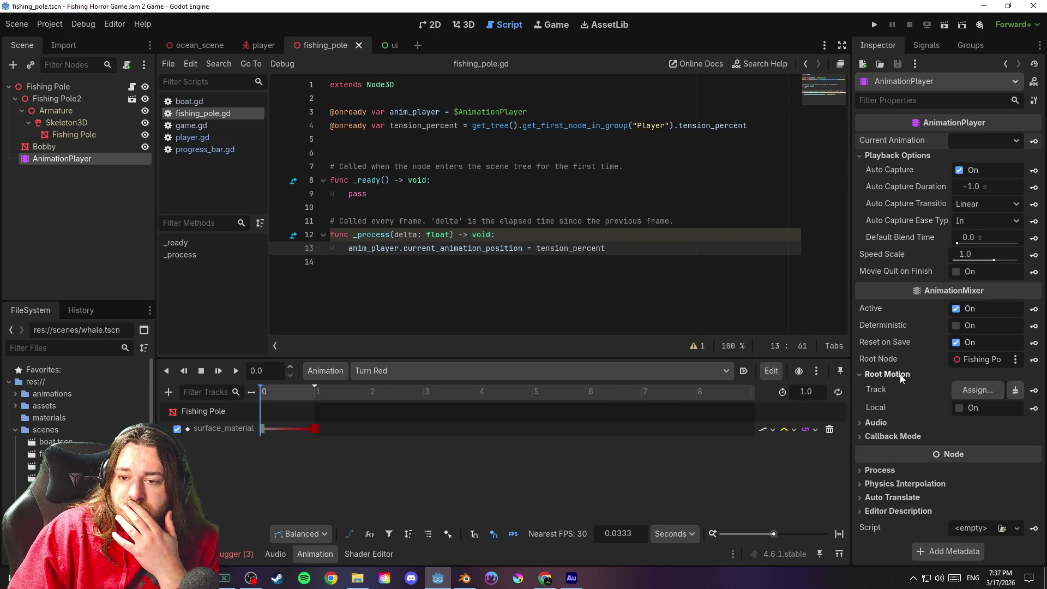
left_click(889, 375)
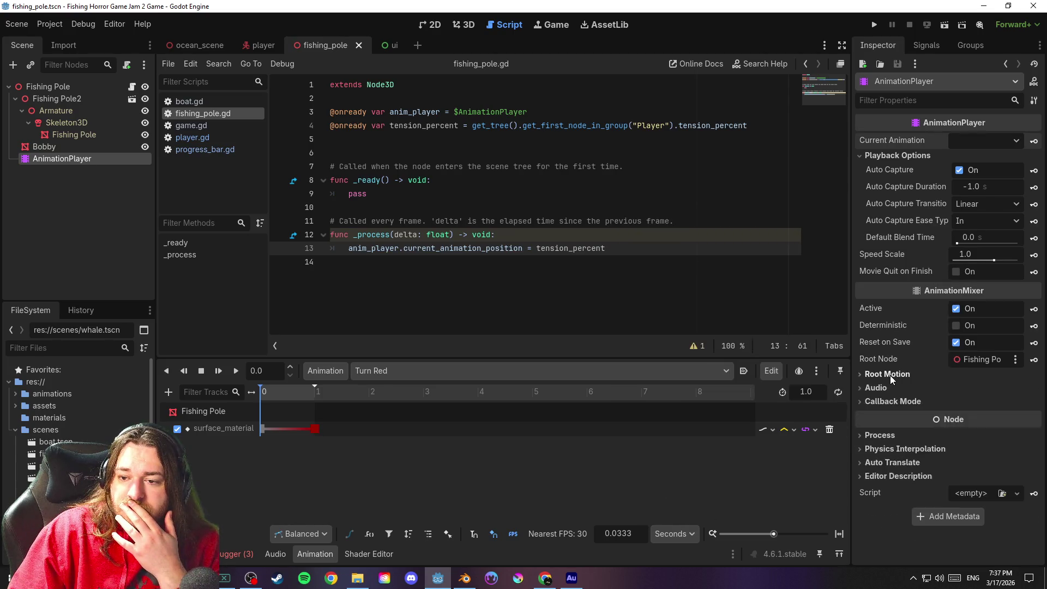
left_click(59, 85)
Step: Add an AnimationTree child under Fishing Pole and read its missing-root-node warning
right_click(59, 85)
left_click(129, 112)
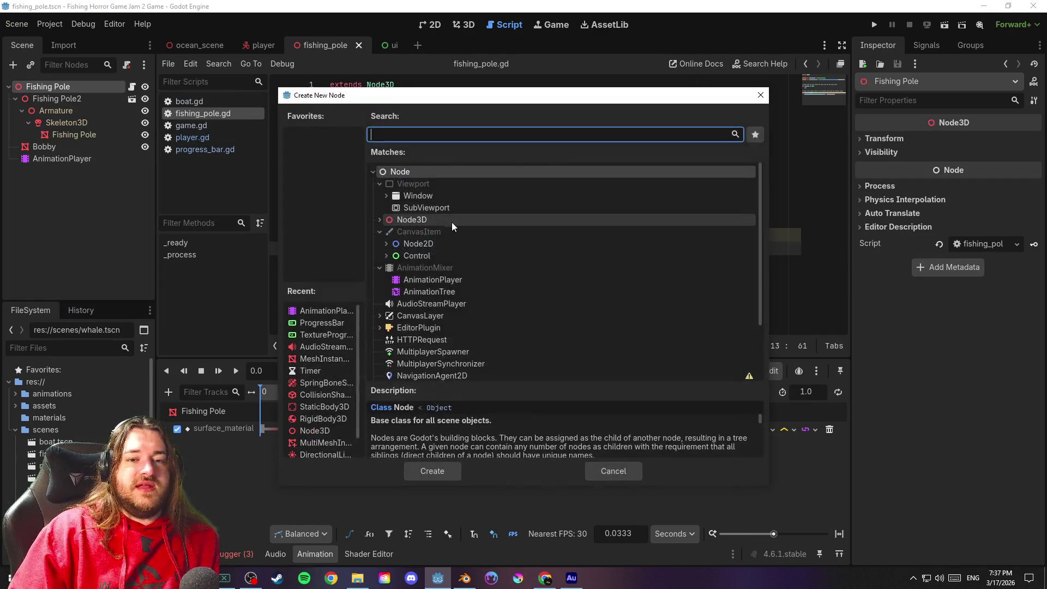
double_click(459, 290)
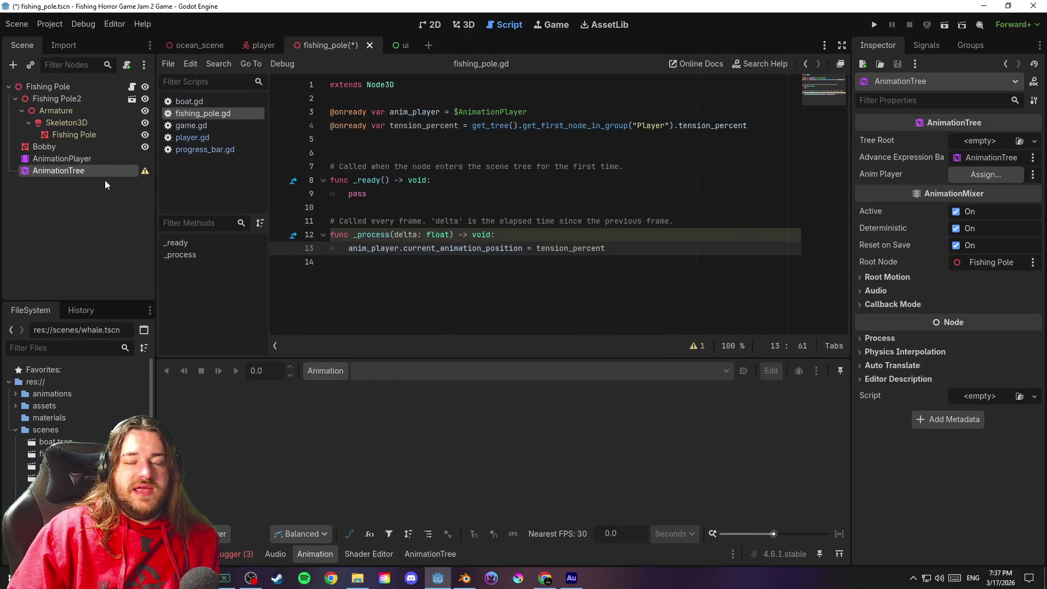
left_click(145, 170)
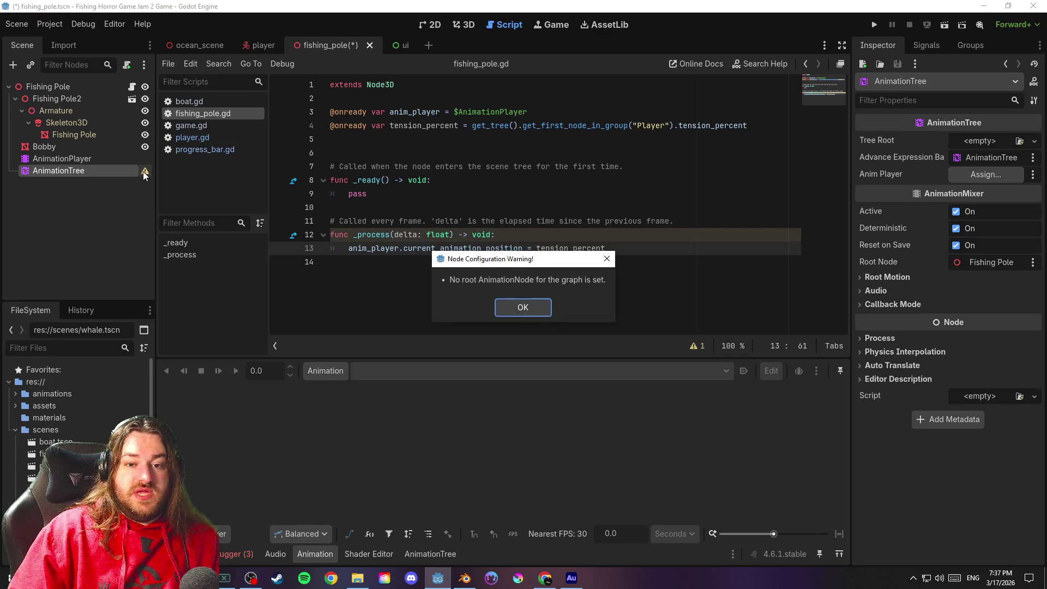
left_click(522, 307)
Step: Reselect the AnimationTree and bring up its Tree Root choices
left_click(103, 169)
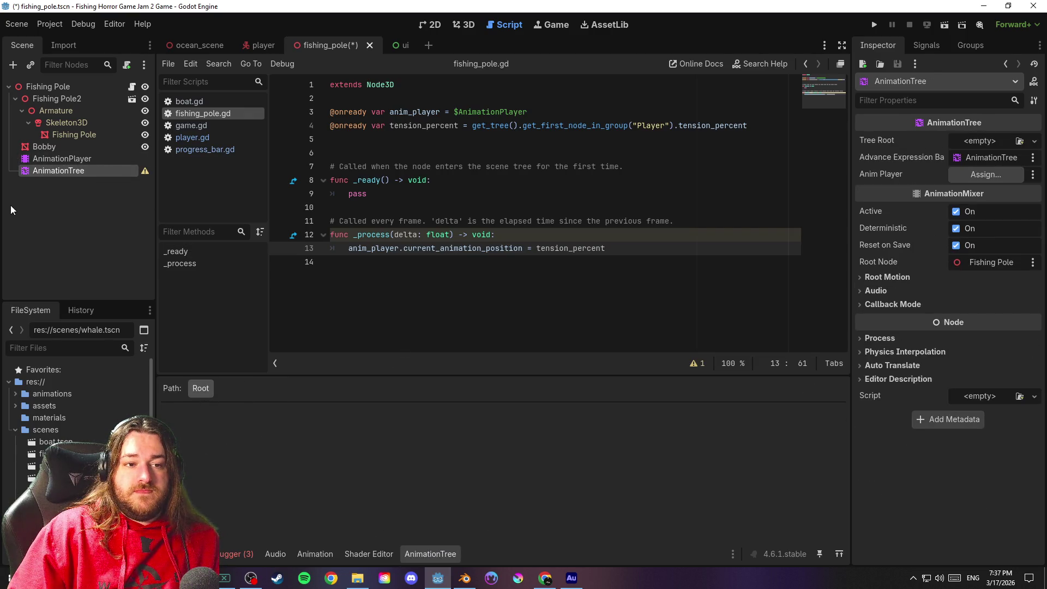
left_click(92, 161)
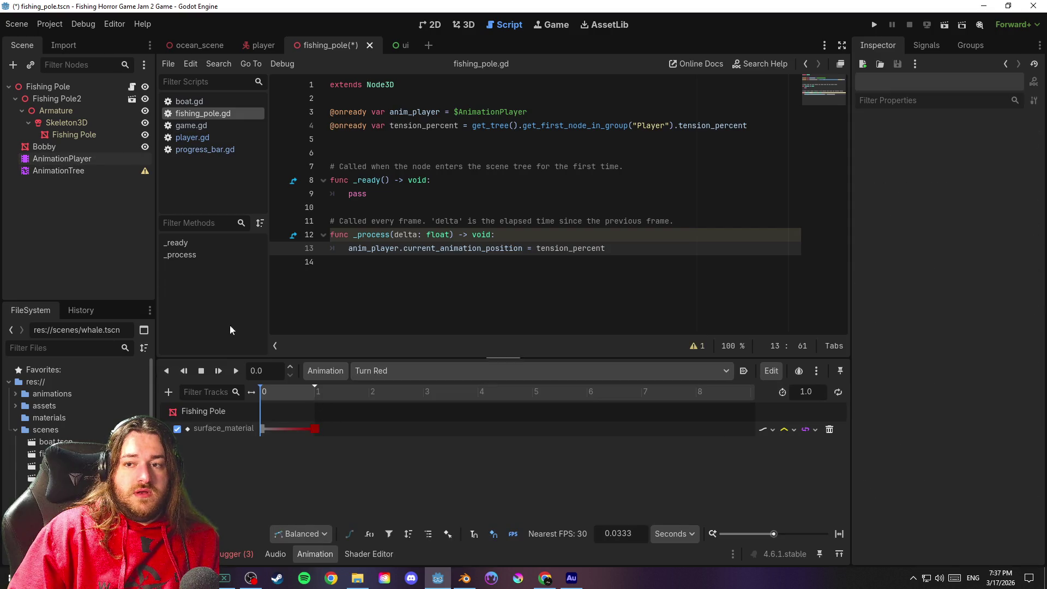
left_click(88, 169)
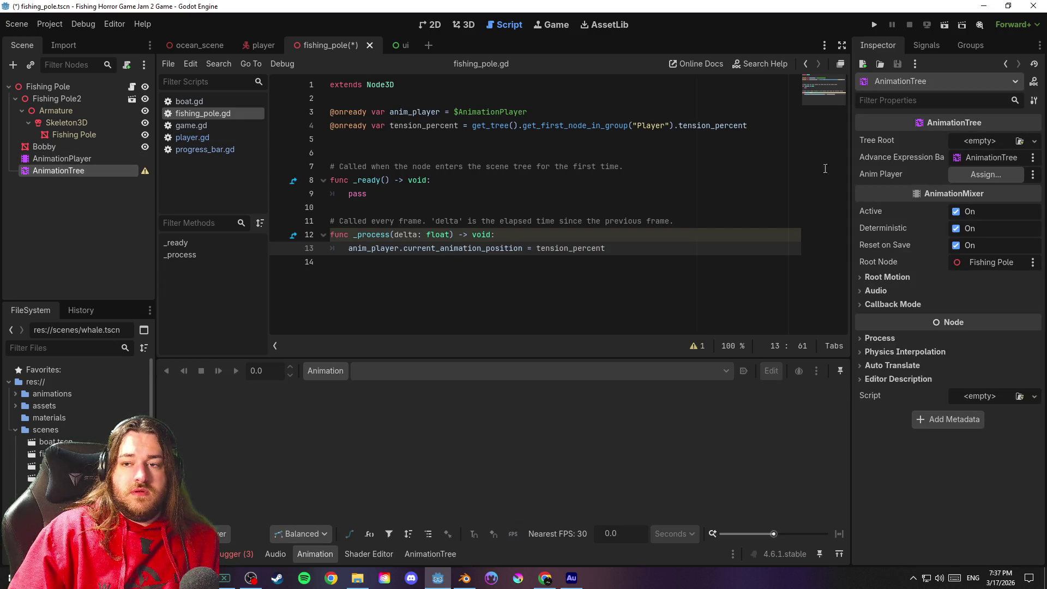
left_click(1034, 141)
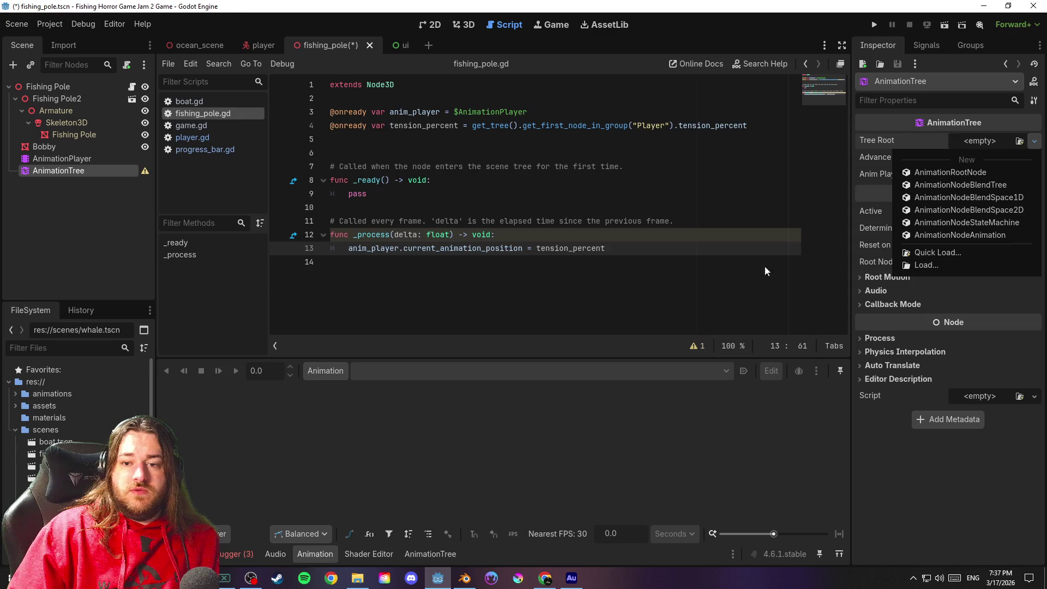
Step: Set the AnimationTree's Tree Root to a new AnimationNodeBlendTree and open its graph editor
left_click(1016, 185)
left_click(1001, 139)
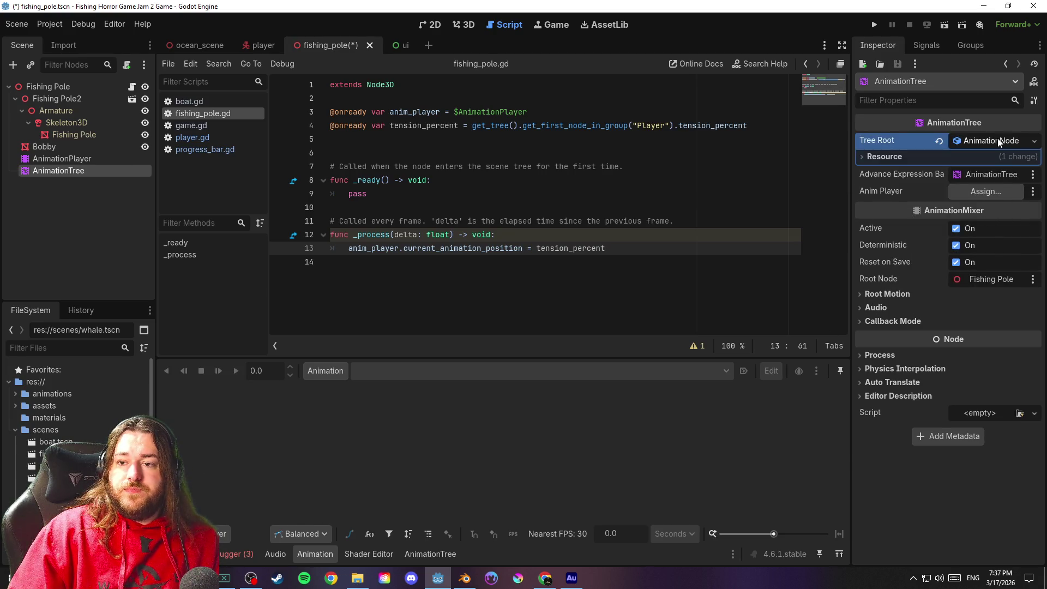
left_click(996, 140)
left_click(327, 371)
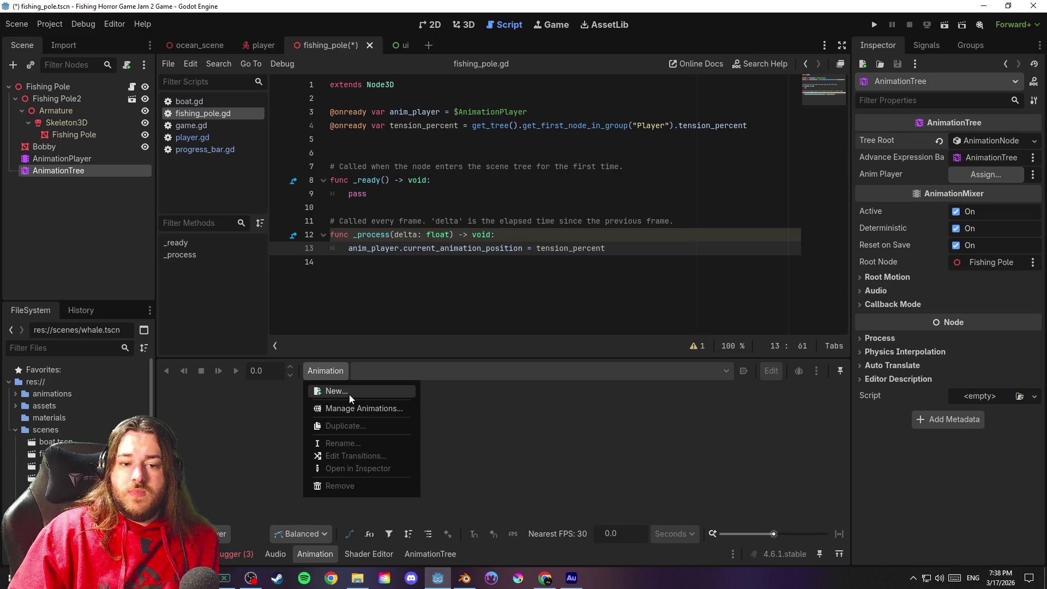
left_click(280, 396)
left_click(88, 163)
left_click(89, 168)
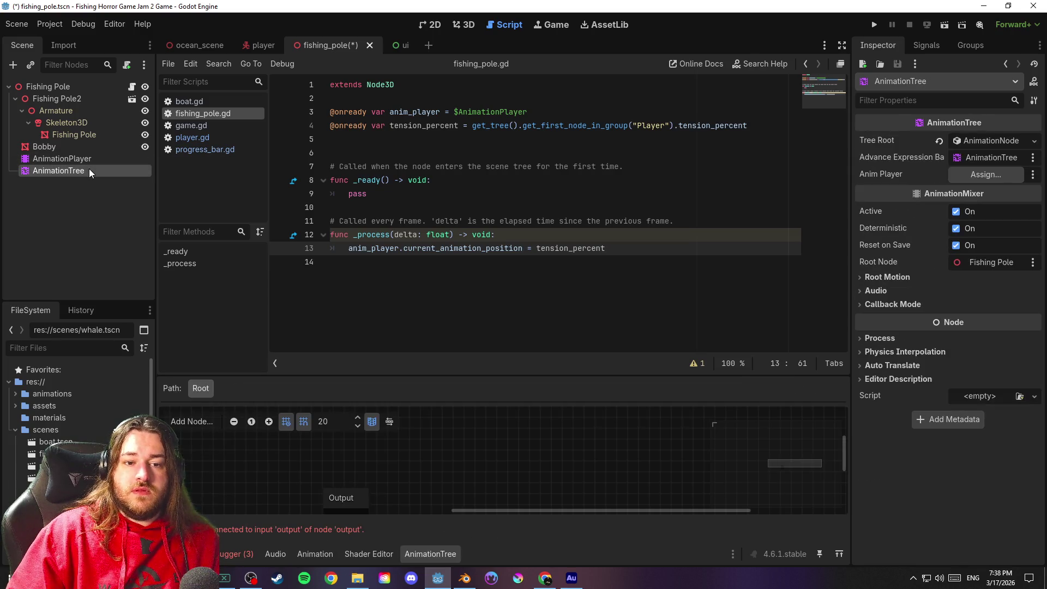
Step: Add an Animation node to the blend tree beside Output and save fishing_pole.tscn
left_click_drag(480, 464, 603, 502)
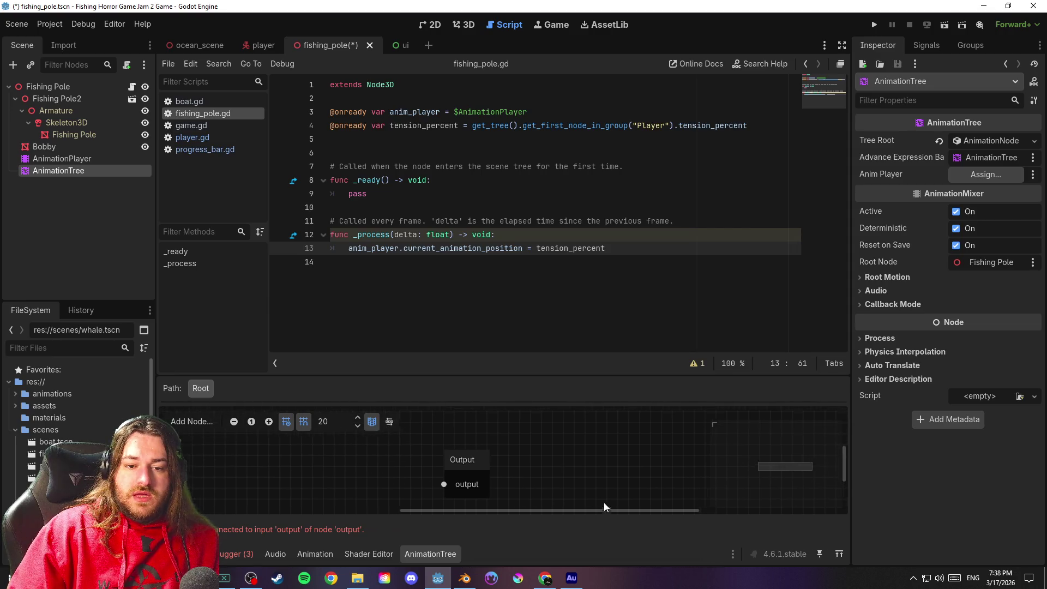
left_click_drag(518, 375, 437, 242)
right_click(360, 373)
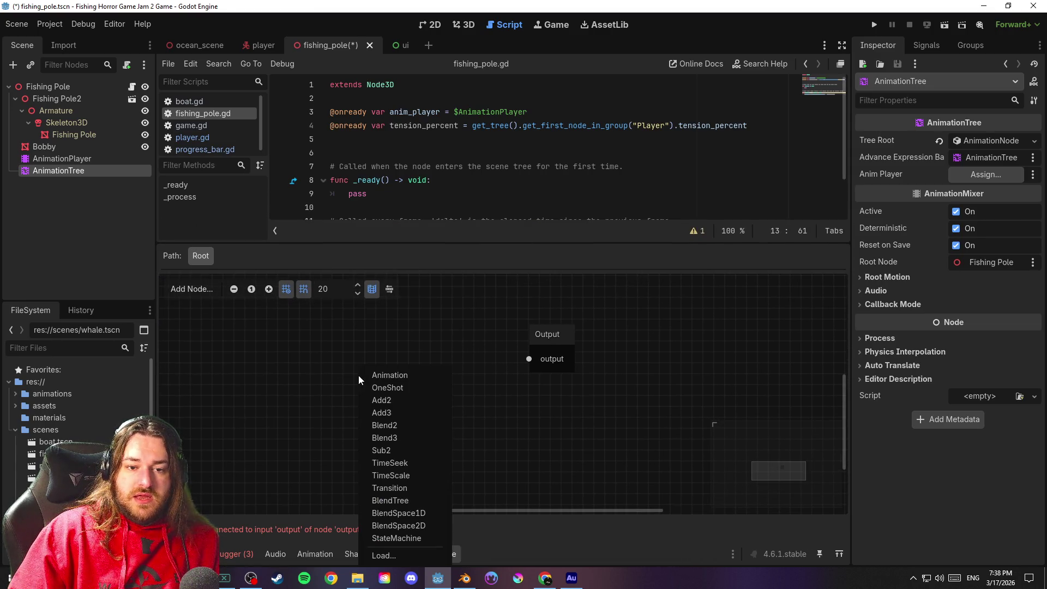
left_click(387, 375)
left_click_drag(412, 380, 393, 337)
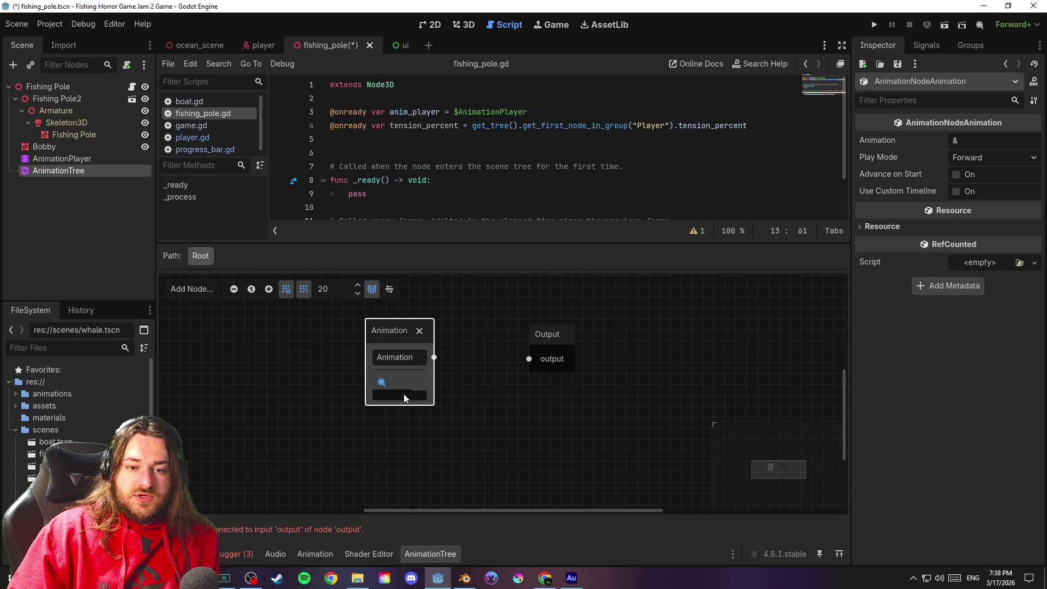
left_click_drag(400, 329, 379, 351)
left_click(513, 402)
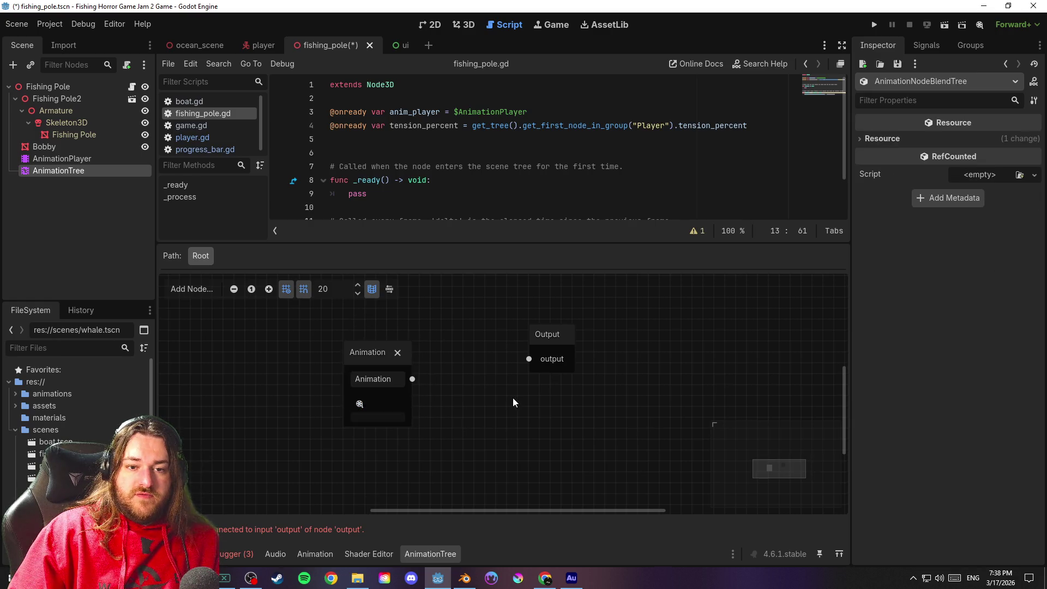
key("ctrl+s")
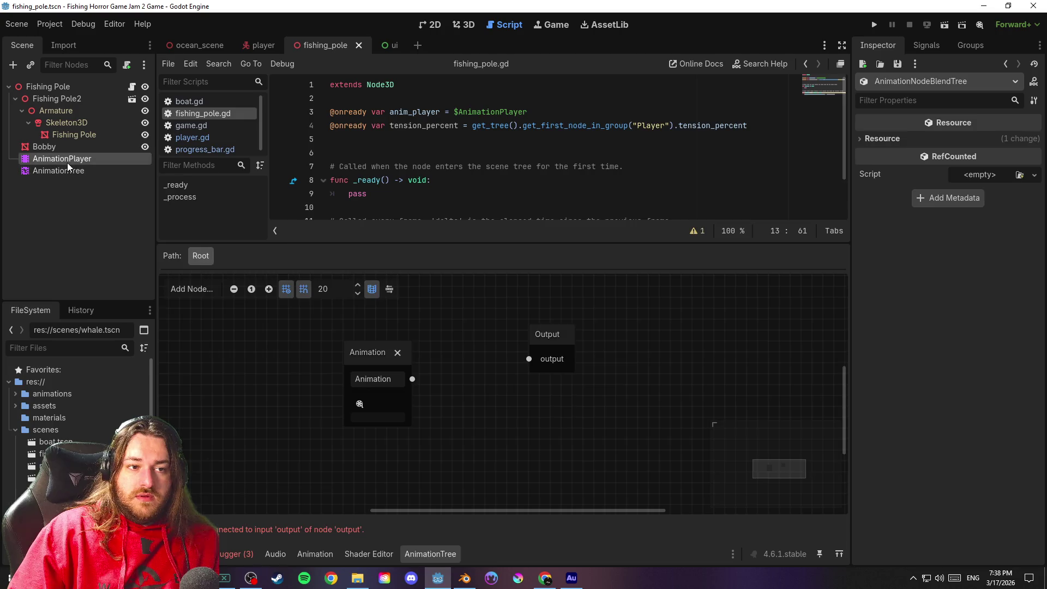
left_click(67, 162)
left_click(70, 170)
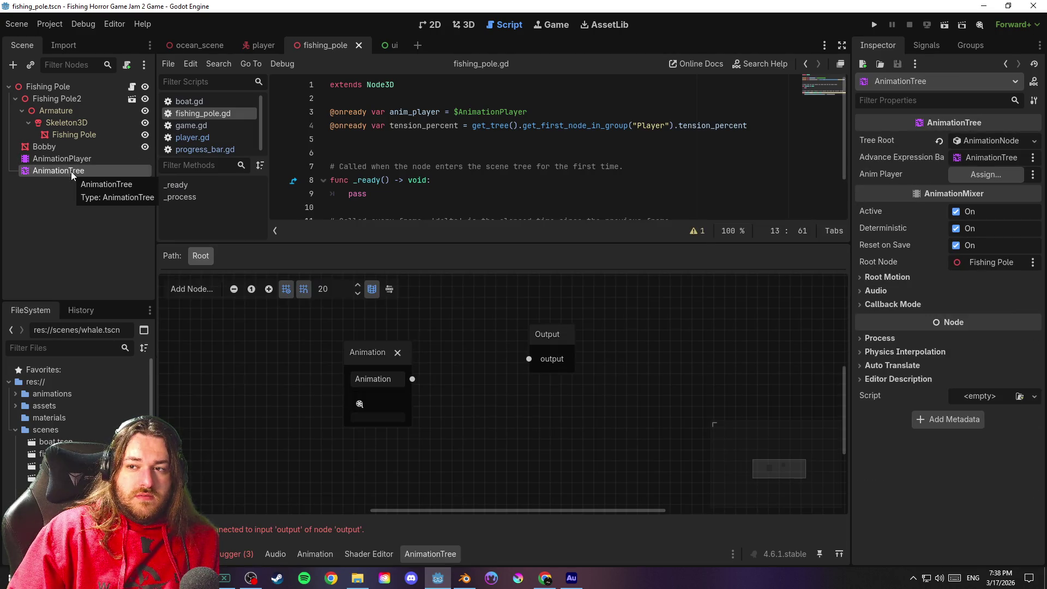
left_click(397, 379)
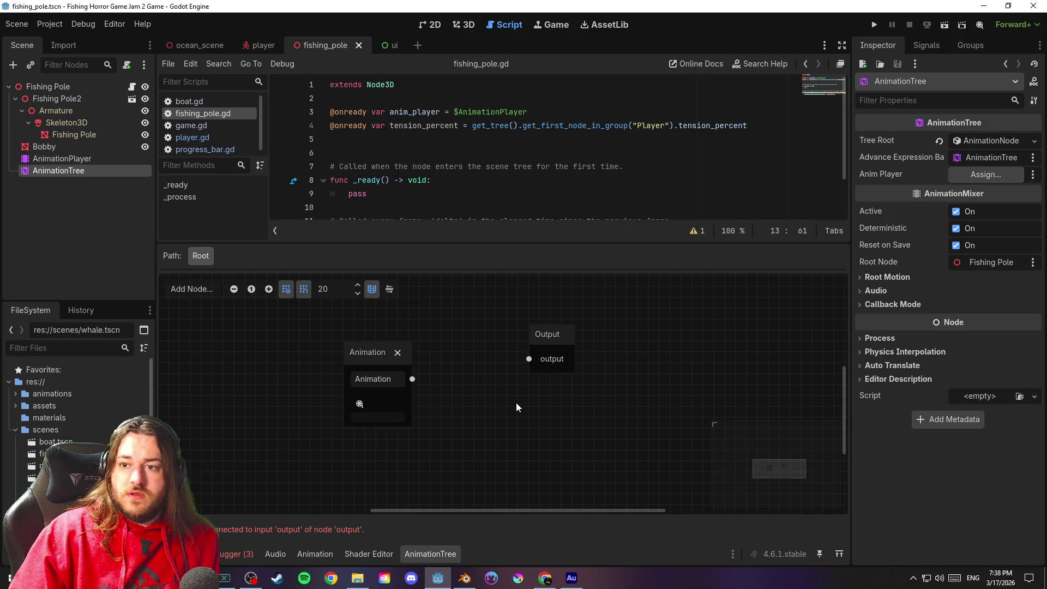
left_click(985, 174)
double_click(516, 172)
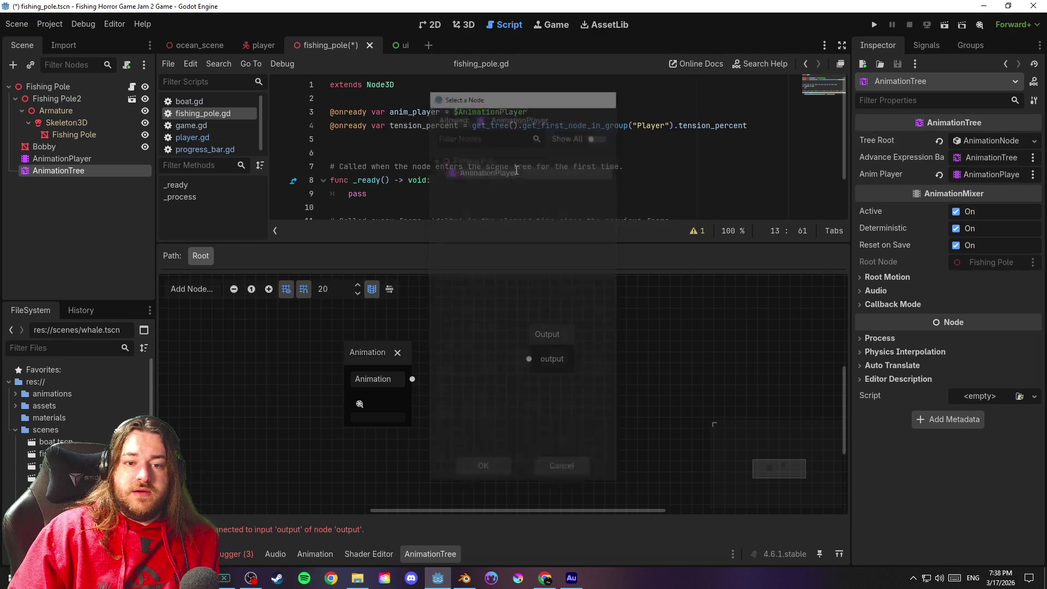
left_click(377, 417)
left_click(384, 434)
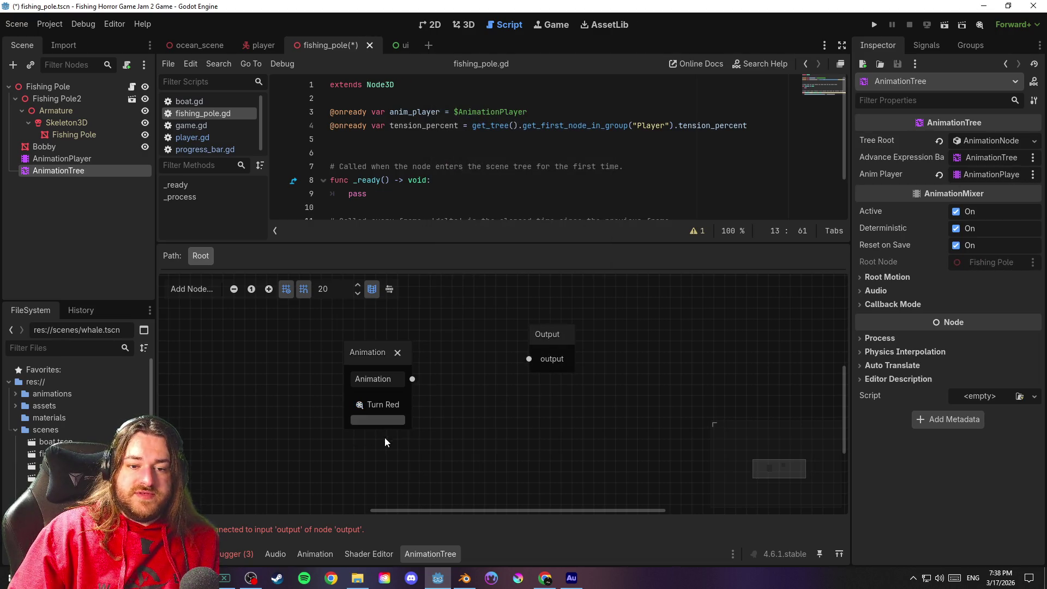
mouse_move(375, 367)
left_mouse_down()
mouse_move(300, 355)
mouse_move(312, 368)
mouse_move(521, 362)
left_mouse_up()
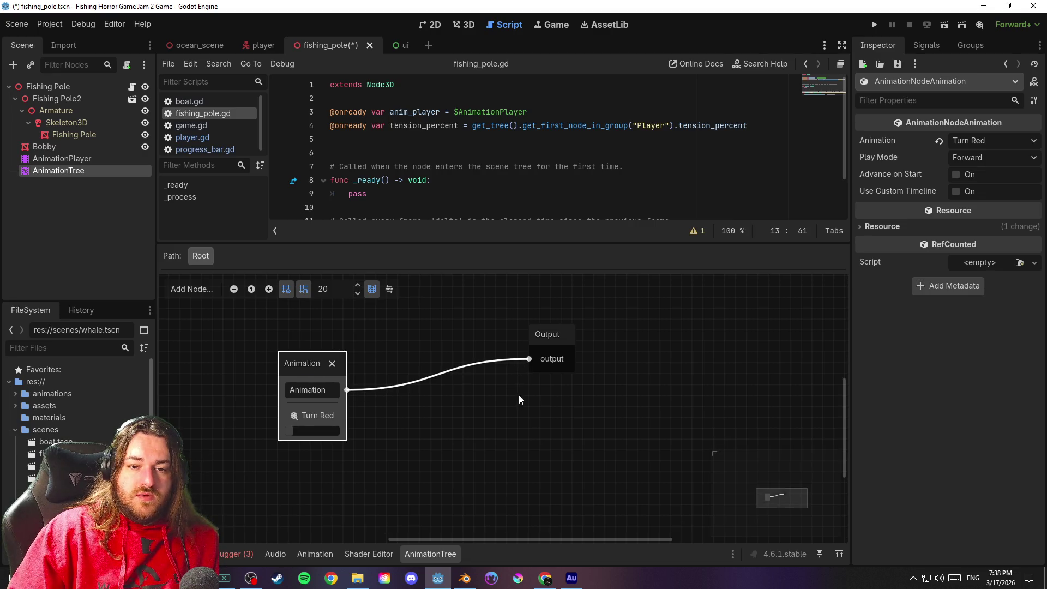
left_click(404, 414)
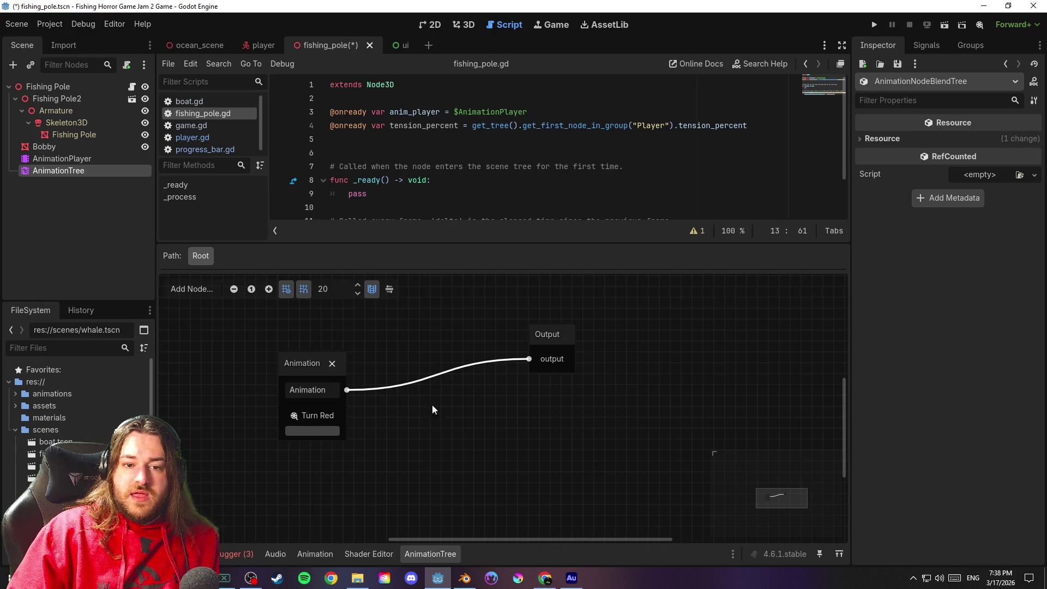
left_click(304, 362)
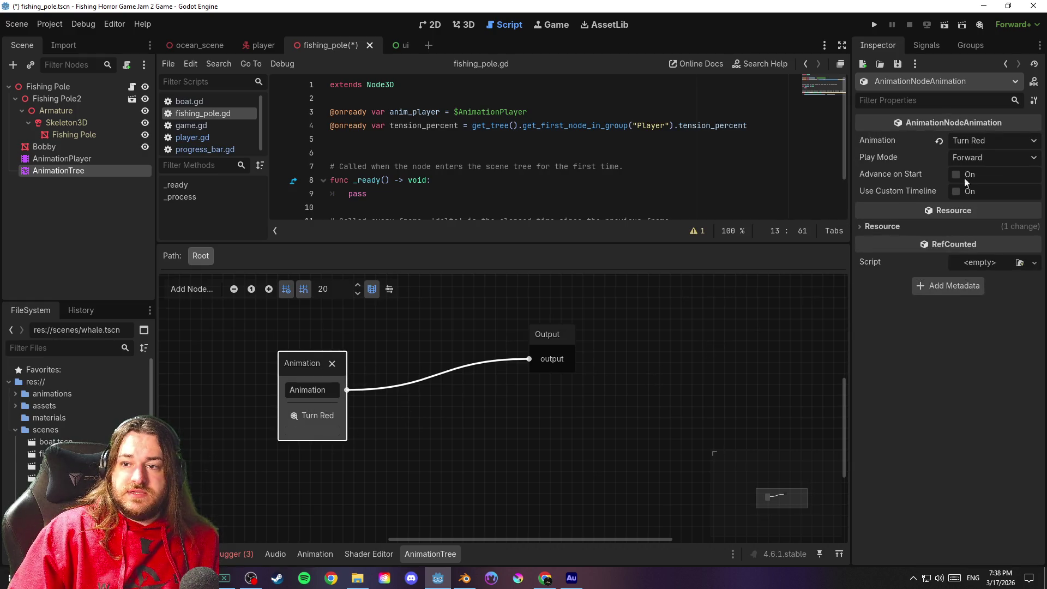
left_click(1006, 157)
left_click(997, 169)
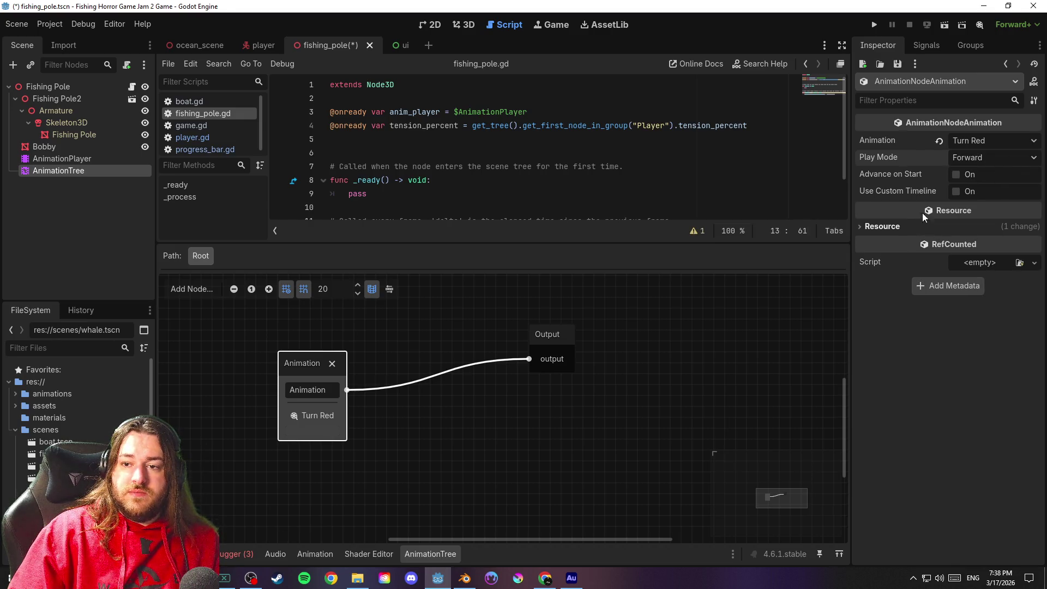
left_click(956, 192)
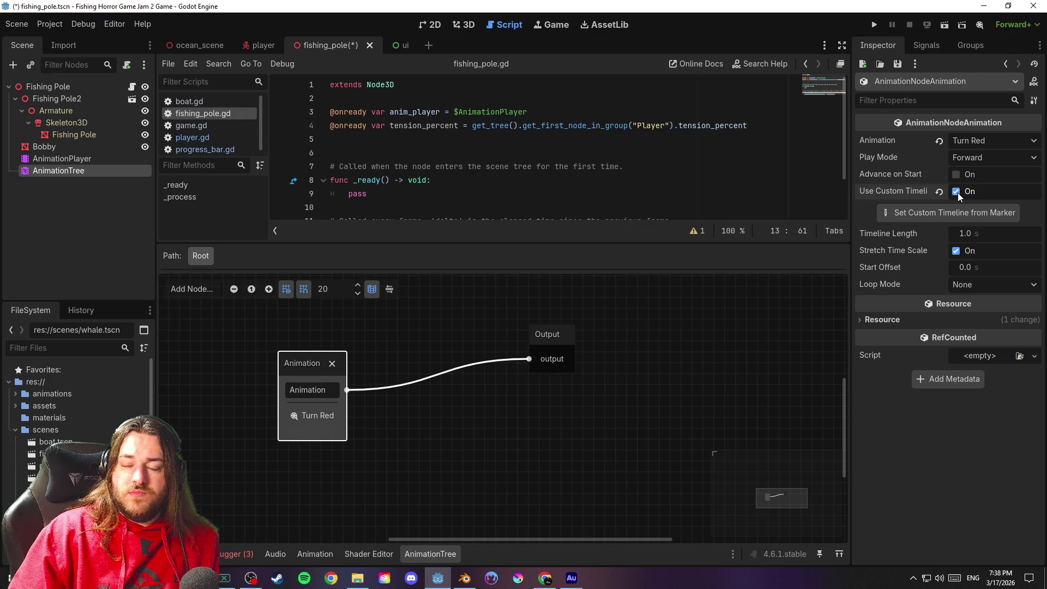
left_click(957, 191)
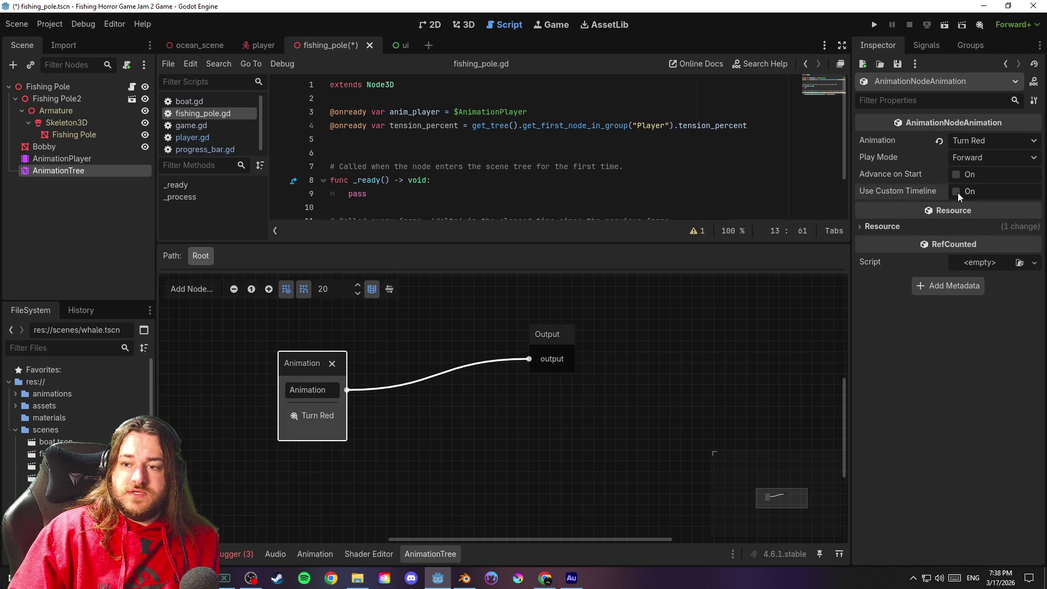
left_click(883, 227)
left_click(862, 228)
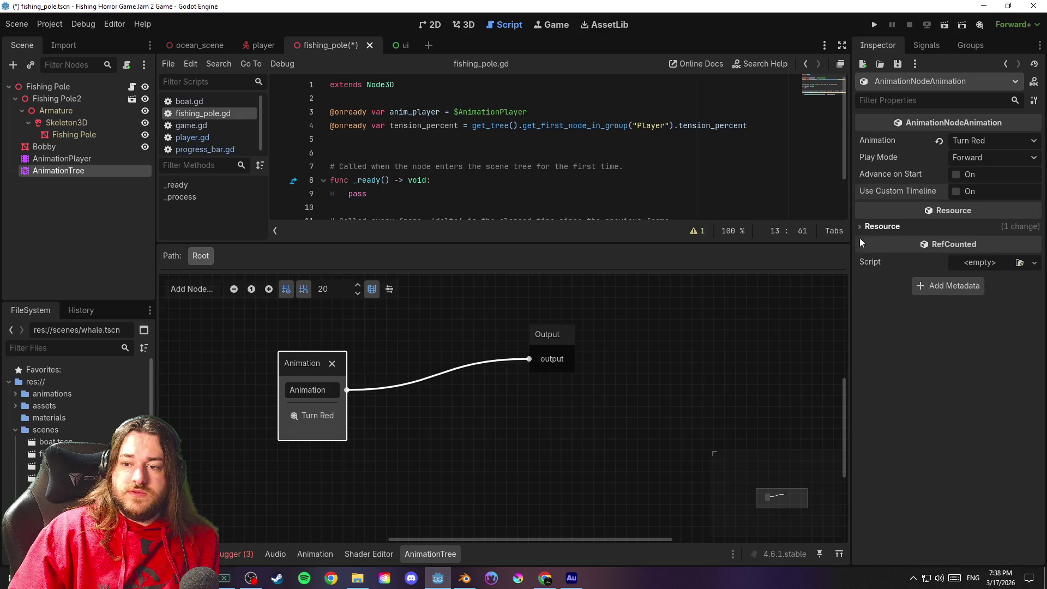
left_click(464, 396)
mouse_move(531, 339)
left_mouse_down()
mouse_move(584, 349)
mouse_move(414, 372)
mouse_move(368, 389)
mouse_move(391, 387)
left_mouse_up()
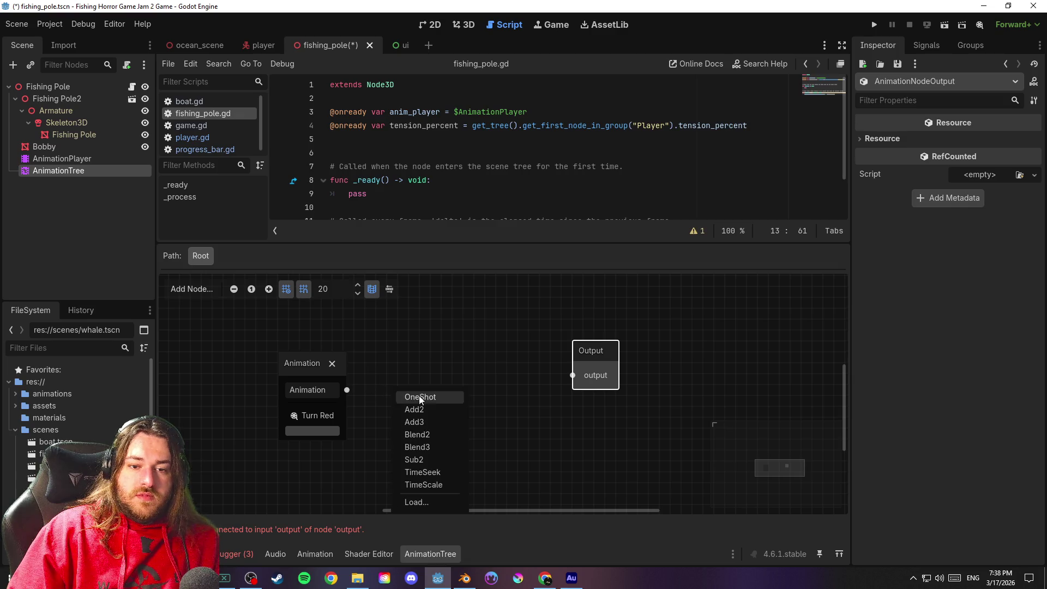
Step: Add a Blend2 node to the blend tree, arrange it near the Animation node, and save
left_click(443, 434)
left_click_drag(308, 364, 318, 331)
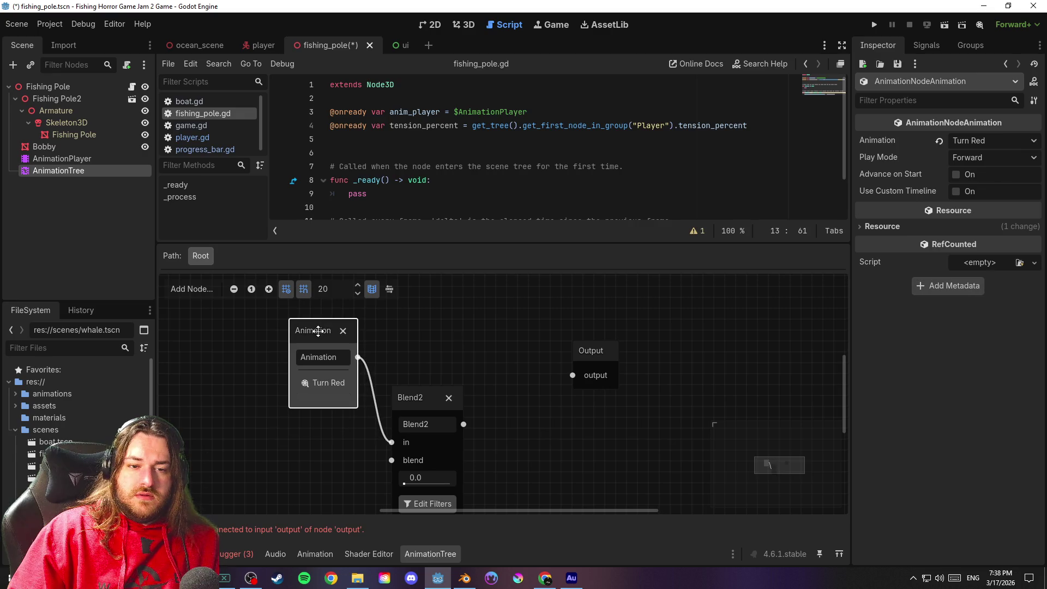
mouse_move(417, 395)
left_mouse_down()
mouse_move(453, 378)
mouse_move(434, 291)
left_mouse_up()
scroll(492, 404, "down", 2)
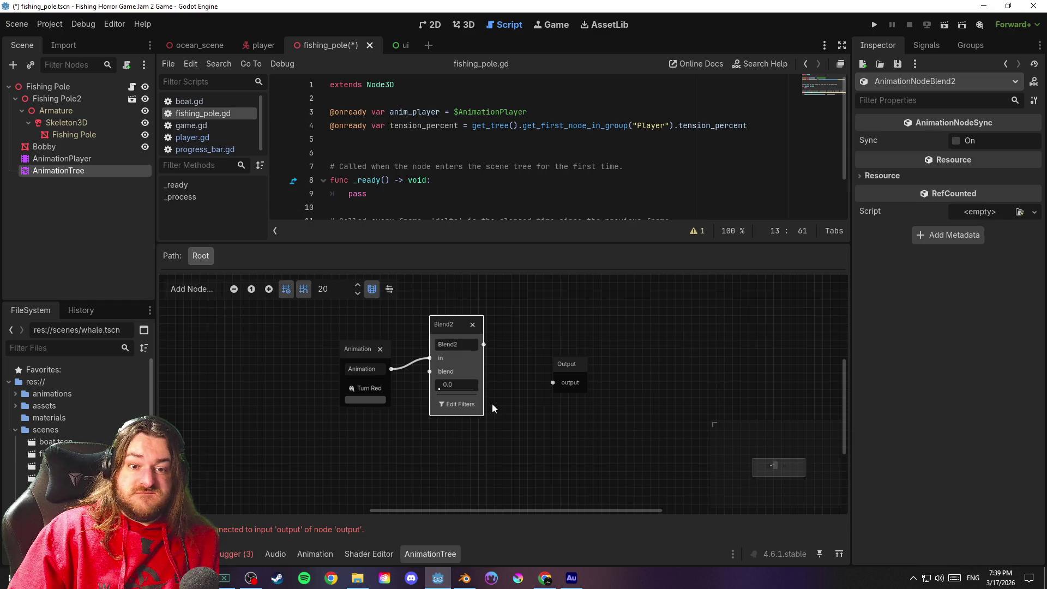
left_click_drag(341, 341, 309, 357)
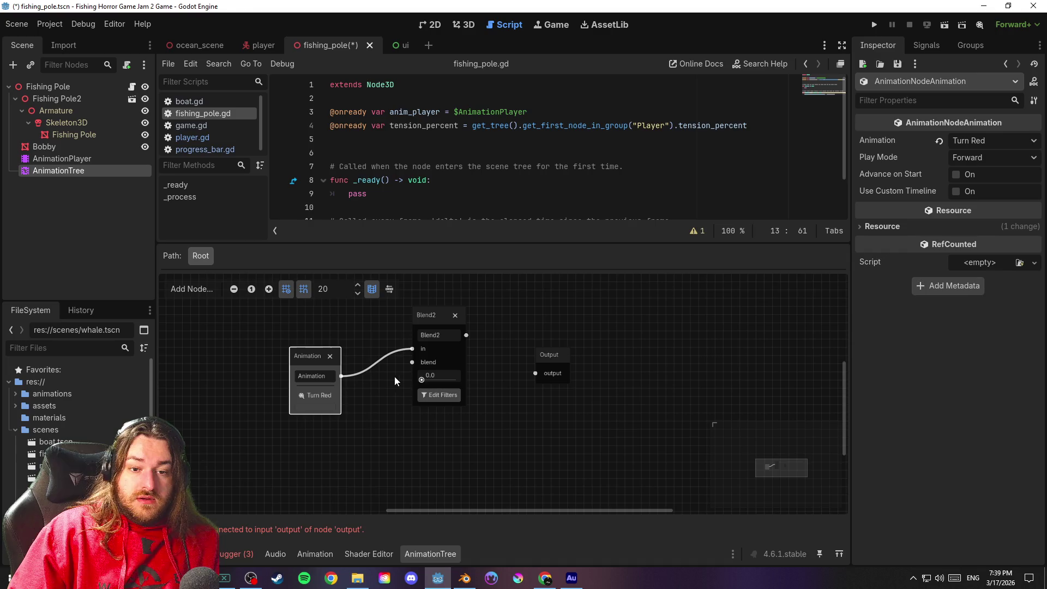
left_click(442, 436)
key("ctrl+s")
left_click(309, 359)
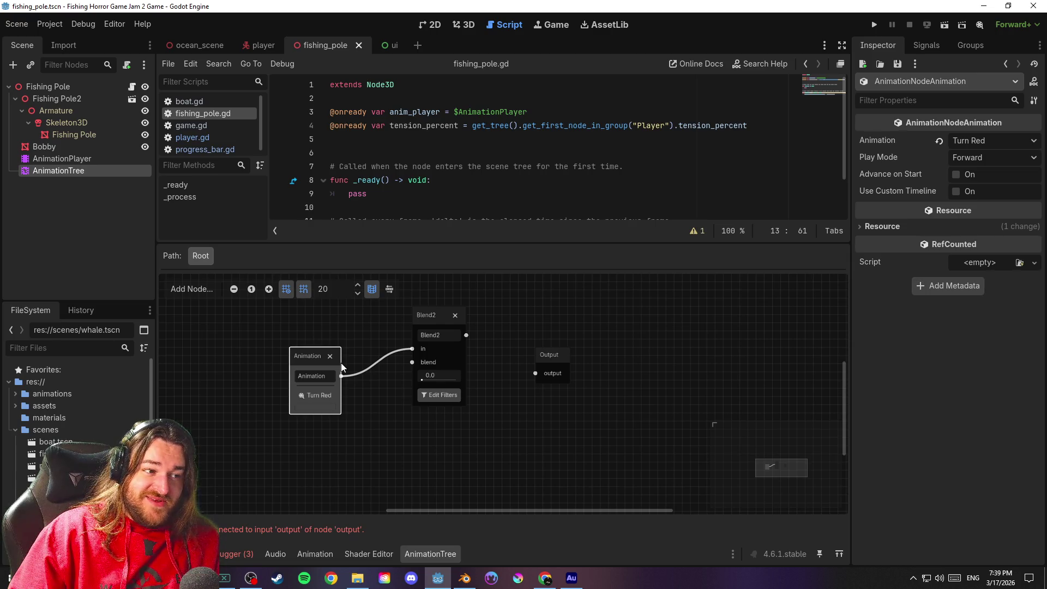
Step: Unlink the Animation node, delete the accidental Blend2 2 node, and reposition Blend2
scroll(342, 362, "down", 1)
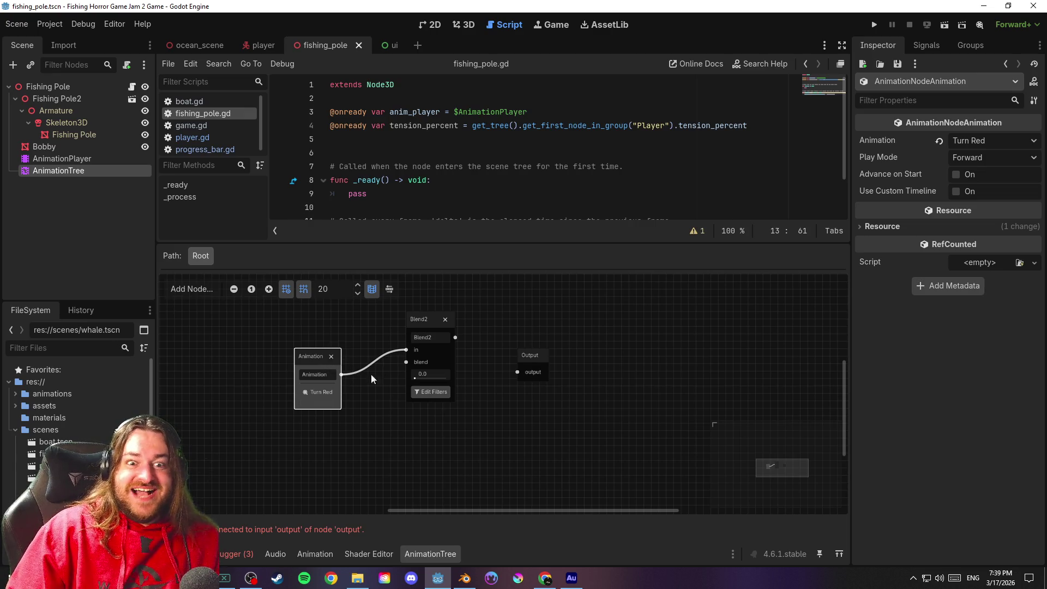
left_click(426, 324)
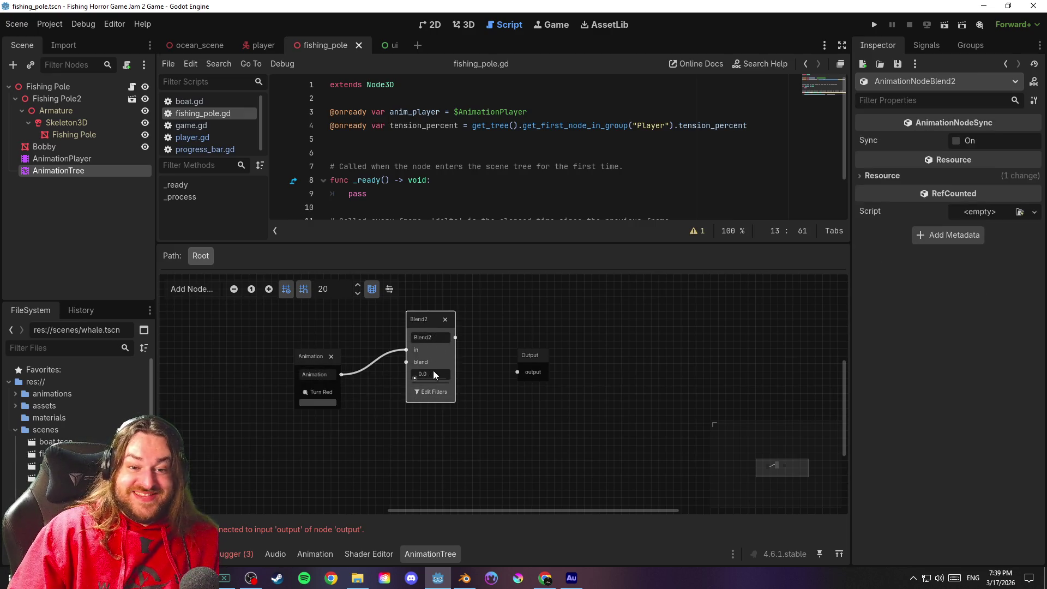
left_click_drag(476, 410, 492, 396)
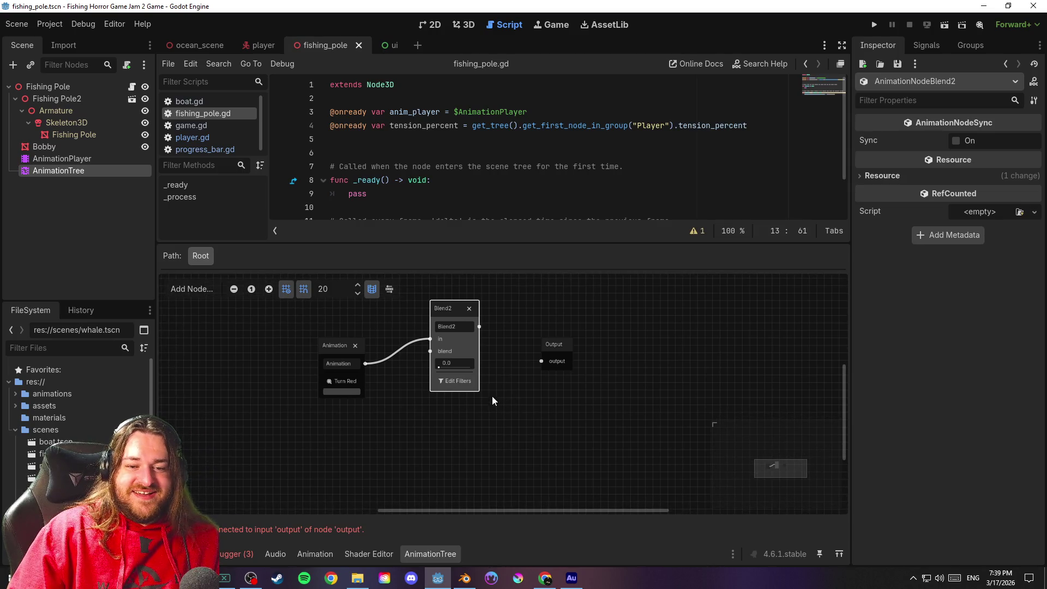
mouse_move(450, 309)
left_mouse_down()
mouse_move(462, 394)
mouse_move(459, 291)
left_mouse_up()
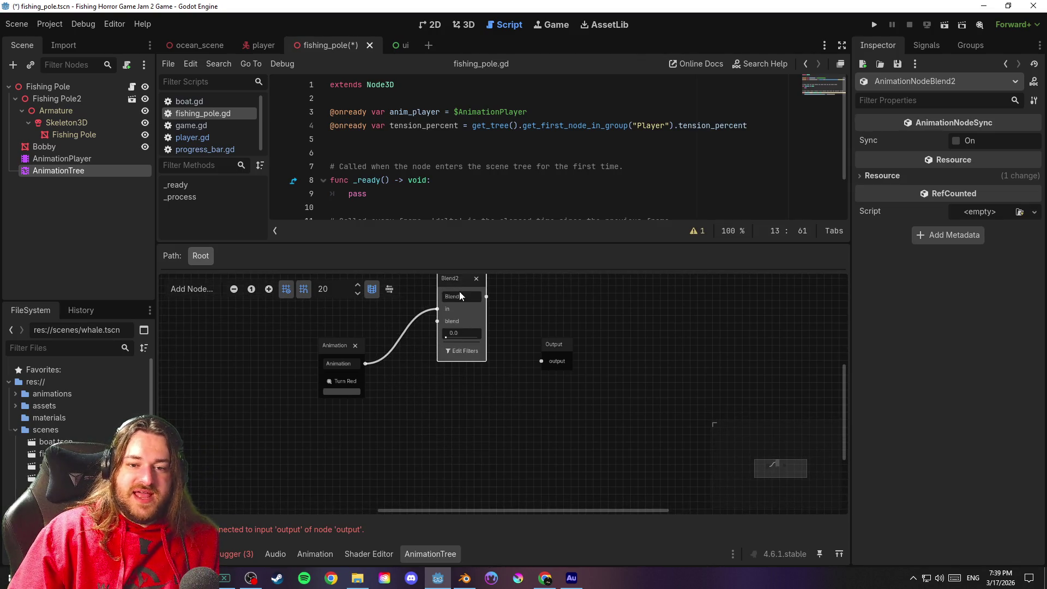
left_click_drag(365, 363, 451, 414)
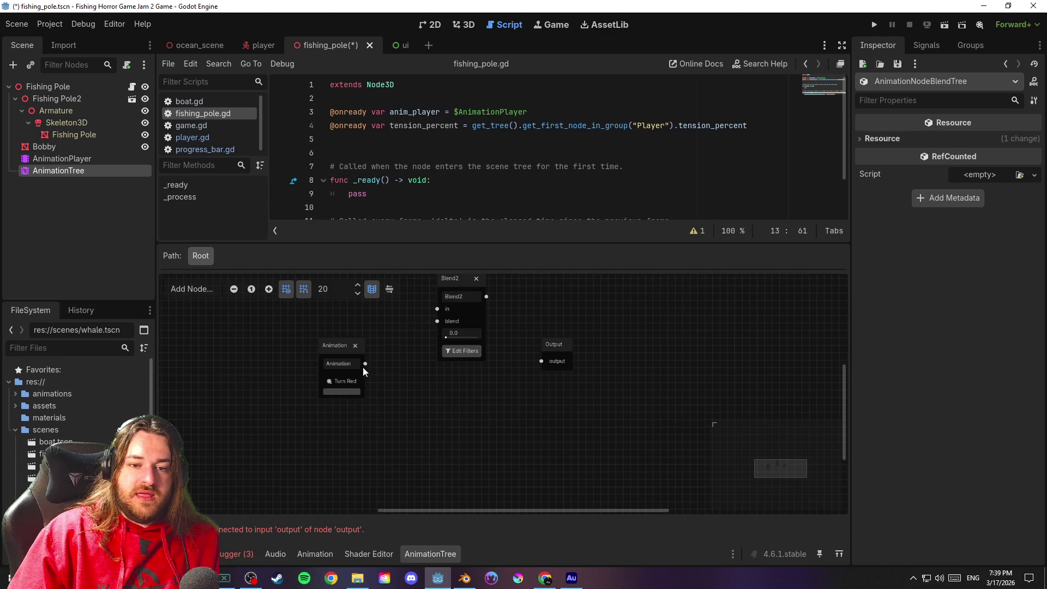
left_click_drag(365, 364, 406, 404)
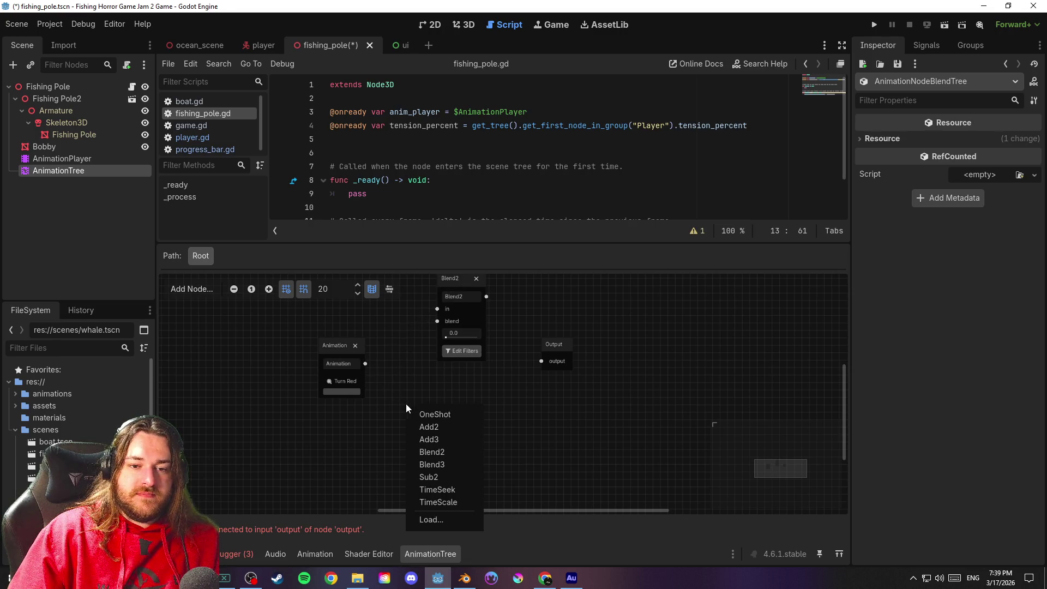
left_click(453, 453)
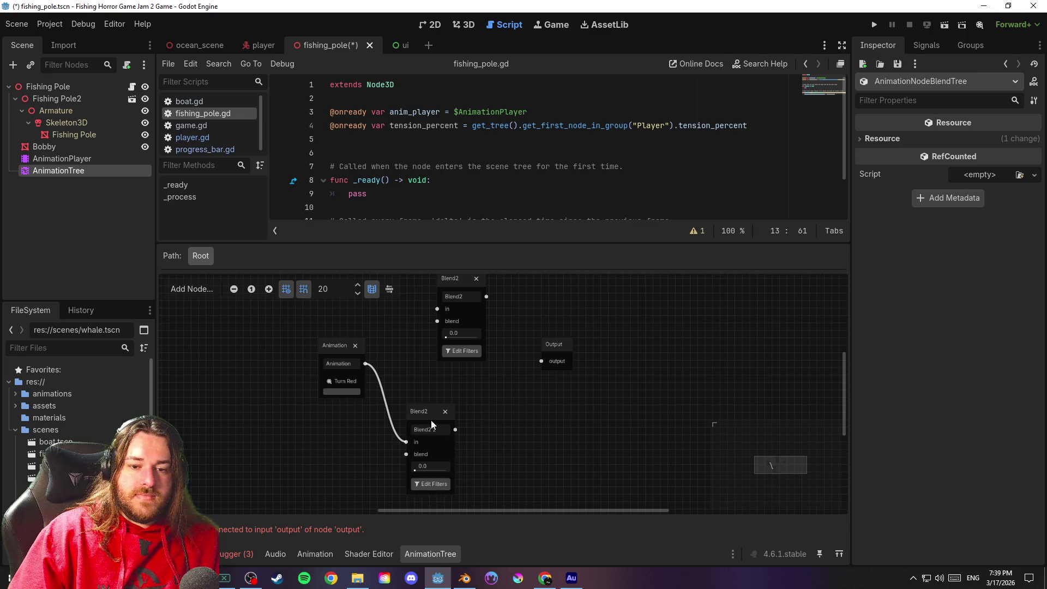
left_click_drag(430, 420, 447, 421)
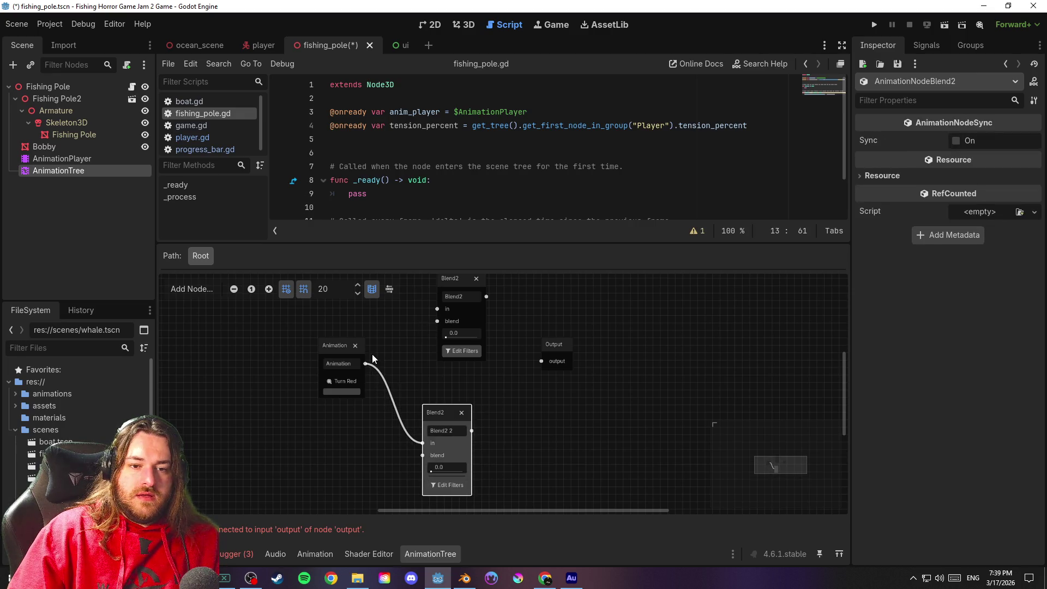
mouse_move(365, 363)
left_mouse_down()
mouse_move(428, 326)
mouse_move(365, 364)
left_mouse_up()
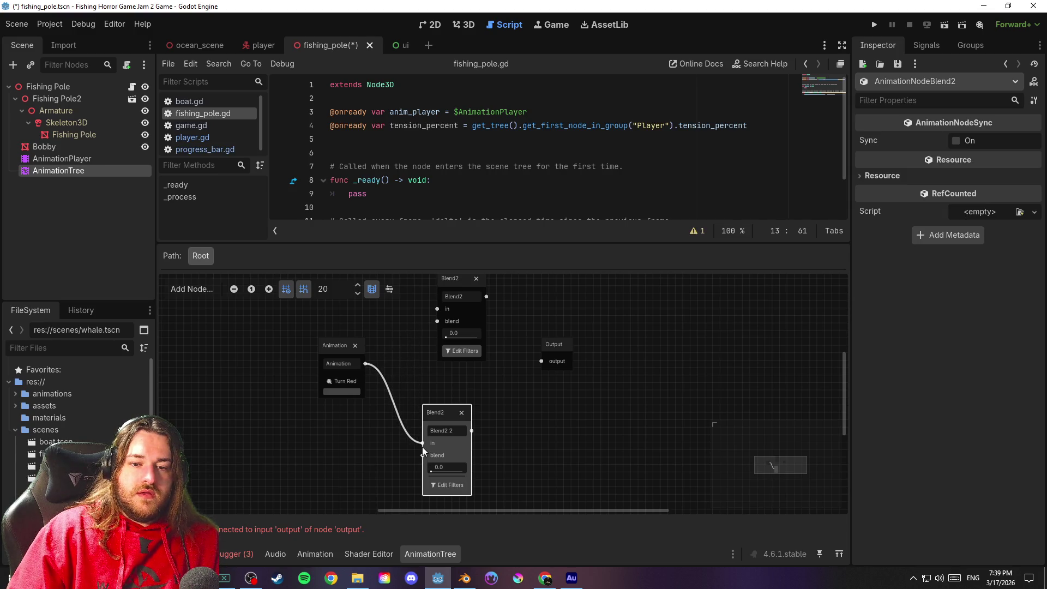
mouse_move(422, 445)
left_mouse_down()
mouse_move(397, 368)
mouse_move(416, 341)
left_mouse_up()
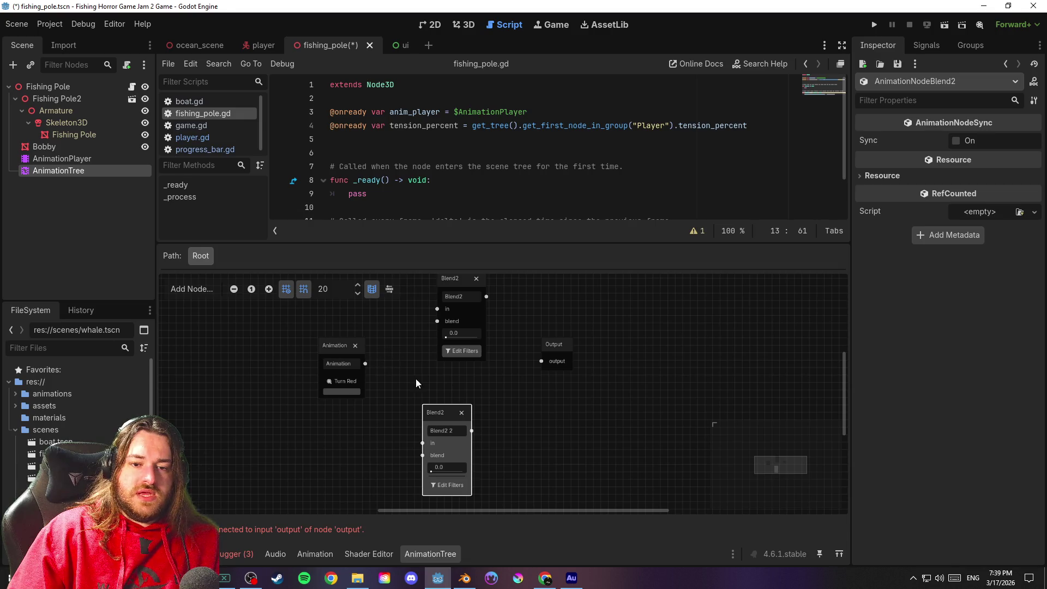
left_click(461, 413)
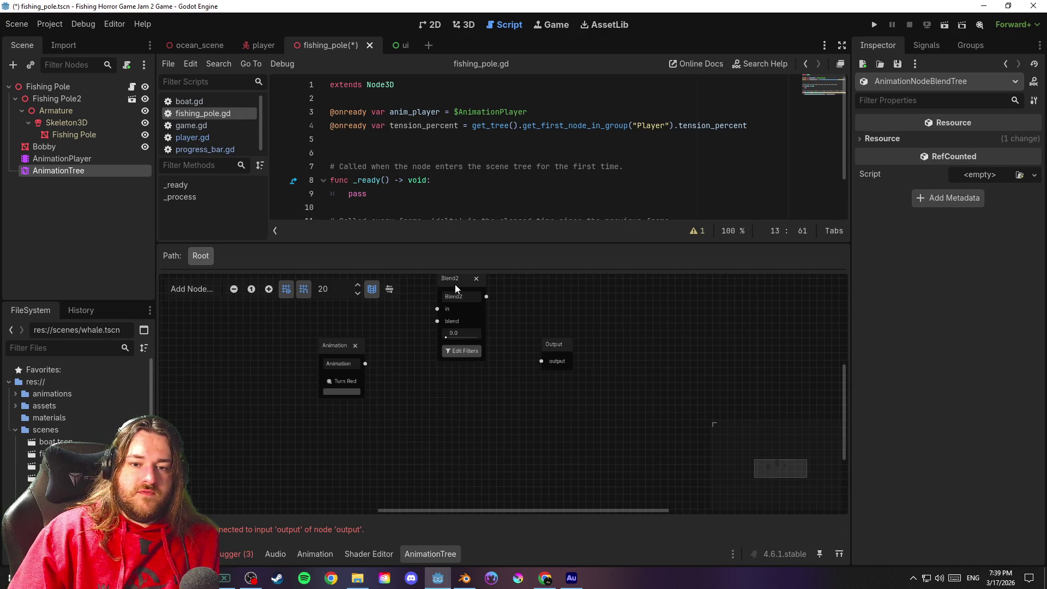
left_click_drag(455, 287, 449, 355)
Step: Add a second Animation node below the first, set to play Turn Red
mouse_move(333, 350)
left_mouse_down()
mouse_move(335, 327)
mouse_move(343, 348)
mouse_move(339, 322)
left_mouse_up()
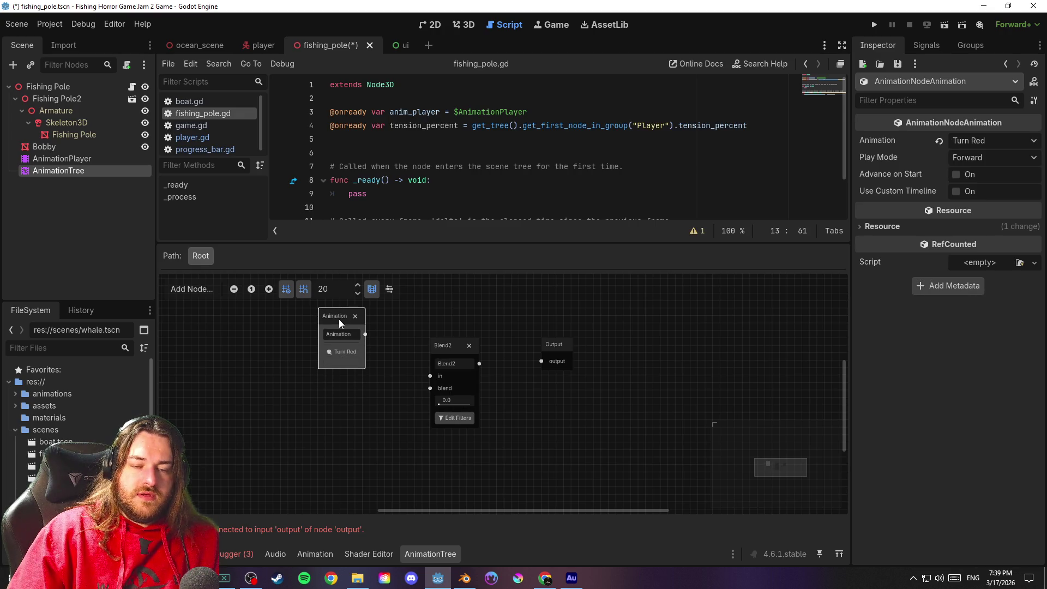
right_click(319, 314)
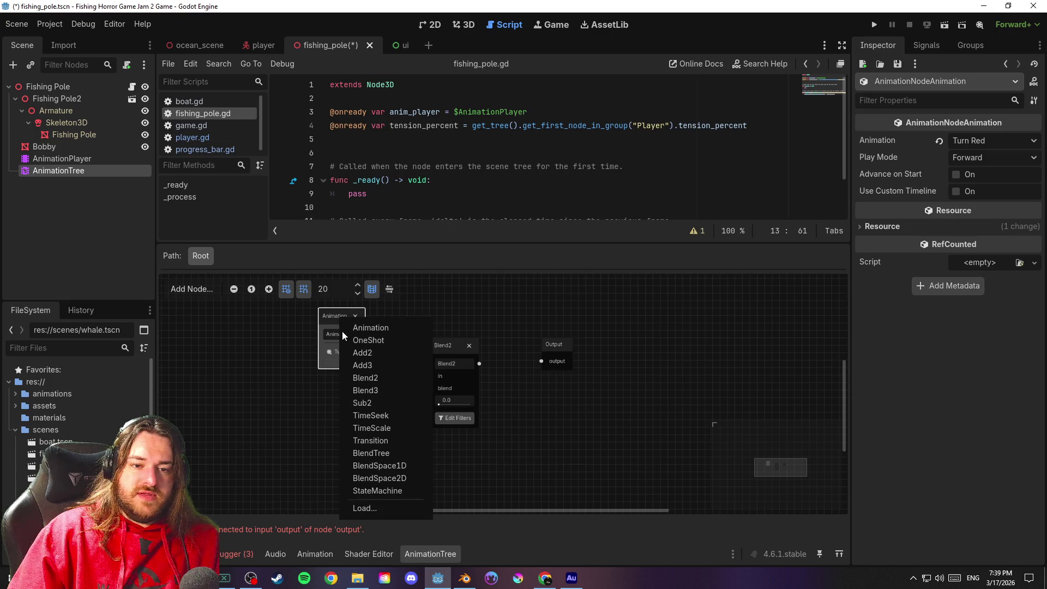
right_click(318, 422)
right_click(319, 420)
left_click(351, 375)
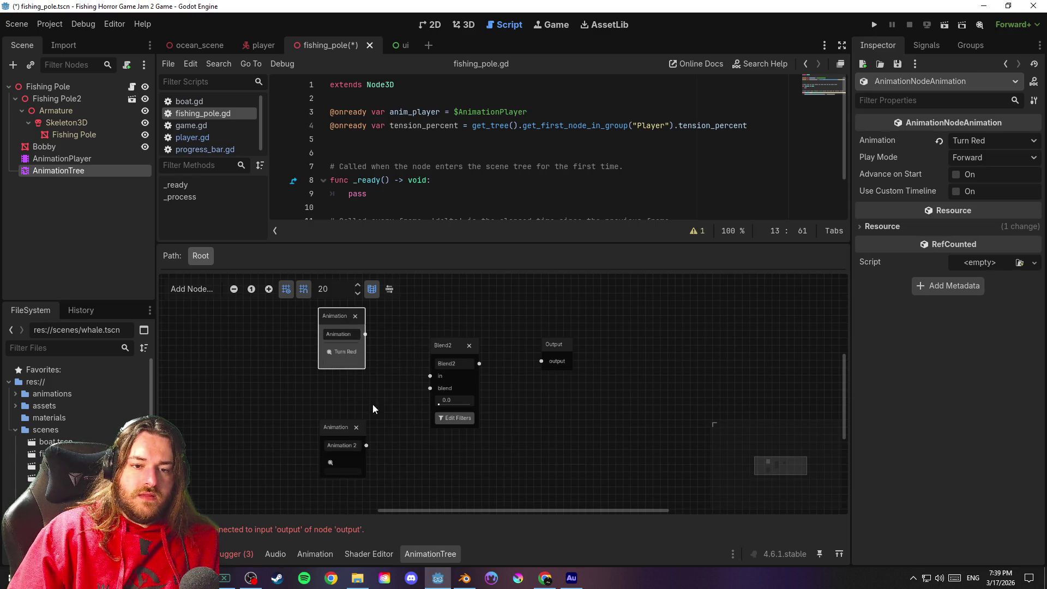
left_click(339, 463)
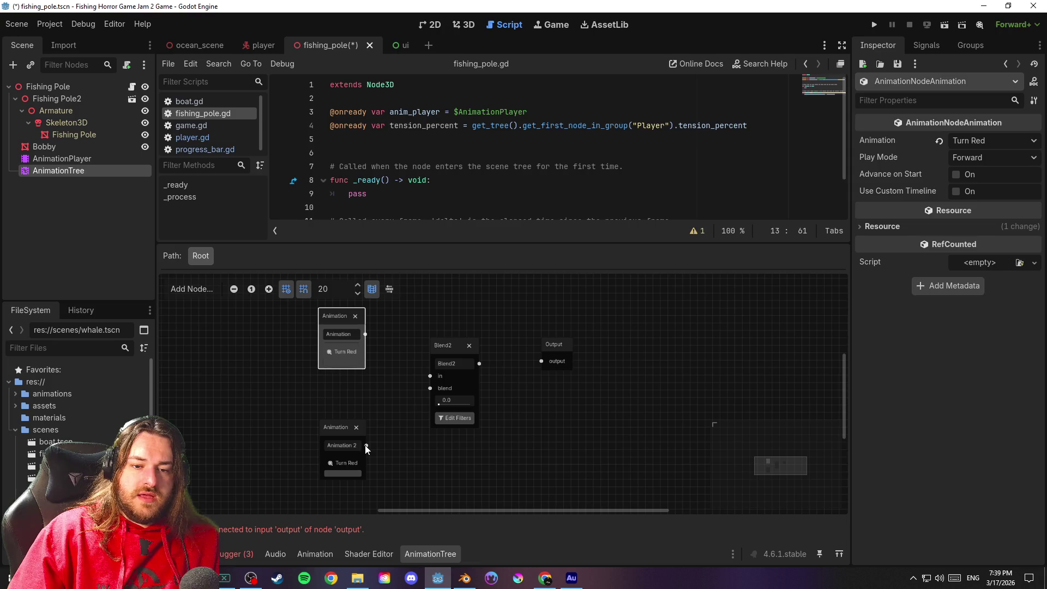
Step: Wire Animation 2 into Blend2's blend input and set the blend amount to 1
mouse_move(366, 445)
left_mouse_down()
mouse_move(431, 388)
mouse_move(430, 375)
mouse_move(438, 400)
left_mouse_up()
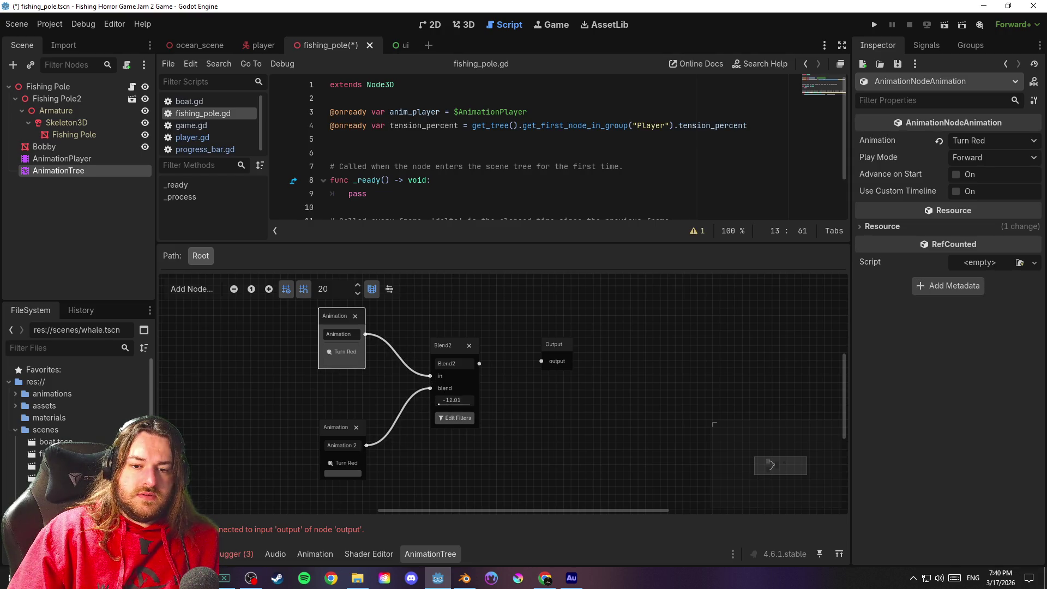
left_click(472, 402)
type("1")
key("Return")
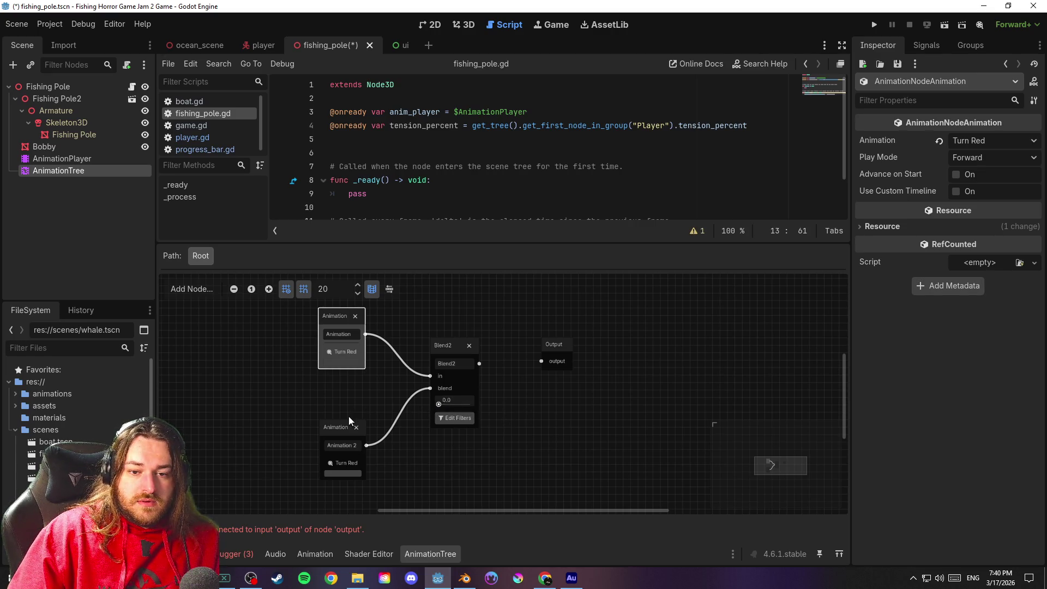
Step: Filter Blend2 to the albedo colour override track and bring its blend back to 0.0
left_click(464, 418)
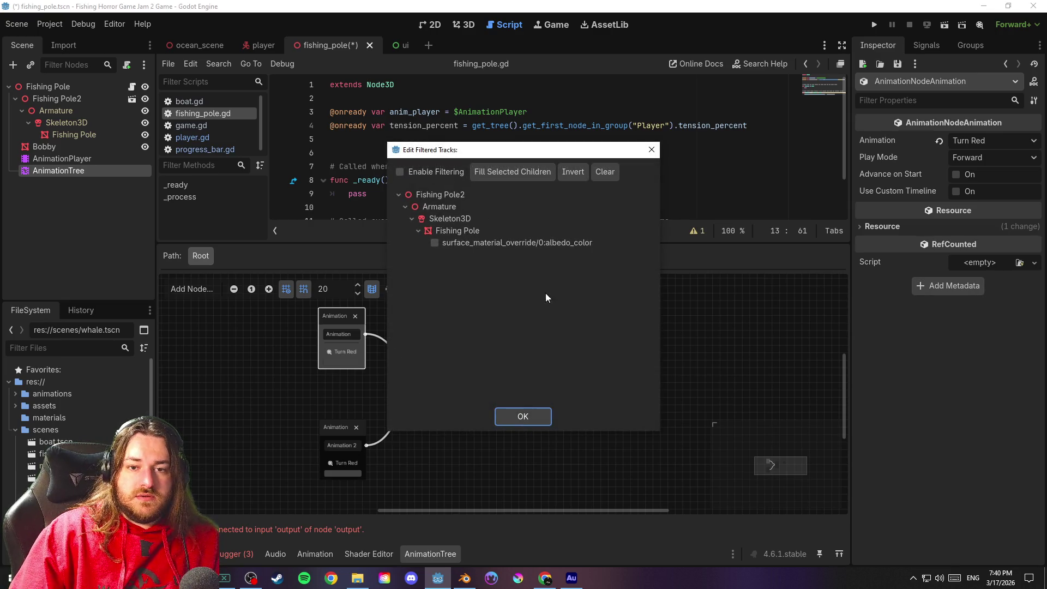
left_click(507, 243)
left_click(524, 417)
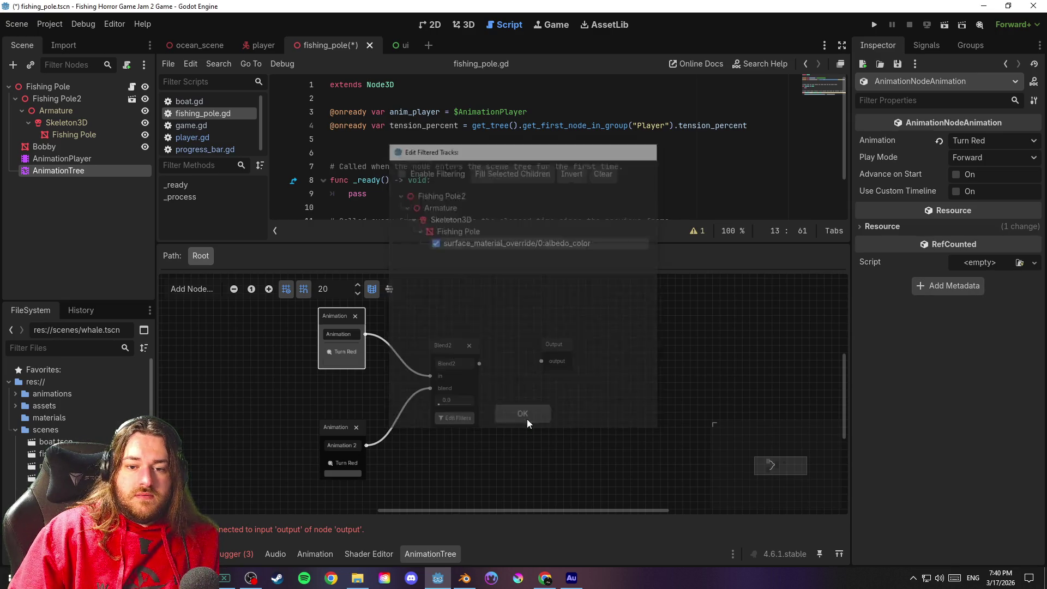
left_click(449, 417)
left_click(504, 415)
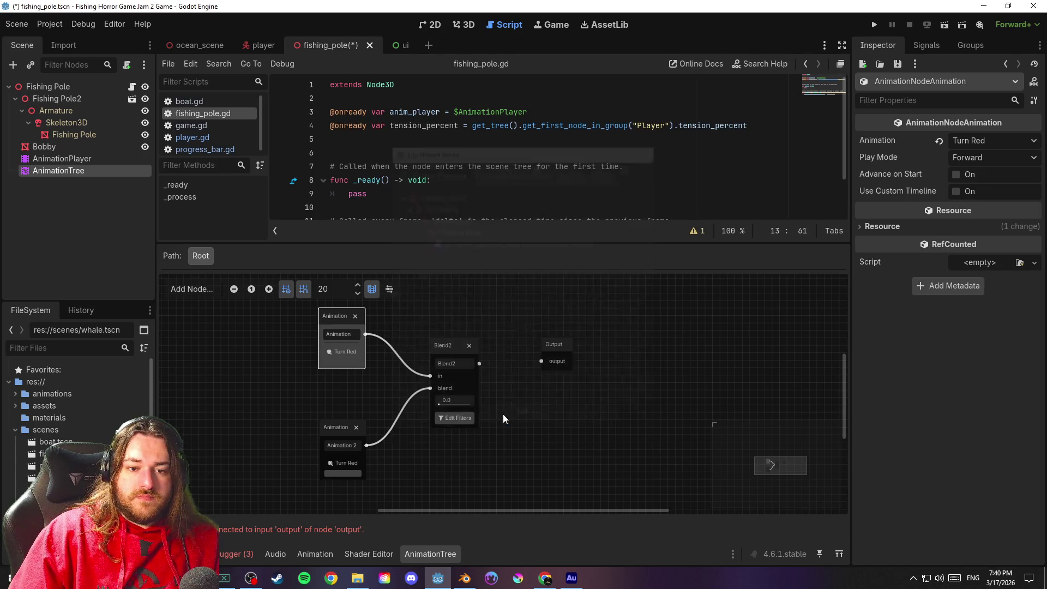
left_click_drag(438, 405, 479, 413)
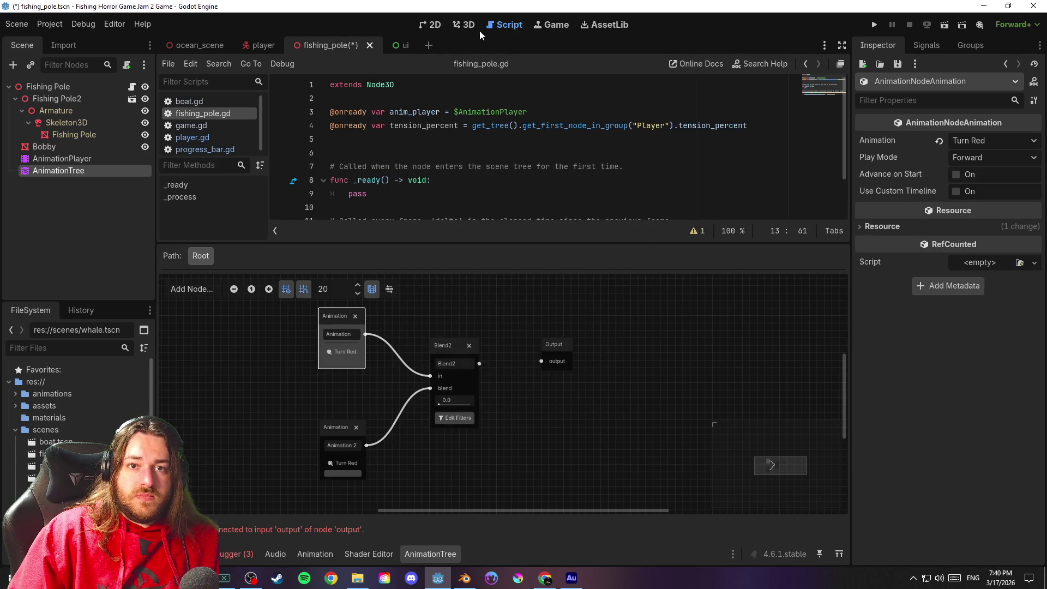
left_click(463, 24)
scroll(510, 185, "up", 5)
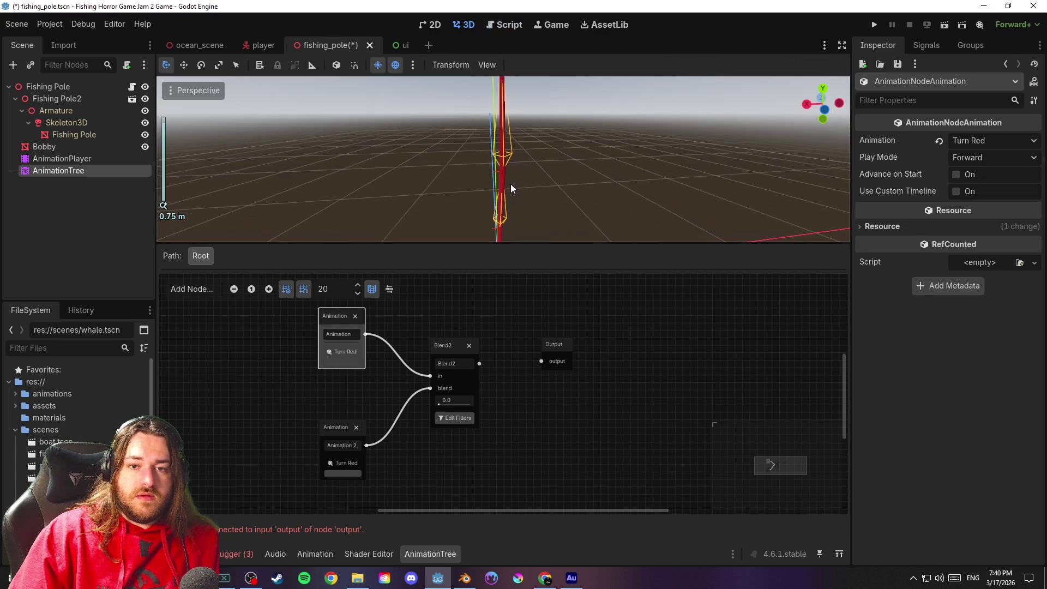
left_click_drag(471, 404, 395, 450)
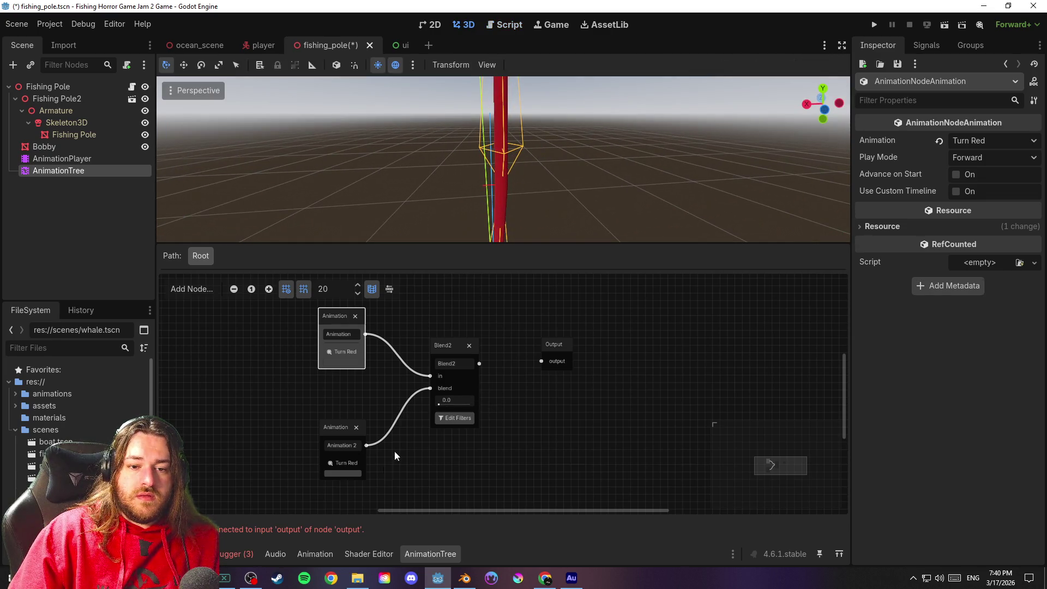
Step: Set the first Animation node to RESET, connect Blend2 to Output, and save
left_click(345, 462)
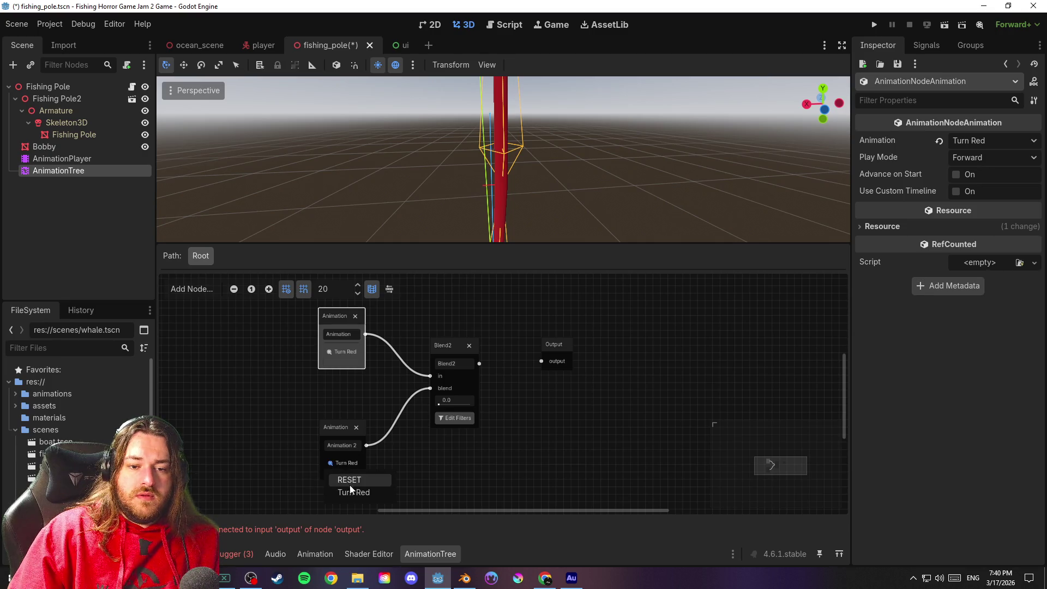
left_click(353, 479)
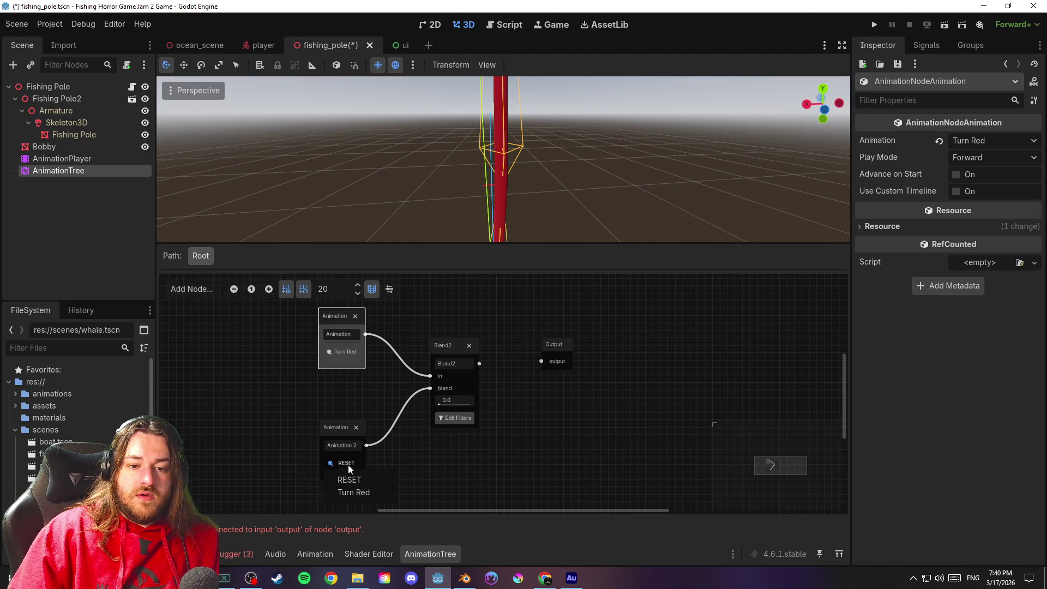
left_click(361, 368)
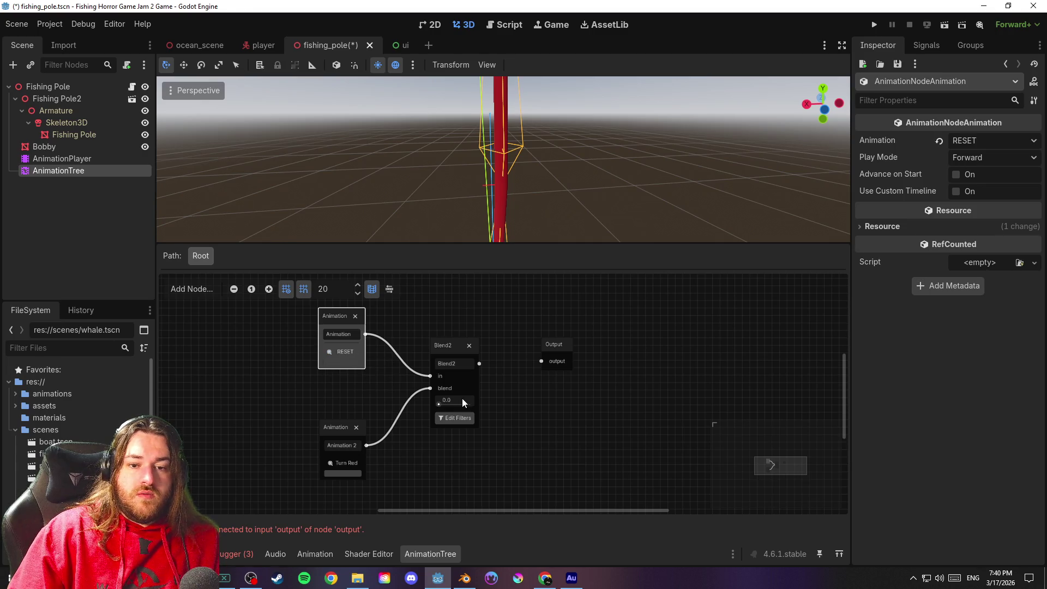
left_click(447, 404)
left_click_drag(460, 405, 408, 401)
key("ctrl+s")
left_click_drag(519, 364, 541, 361)
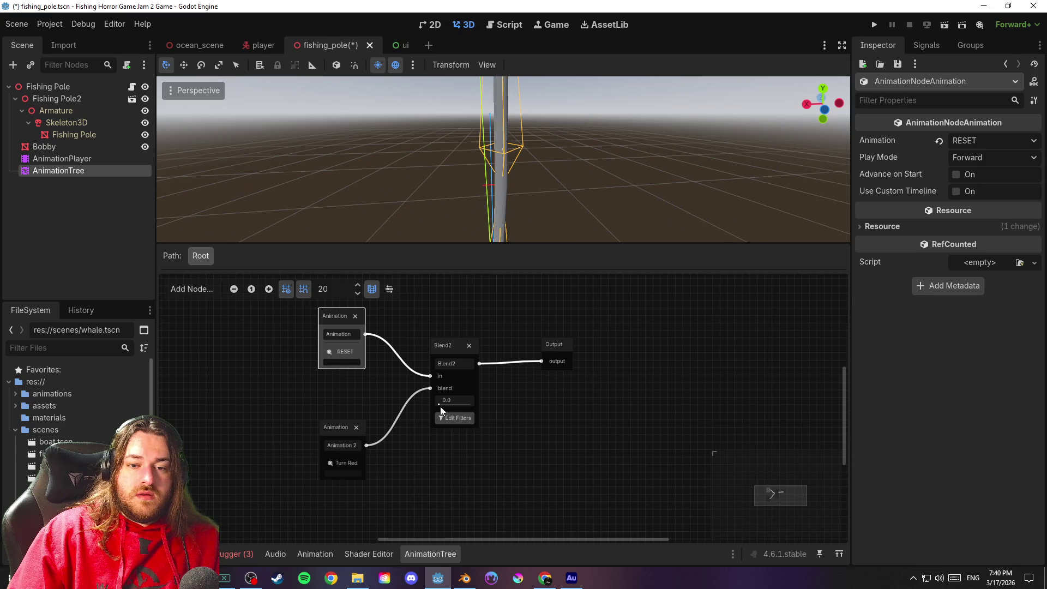
mouse_move(440, 407)
left_mouse_down()
mouse_move(469, 407)
mouse_move(405, 406)
mouse_move(499, 407)
mouse_move(375, 411)
mouse_move(561, 425)
mouse_move(391, 403)
left_mouse_up()
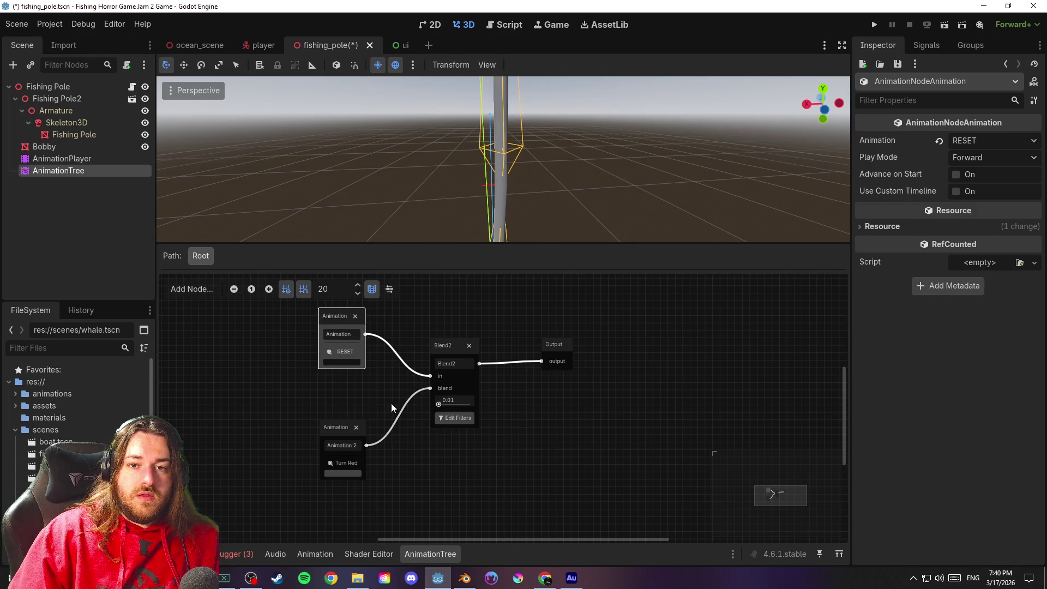
Step: Rearrange the Animation, Blend2 and Output nodes into a cleaner layout and save
left_click(545, 413)
key("ctrl+s")
left_click_drag(449, 347, 464, 354)
left_click_drag(561, 349, 577, 357)
left_click_drag(351, 322, 344, 359)
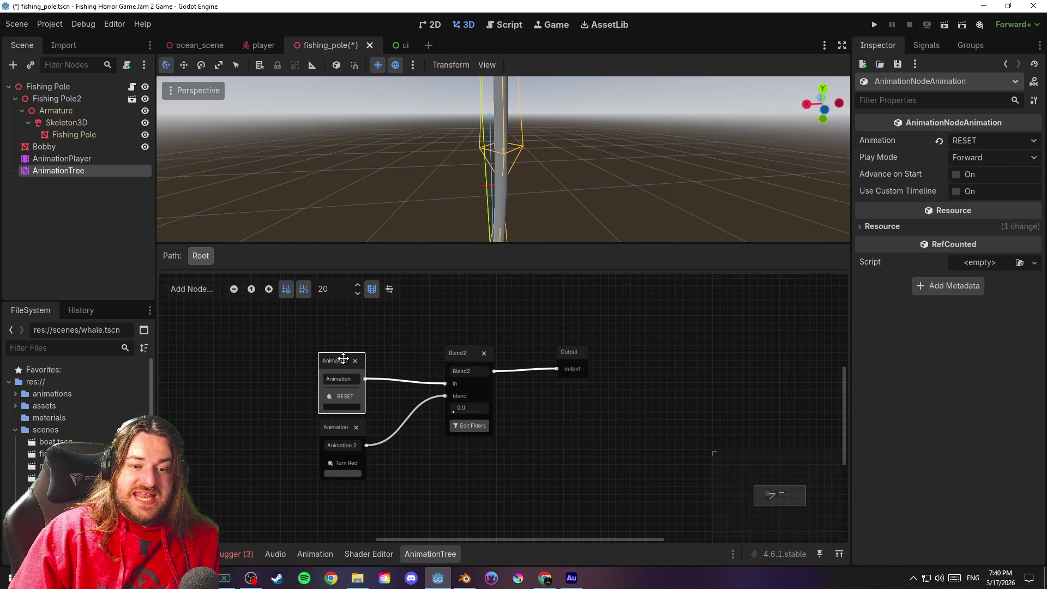
left_click(564, 437)
key("ctrl+s")
Step: Inspect the Blend2 and Output nodes' properties in the Inspector
right_click(260, 352)
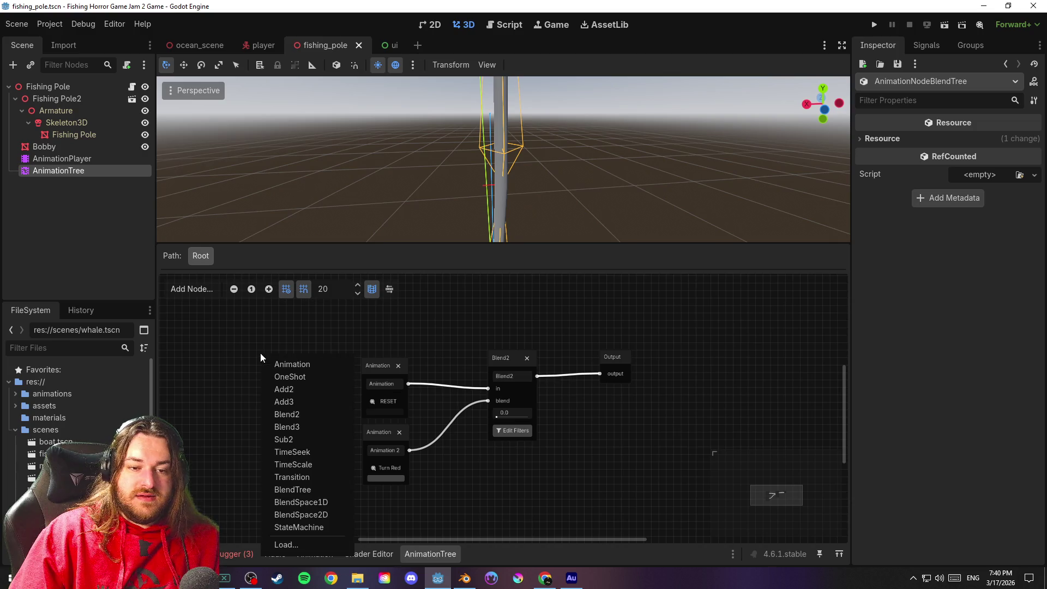
left_click(214, 373)
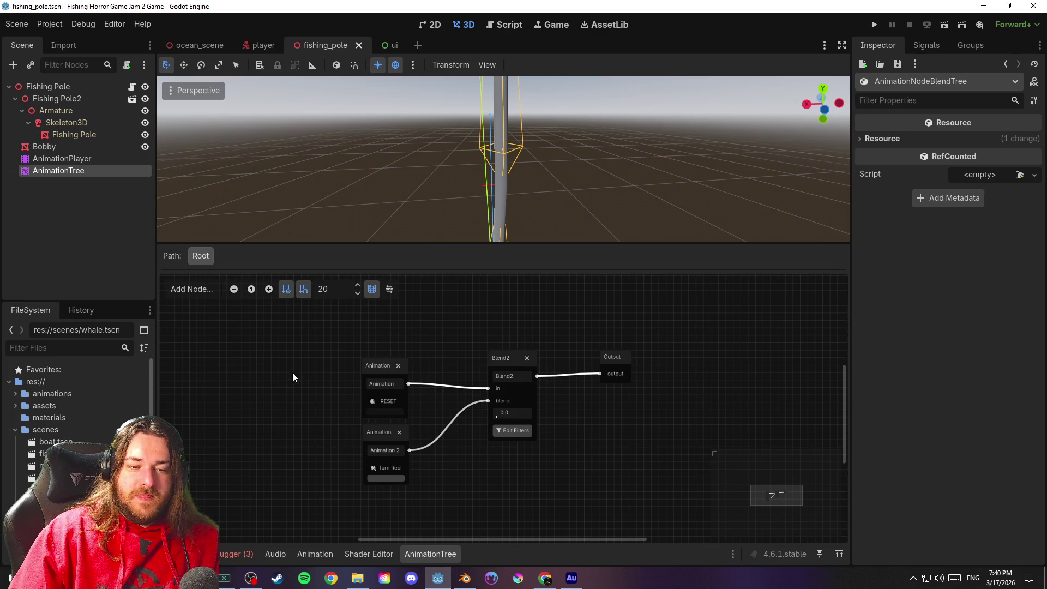
left_click(506, 359)
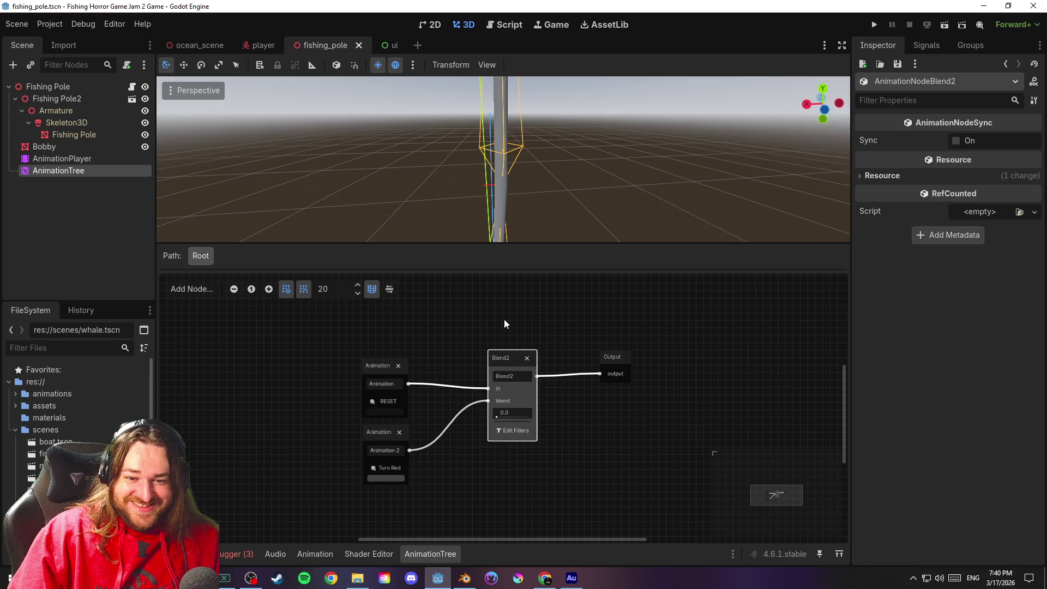
left_click(622, 357)
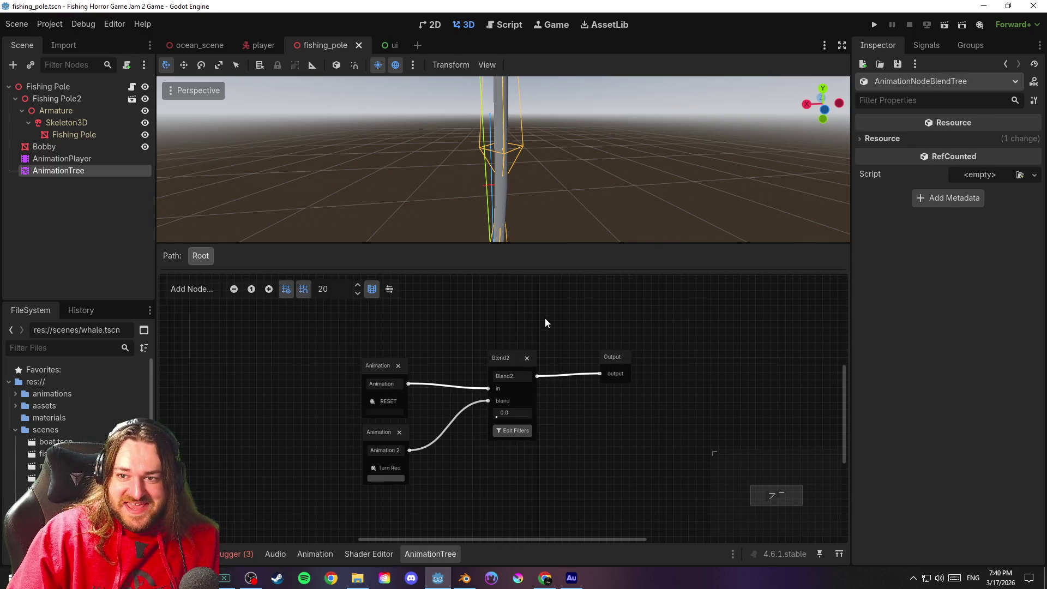
left_click(104, 172)
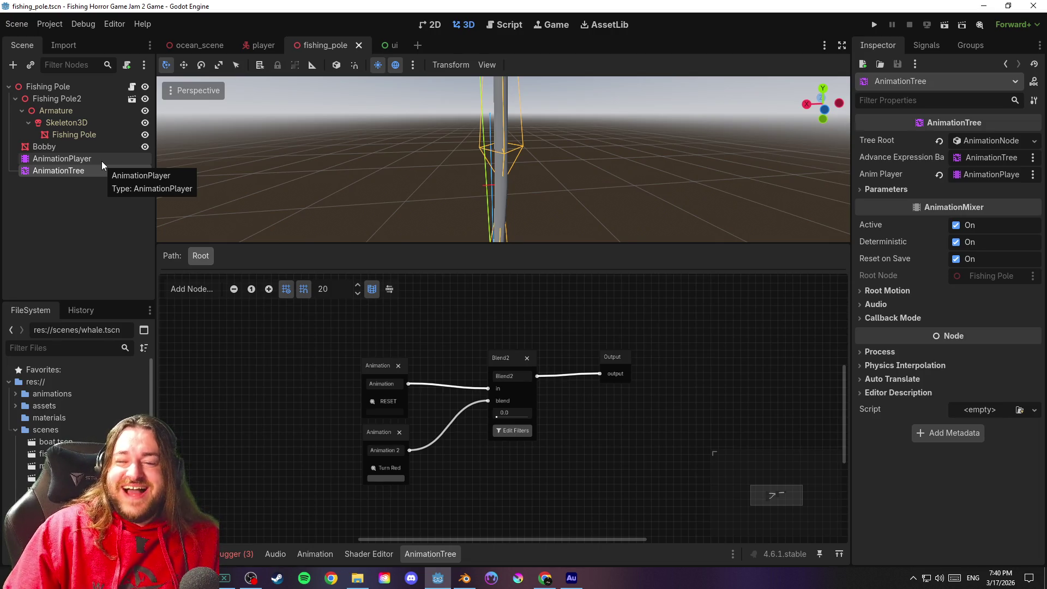
left_click(498, 25)
Step: Rename anim_player to anim_tree on line 3, point it at $AnimationTree, and save
scroll(527, 177, "down", 1)
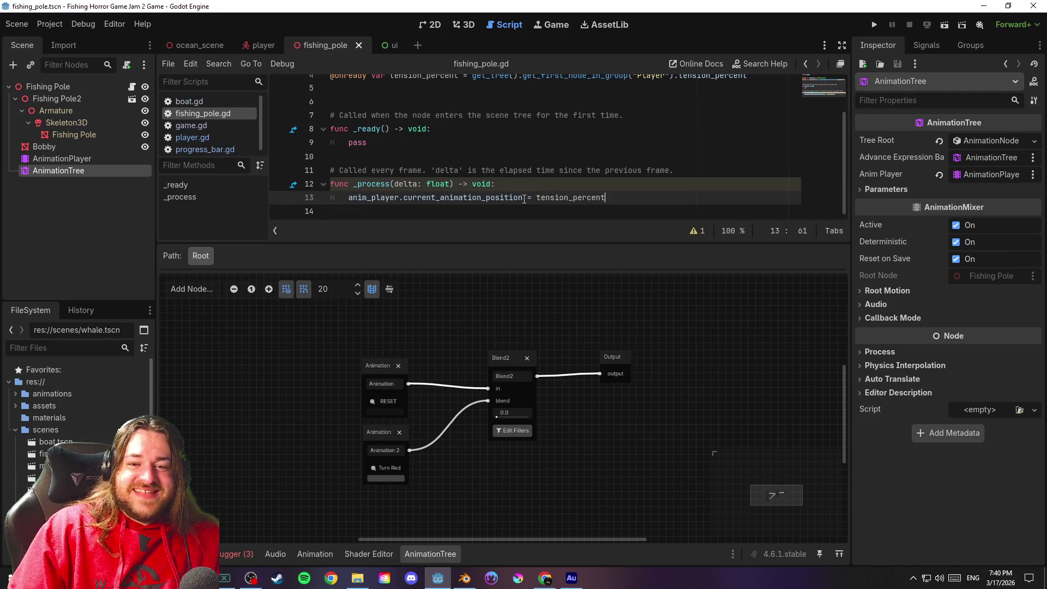
left_click_drag(524, 199, 345, 205)
scroll(447, 219, "up", 2)
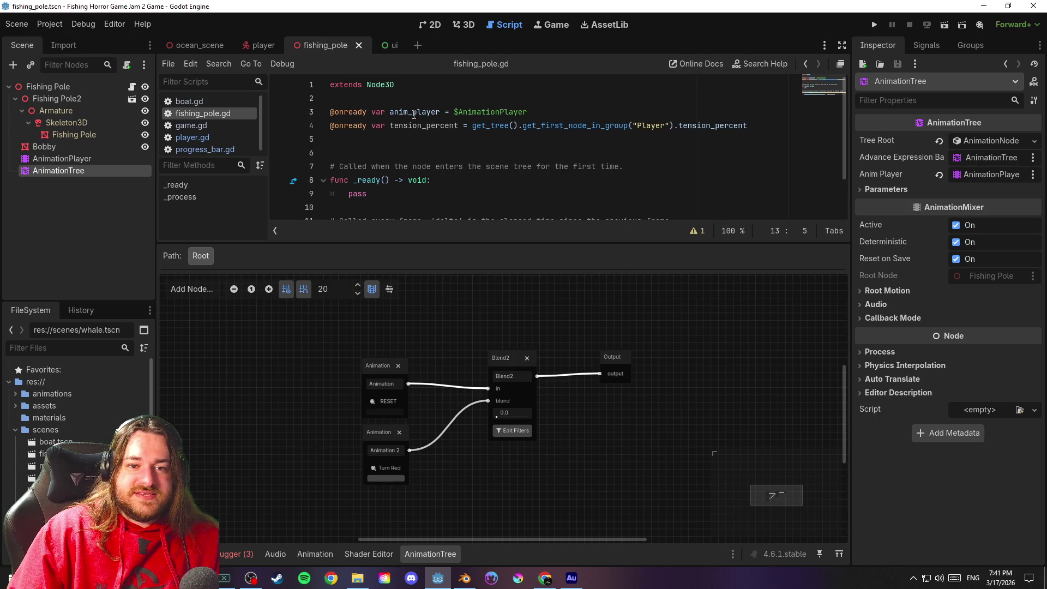
left_click_drag(413, 114, 439, 115)
type("tree")
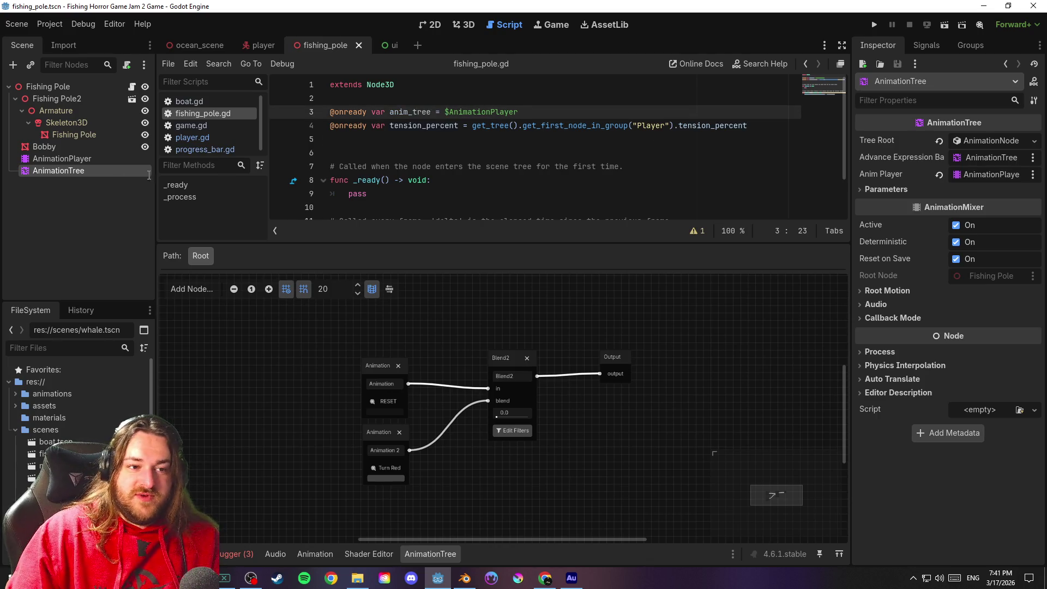
mouse_move(84, 172)
left_mouse_down()
mouse_move(423, 130)
mouse_move(462, 111)
mouse_move(518, 116)
mouse_move(441, 111)
left_mouse_up()
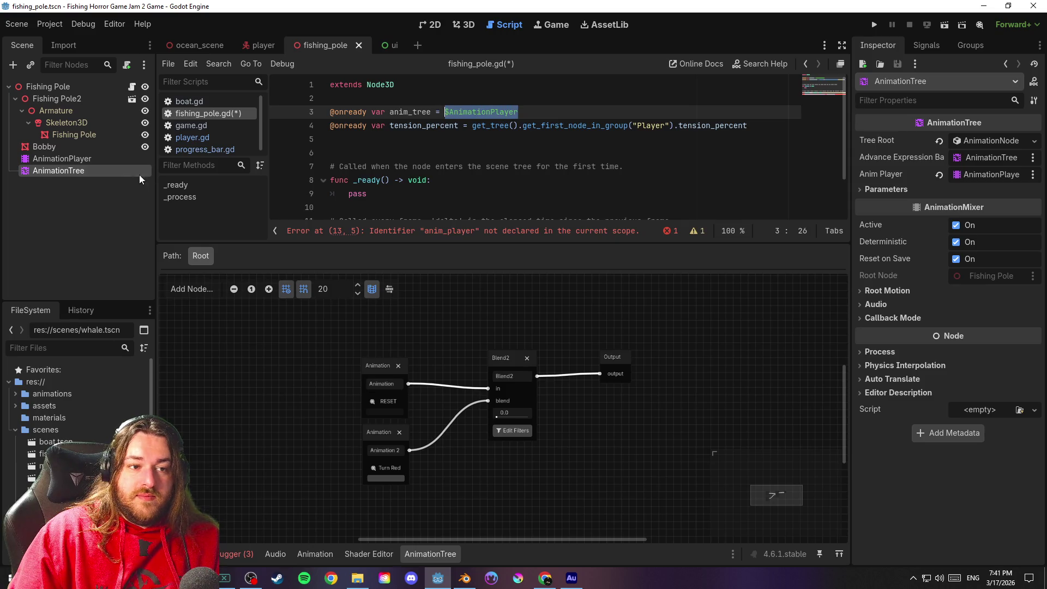
left_click_drag(75, 170, 470, 112)
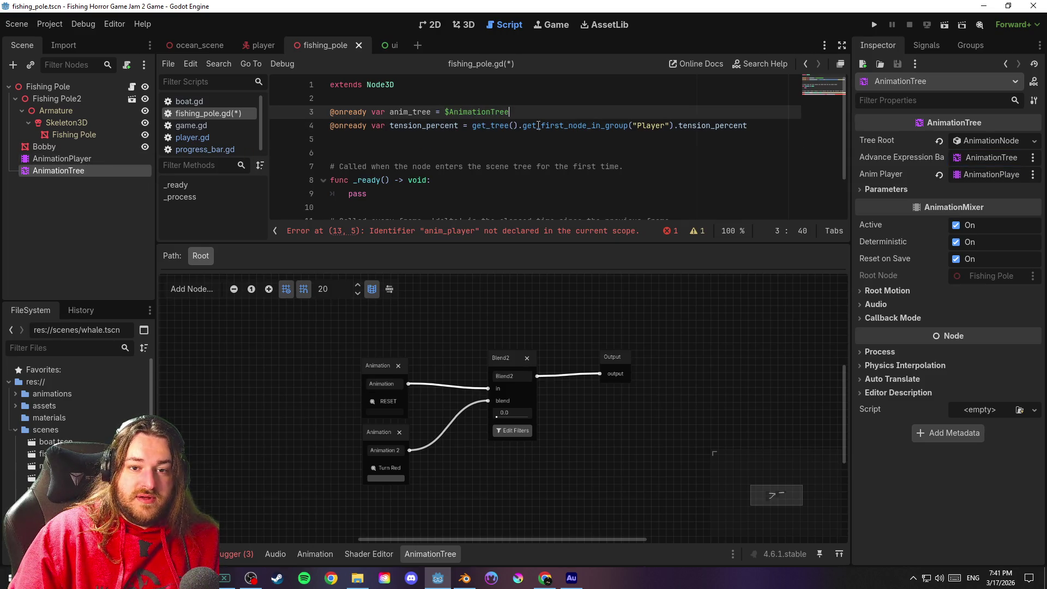
key("ctrl+s")
Step: Replace line 13's anim_player.current_animation_position access with anim_tree
scroll(486, 210, "down", 2)
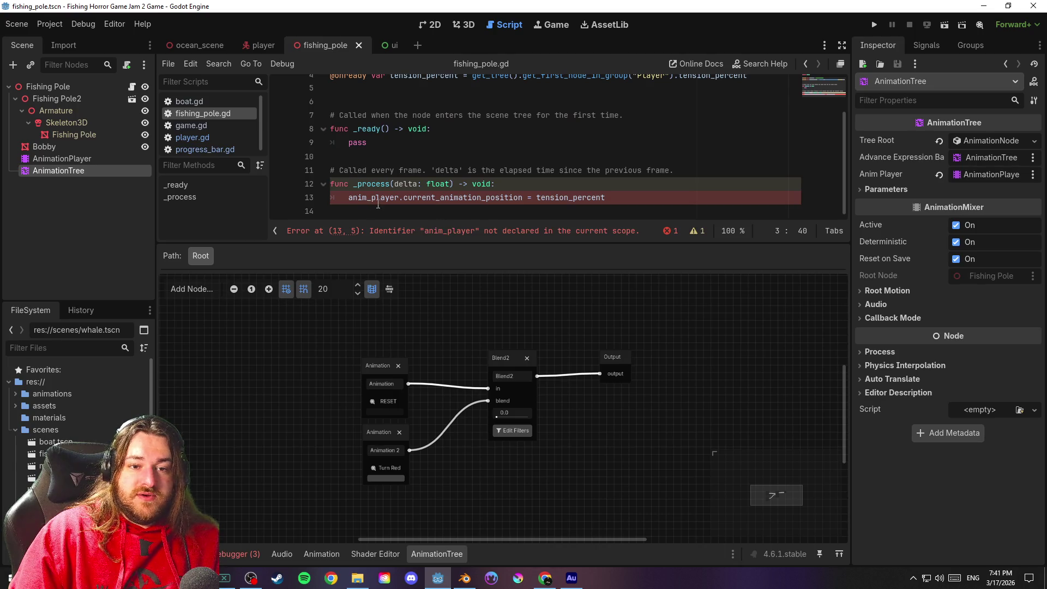
left_click_drag(373, 201, 523, 200)
type("tr")
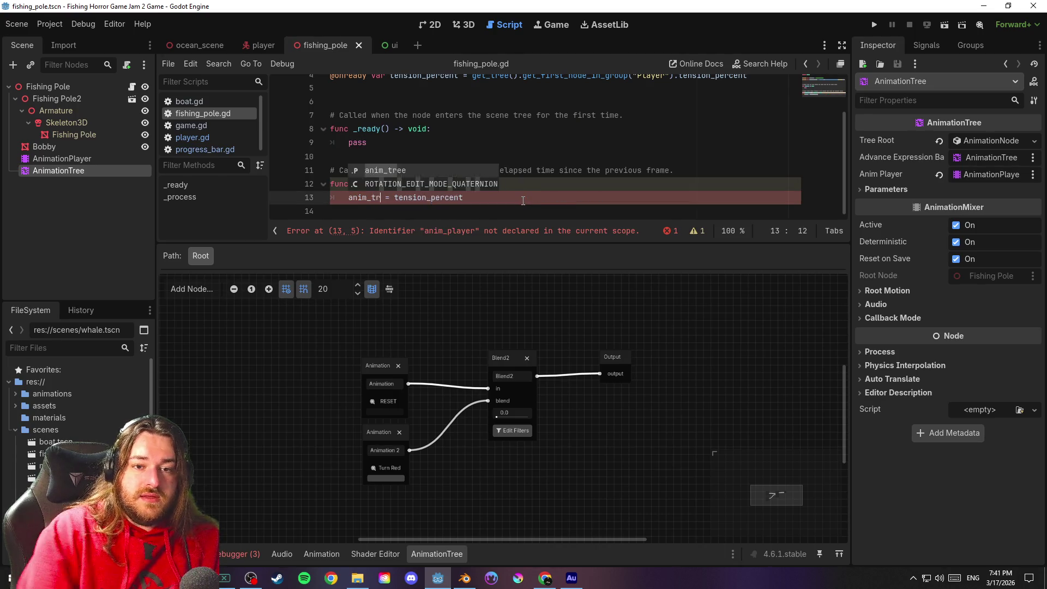
key("Return")
type(".")
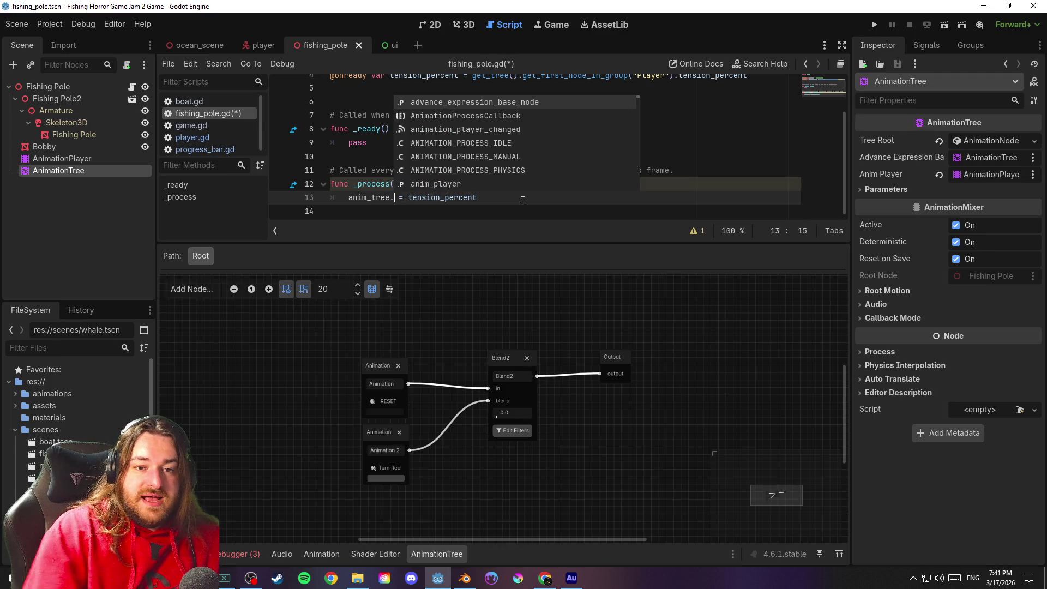
key("Down")
key("Down")
key("Down")
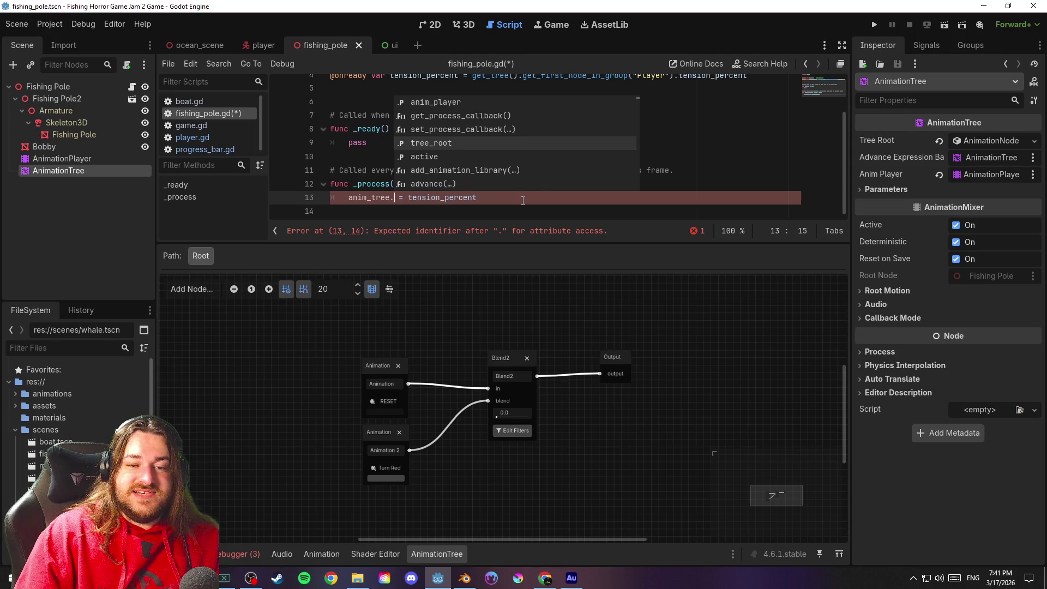
key("Down")
key("Down")
key("Down")
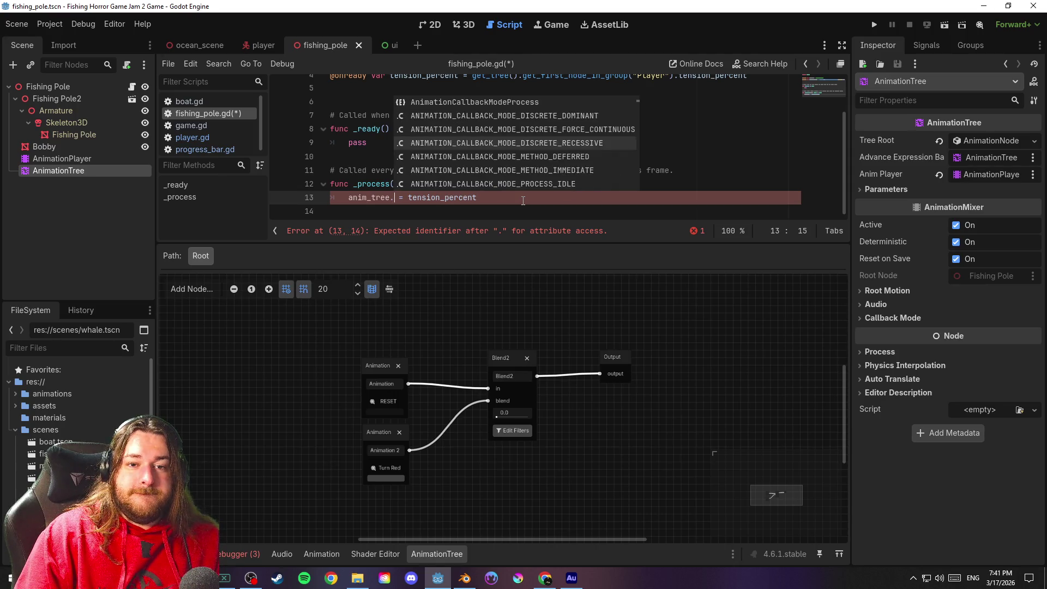
key("Down")
key("Down")
key("Down")
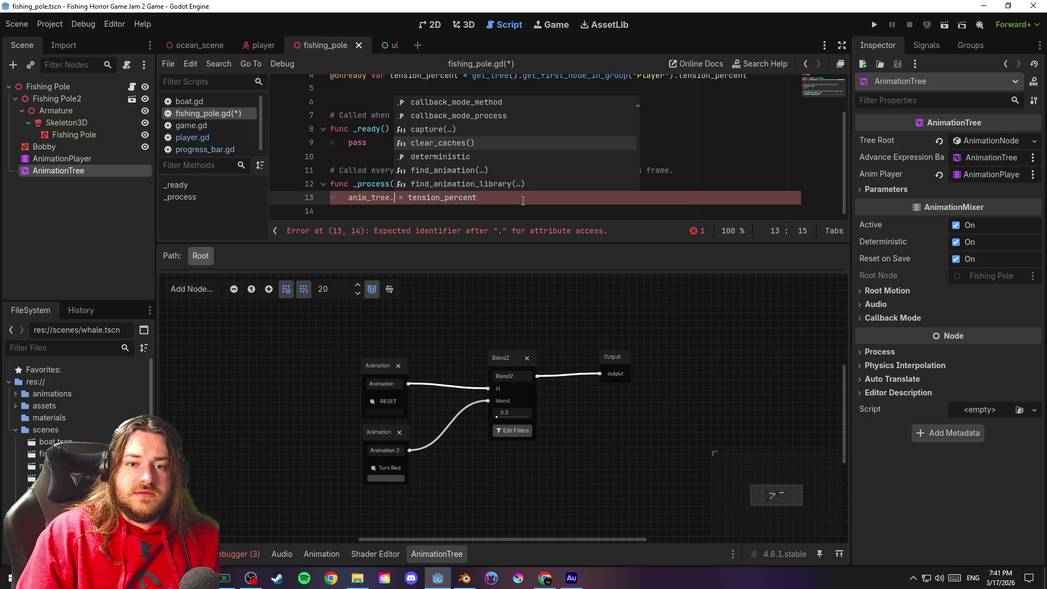
key("Up")
key("Up")
key("Up")
key("Down")
key("Down")
key("Down")
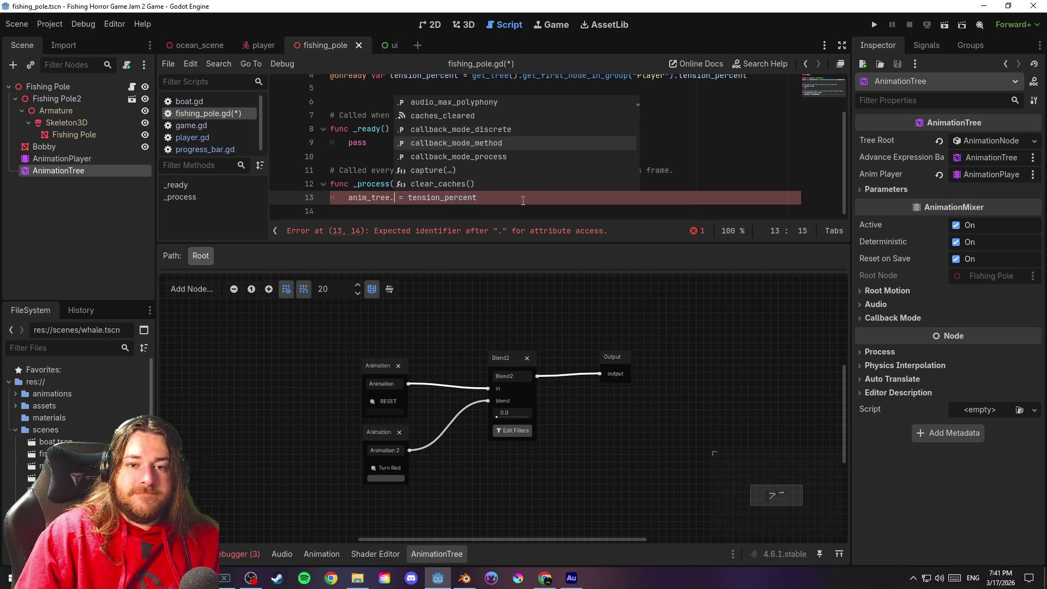
key("Down")
key("Down")
key("Down")
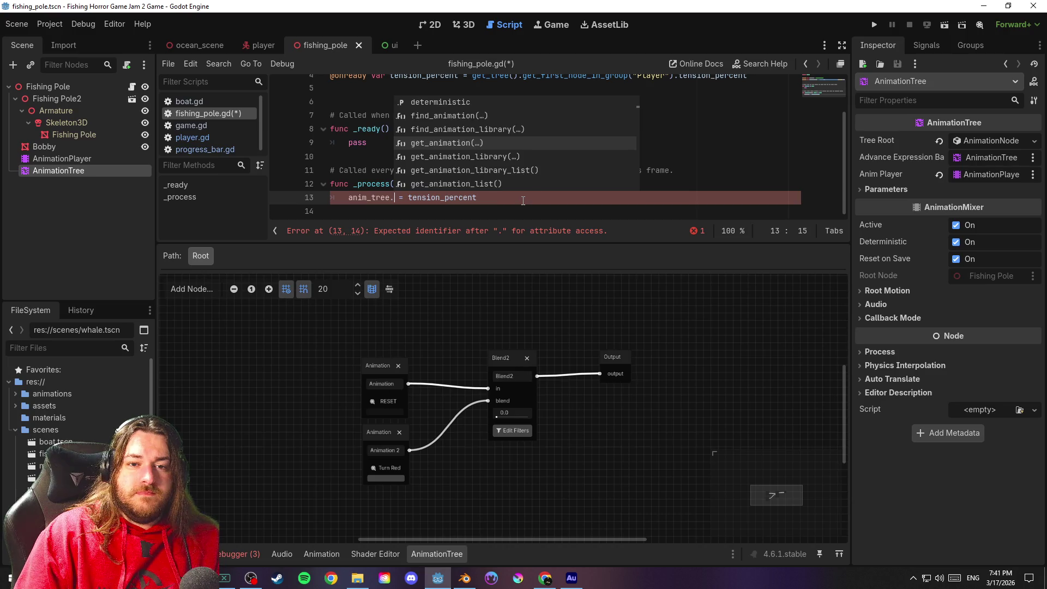
key("Down")
key("Down")
key("Down")
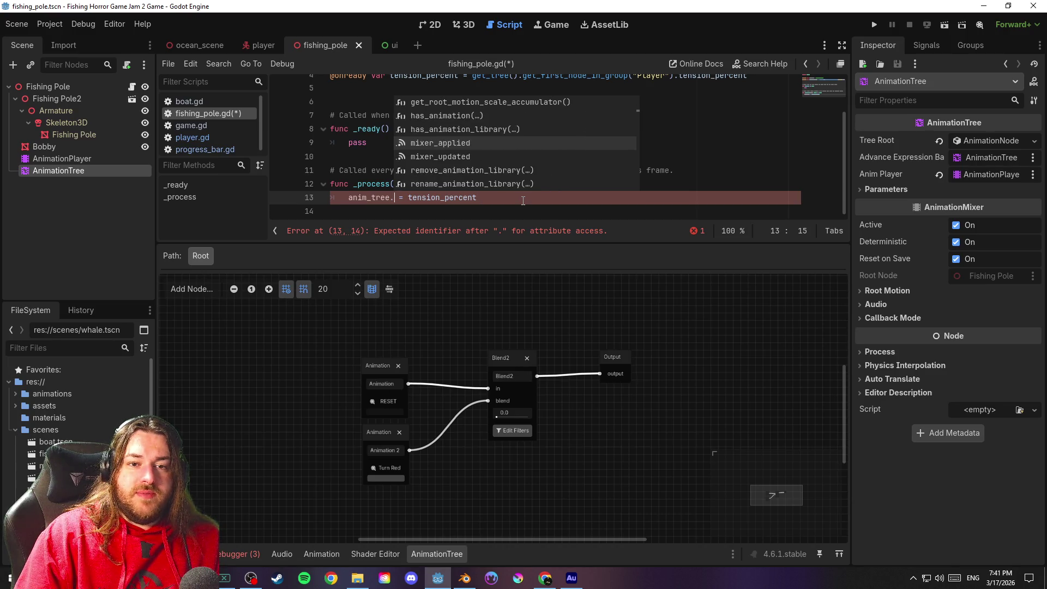
key("Down")
key("Down")
key("Down")
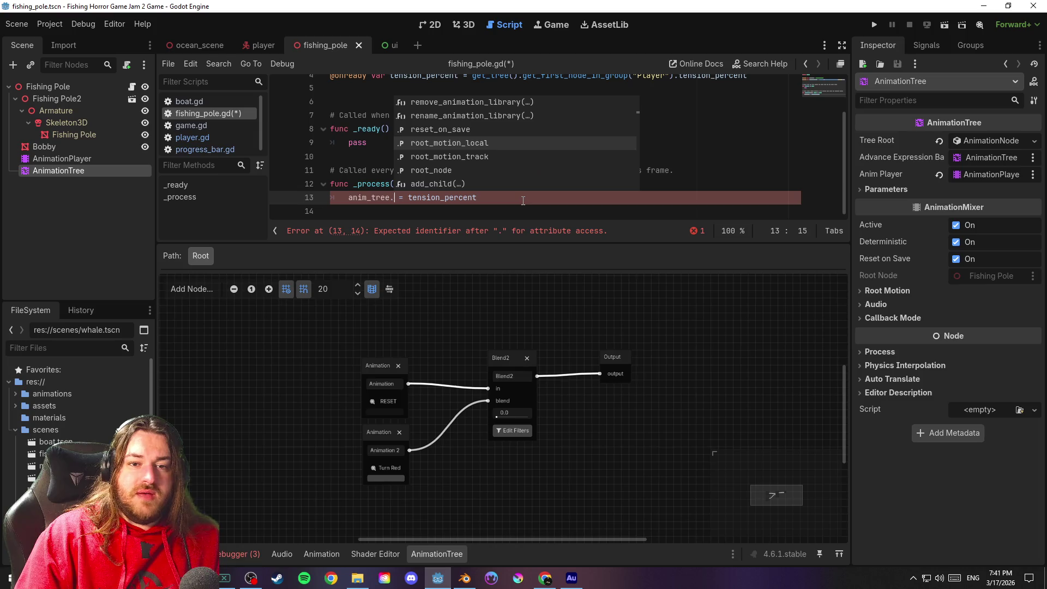
key("Down")
key("Down")
key("Down")
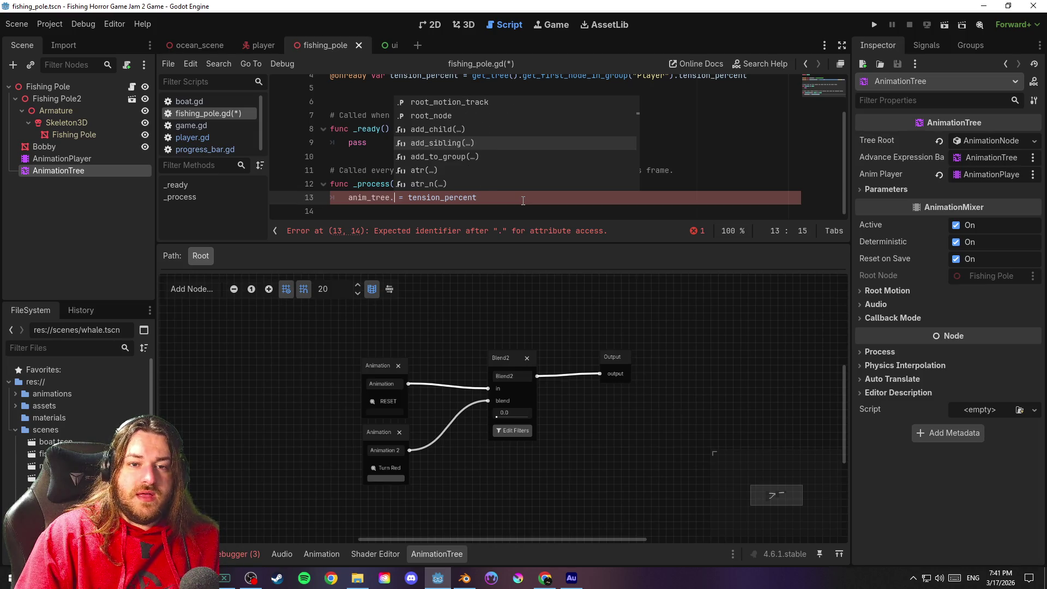
key("Down")
key("Down")
key("Down")
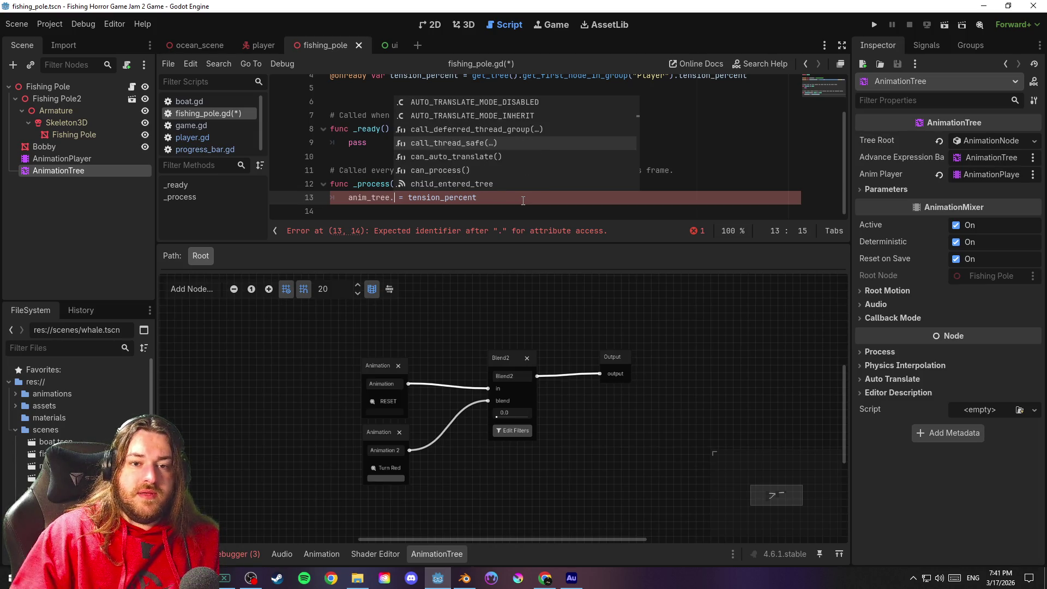
left_click(514, 200)
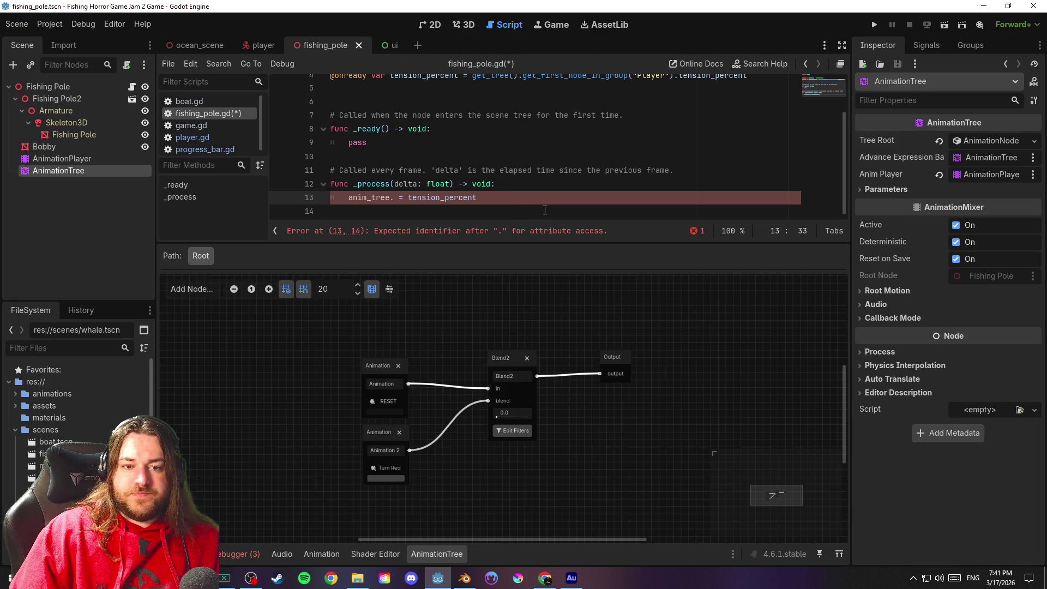
left_click(390, 199)
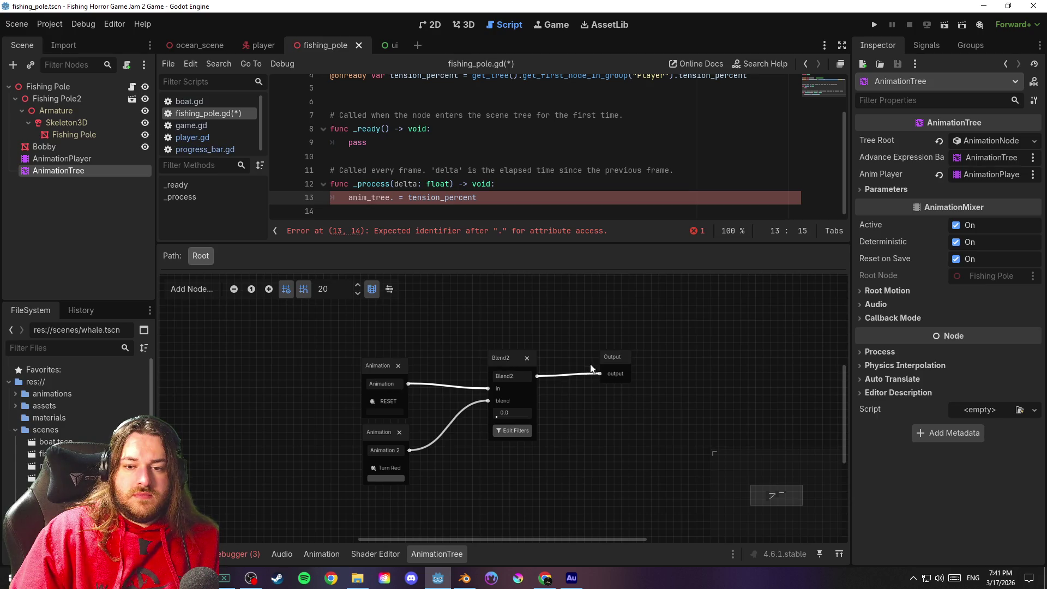
right_click(77, 174)
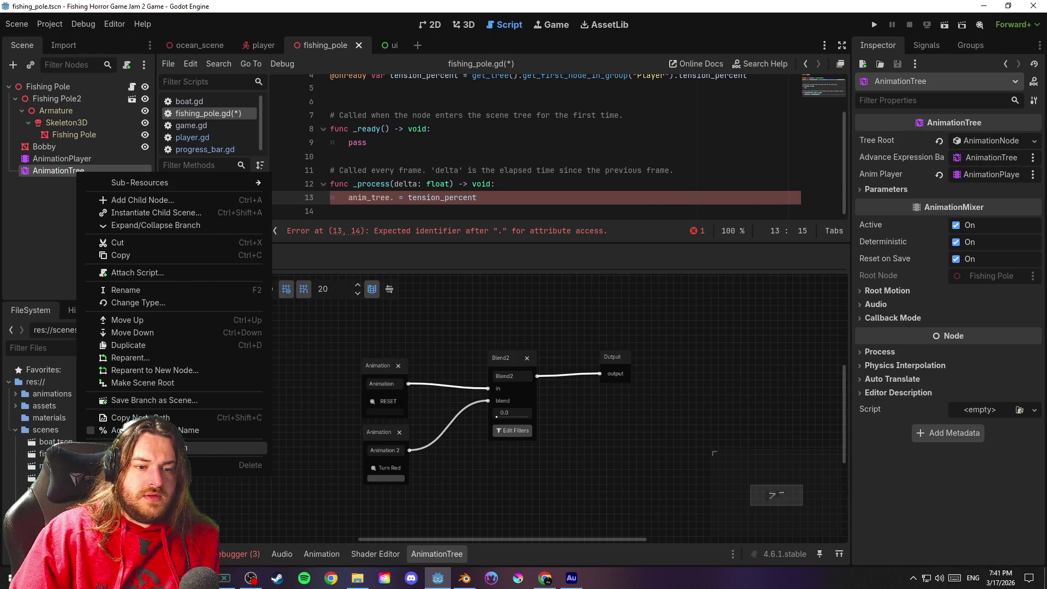
left_click(163, 448)
left_click_drag(512, 245, 513, 330)
scroll(600, 163, "down", 5)
scroll(589, 187, "down", 3)
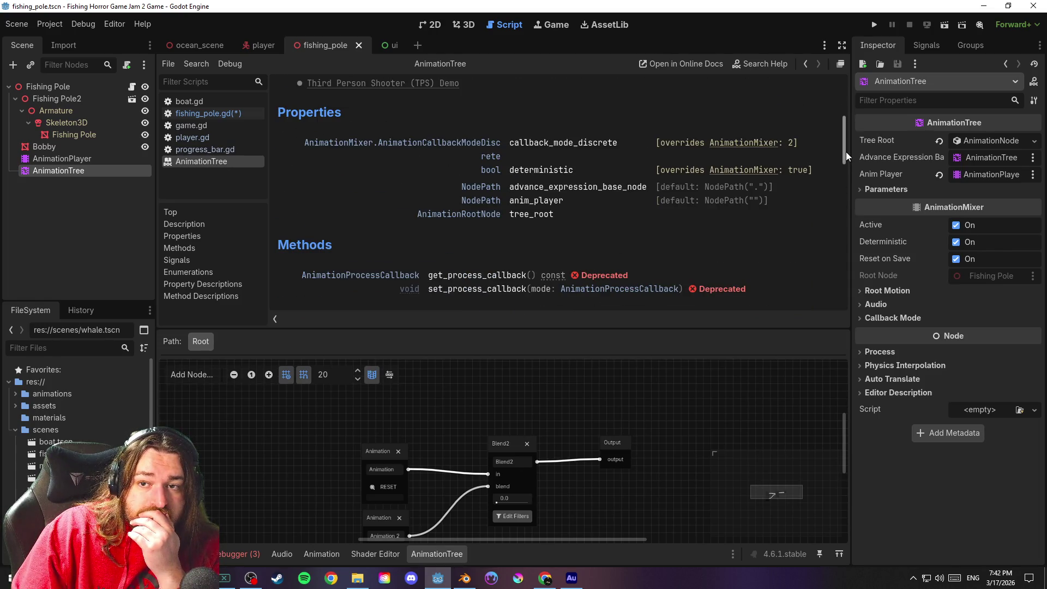
scroll(844, 153, "down", 2)
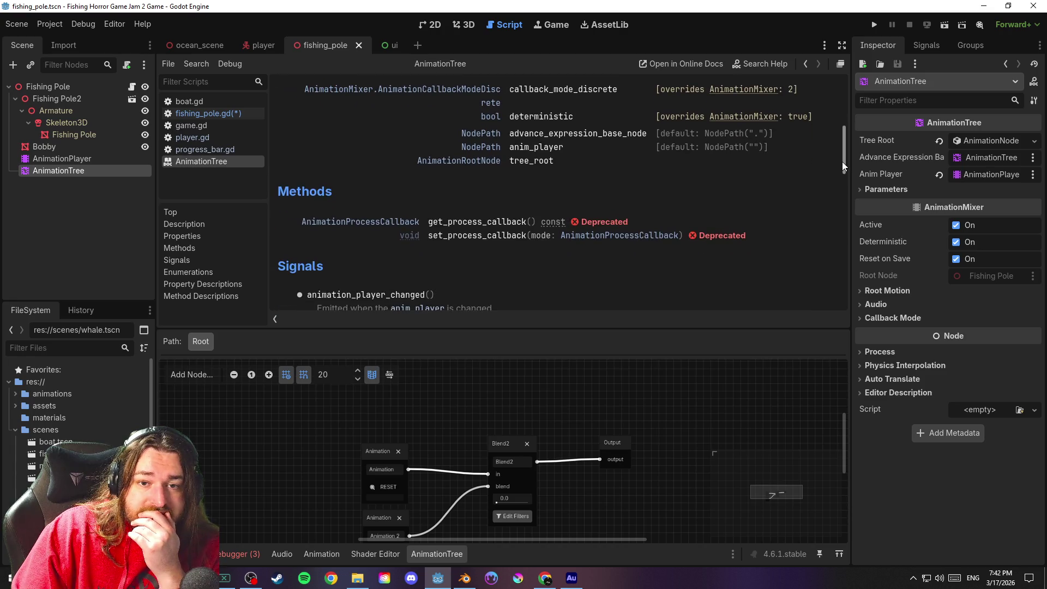
left_click_drag(842, 161, 841, 210)
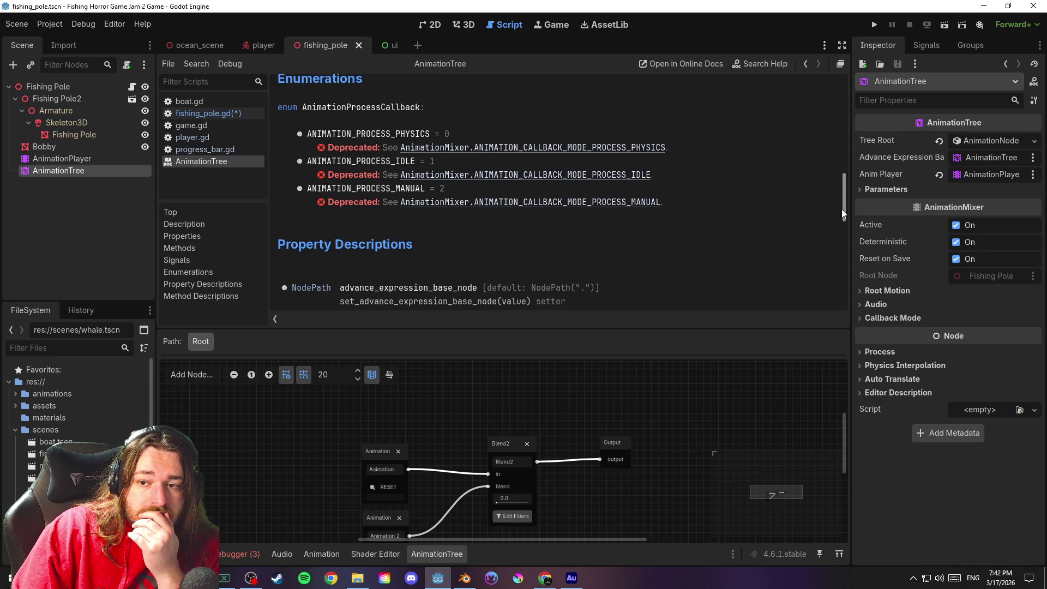
mouse_move(842, 210)
left_mouse_down()
mouse_move(840, 290)
mouse_move(842, 263)
left_mouse_up()
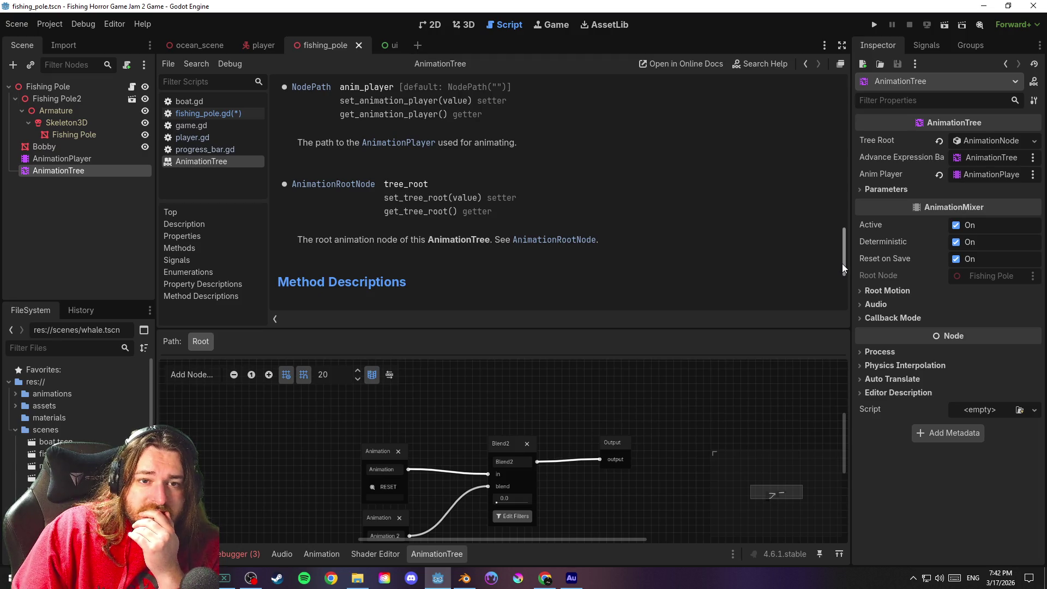
mouse_move(842, 263)
left_mouse_down()
mouse_move(839, 298)
mouse_move(842, 98)
left_mouse_up()
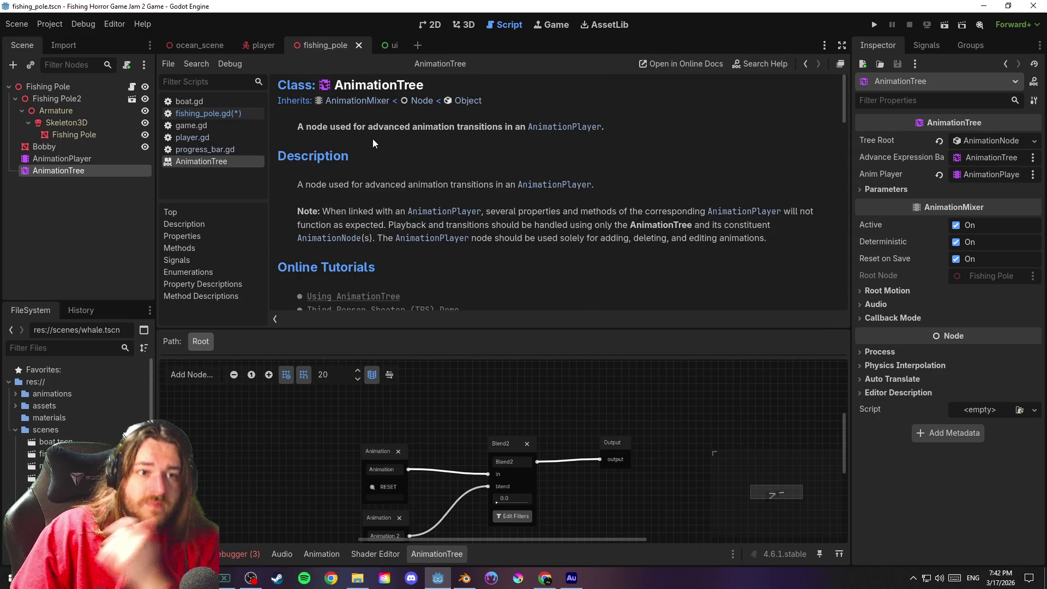
right_click(239, 160)
left_click(271, 176)
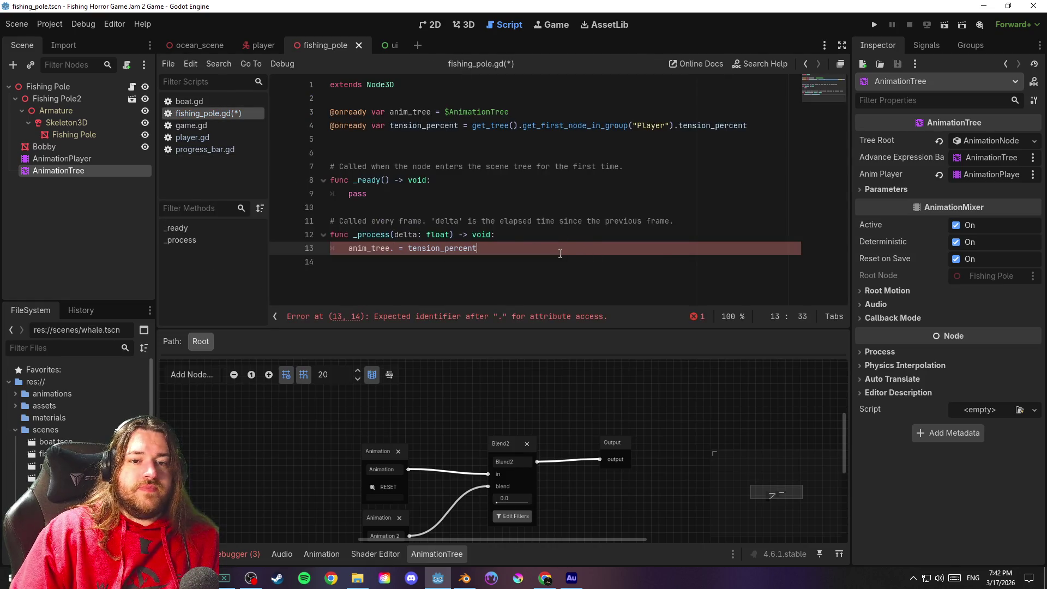
Step: Save fishing_pole.gd with line 13 still reading 'anim_tree. = tension_percent', then switch to the browser
key("ctrl+s")
left_click_drag(477, 248, 349, 248)
right_click(387, 247)
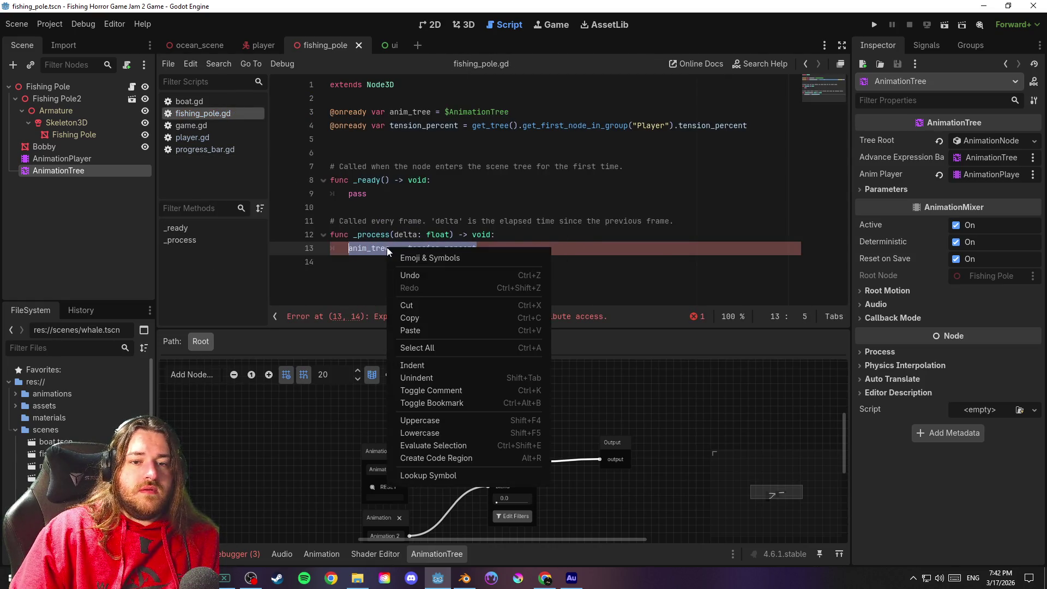
key("Escape")
key("End")
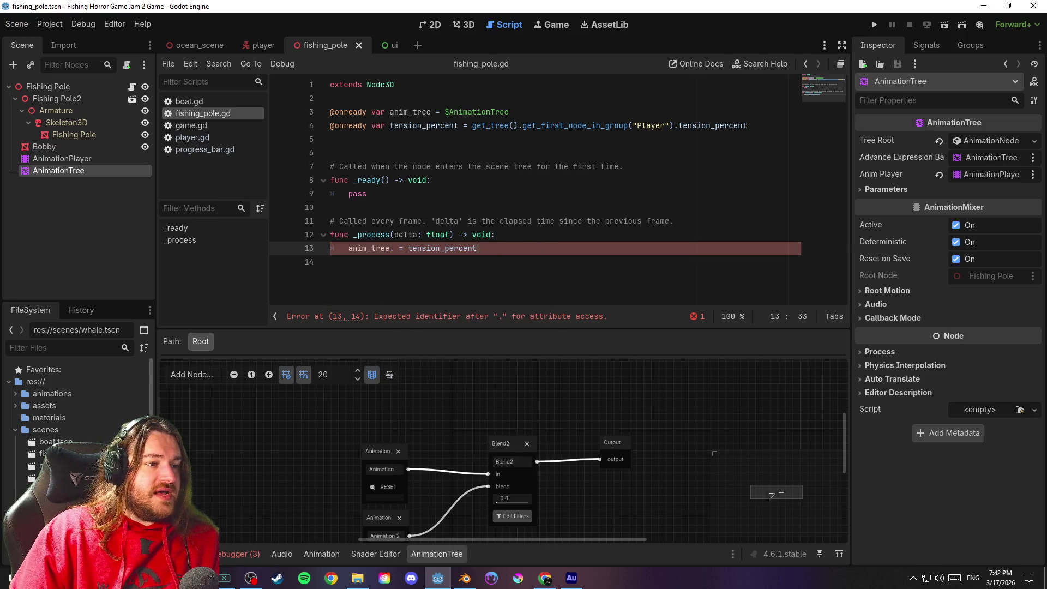
key("alt+Tab")
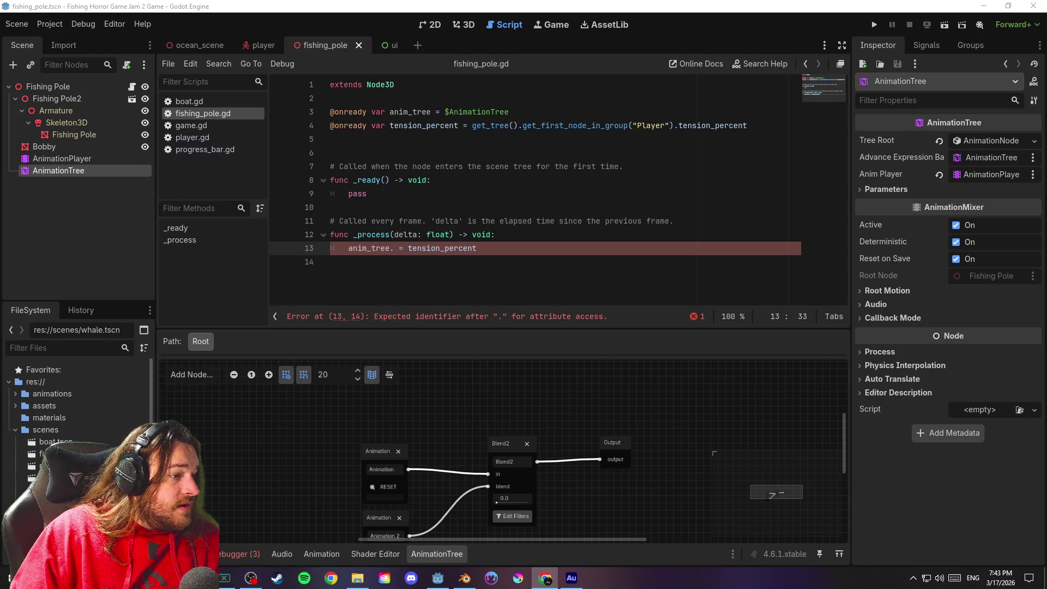
Step: Start line 13 as anim_tree["parameters/ and rename the Blend2 node to Turn Red
left_click(400, 248)
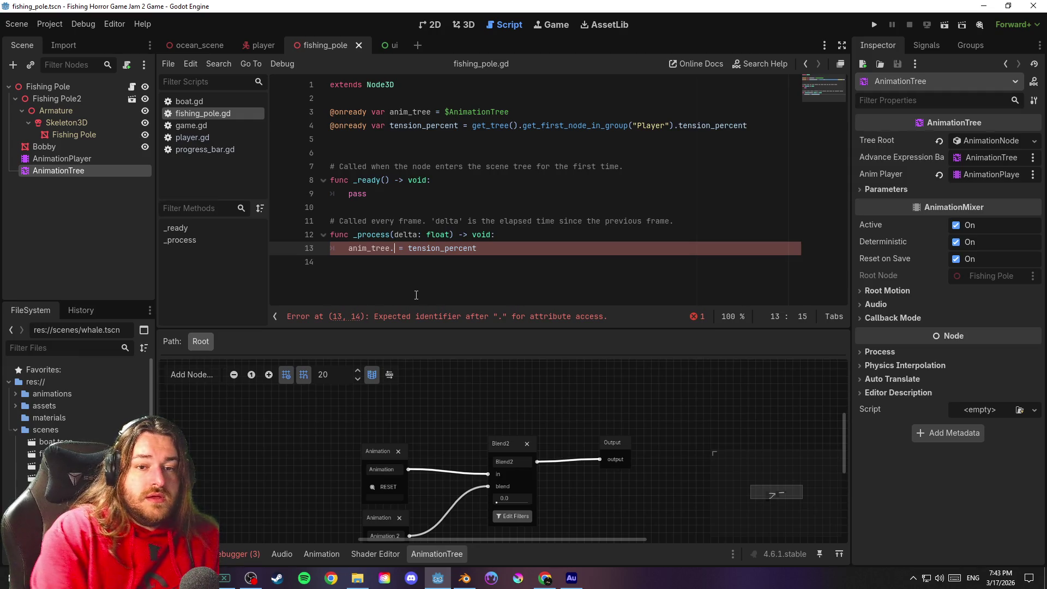
key("BackSpace")
type("[\"pa")
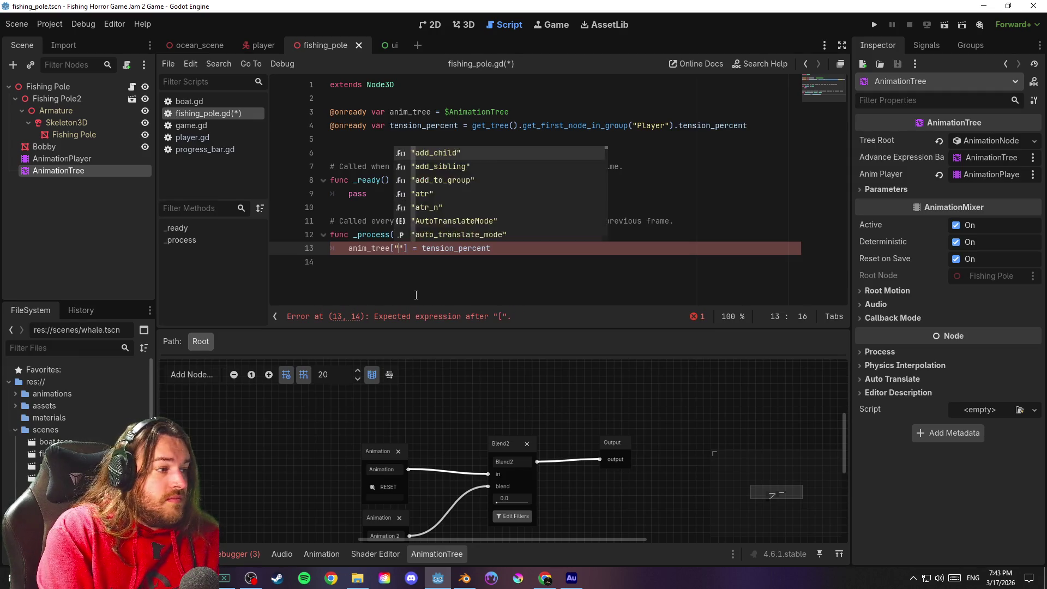
type("rameters")
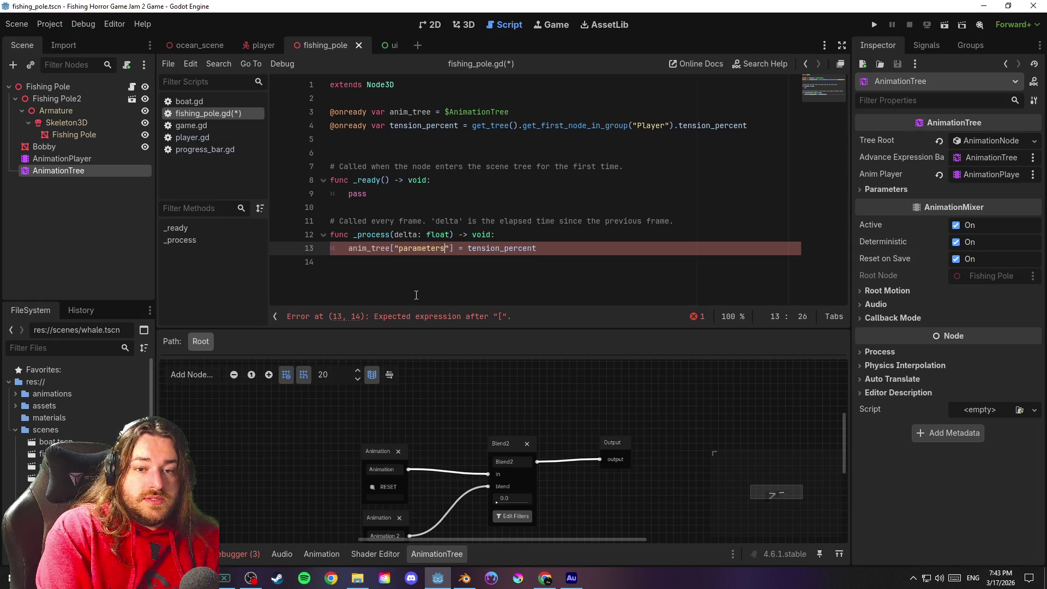
type("/")
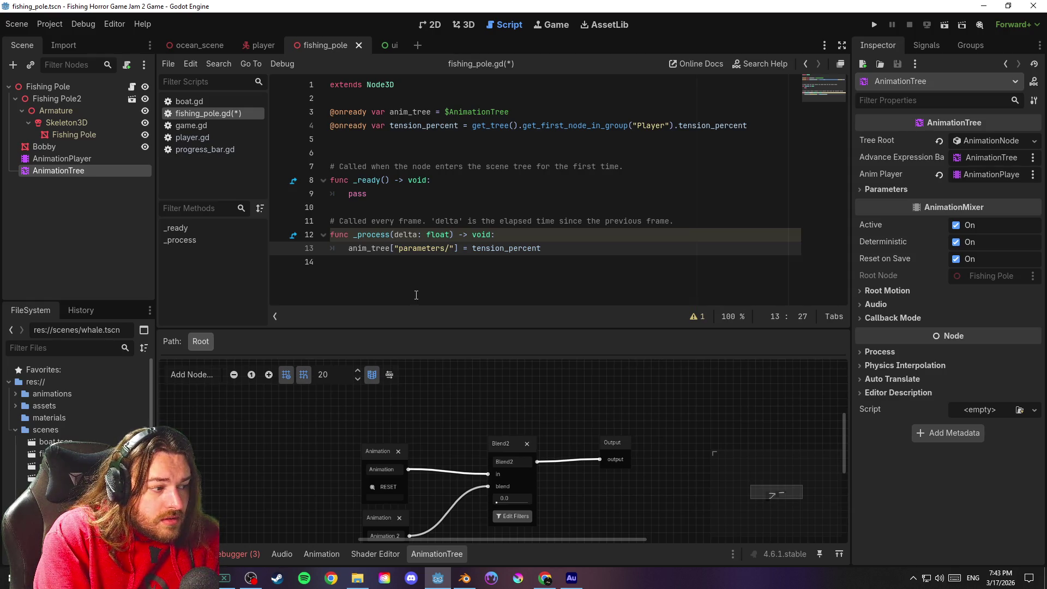
double_click(515, 461)
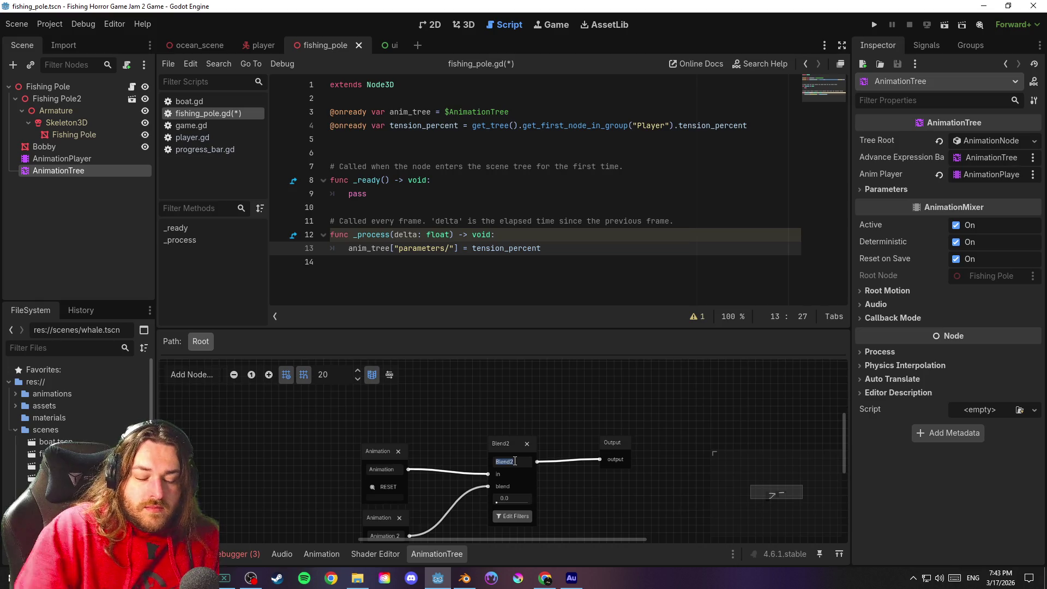
type("Turn Re")
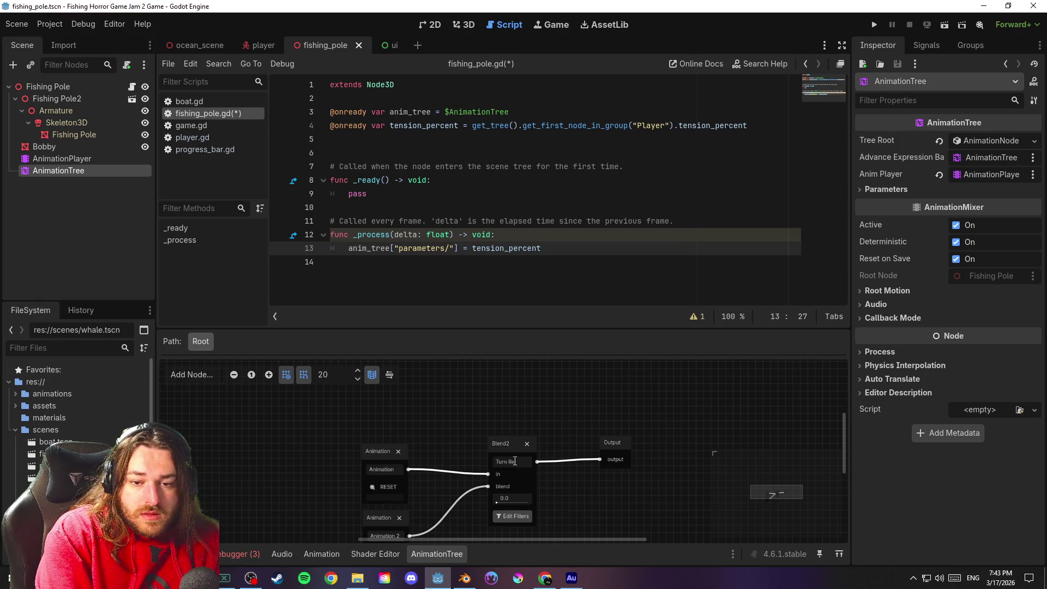
type("el")
key("Return")
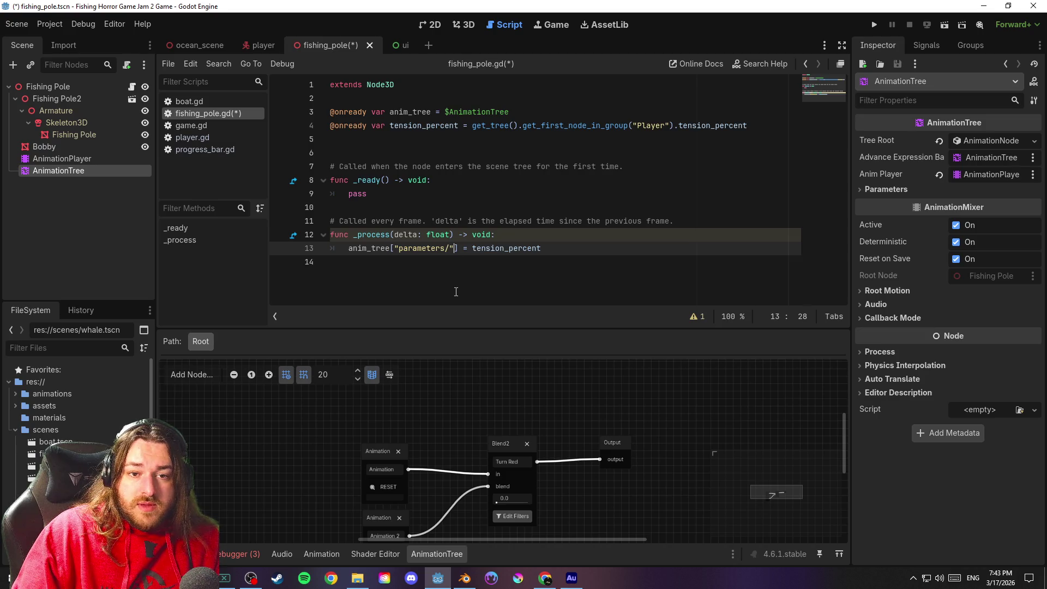
Step: Finish line 13 as anim_tree["parameters/Turn Red/blend_amount"] and save fishing_pole.gd
type("Turn Red")
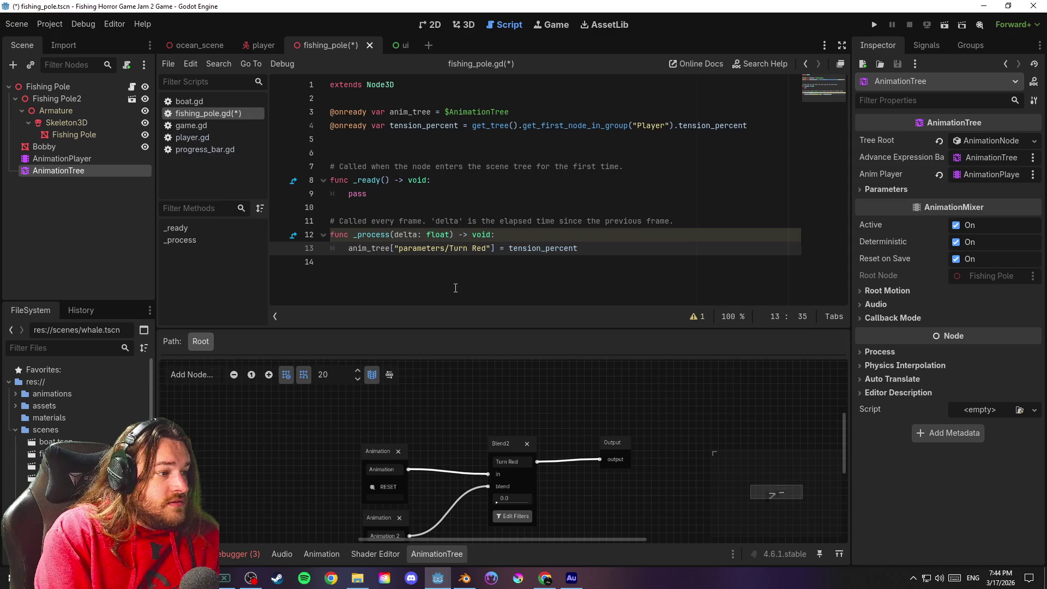
type("/blend_amount")
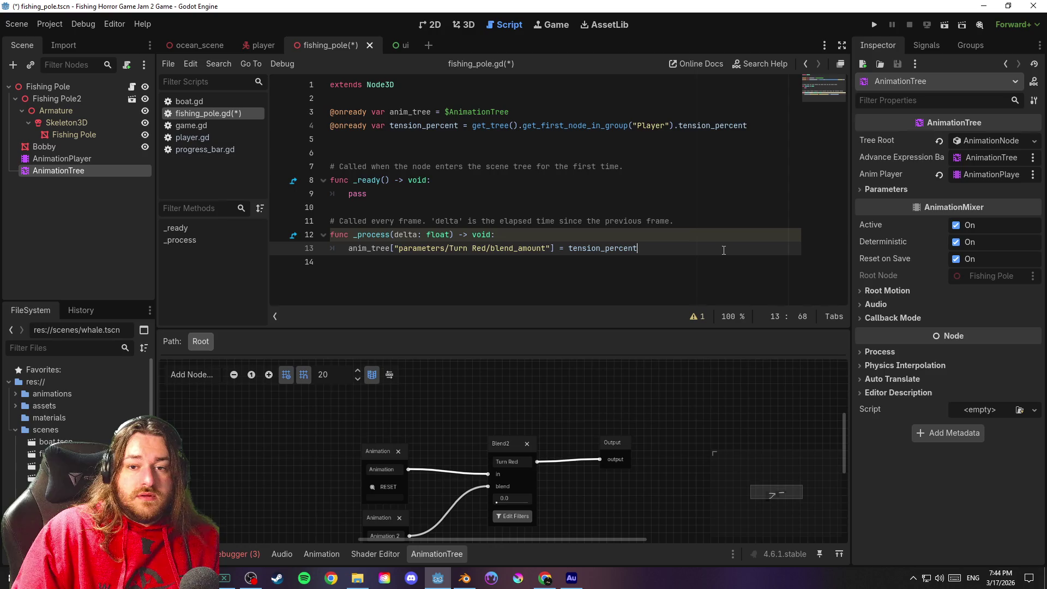
key("ctrl+s")
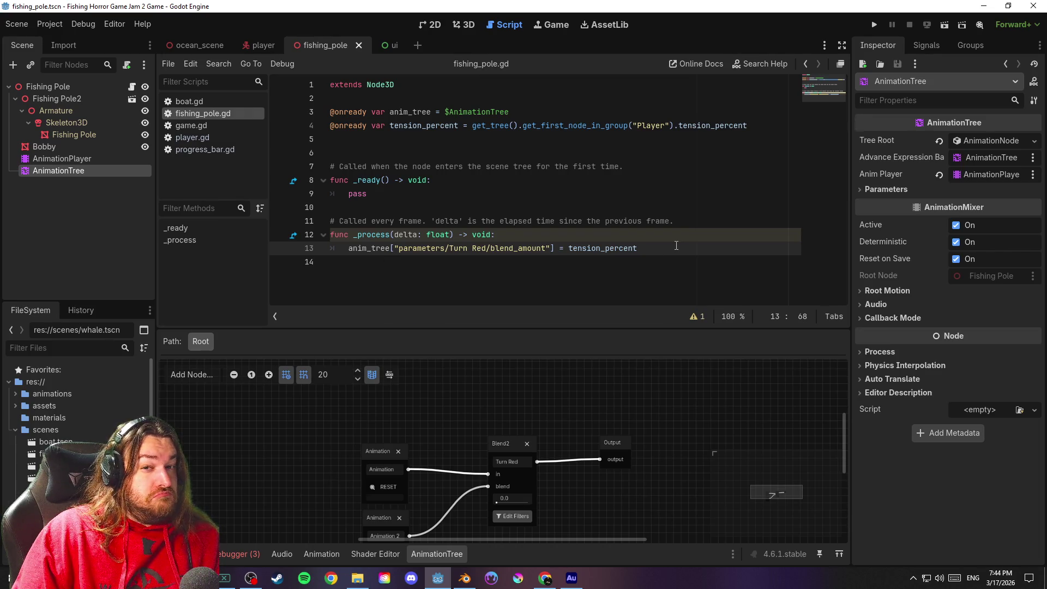
left_click(763, 126)
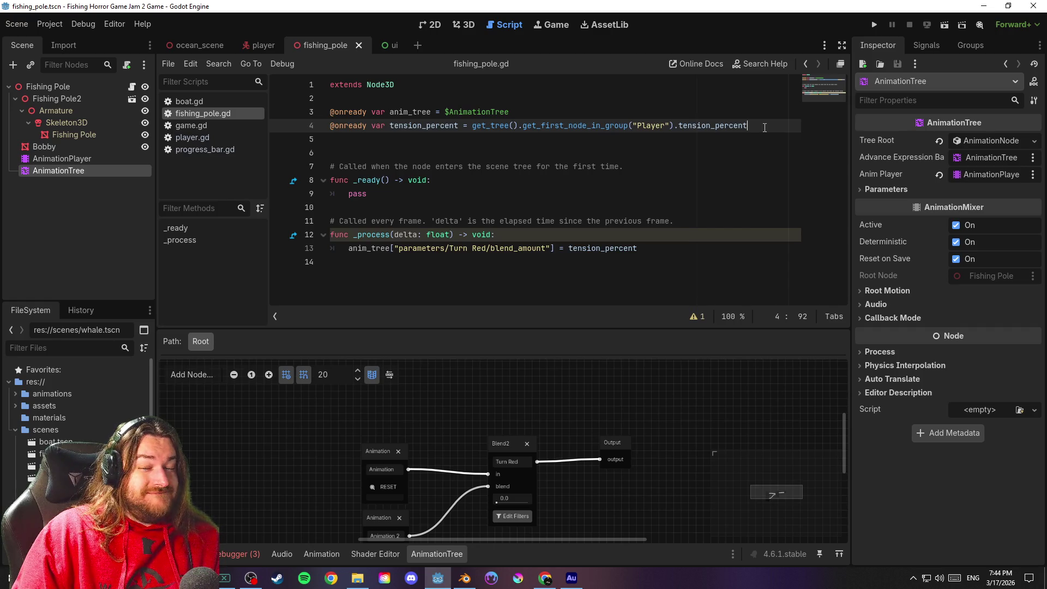
left_click(693, 143)
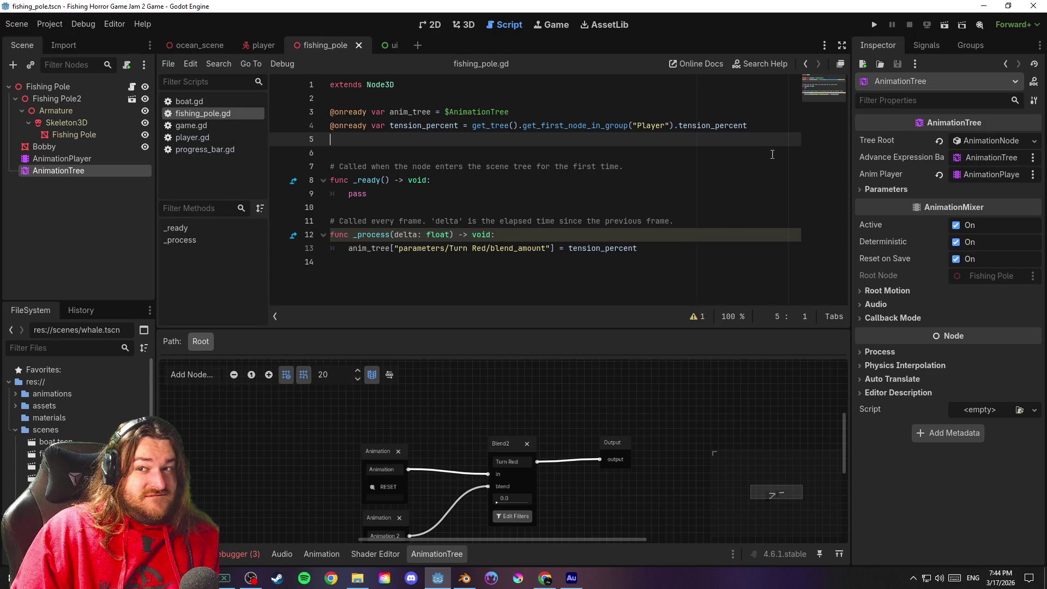
left_click(873, 26)
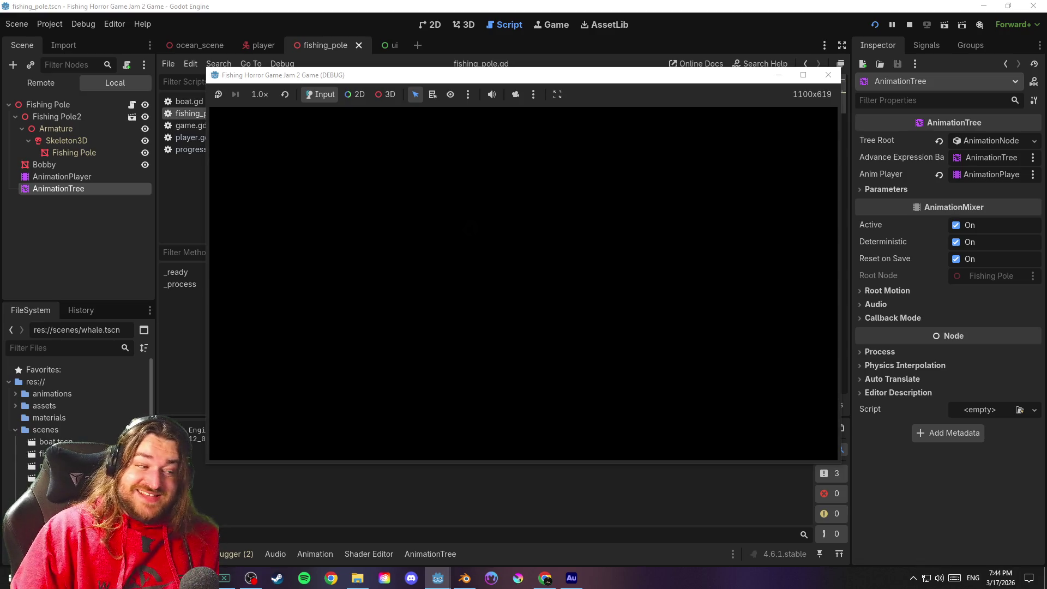
left_click(294, 482)
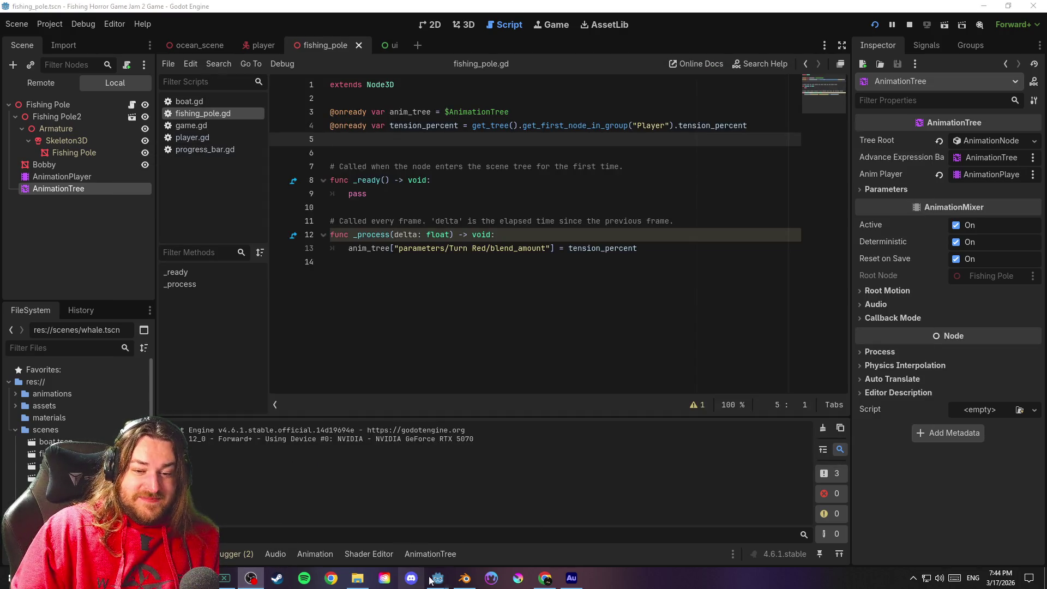
mouse_move(438, 576)
left_click(497, 534)
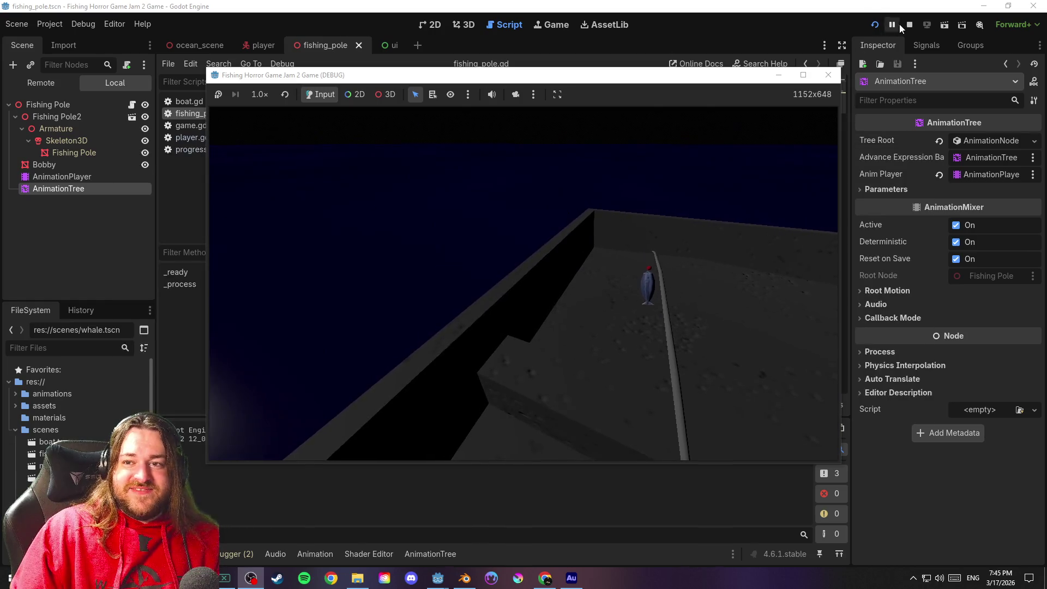
Step: Stop the running game and look over lines 12–13 of the current script
left_click(909, 25)
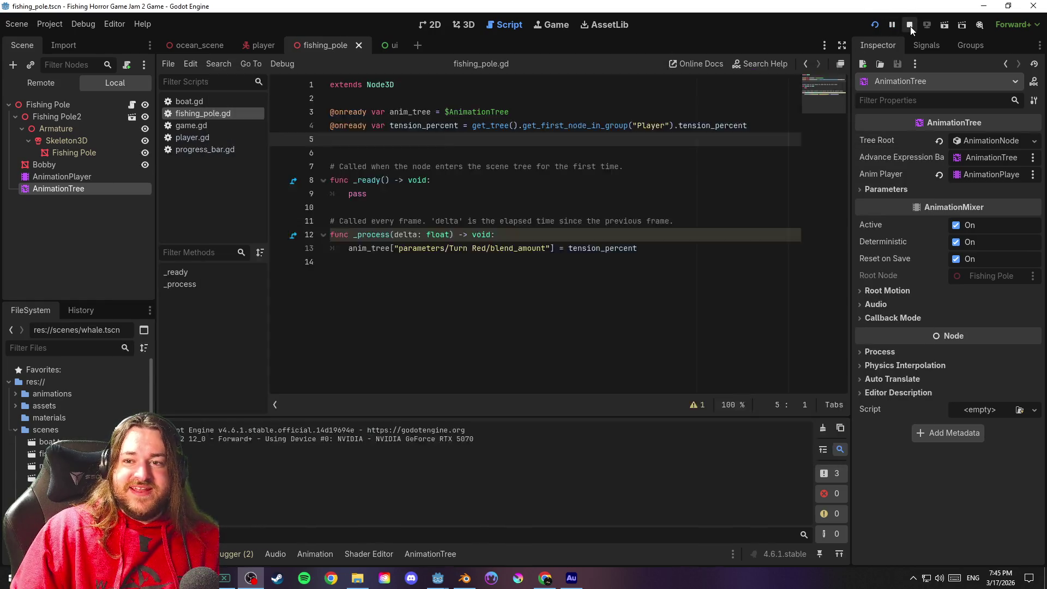
left_click(510, 233)
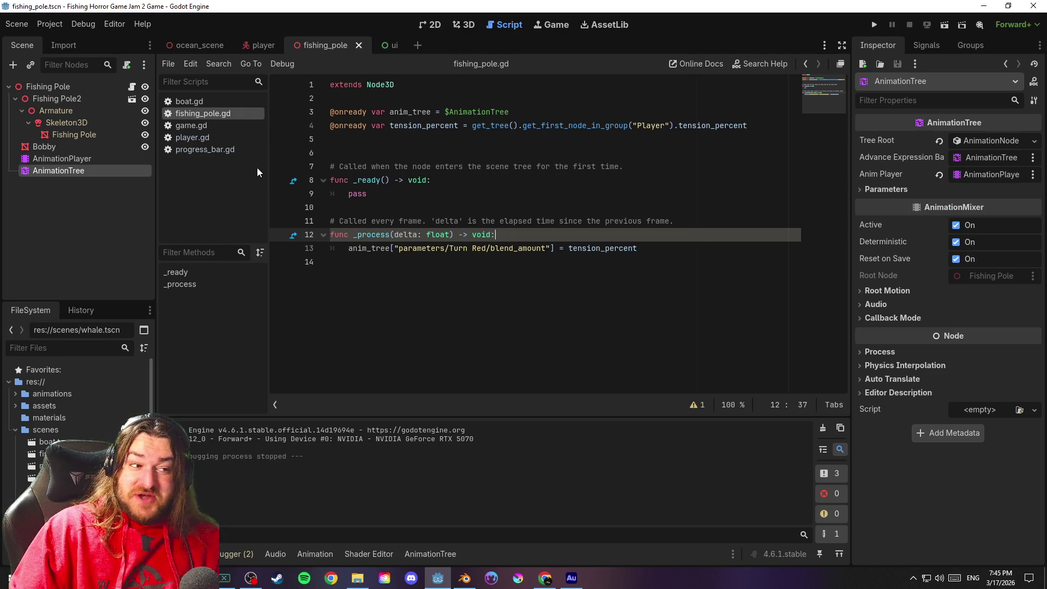
left_click(662, 250)
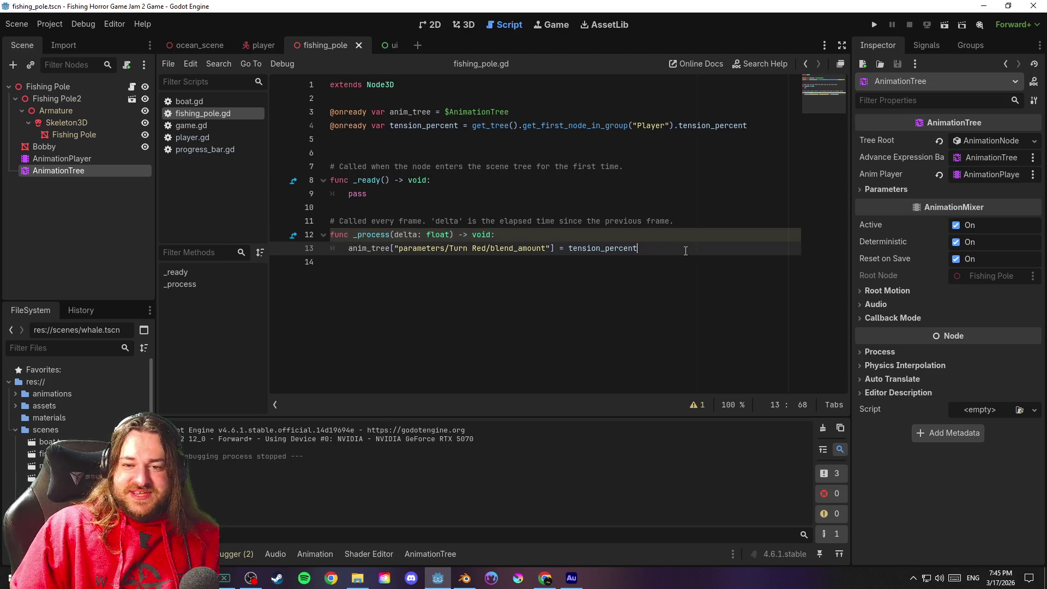
Step: Open player.gd and look through its code around lines 71–78
left_click(206, 138)
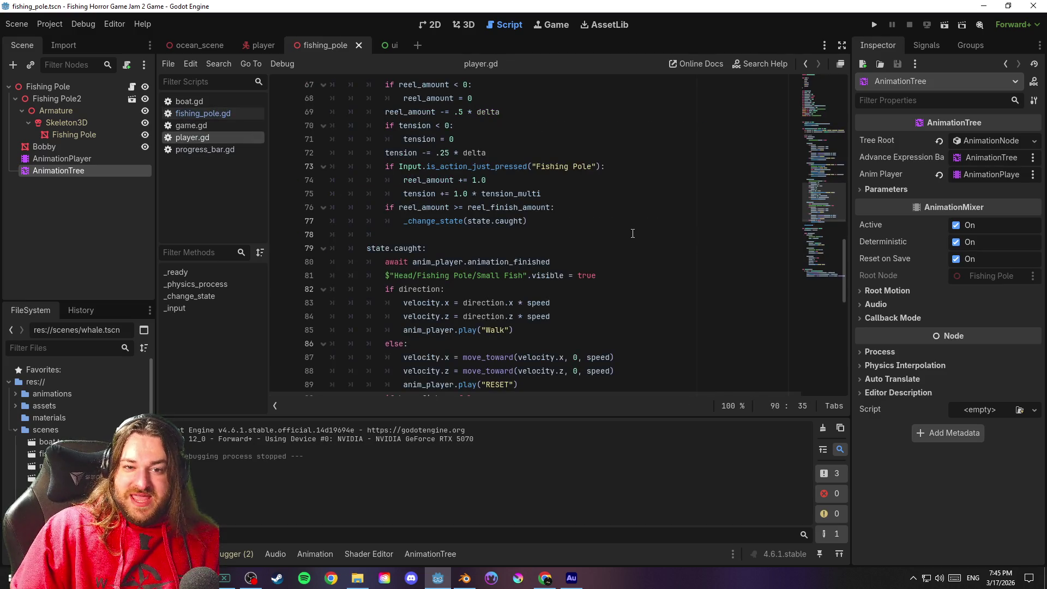
left_click(499, 239)
scroll(628, 233, "up", 8)
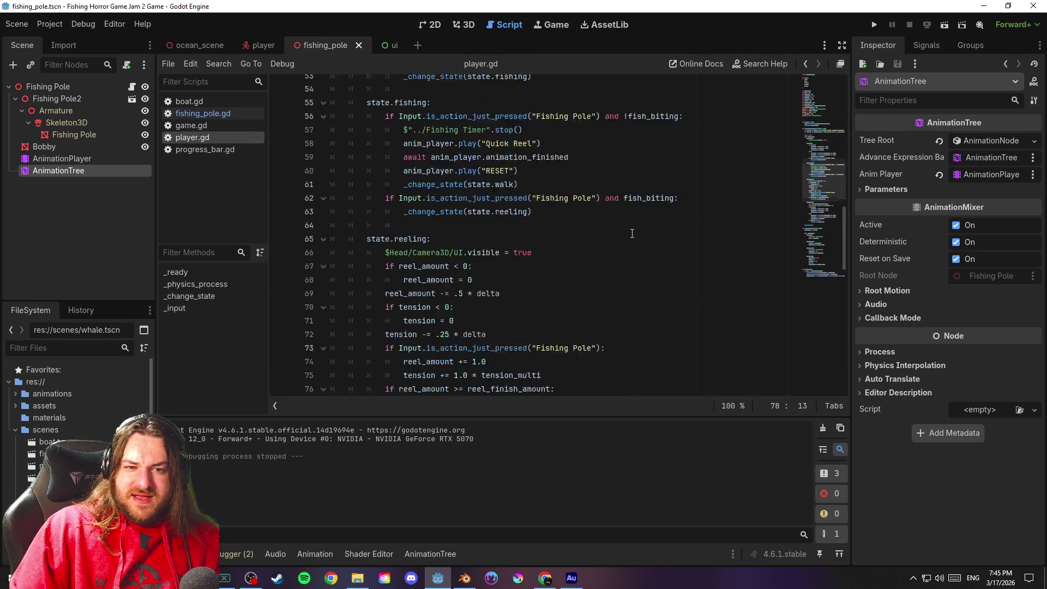
scroll(638, 236, "down", 6)
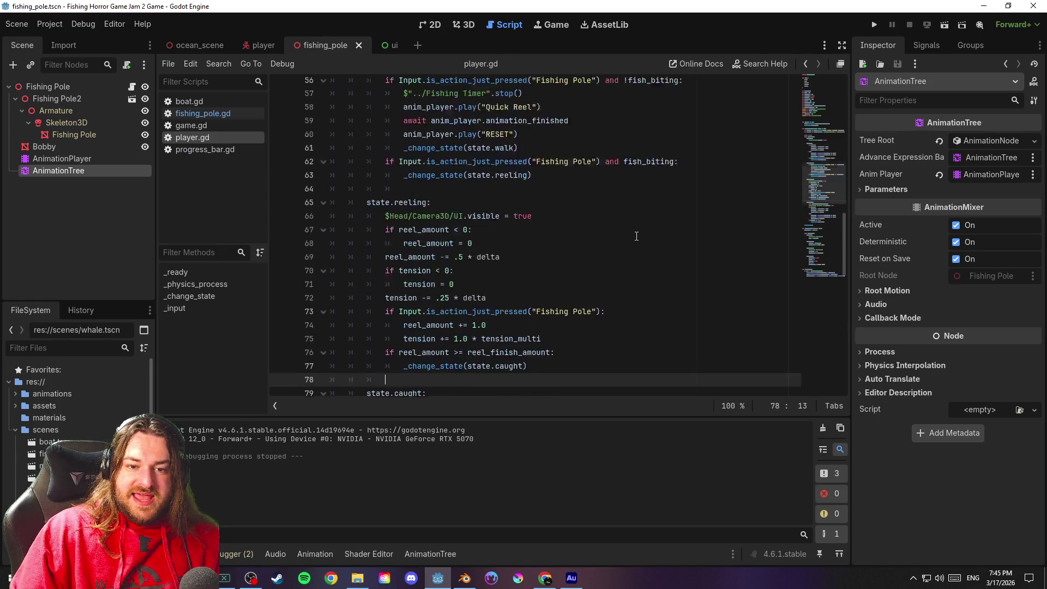
left_click(523, 224)
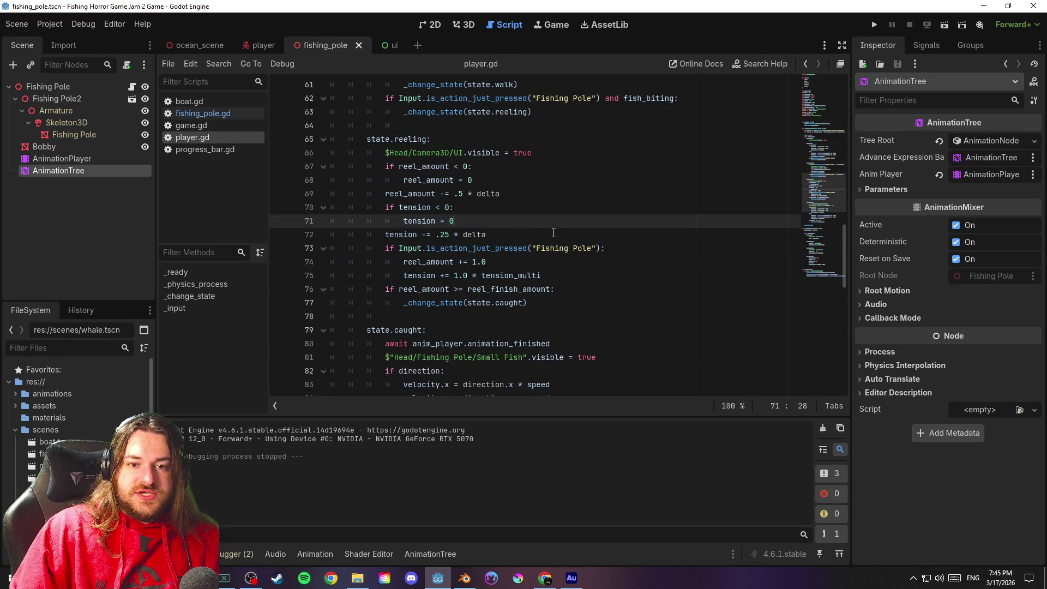
left_click(519, 234)
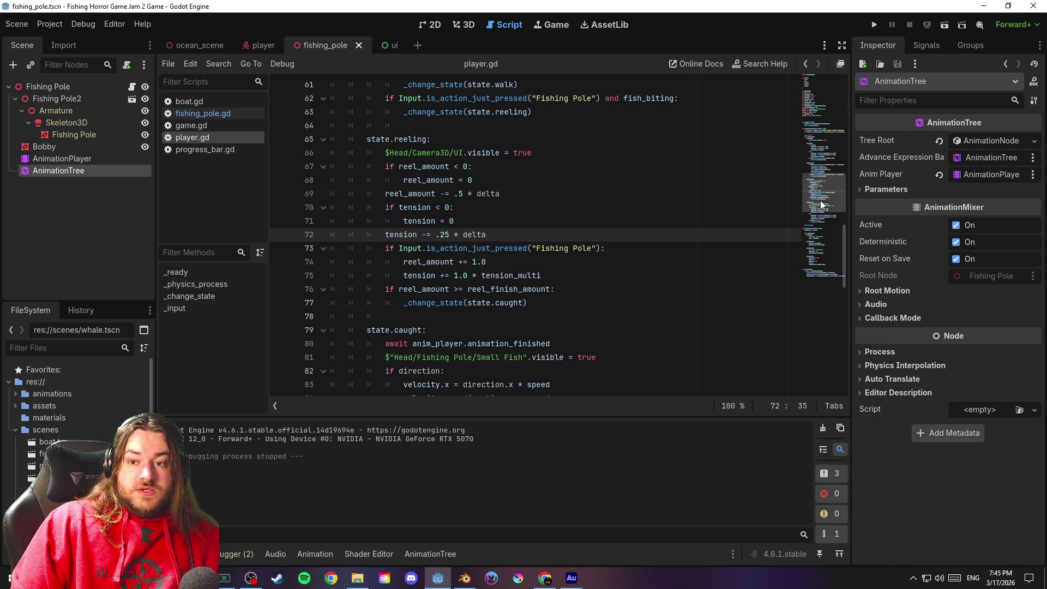
Step: Browse player.gd with the minimap down to line 102, then save the scene
mouse_move(820, 200)
left_mouse_down()
mouse_move(835, 87)
mouse_move(858, 206)
left_mouse_up()
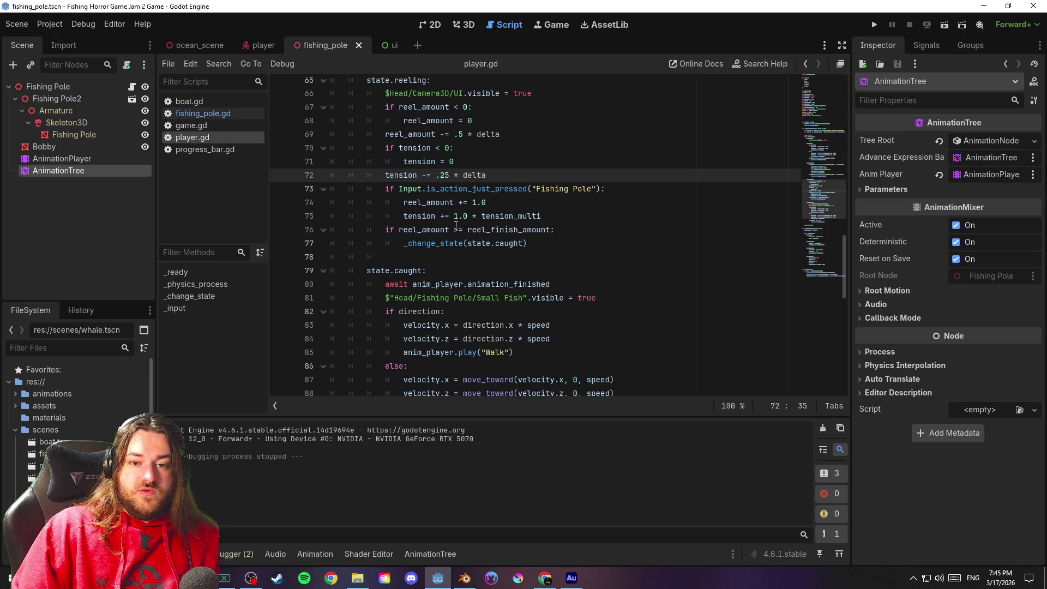
left_click_drag(809, 145, 805, 125)
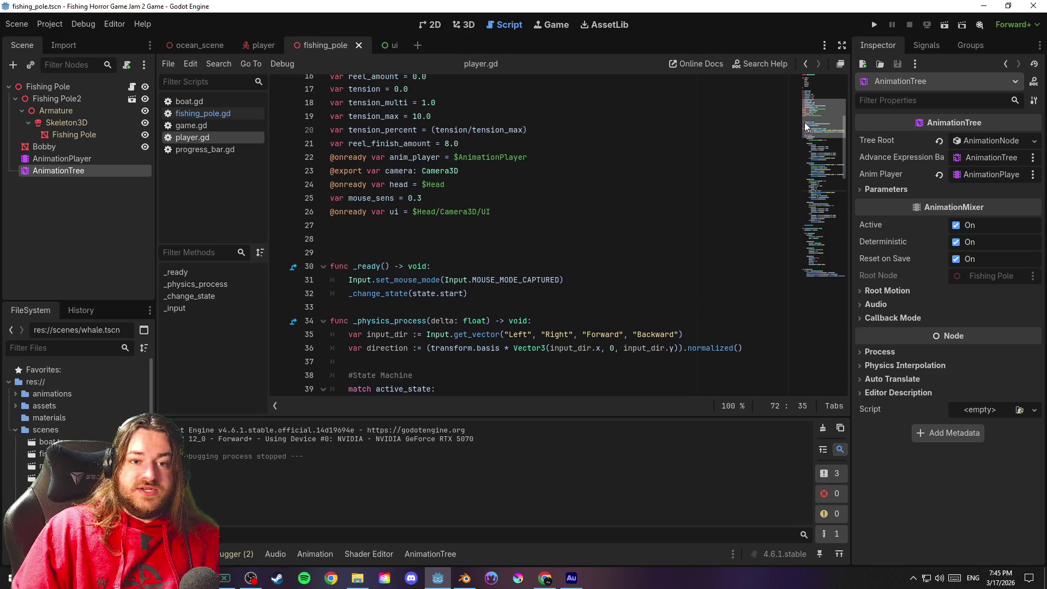
mouse_move(805, 123)
left_mouse_down()
mouse_move(804, 225)
mouse_move(815, 248)
left_mouse_up()
left_click(511, 204)
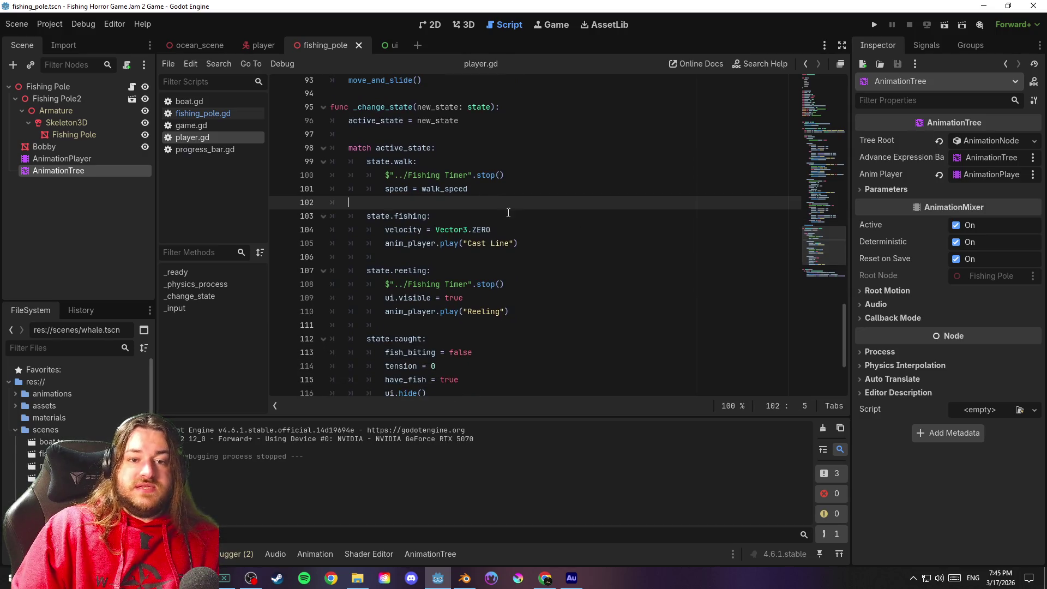
key("ctrl+s")
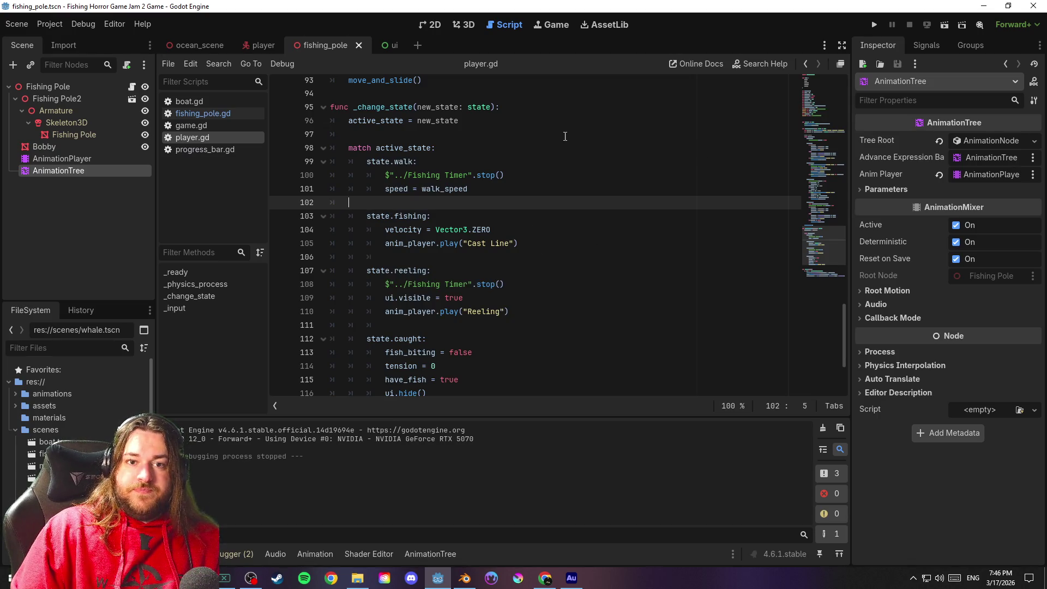
scroll(828, 229, "down", 3)
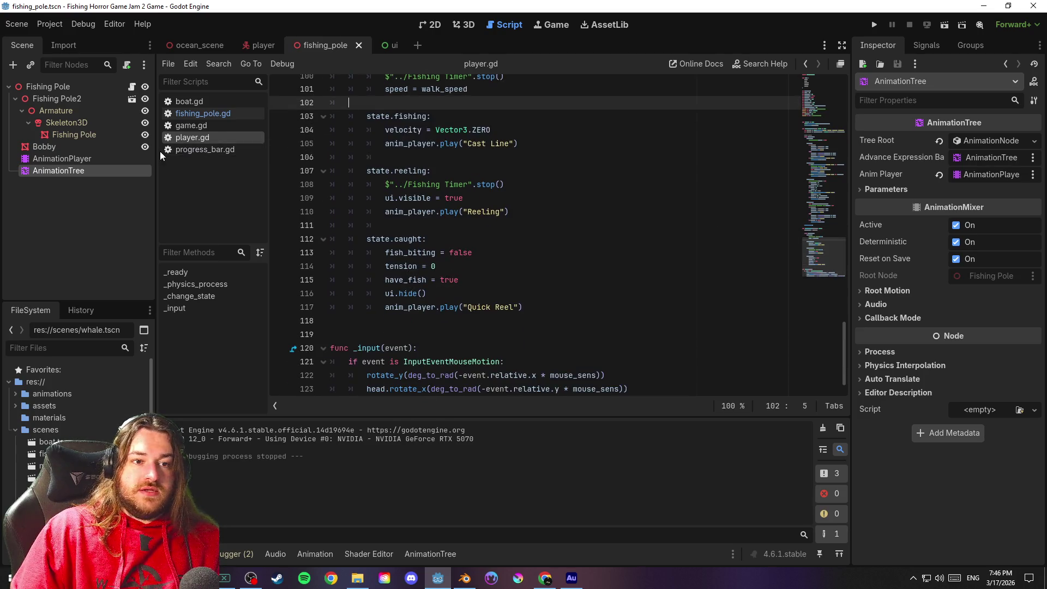
Step: Add print(tension_percent) below line 13 in fishing_pole.gd's _process and save
left_click(208, 113)
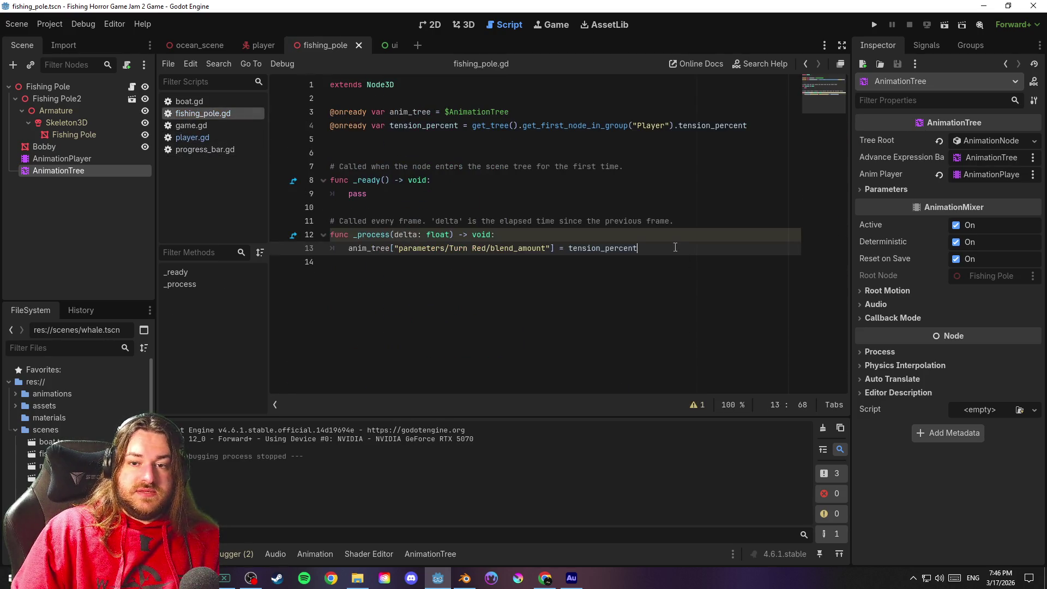
key("Return")
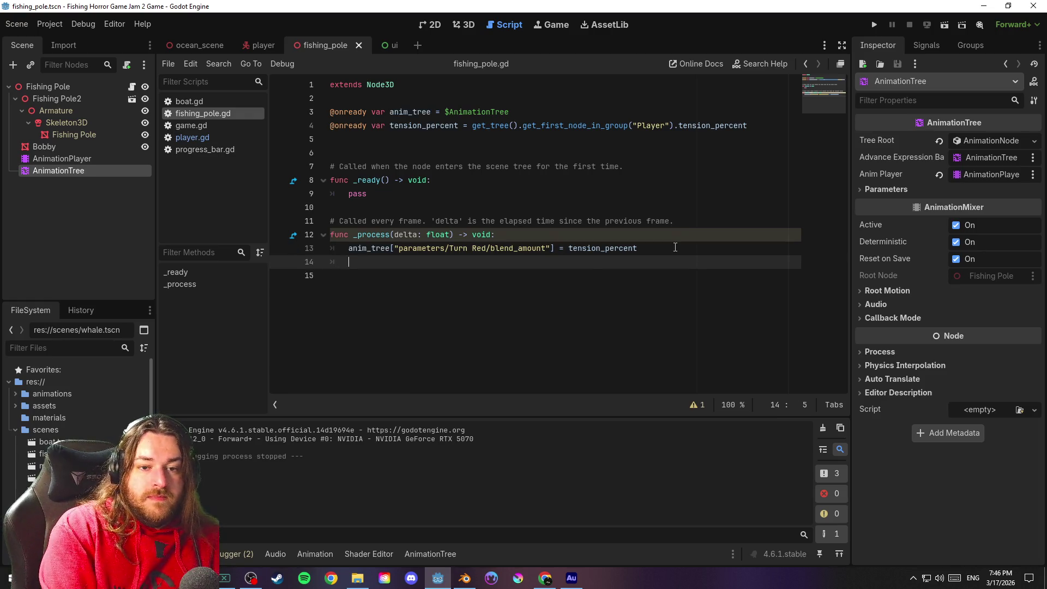
type("print(")
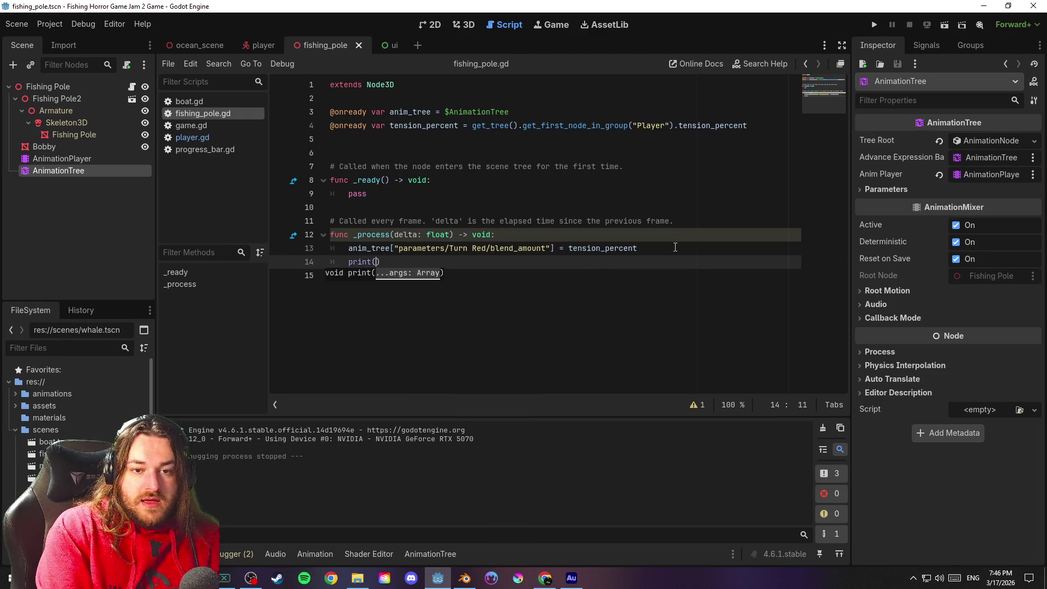
type("\"")
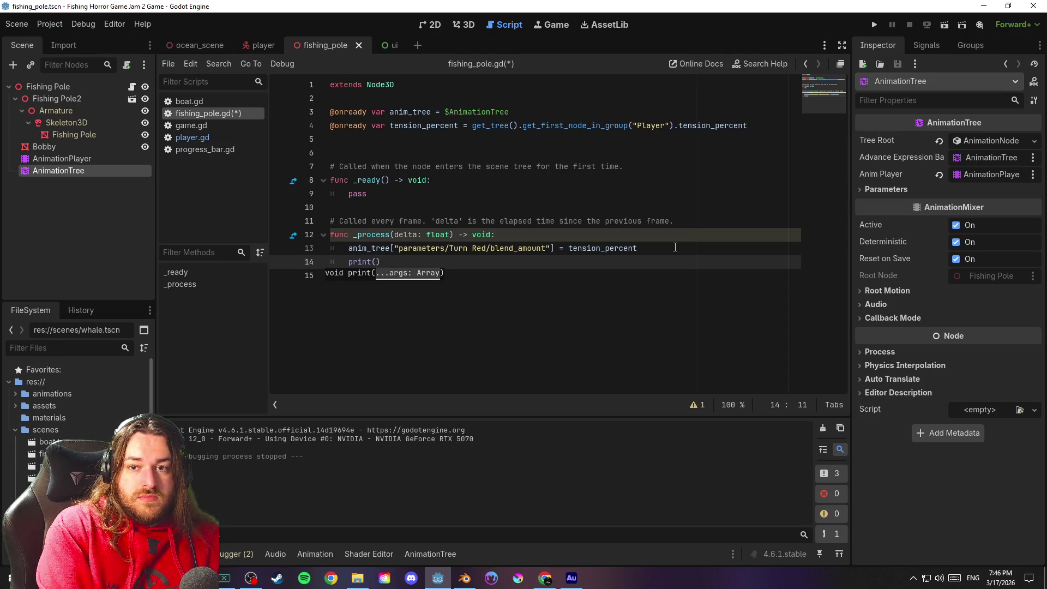
type("tension_per")
key("Return")
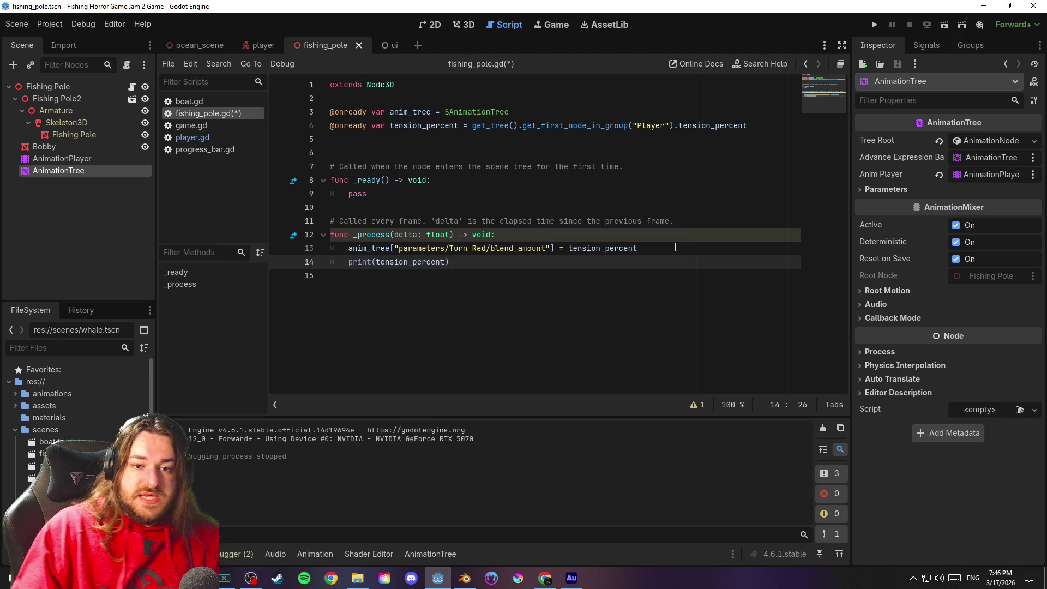
left_click(675, 248)
key("ctrl+s")
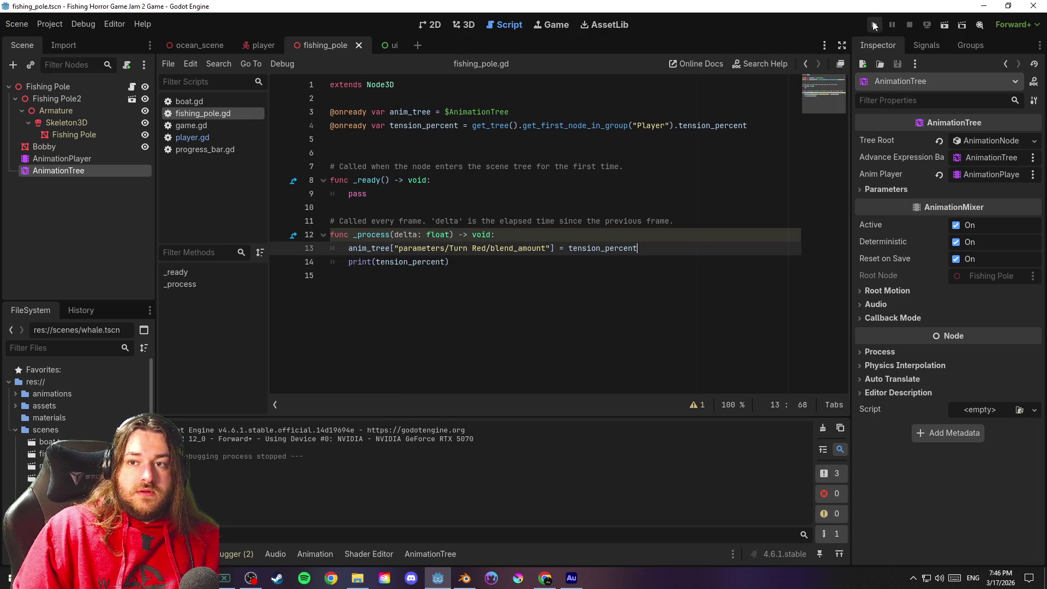
Step: Run the project, watch the tension values climb to 81%, then stop it with F8
left_click(874, 25)
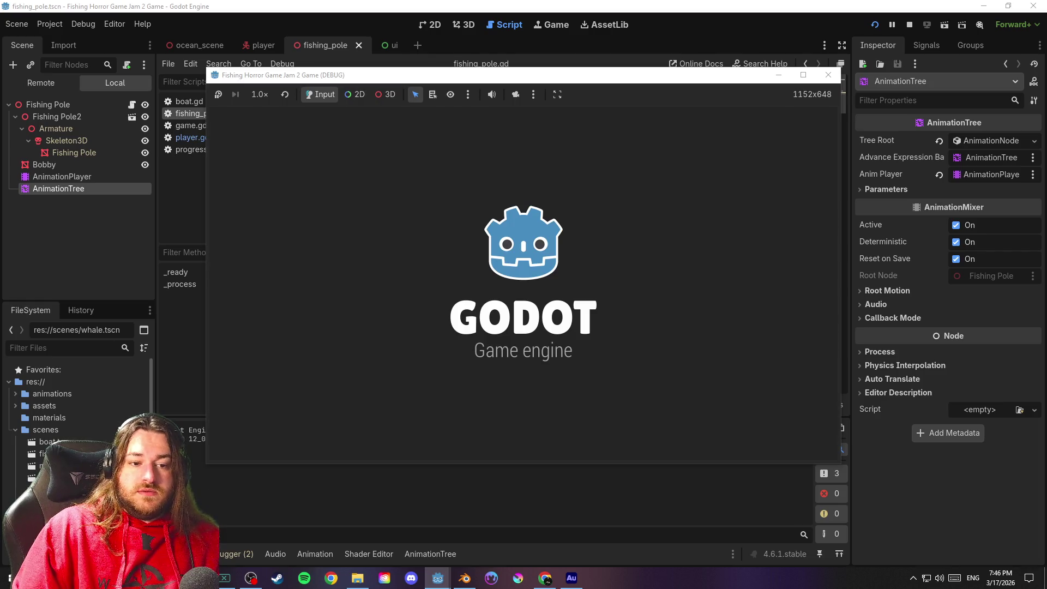
key("alt+Tab")
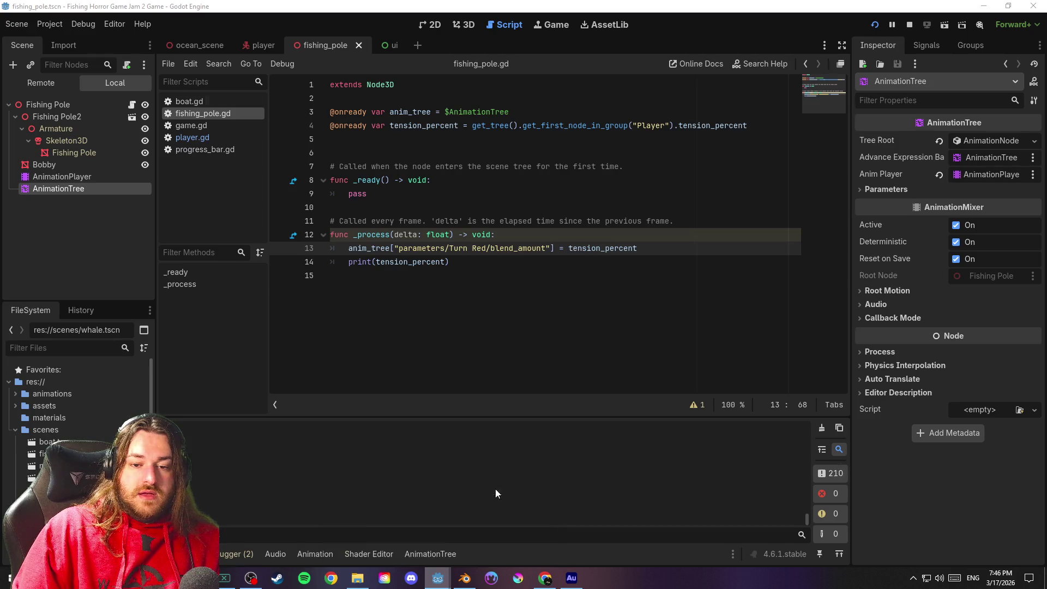
key("alt+Tab")
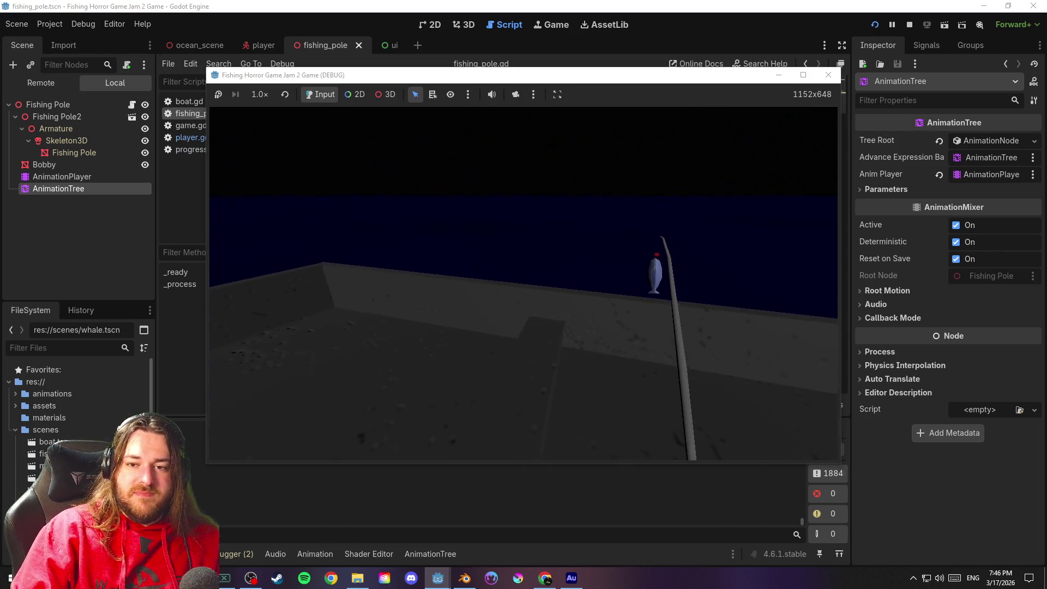
key("F8")
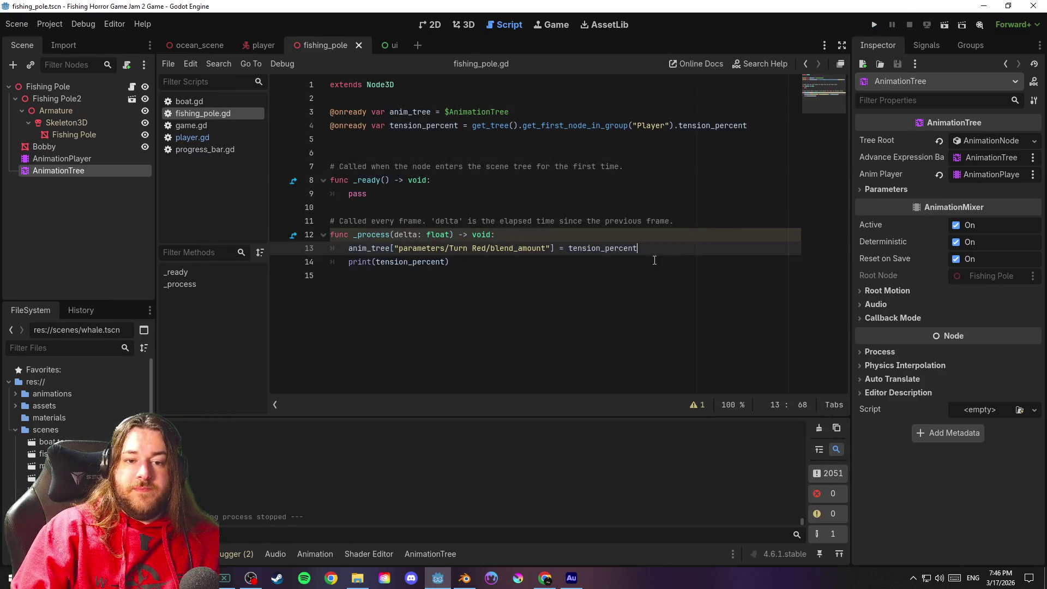
Step: Save the scene after checking the lines around the new print statement
left_click(514, 267)
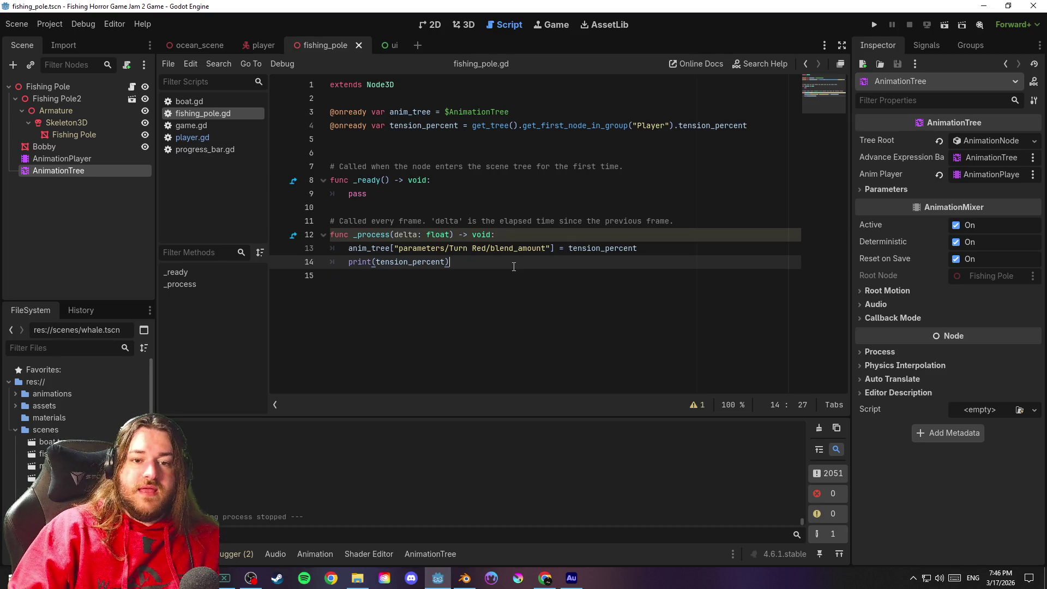
left_click(467, 142)
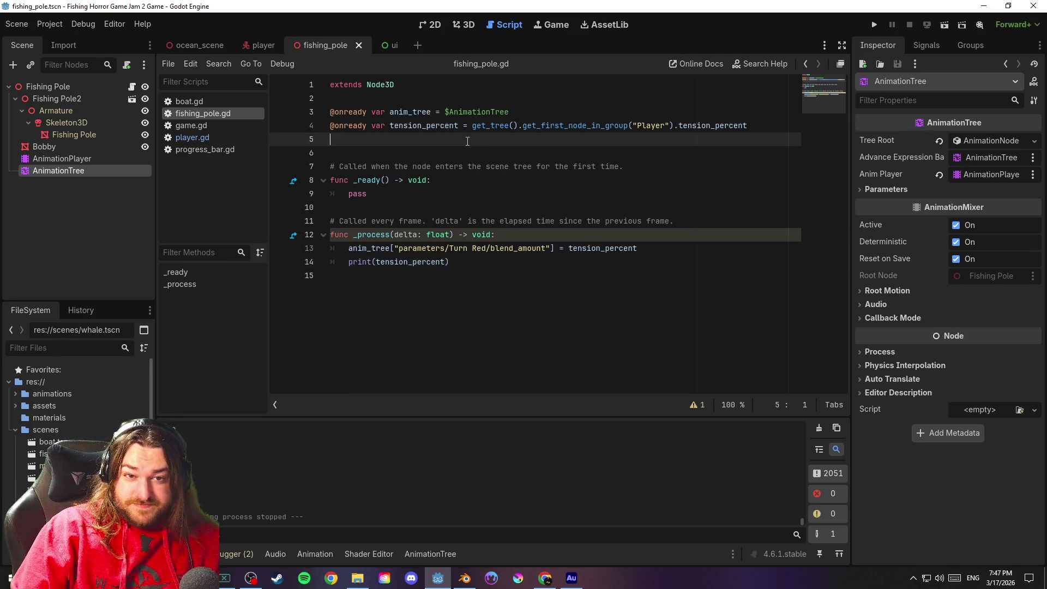
key("ctrl+s")
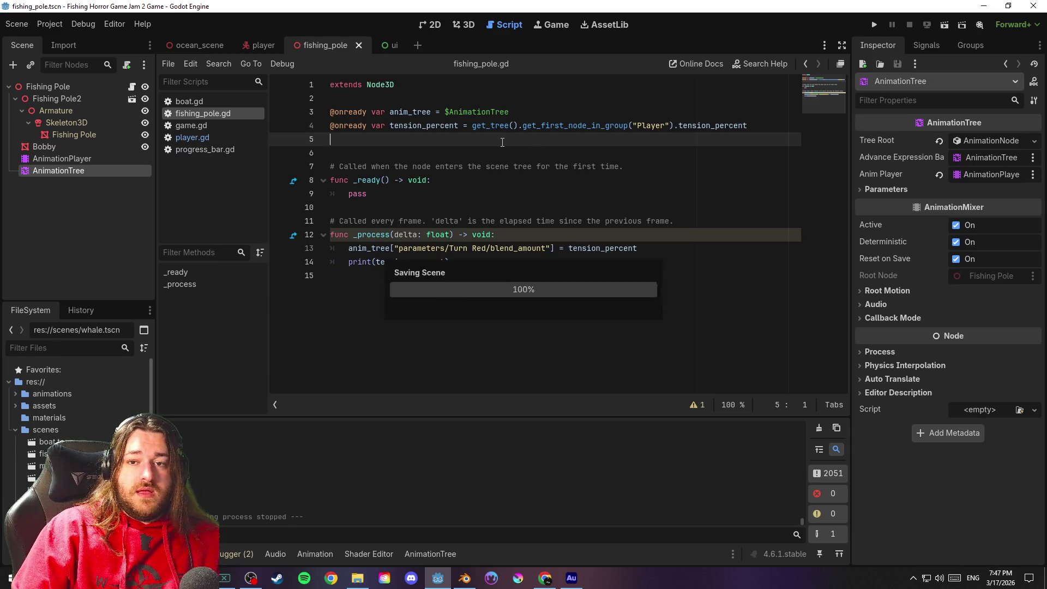
Step: Open player.gd and read through its code around lines 91–111
left_click(188, 138)
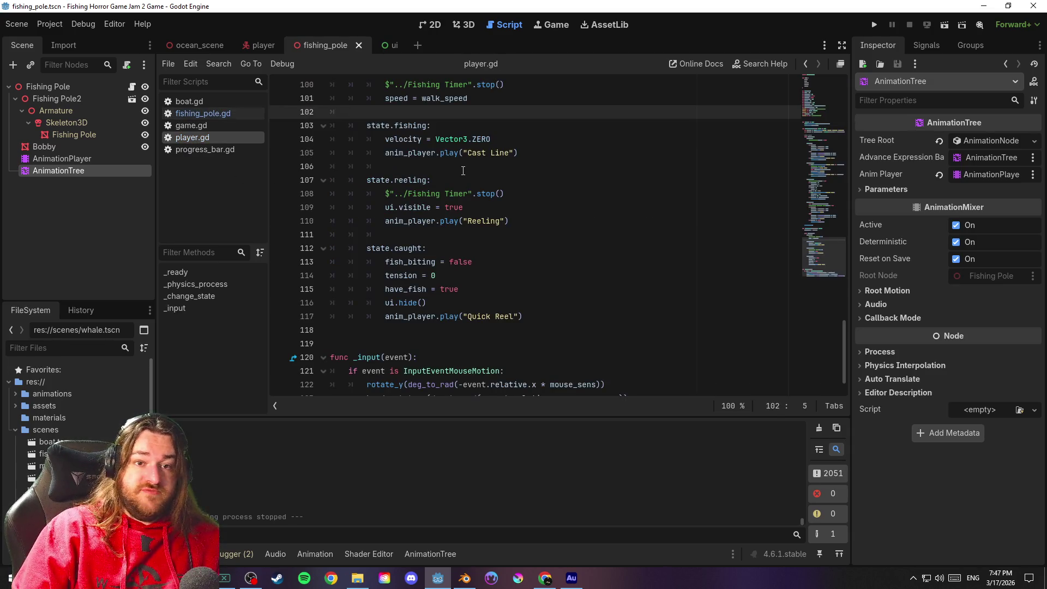
left_click(490, 166)
left_click(506, 239)
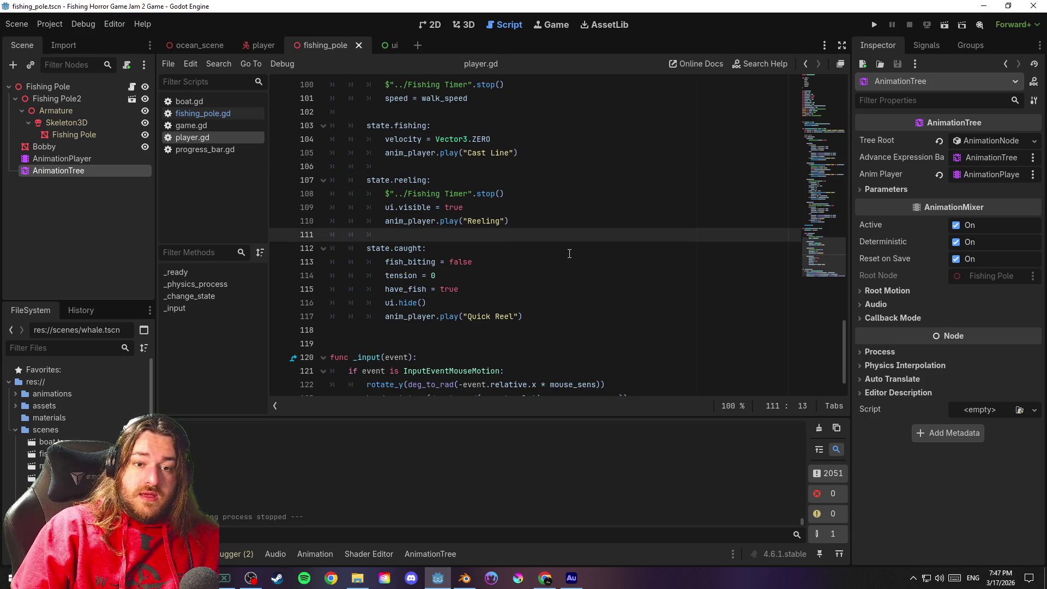
scroll(828, 267, "down", 1)
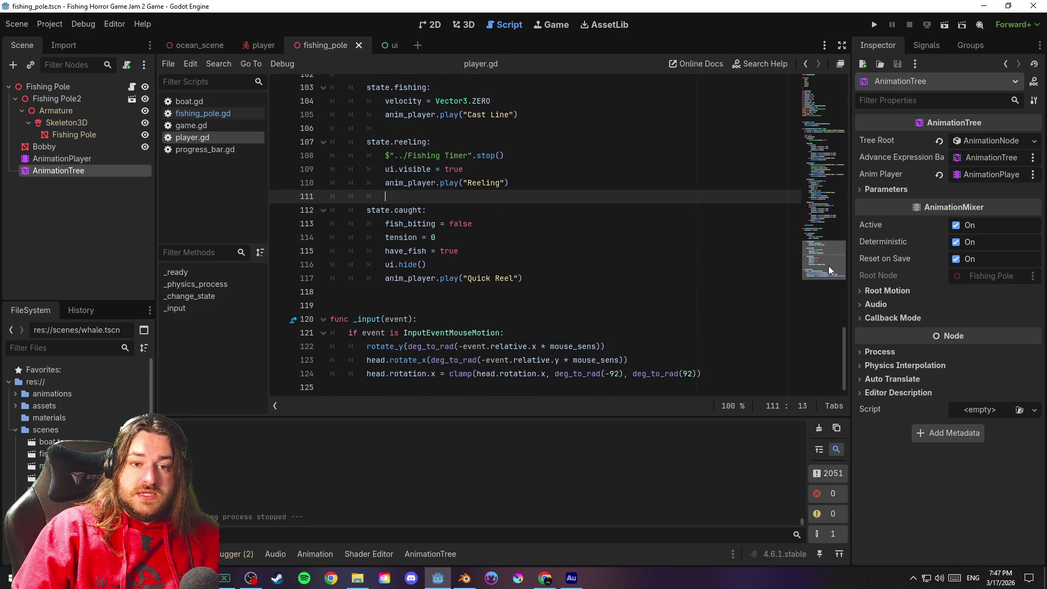
mouse_move(828, 266)
left_mouse_down()
mouse_move(832, 203)
mouse_move(836, 219)
left_mouse_up()
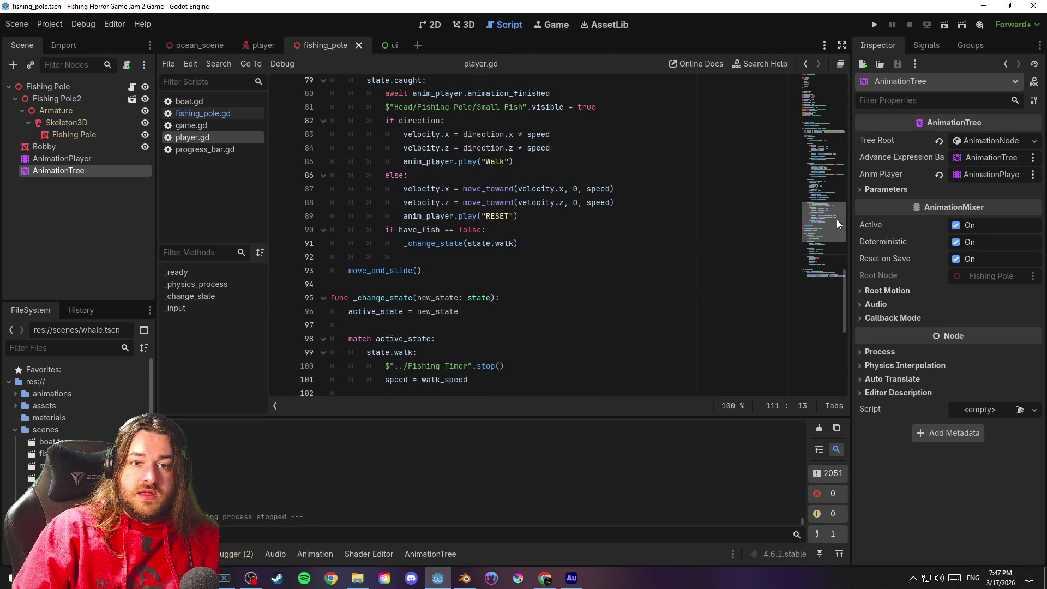
left_click(572, 247)
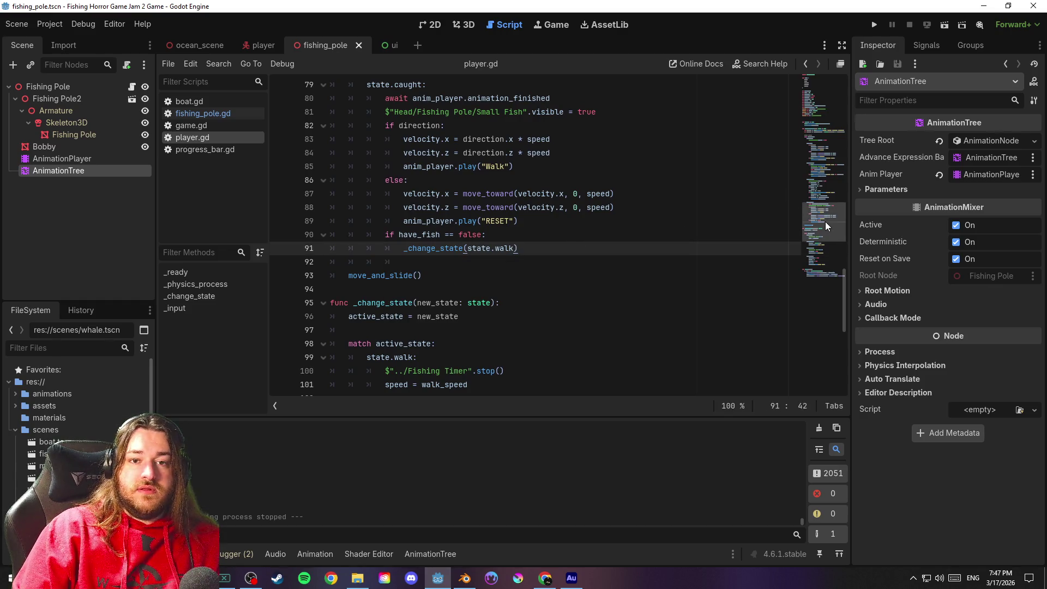
mouse_move(826, 220)
left_mouse_down()
mouse_move(828, 106)
mouse_move(832, 222)
left_mouse_up()
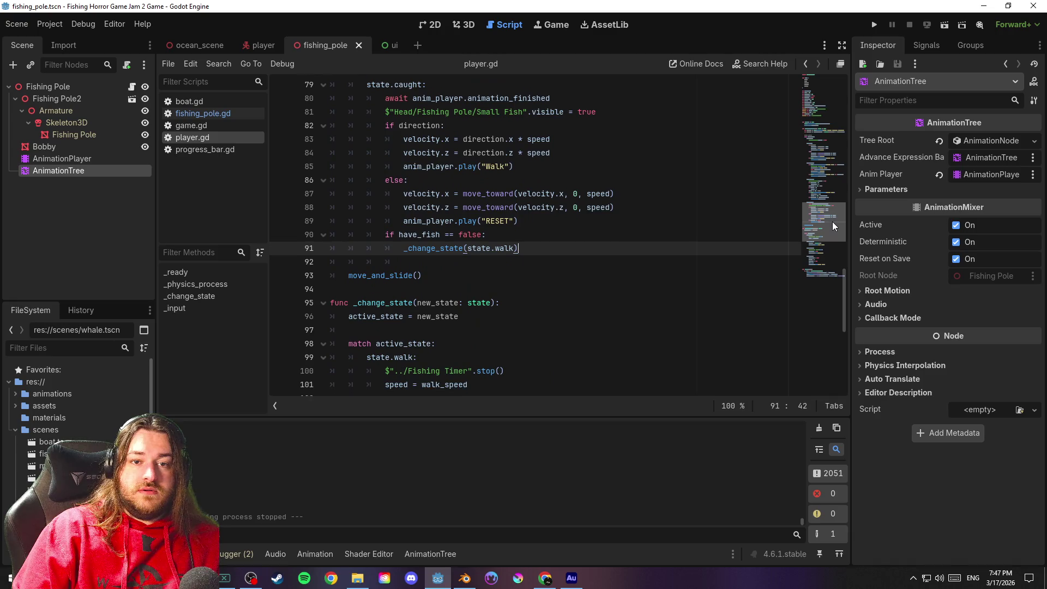
Step: Review the else: branch on lines 86–88 of player.gd
left_click(556, 180)
left_click(635, 206)
left_click(550, 180)
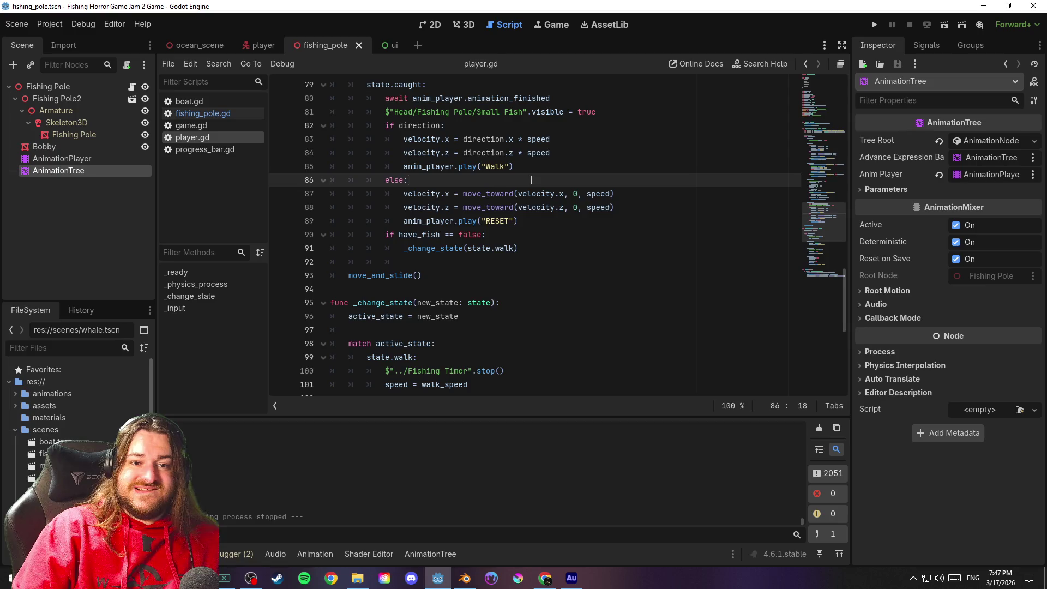
left_click(639, 207)
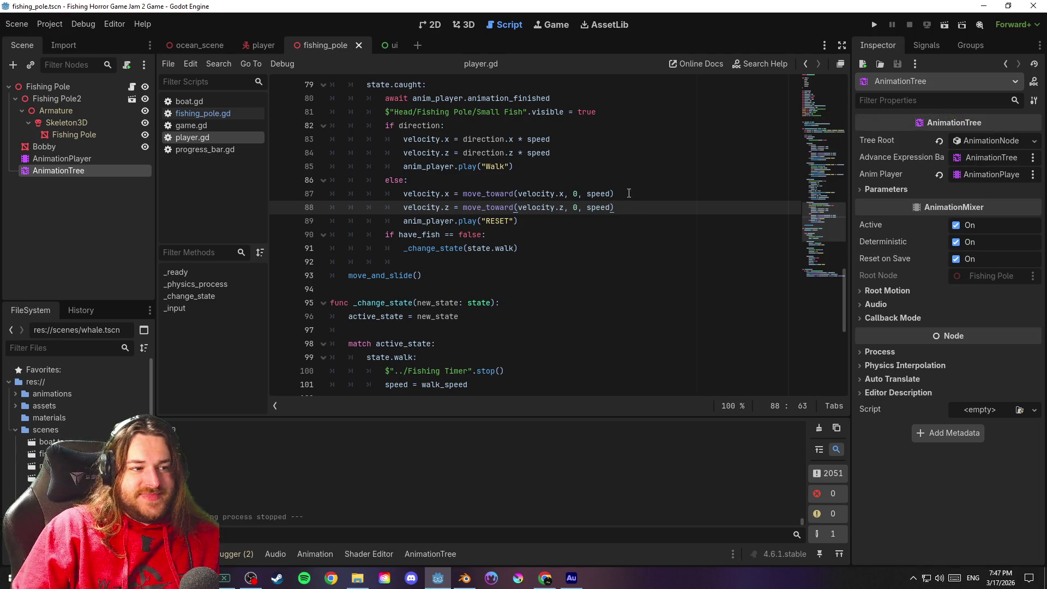
left_click(632, 193)
left_click(643, 208)
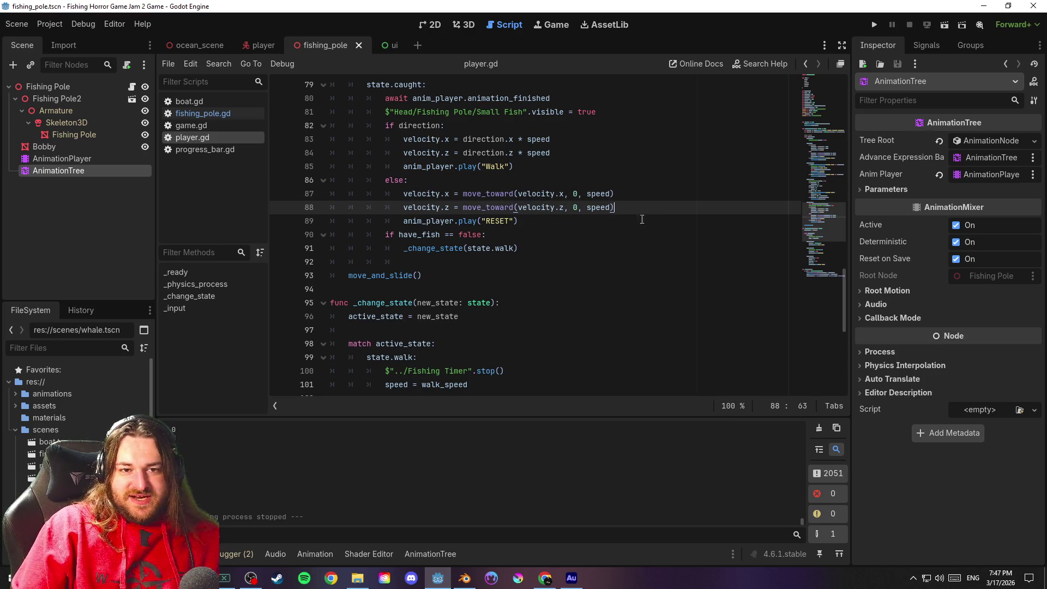
left_click(547, 185)
Step: Glance at game.gd and fishing_pole.gd, then open the player scene and select its AnimationPlayer
left_click(194, 123)
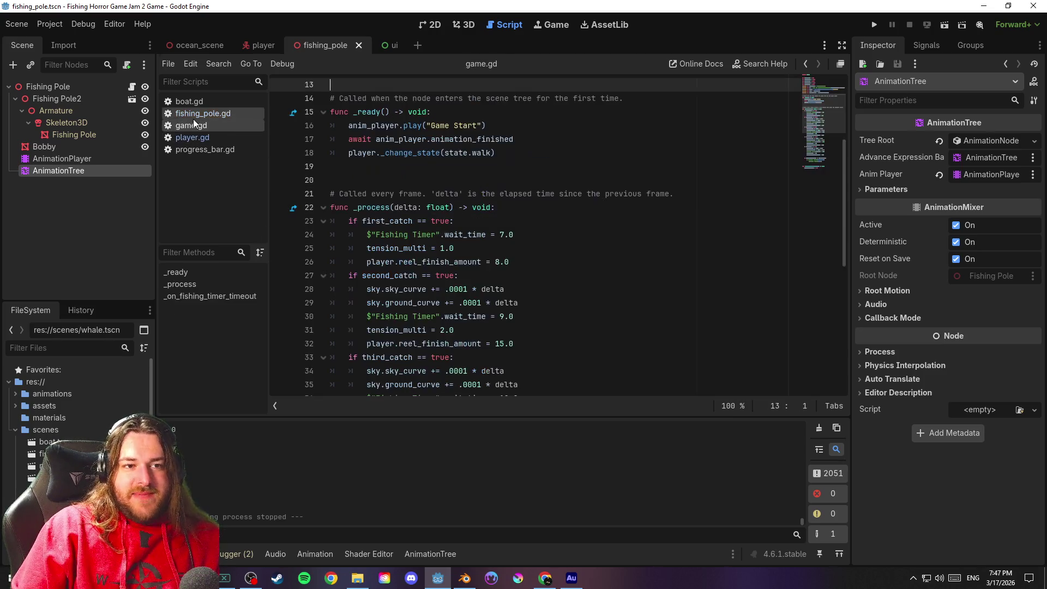
left_click(202, 113)
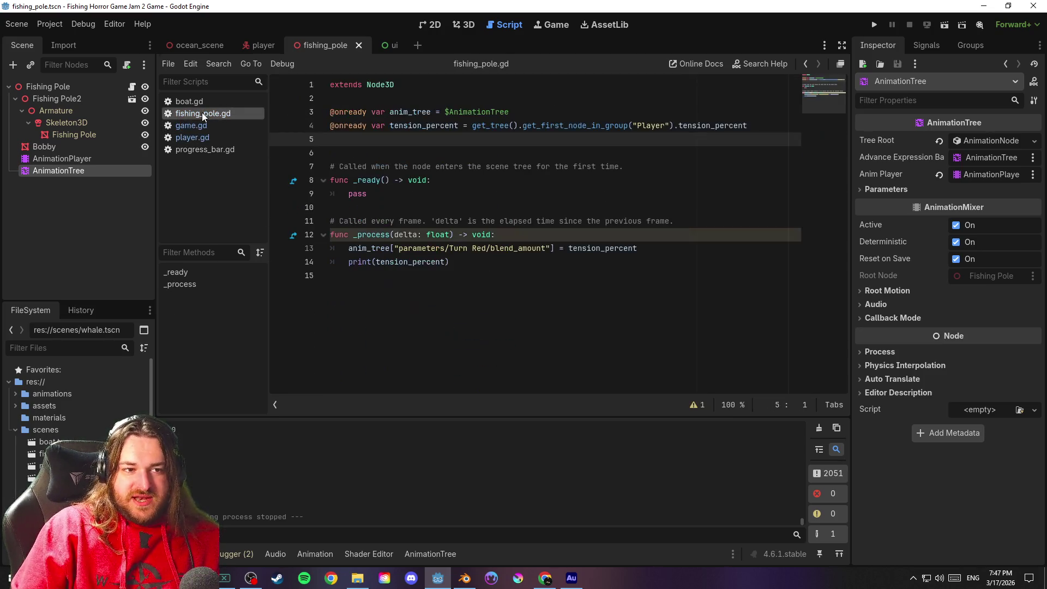
left_click(267, 45)
left_click(80, 253)
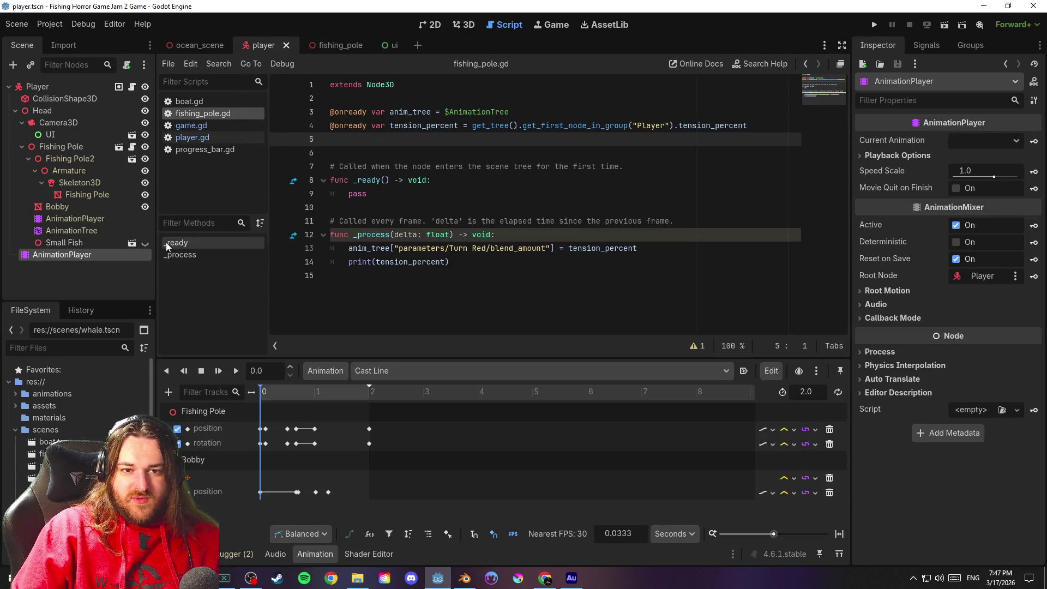
Step: Switch the animation editor to the Caught Small Fish animation
left_click(332, 371)
left_click(379, 372)
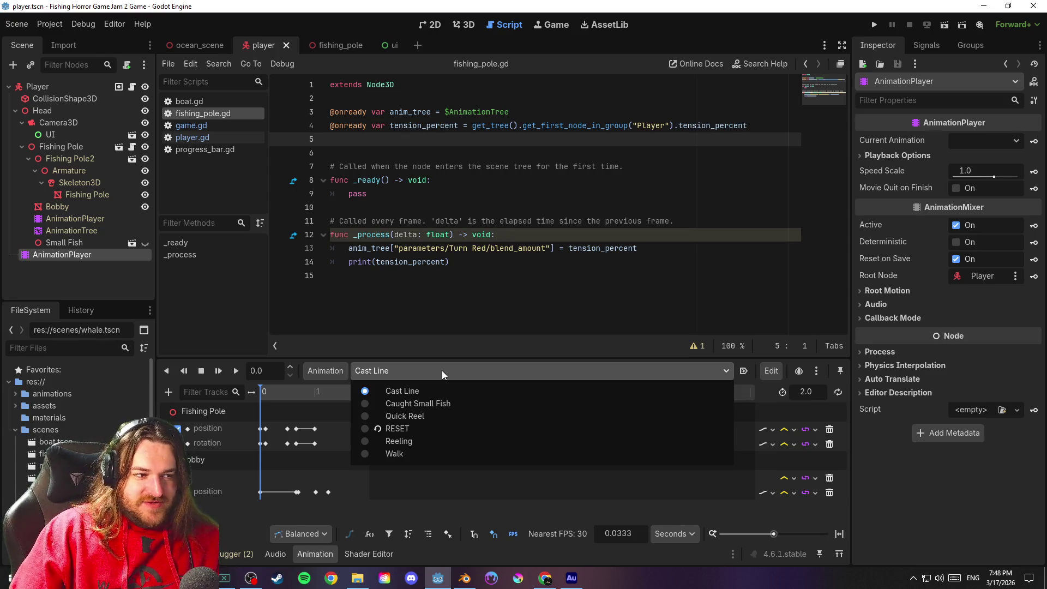
left_click(441, 371)
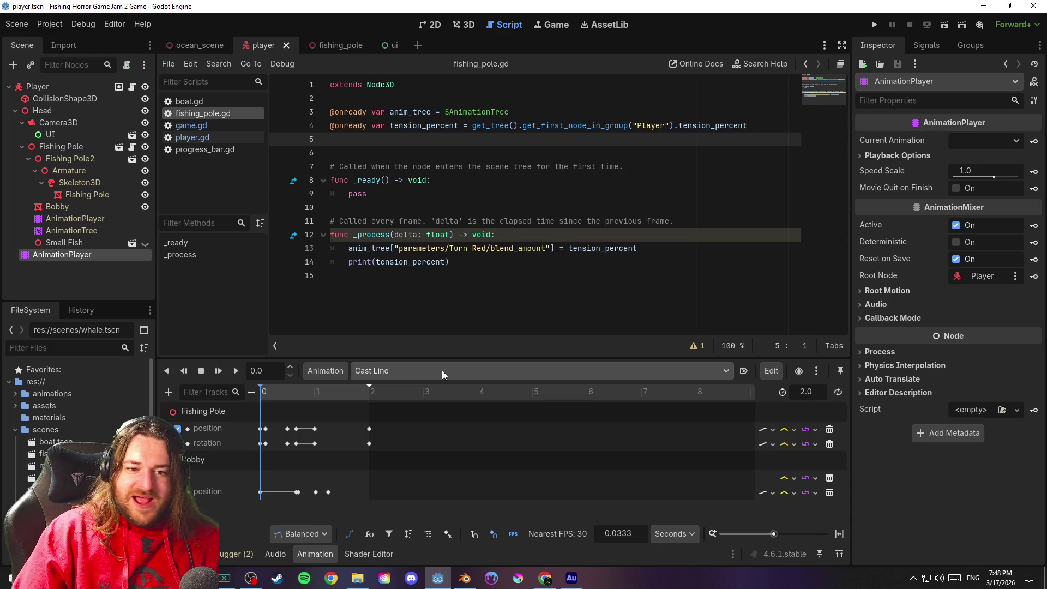
left_click(466, 372)
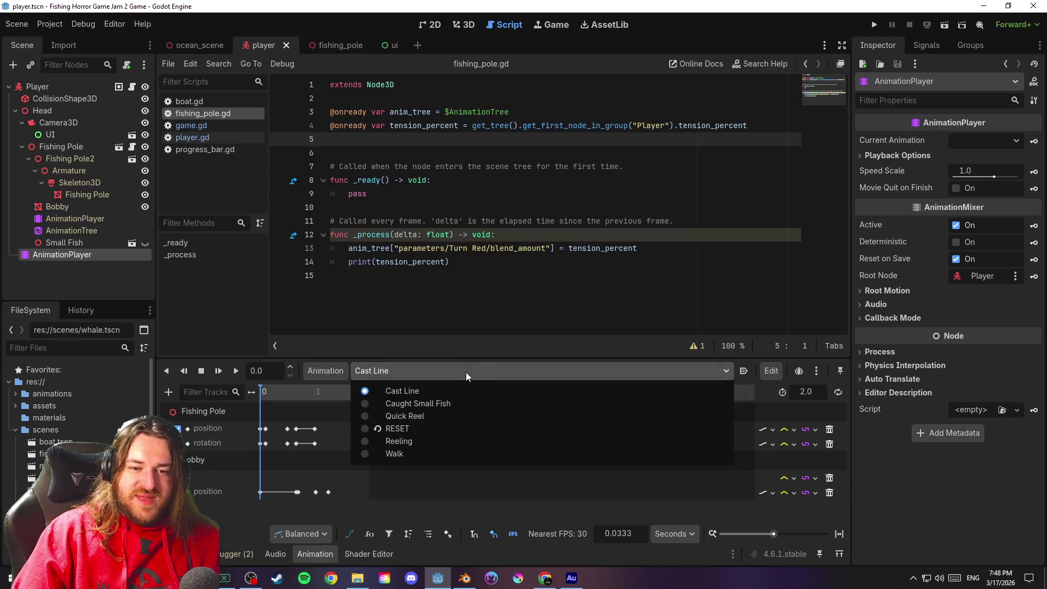
left_click(468, 371)
left_click(468, 375)
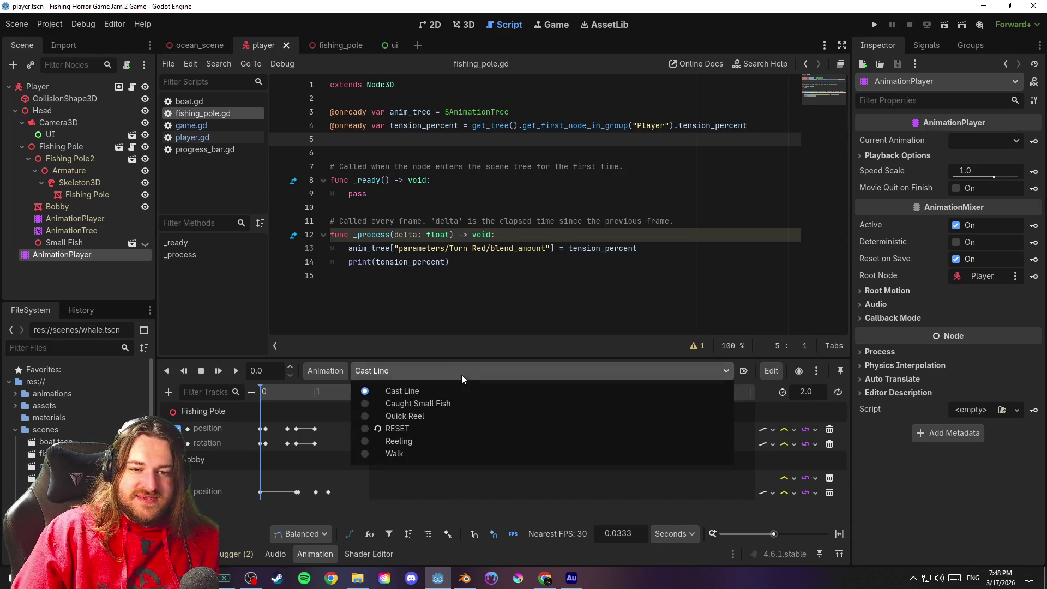
left_click(459, 402)
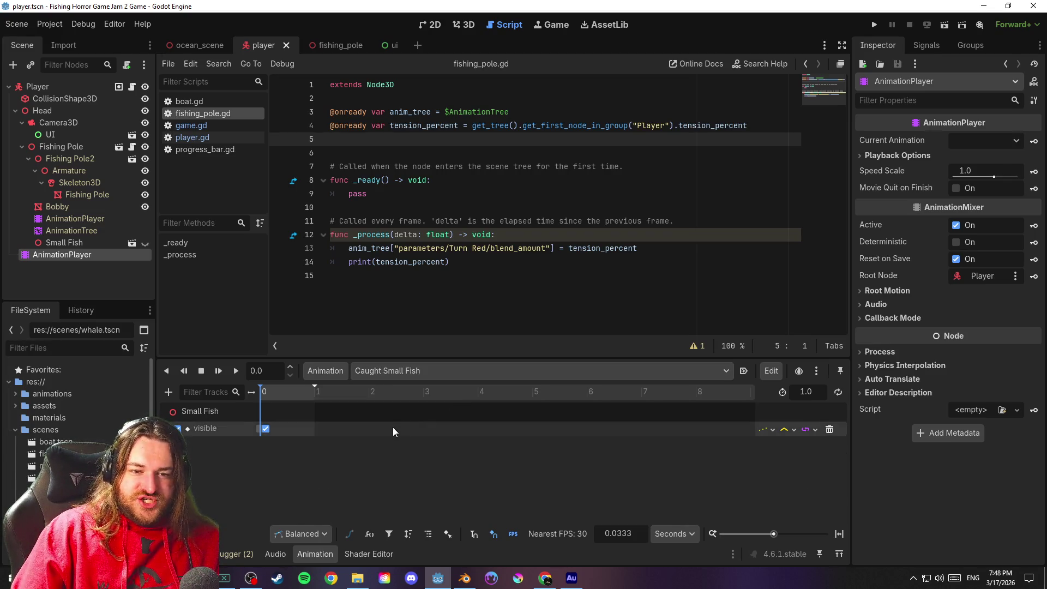
Step: Delete its Small Fish visible track, then remove Caught Small Fish in the animation library manager
left_click(257, 433)
key("Delete")
left_click(394, 371)
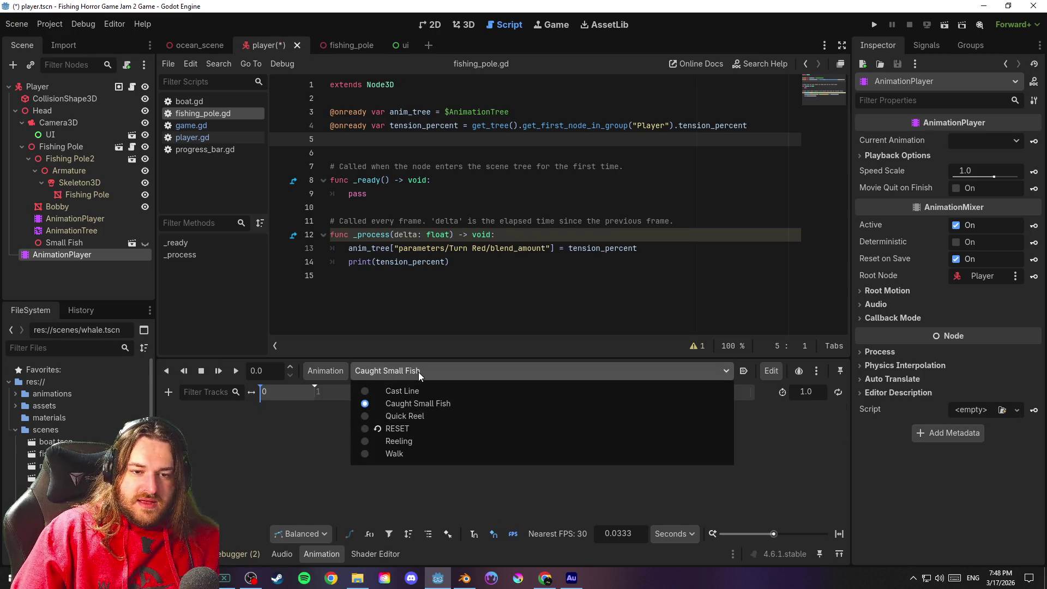
left_click(338, 371)
left_click(352, 408)
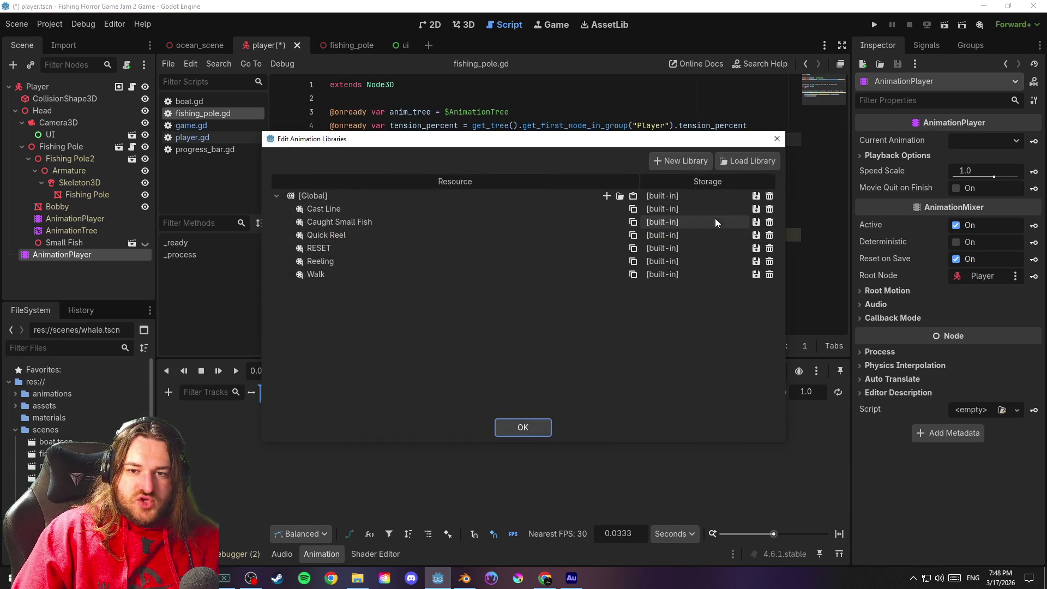
left_click(769, 221)
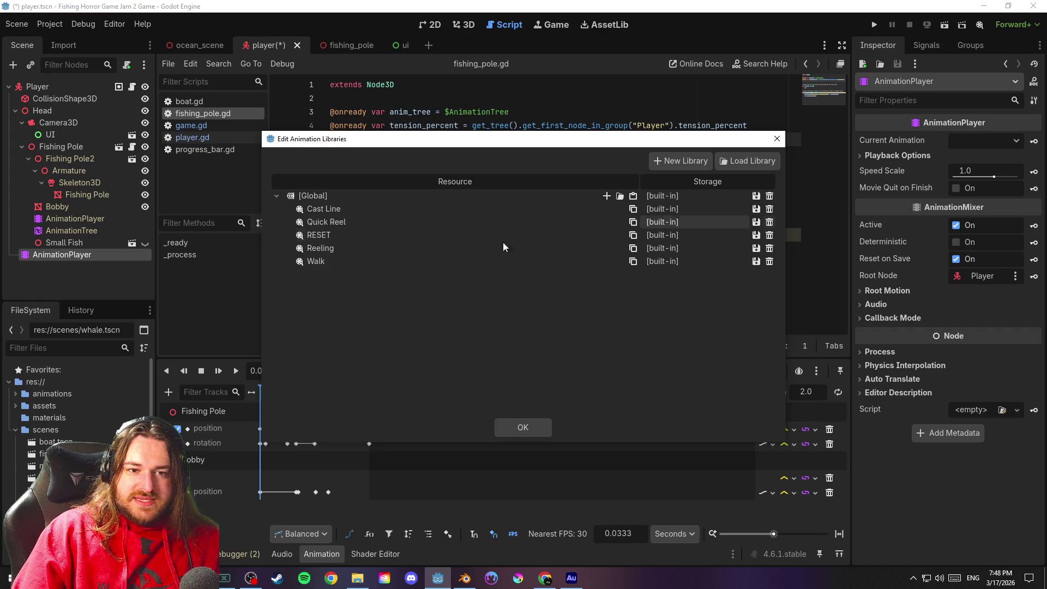
left_click(525, 426)
Step: Switch the animation editor to the Quick Reel animation
left_click(328, 370)
left_click(375, 371)
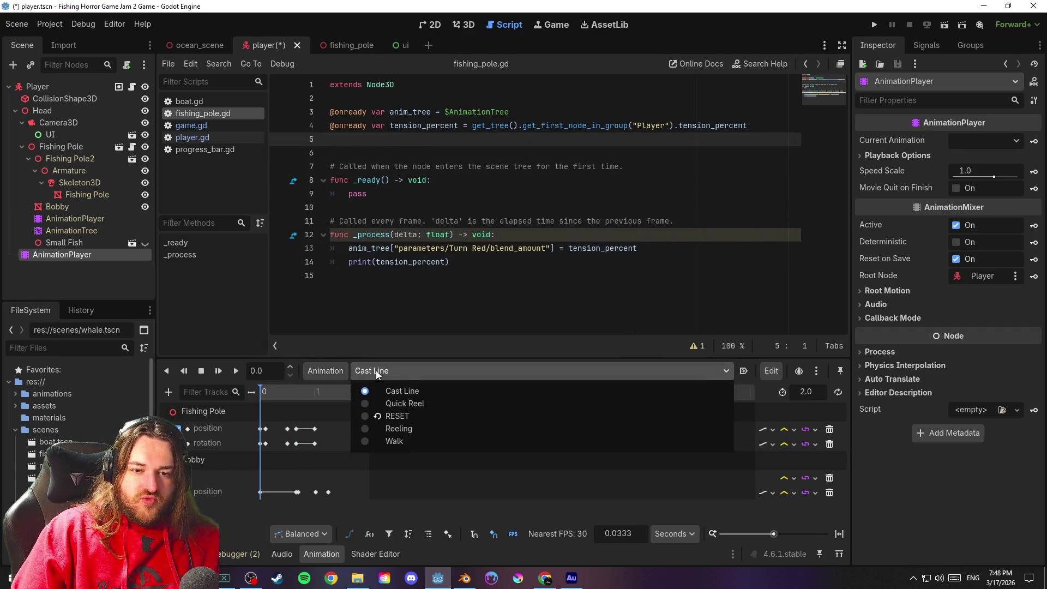
left_click(419, 404)
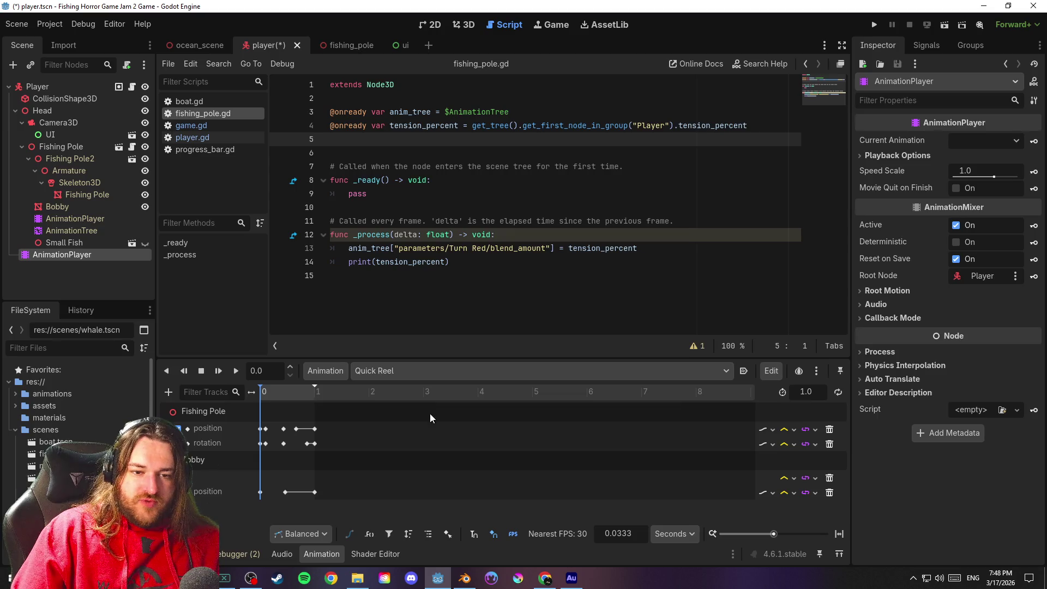
Step: Duplicate Quick Reel as 'Catch Fish', preview its first second and save the player scene
left_click(325, 370)
left_click(359, 431)
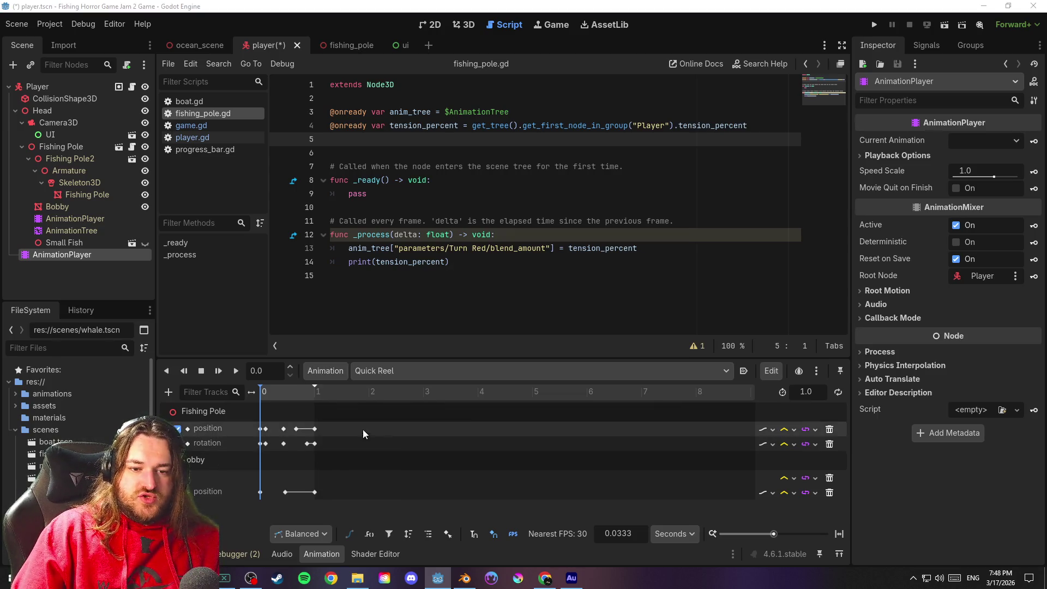
type("Catch Fish")
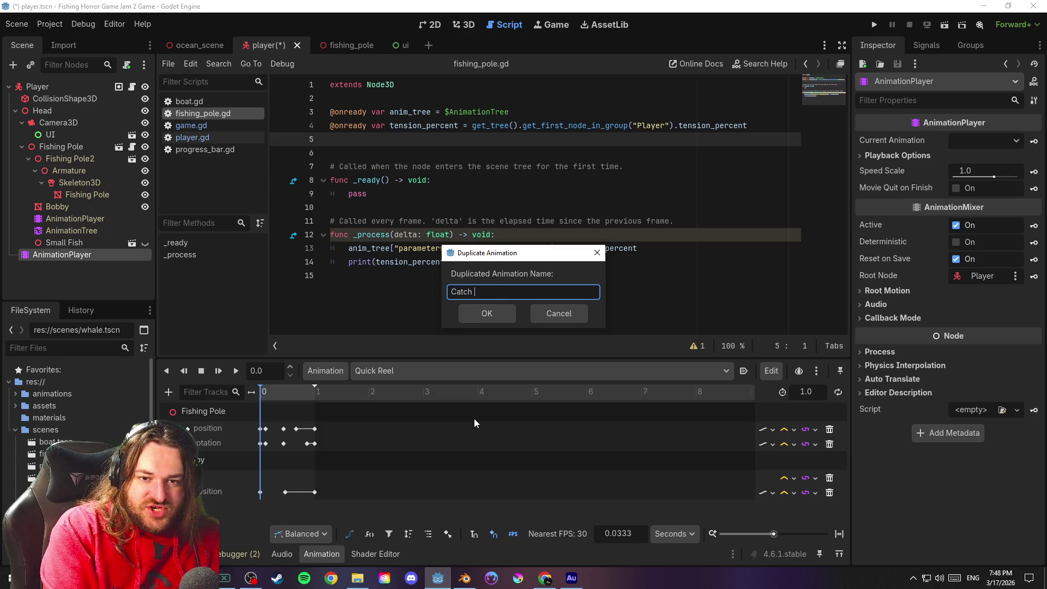
key("Return")
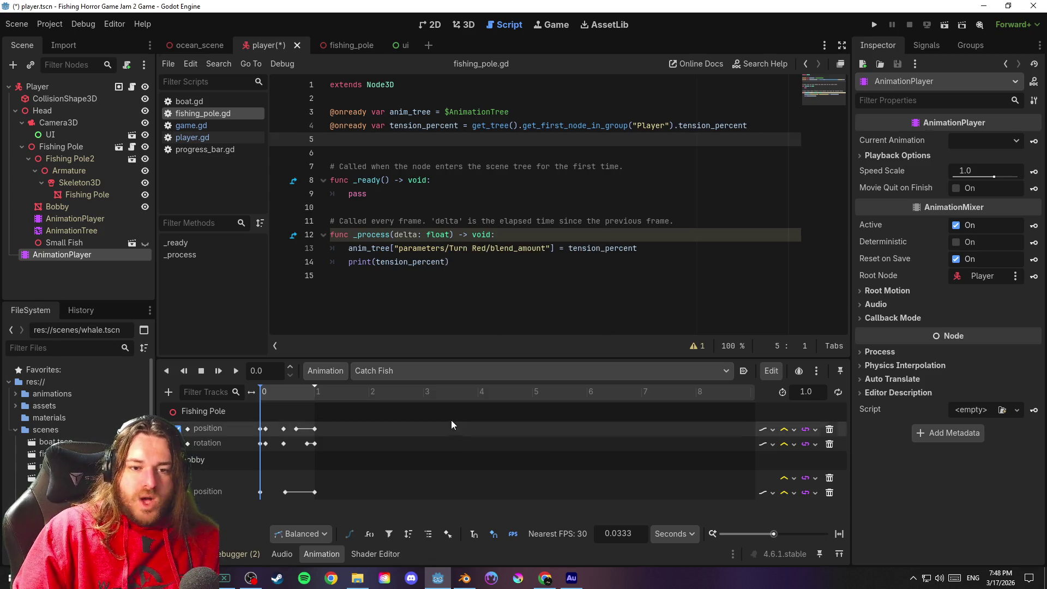
mouse_move(263, 393)
left_mouse_down()
mouse_move(315, 394)
mouse_move(242, 399)
left_mouse_up()
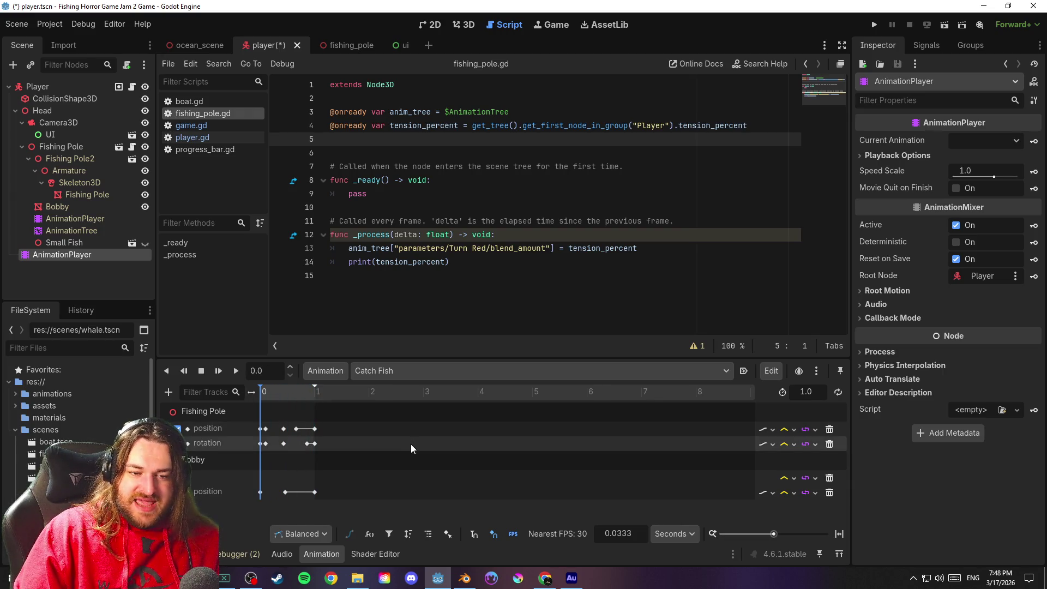
key("ctrl+s")
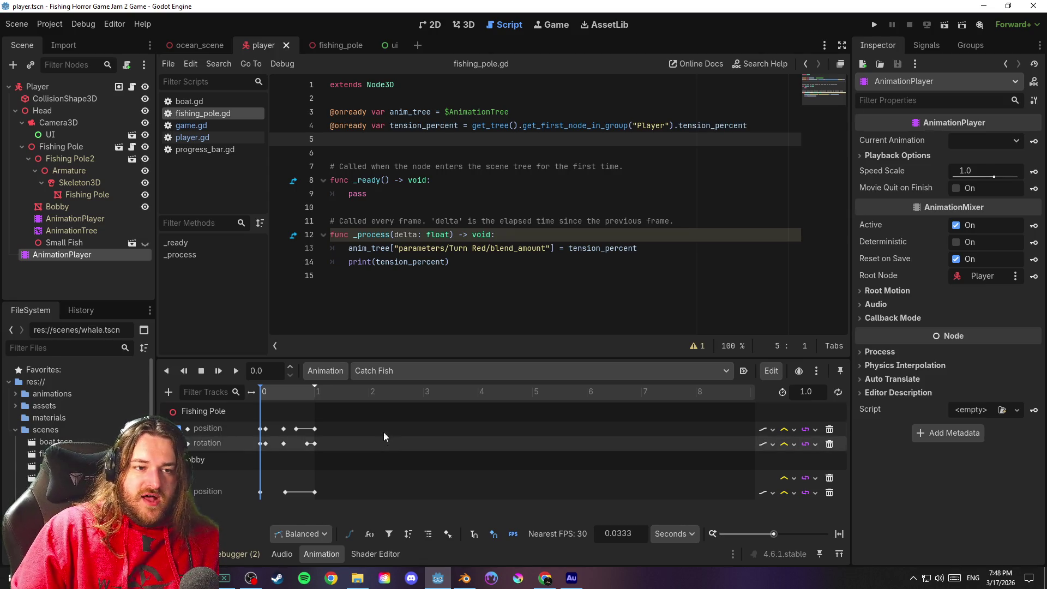
Step: Add a visible track for the Small Fish node to Catch Fish
left_click(95, 242)
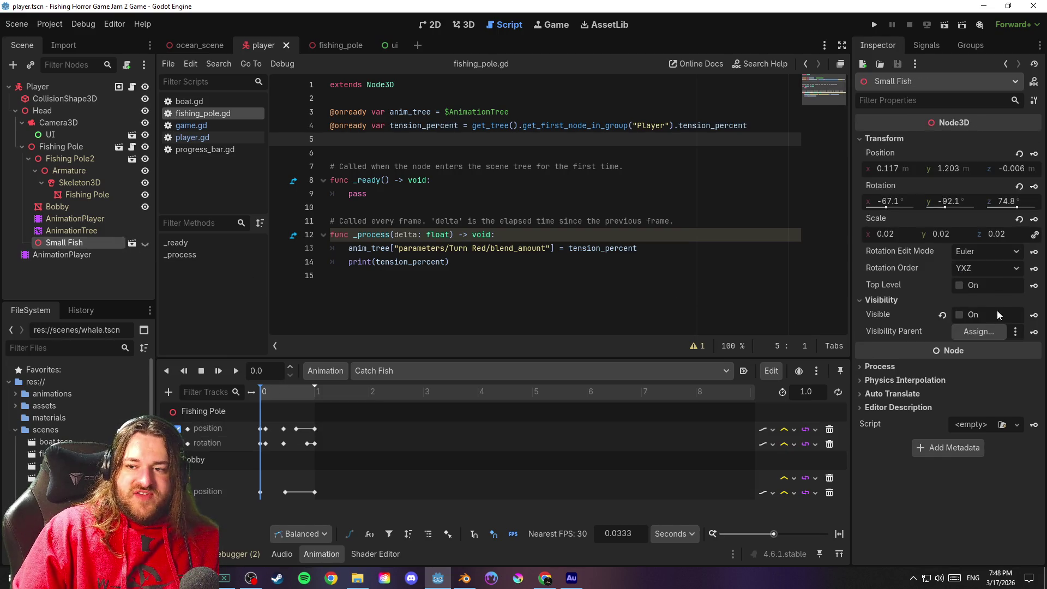
left_click(1033, 314)
left_click(457, 326)
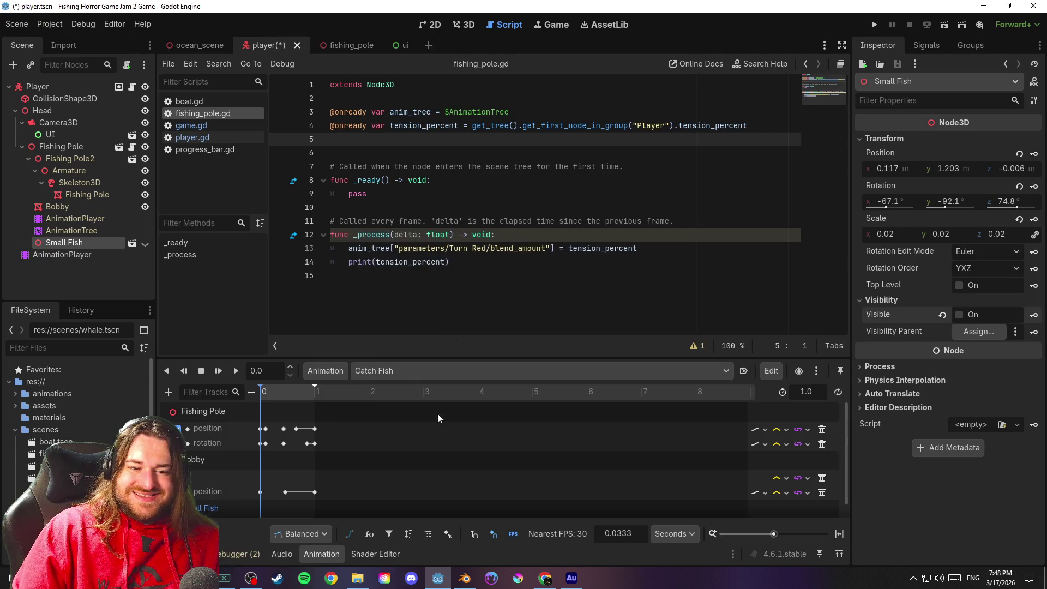
scroll(352, 457, "down", 1)
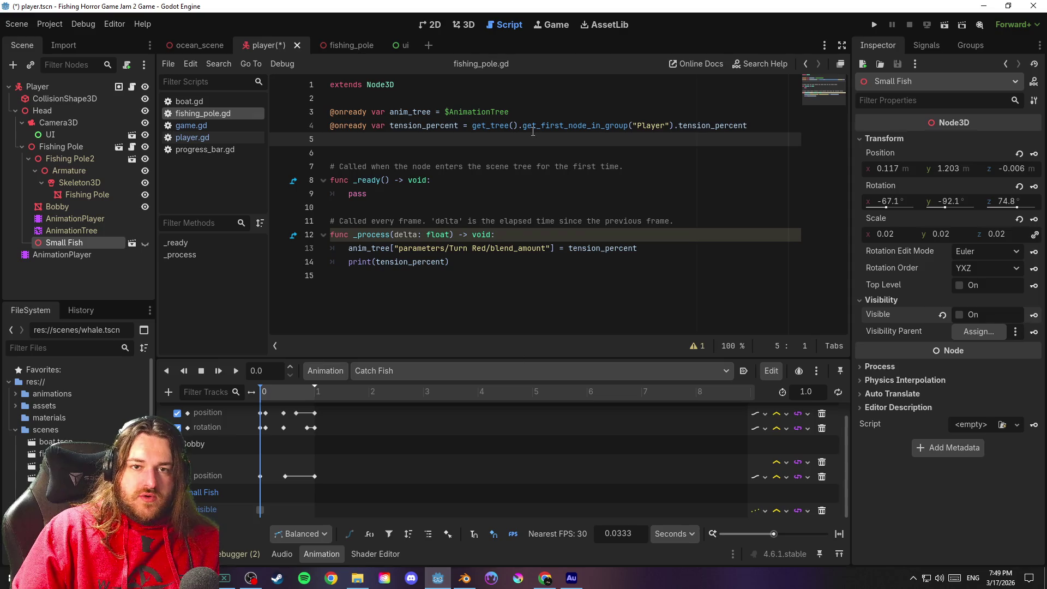
Step: Frame the Small Fish in the 3D view, key it Visible at about 0.29 s, and save
left_click(465, 25)
key("f")
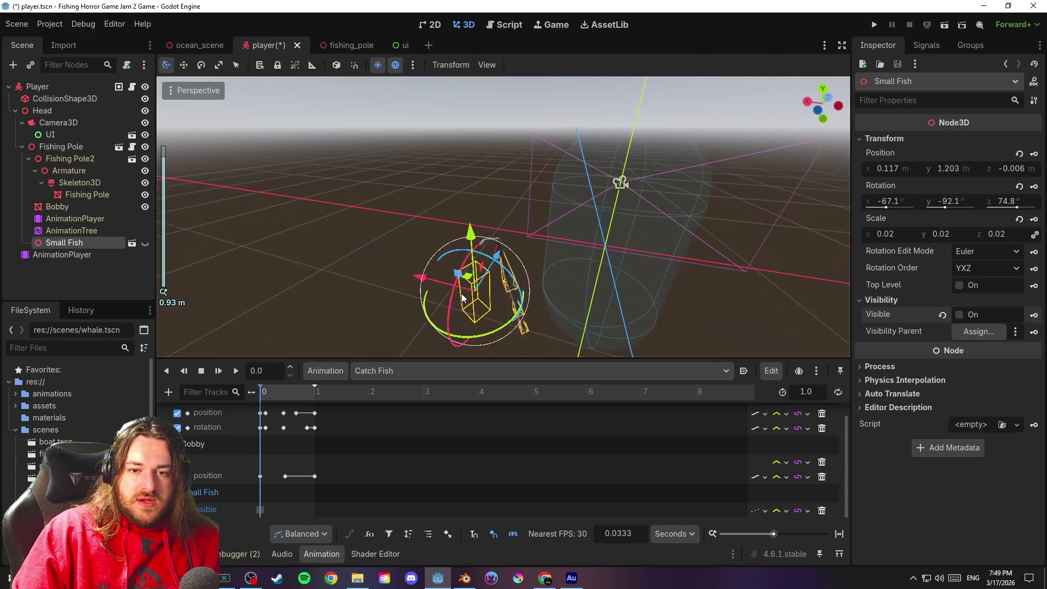
mouse_move(275, 395)
left_mouse_down()
mouse_move(305, 394)
mouse_move(262, 393)
mouse_move(289, 395)
mouse_move(275, 393)
left_mouse_up()
left_click_drag(562, 309, 469, 294)
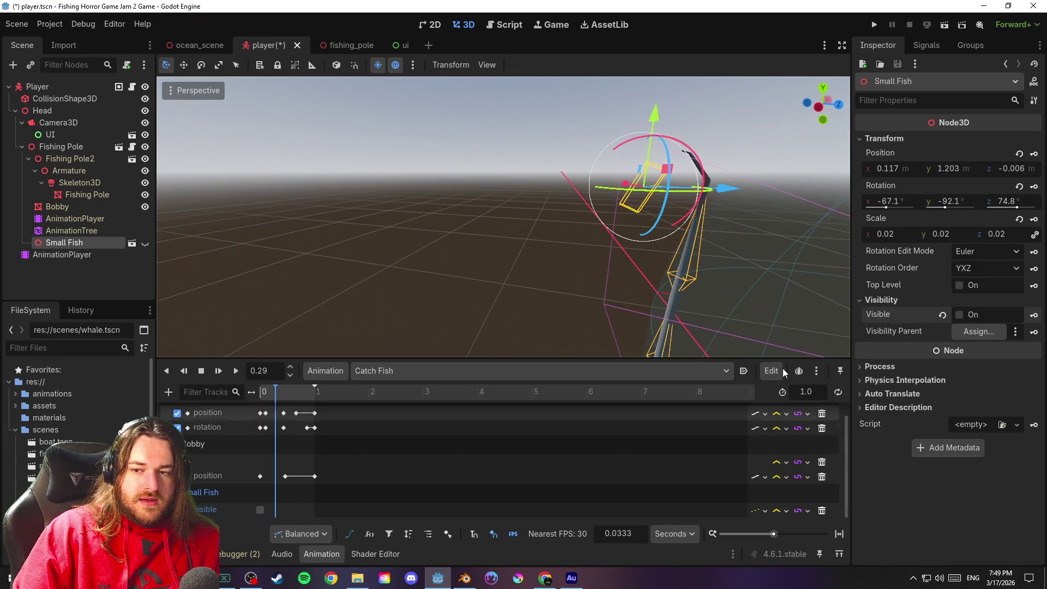
left_click(957, 315)
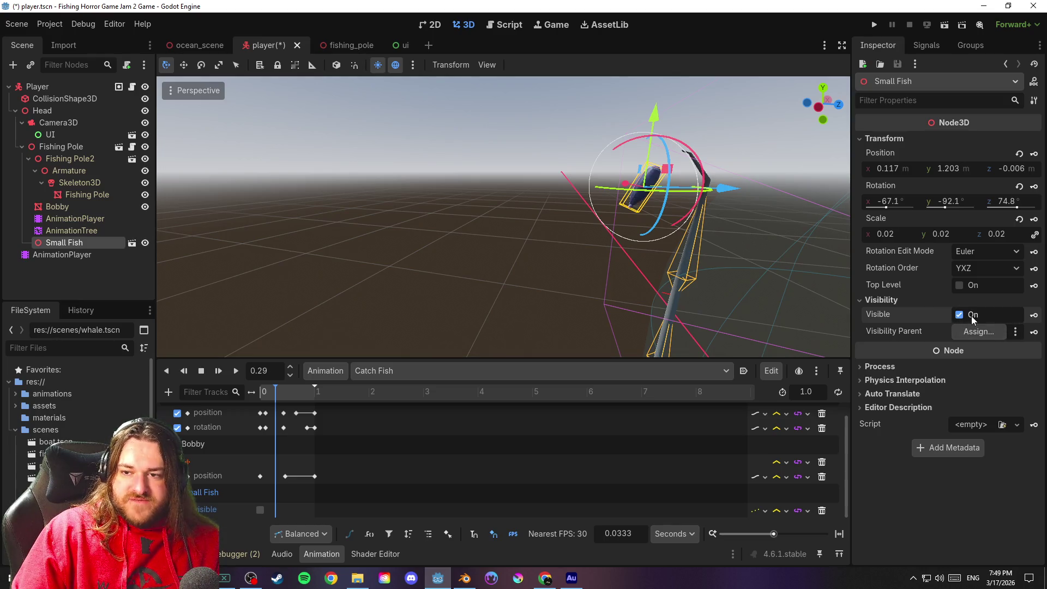
left_click(1034, 317)
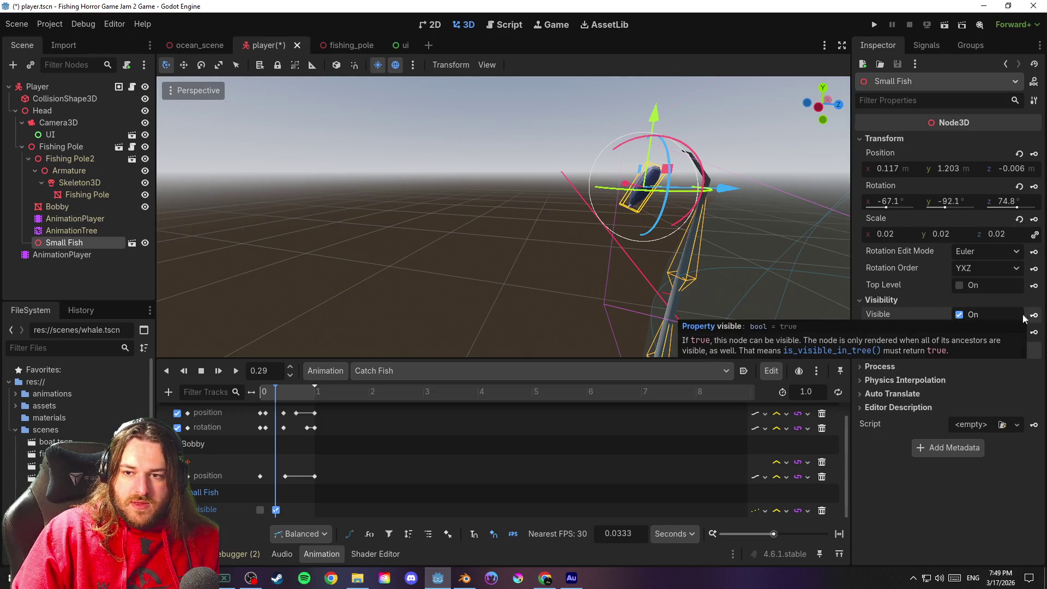
key("ctrl+s")
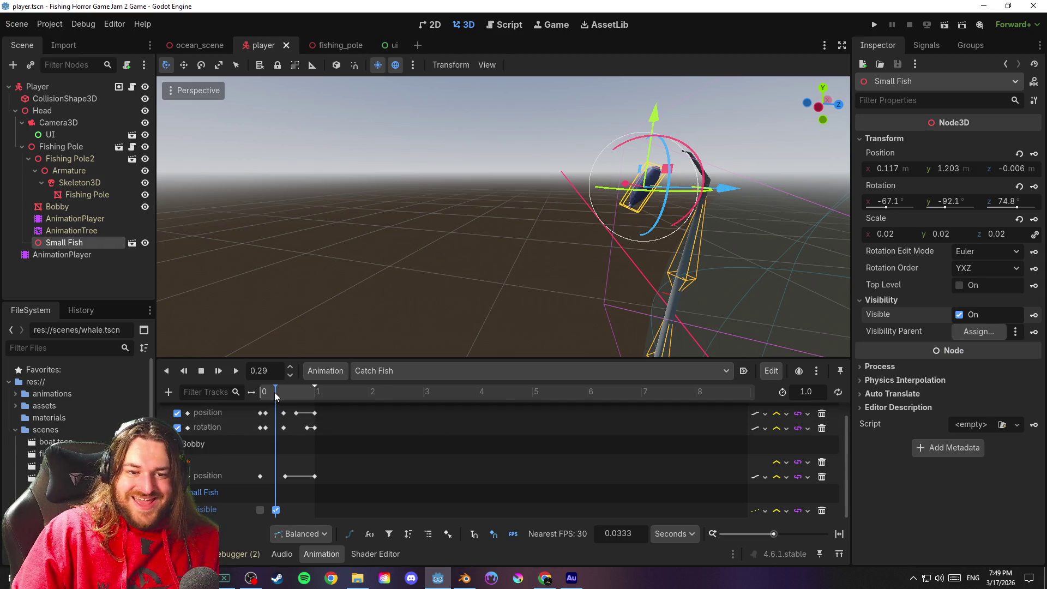
Step: Move the hidden visibility key from the start to about 0.26 s and save
mouse_move(275, 392)
left_mouse_down()
mouse_move(249, 392)
mouse_move(273, 396)
left_mouse_up()
left_click(280, 457)
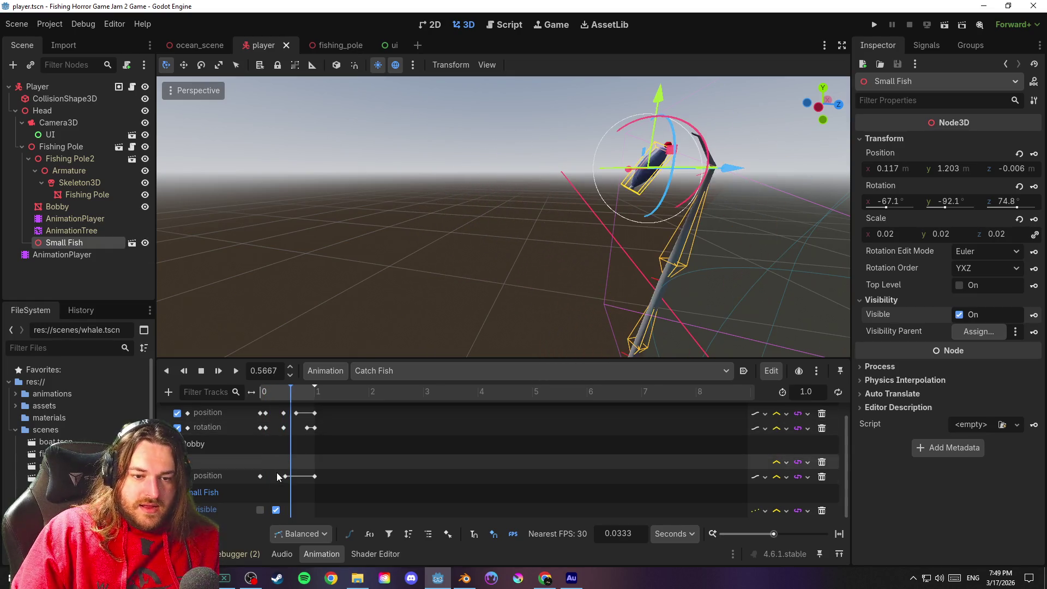
left_click(260, 510)
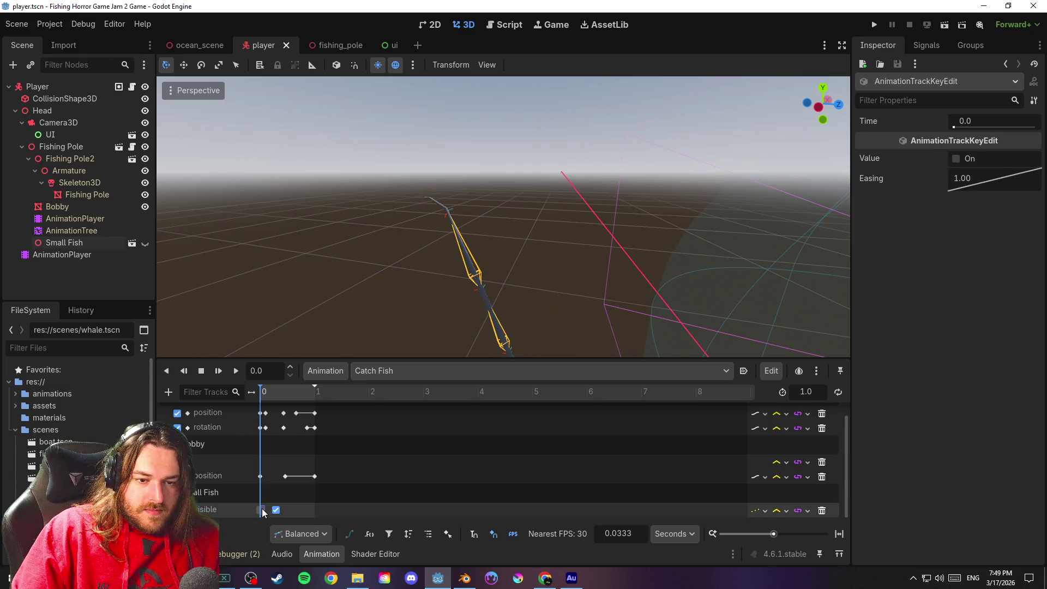
mouse_move(271, 396)
left_mouse_down()
mouse_move(263, 394)
mouse_move(322, 398)
left_mouse_up()
key("bracketleft")
key("ctrl+s")
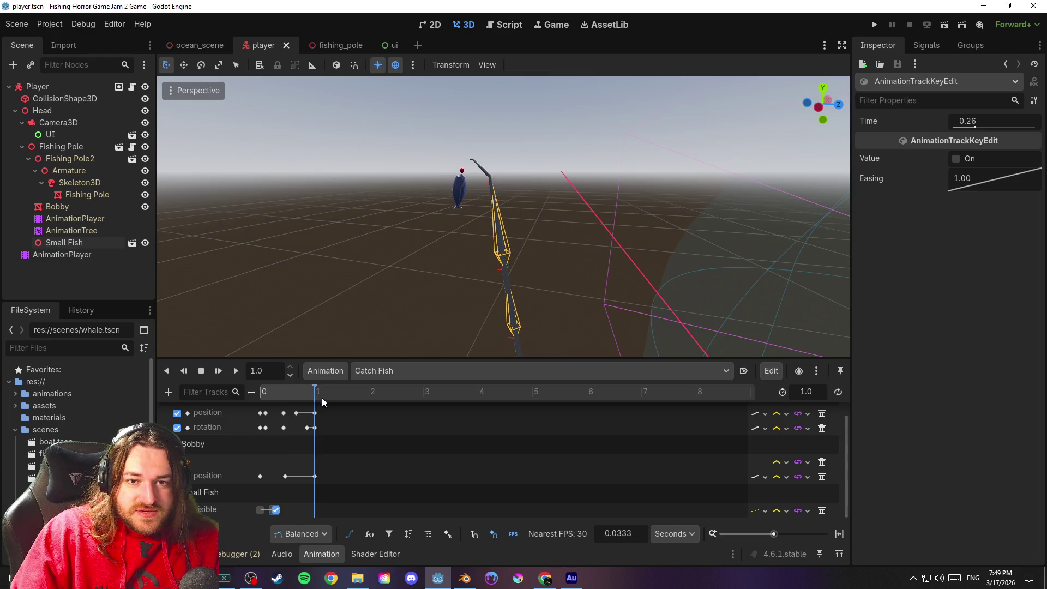
Step: Hide the Small Fish in the editor and scrub to preview it appearing
left_click(377, 481)
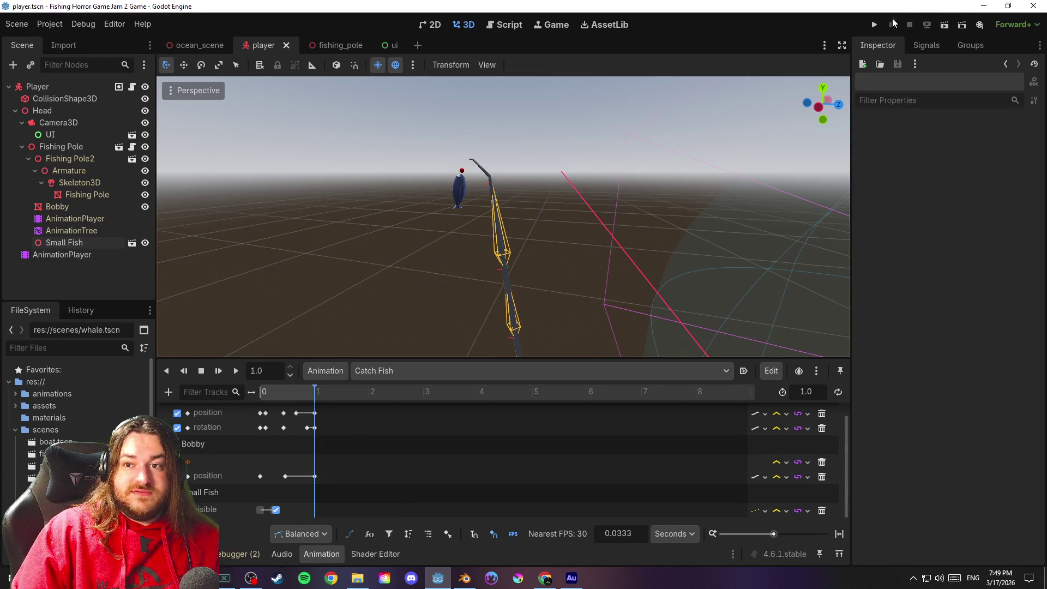
left_click(70, 243)
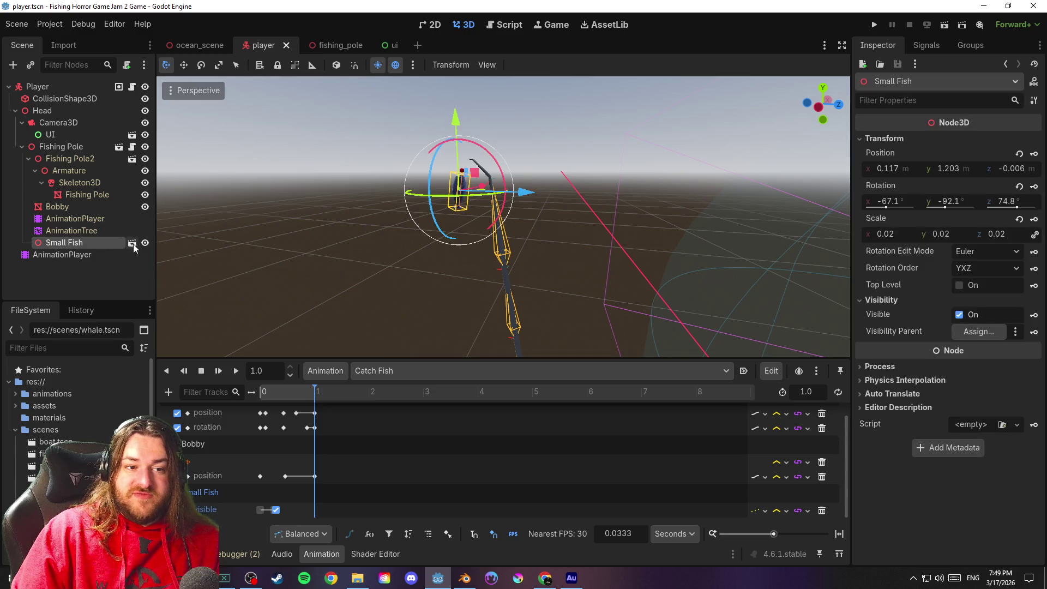
left_click(141, 241)
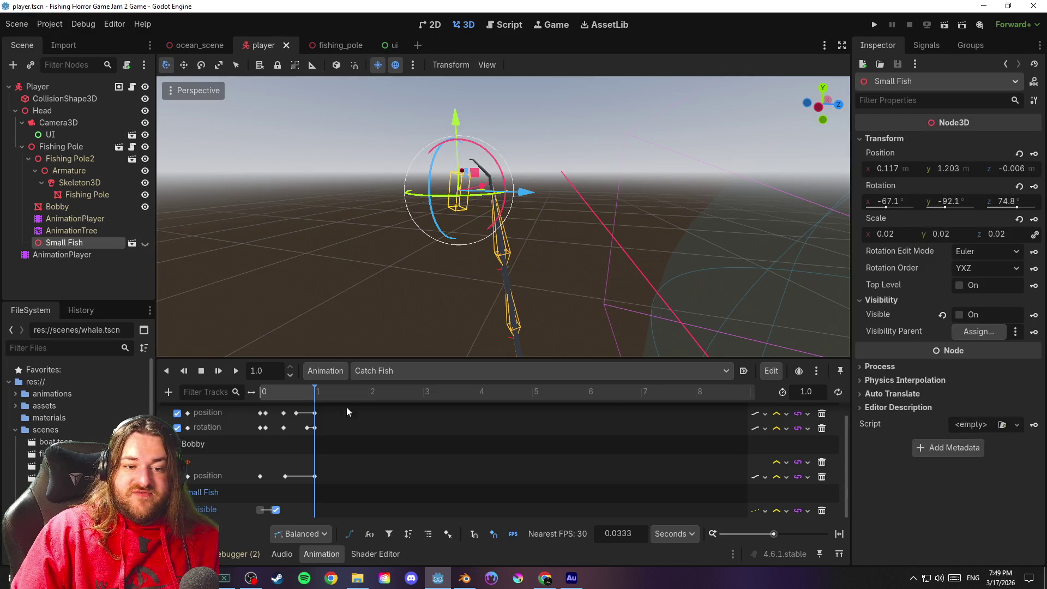
left_click(304, 396)
left_click_drag(303, 393, 243, 395)
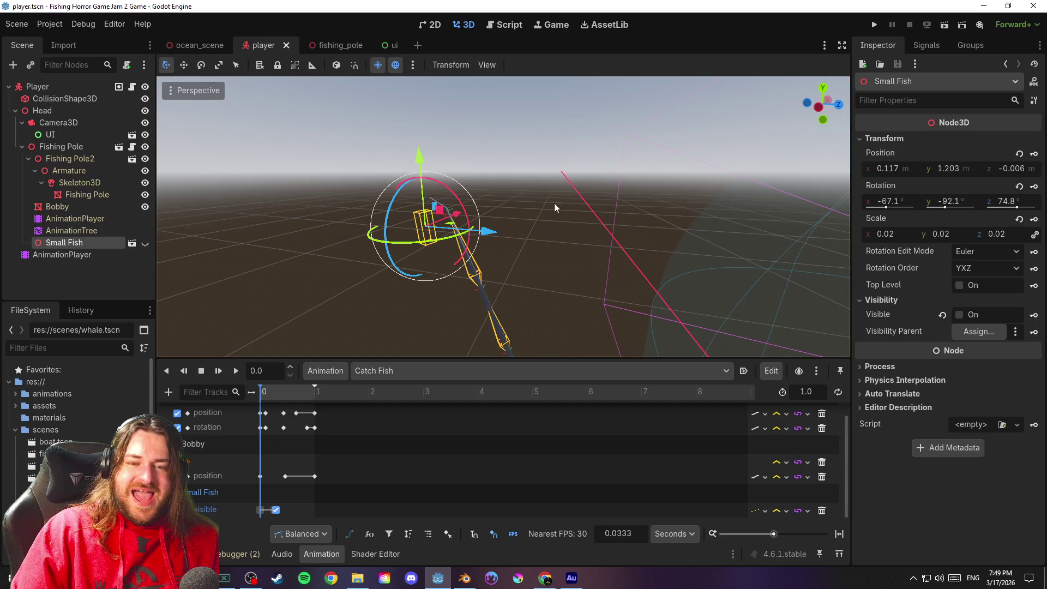
left_click(333, 371)
Step: Close the animation menu, return to the script editor and save the player scene
left_click(334, 372)
left_click(505, 24)
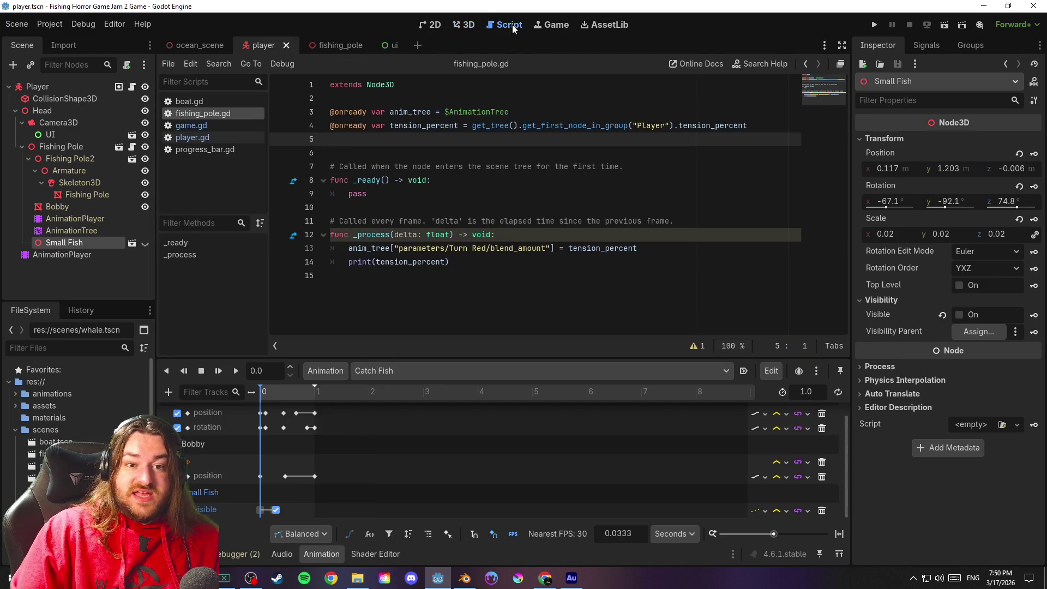
left_click(352, 205)
key("ctrl+s")
Step: Replace 'Quick Reel' with 'Catch Fish' on line 117 of player.gd and save
left_click(192, 137)
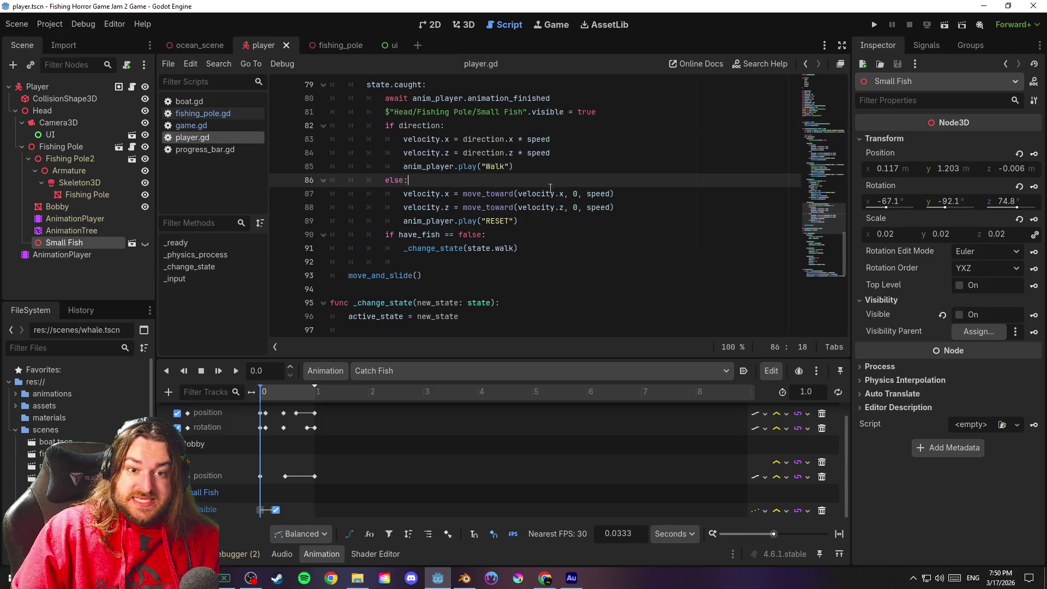
left_click(547, 242)
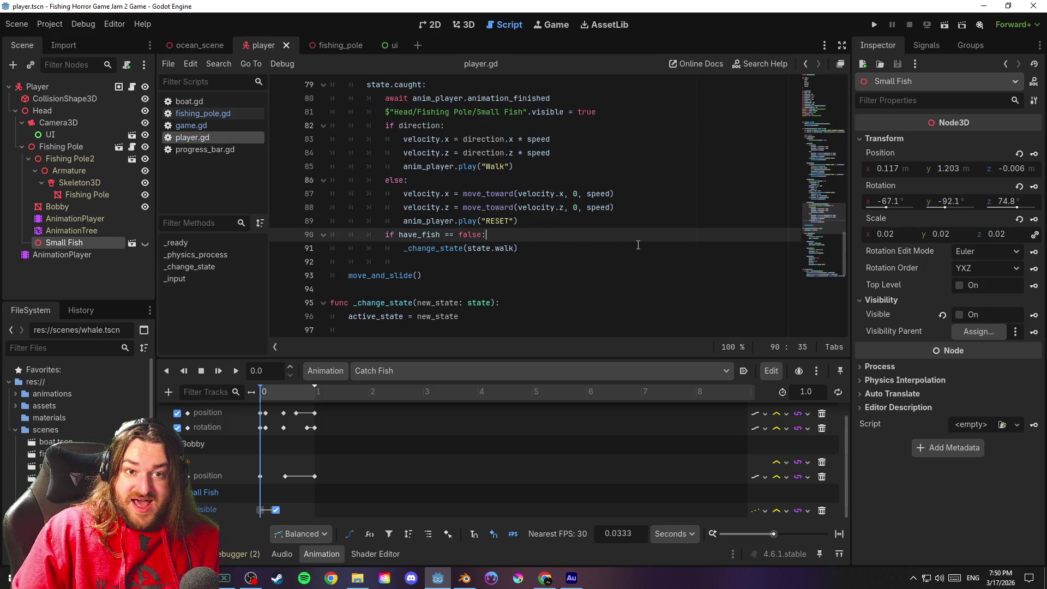
scroll(638, 244, "up", 4)
scroll(581, 242, "down", 11)
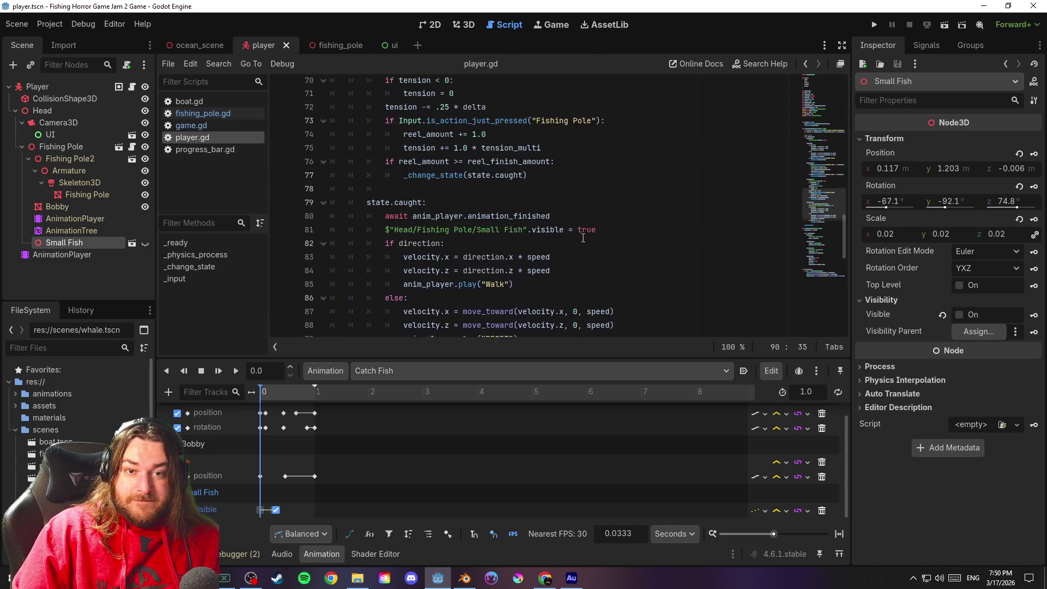
scroll(569, 252, "down", 2)
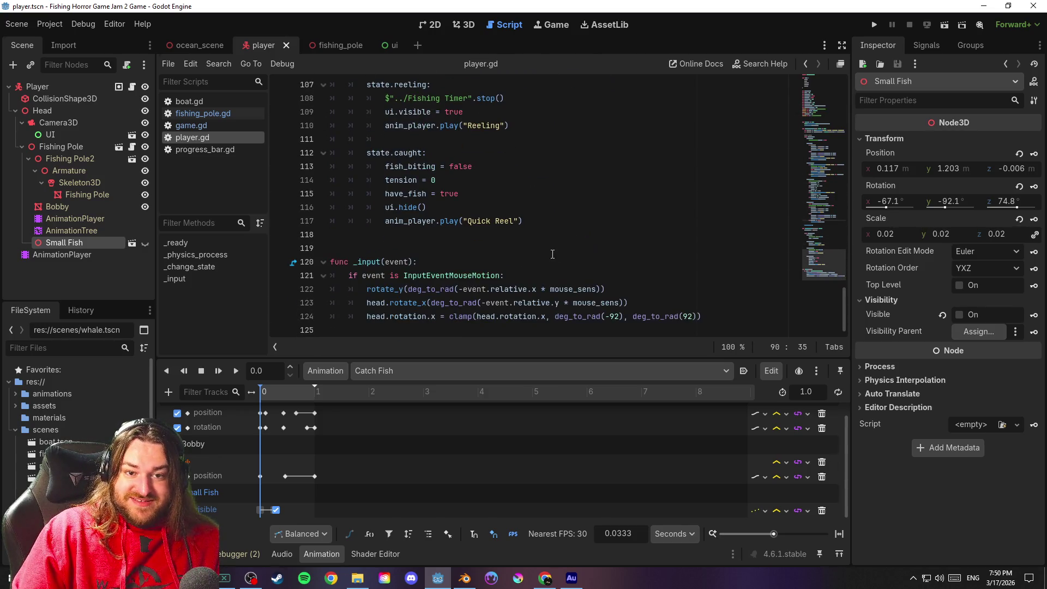
left_click(480, 222)
left_click_drag(468, 221, 514, 221)
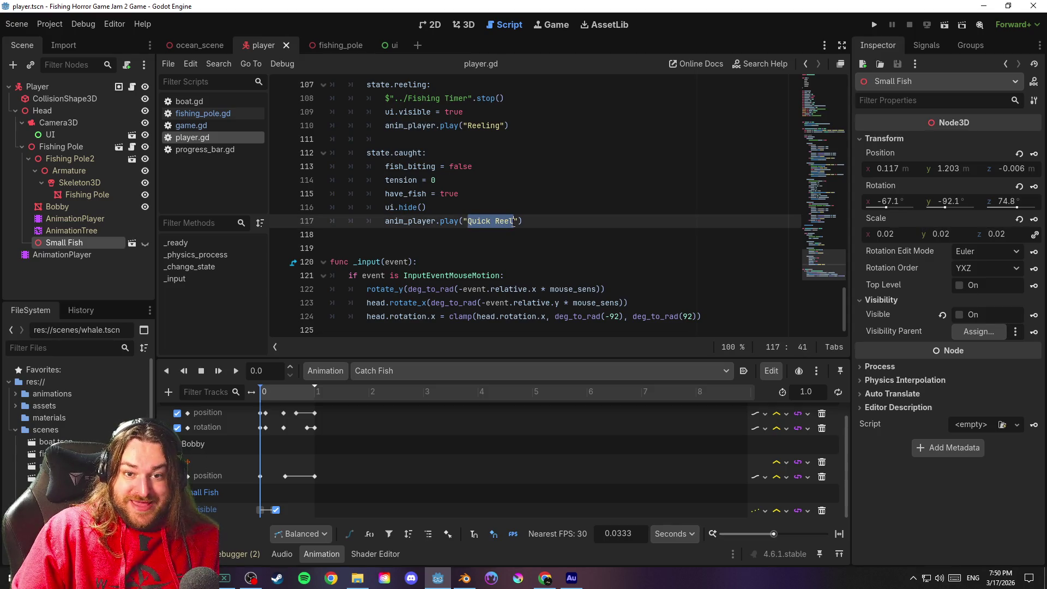
type("Catch")
key("Return")
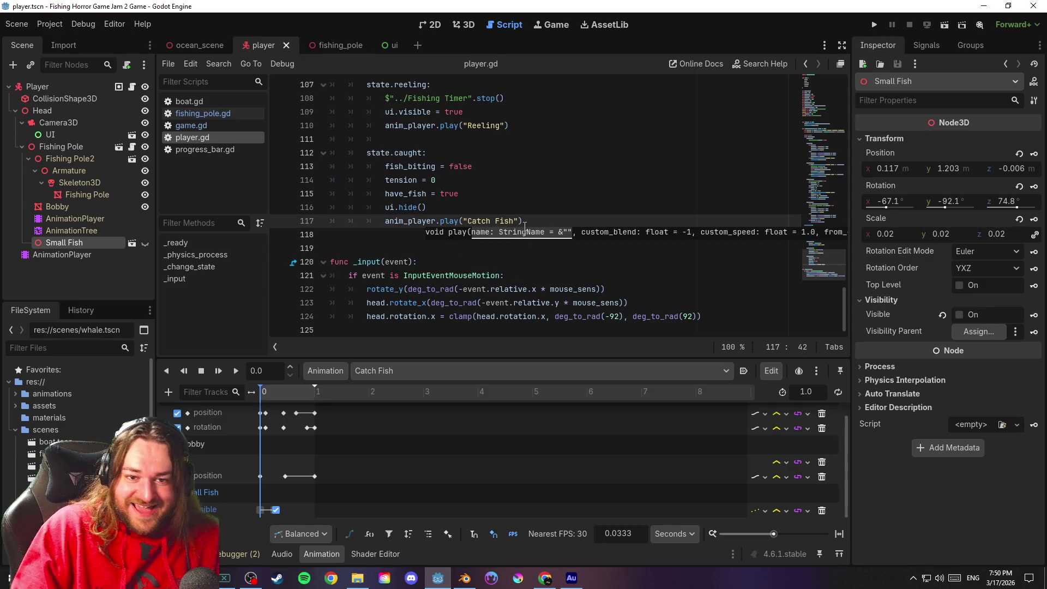
key("Up")
key("Up")
key("ctrl+s")
Step: Scroll back up through player.gd past the match statement to line 78
scroll(624, 233, "up", 3)
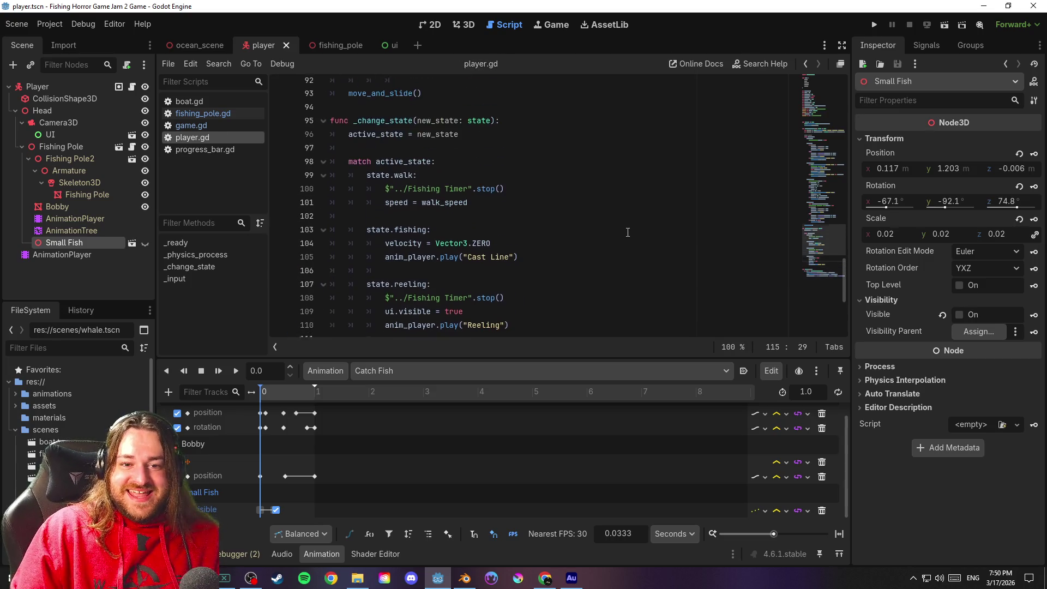
left_click(576, 206)
left_click(584, 166)
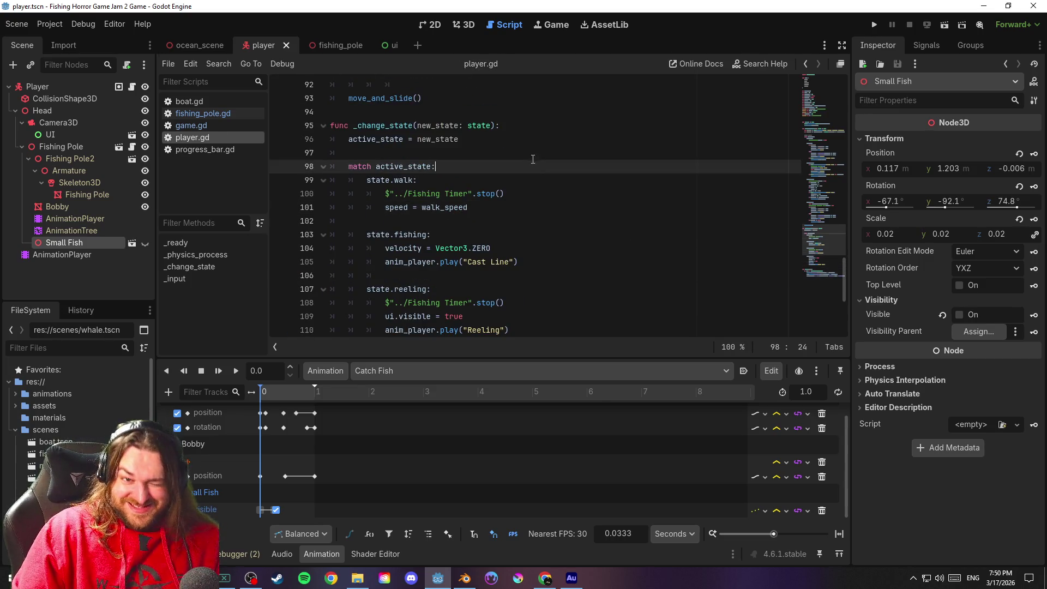
scroll(589, 186, "up", 6)
scroll(598, 186, "up", 1)
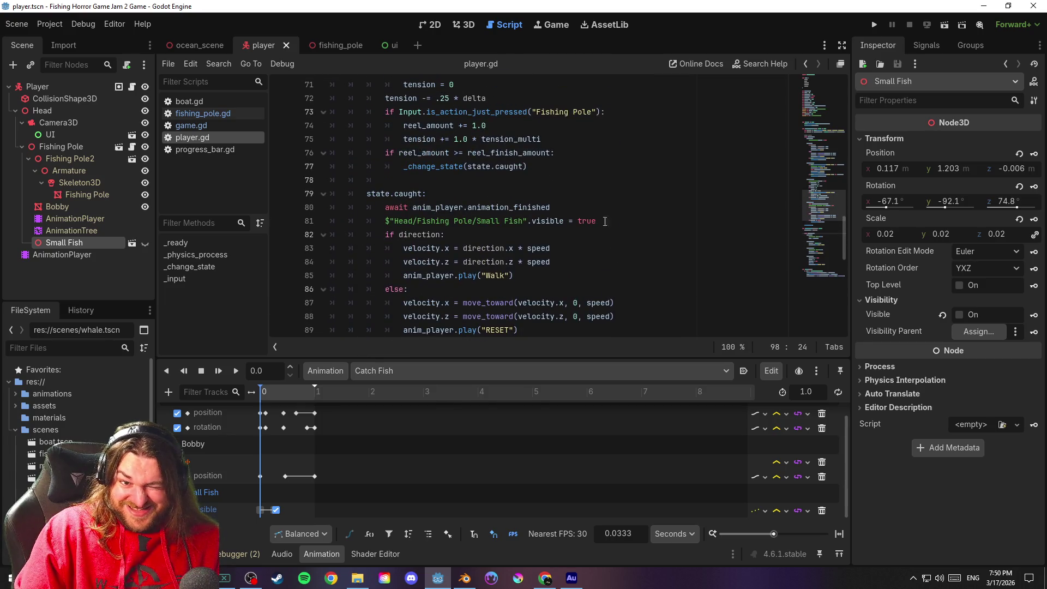
left_click(600, 180)
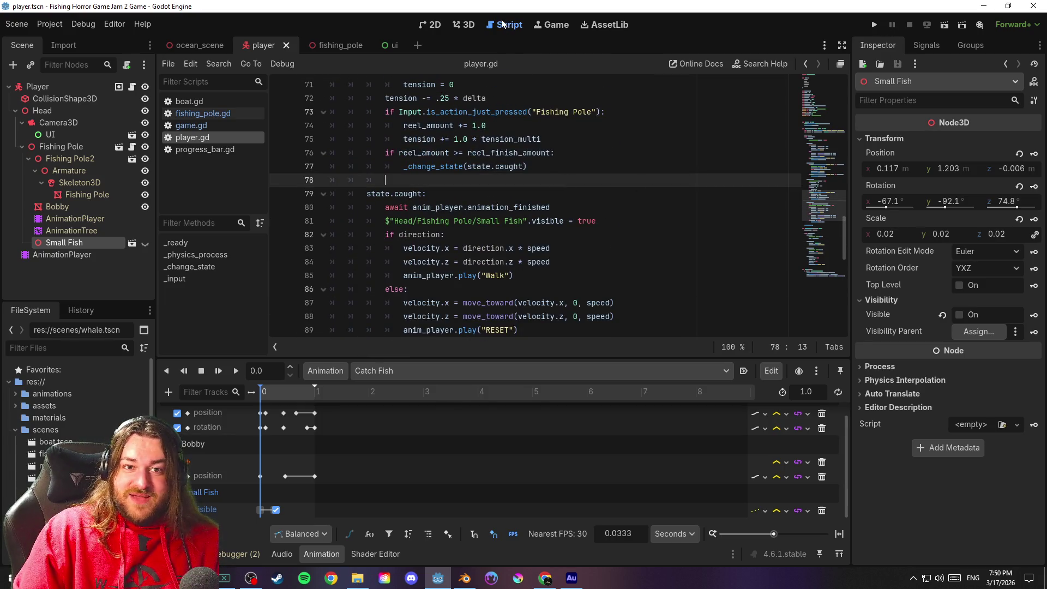
Step: Orbit the 3D view around the small fish and open the assets folder in FileSystem
left_click(466, 28)
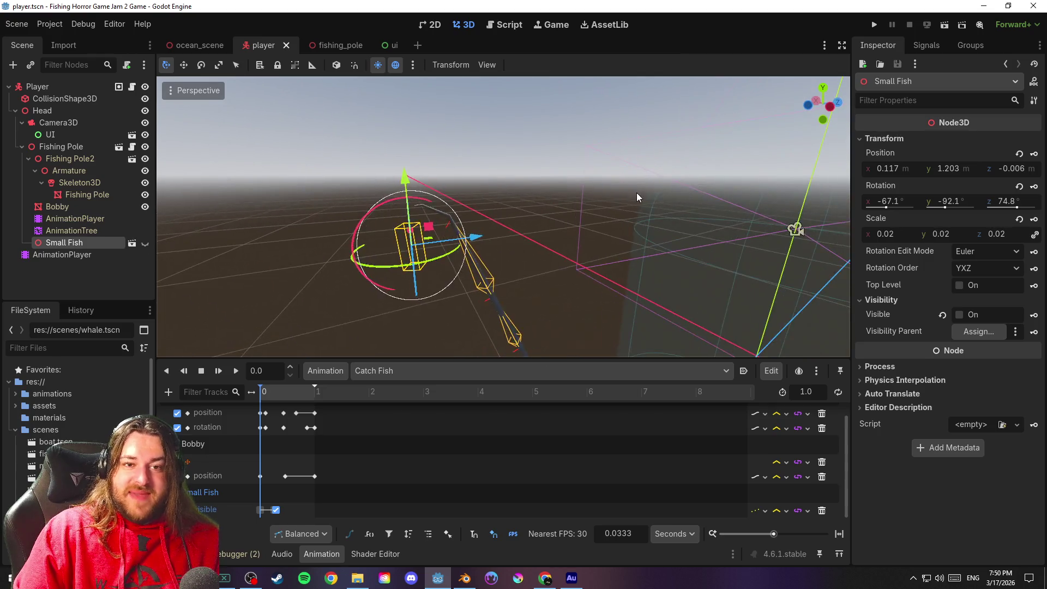
scroll(634, 194, "up", 2)
left_click_drag(606, 190, 563, 185)
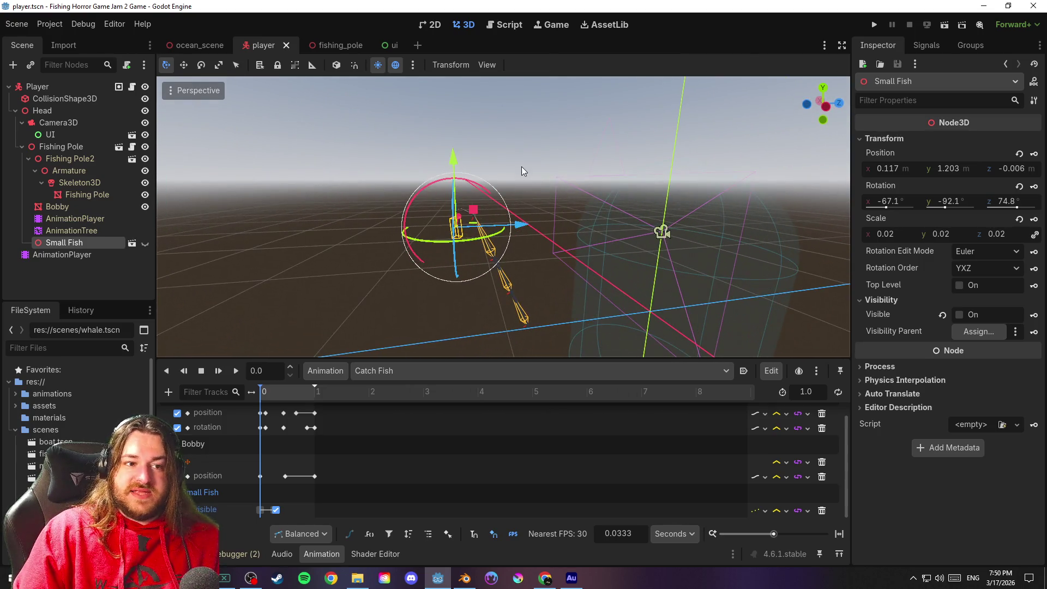
double_click(60, 403)
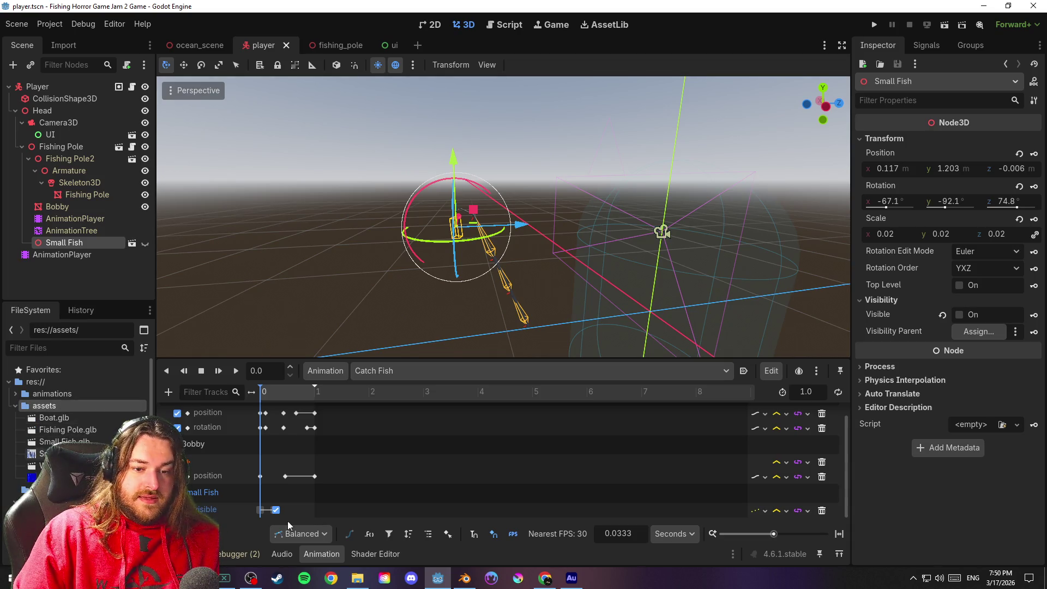
Step: Drop Basket.glb from File Explorer into assets and check its Advanced Import Settings
left_click(358, 579)
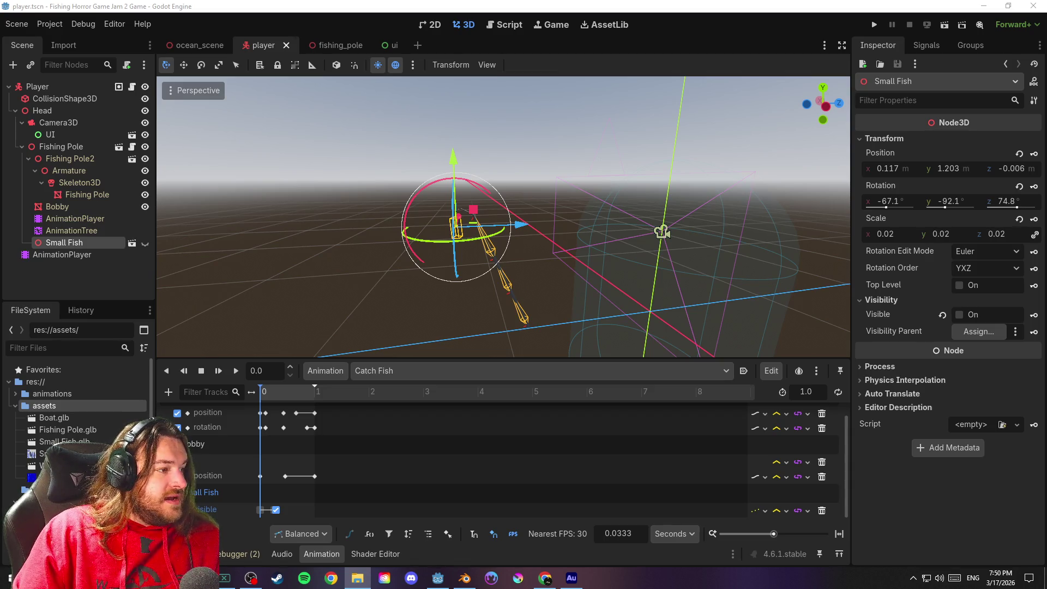
left_click_drag(0, 405, 62, 410)
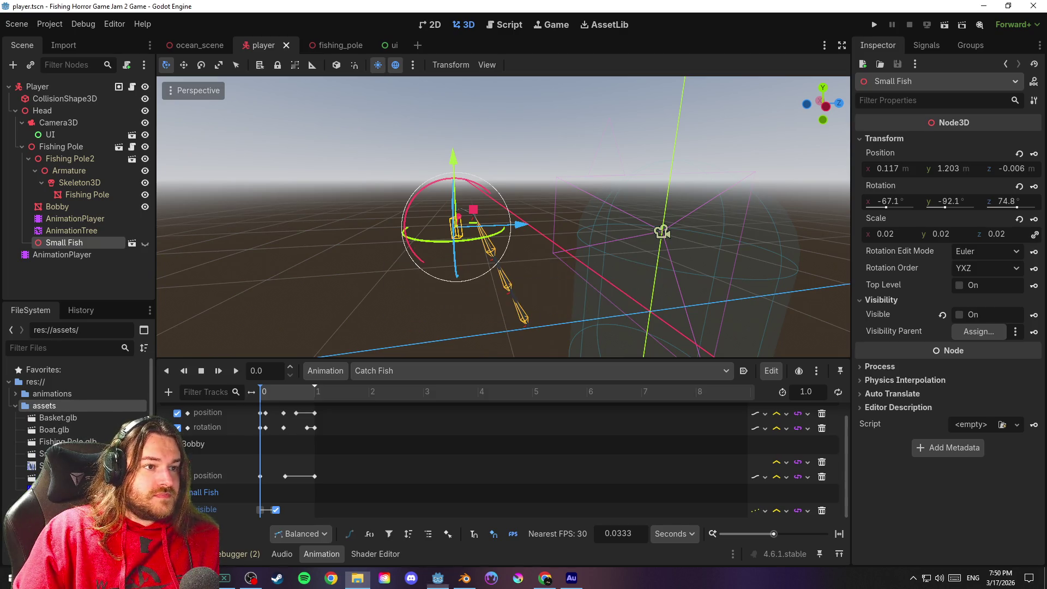
double_click(91, 415)
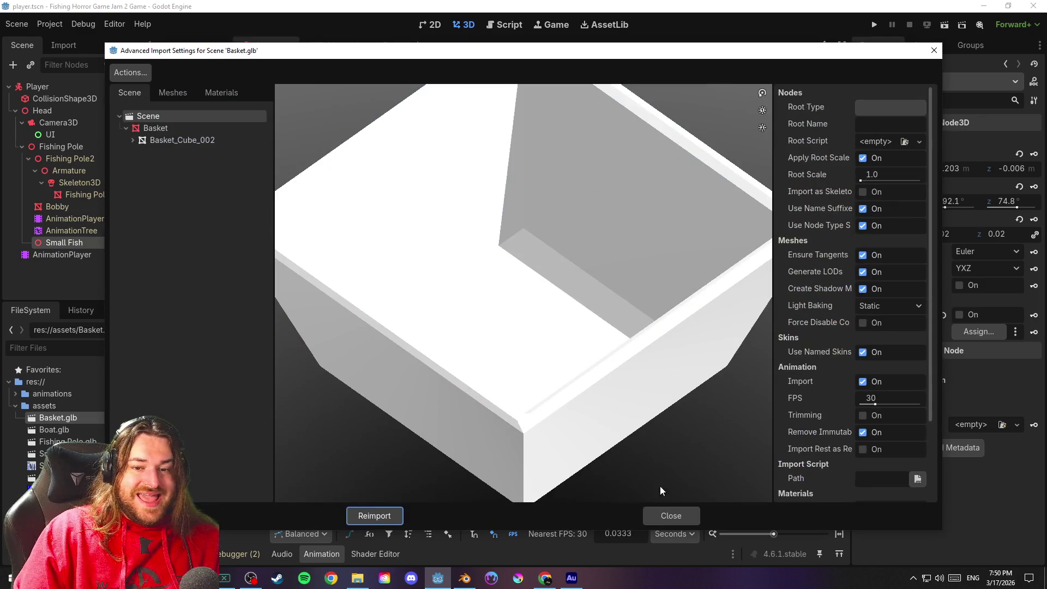
left_click(686, 516)
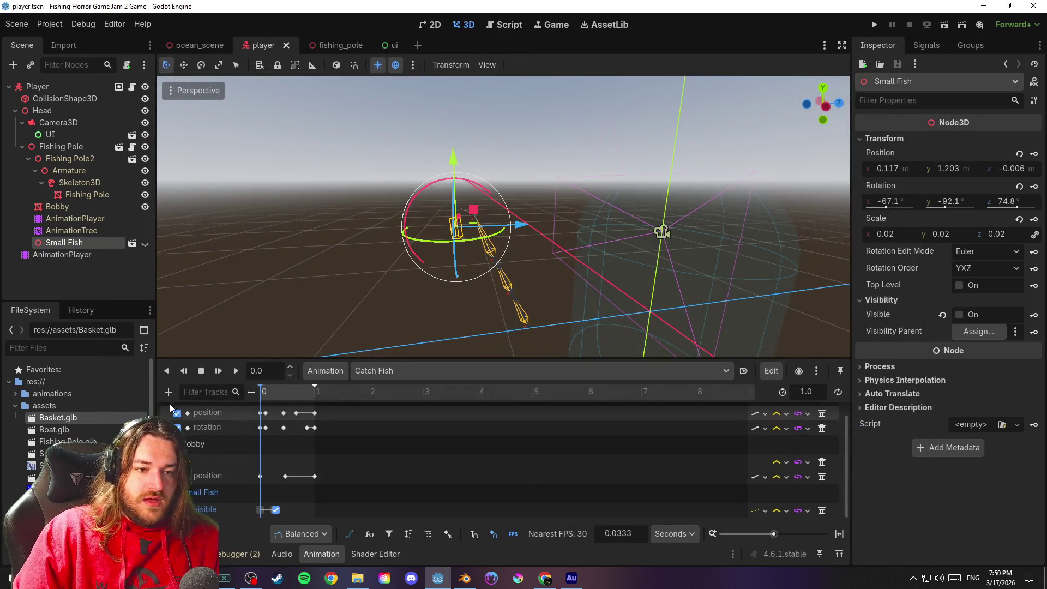
right_click(81, 418)
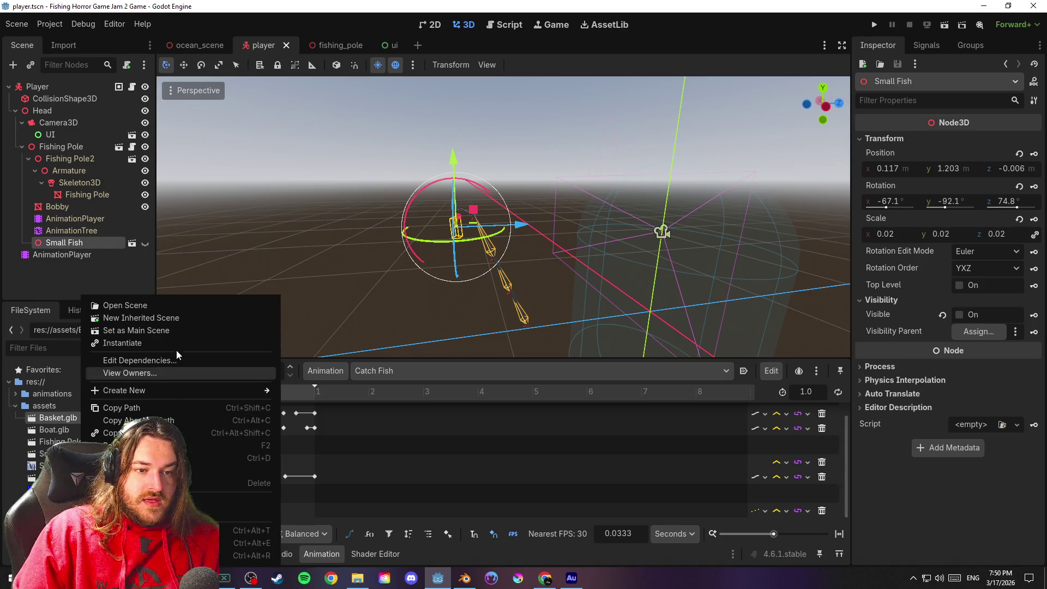
Step: Create a new scene inherited from Basket.glb and inspect the Basket mesh's existing surface material
left_click(181, 316)
left_click(93, 102)
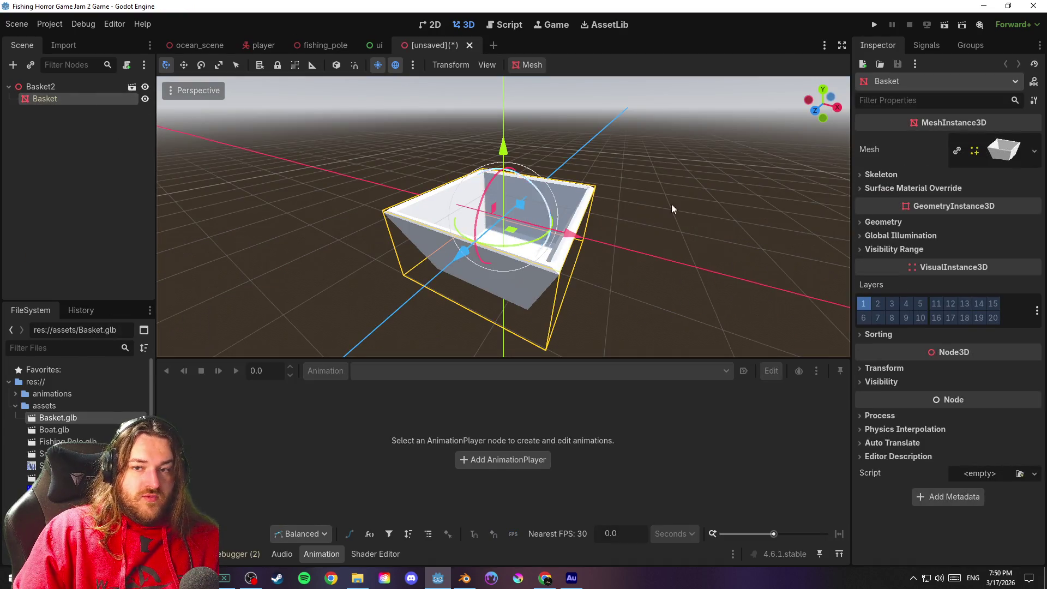
left_click(1004, 148)
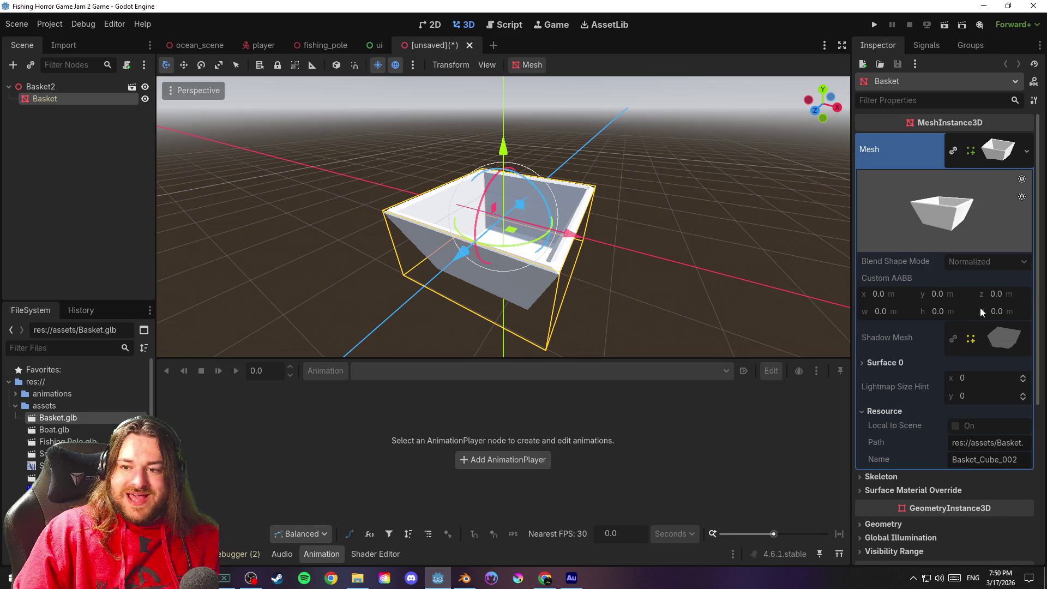
left_click(904, 364)
left_click(1009, 401)
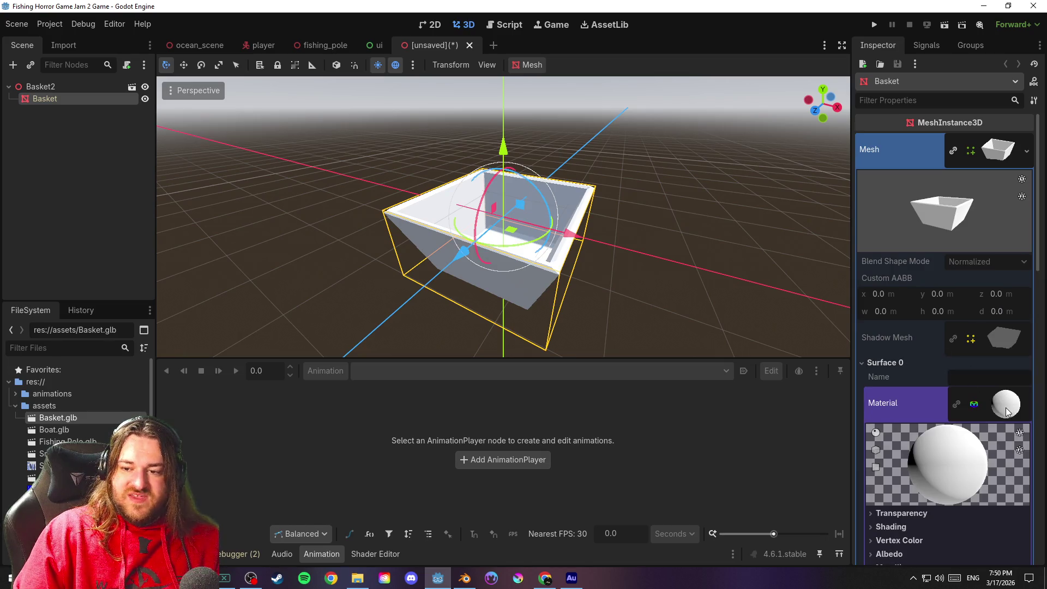
Step: Fold the mesh details away and bring up new-resource choices for Surface Material Override slot 0
scroll(944, 346, "down", 5)
left_click(901, 289)
left_click(901, 289)
left_click(1004, 179)
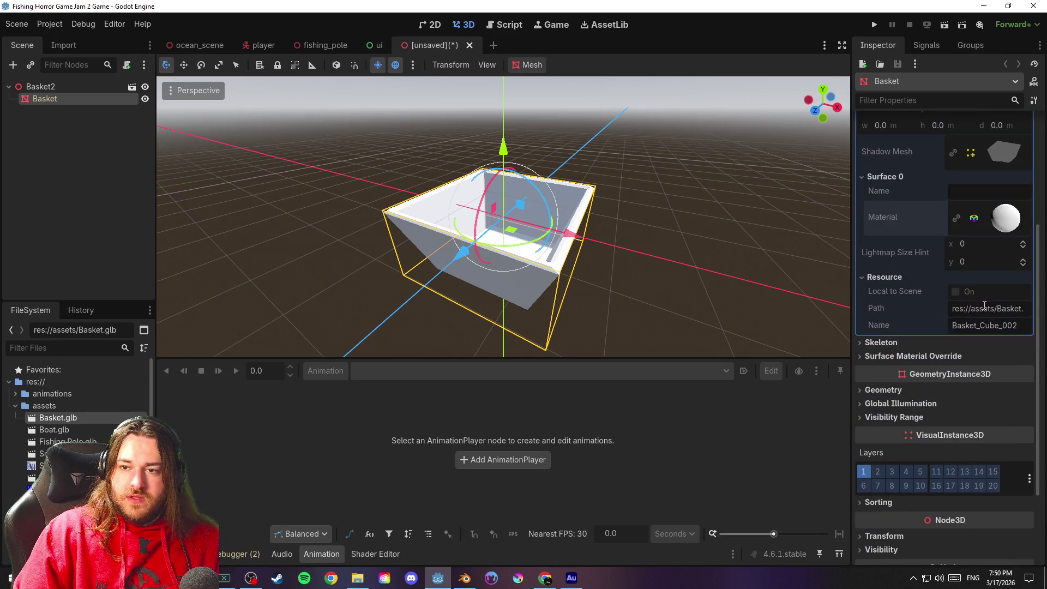
scroll(1007, 218, "up", 5)
left_click(995, 142)
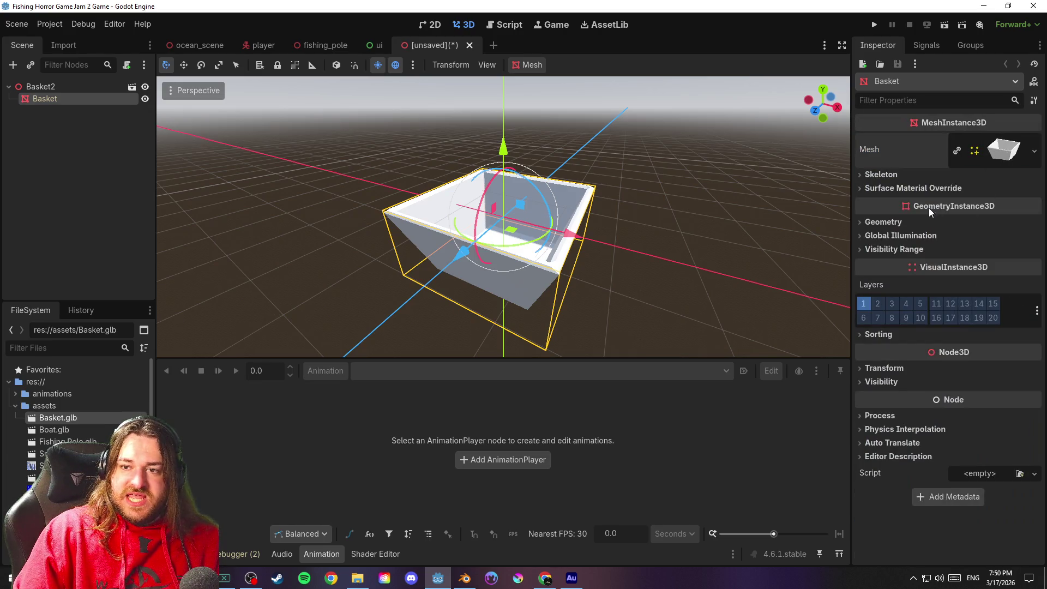
left_click(914, 189)
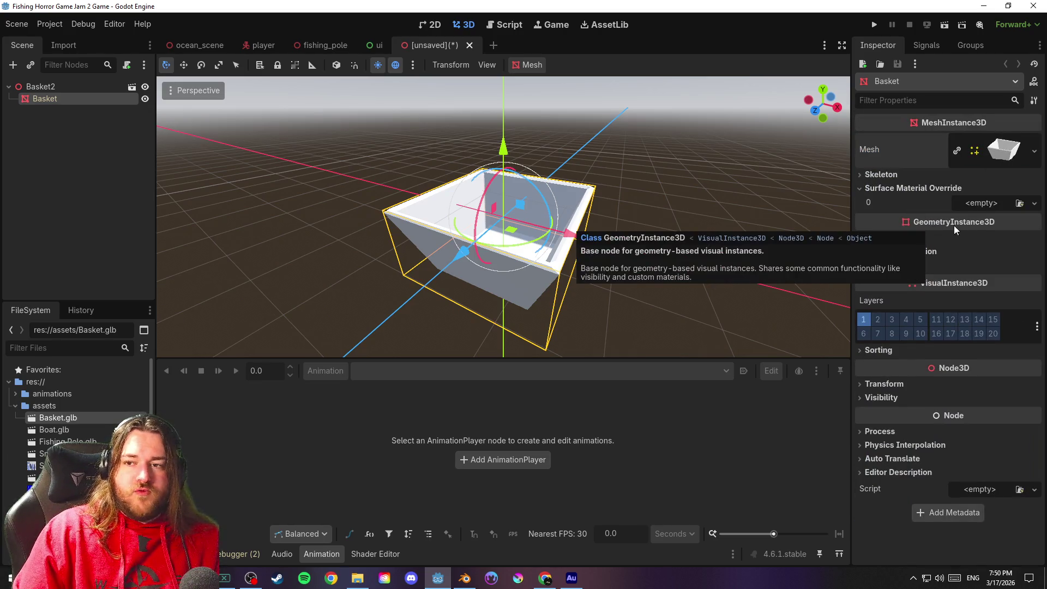
left_click(980, 203)
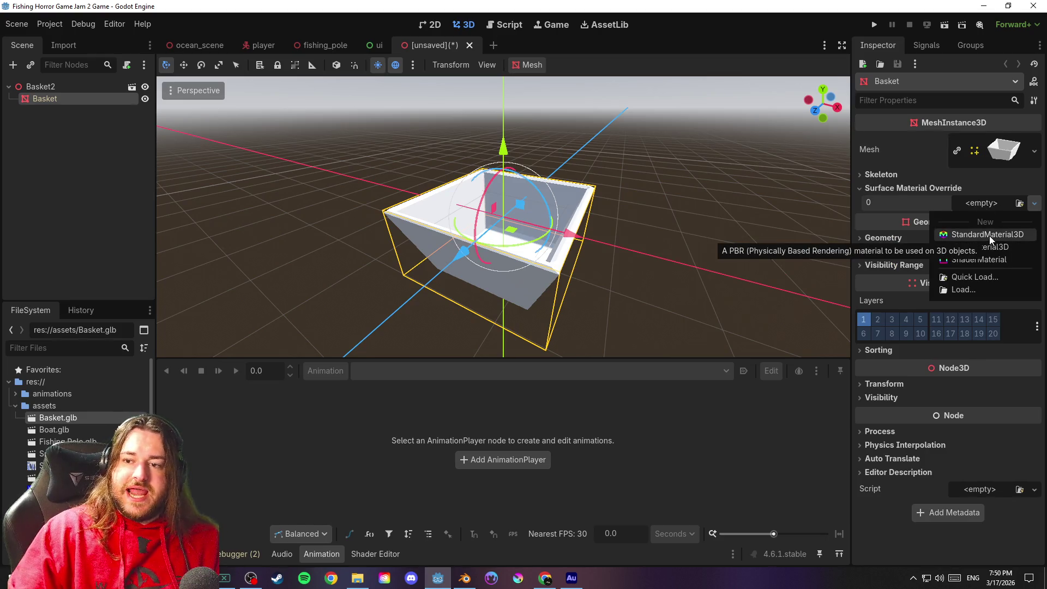
Step: Give override slot 0 a new StandardMaterial3D and expand its Albedo settings
left_click(989, 235)
left_click(995, 225)
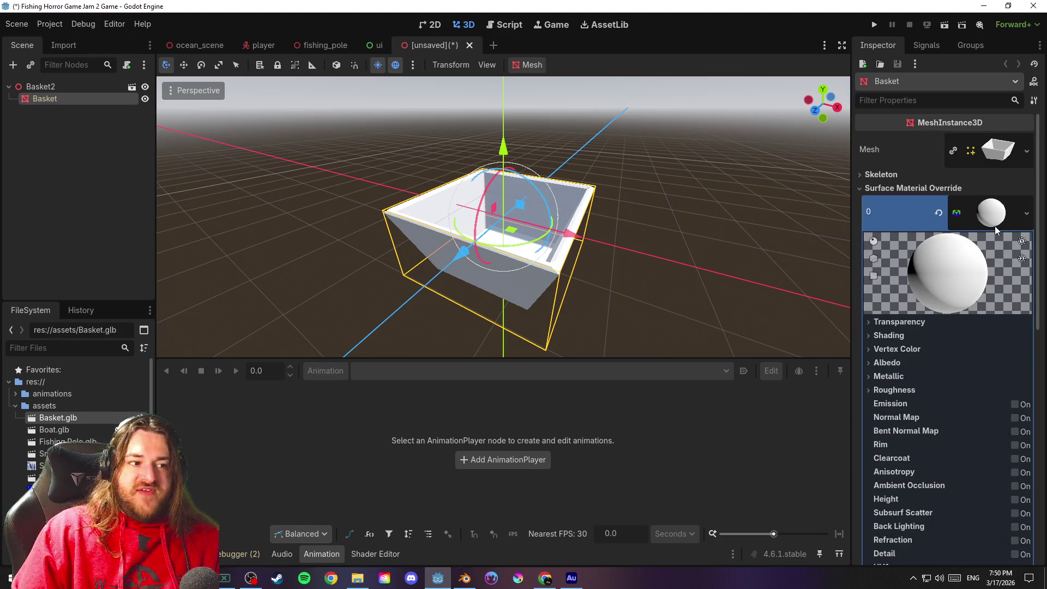
scroll(980, 291, "down", 1)
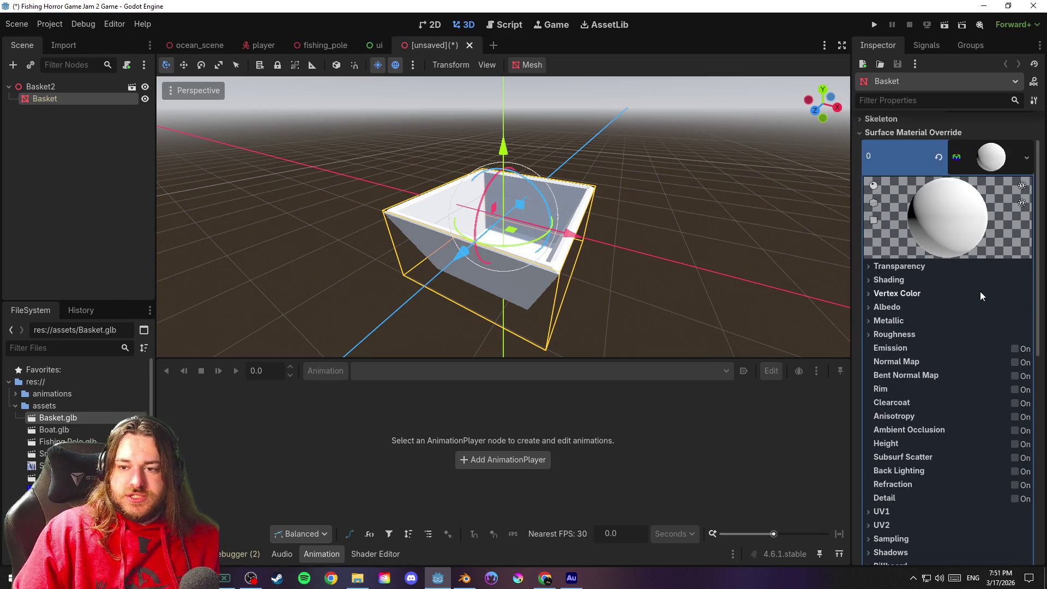
left_click(908, 309)
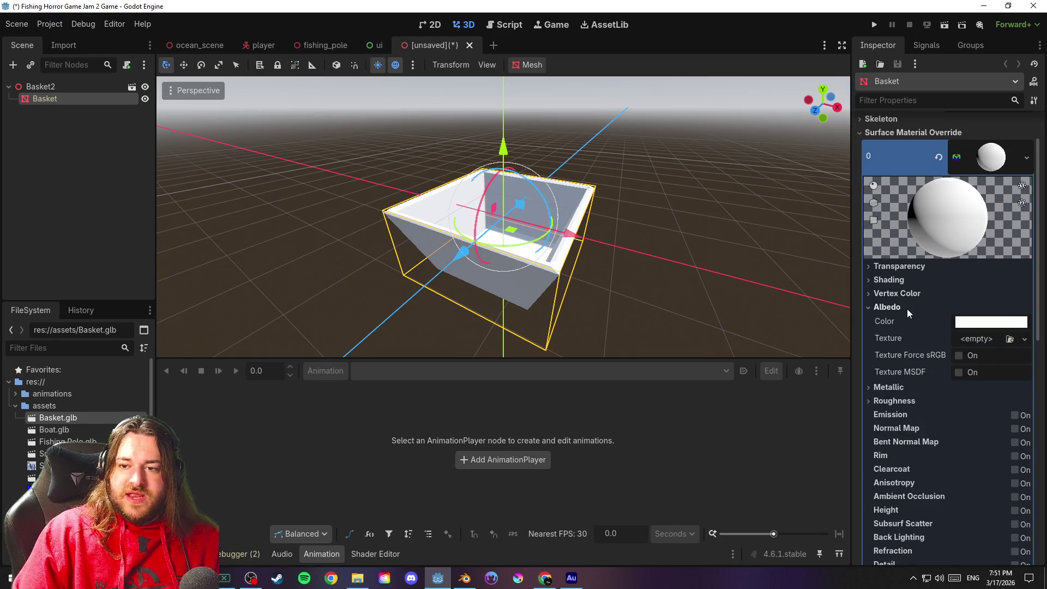
left_click(994, 322)
left_click(970, 375)
Step: Use a NoiseTexture2D driven by FastNoiseLite as the material's albedo texture
left_click(986, 334)
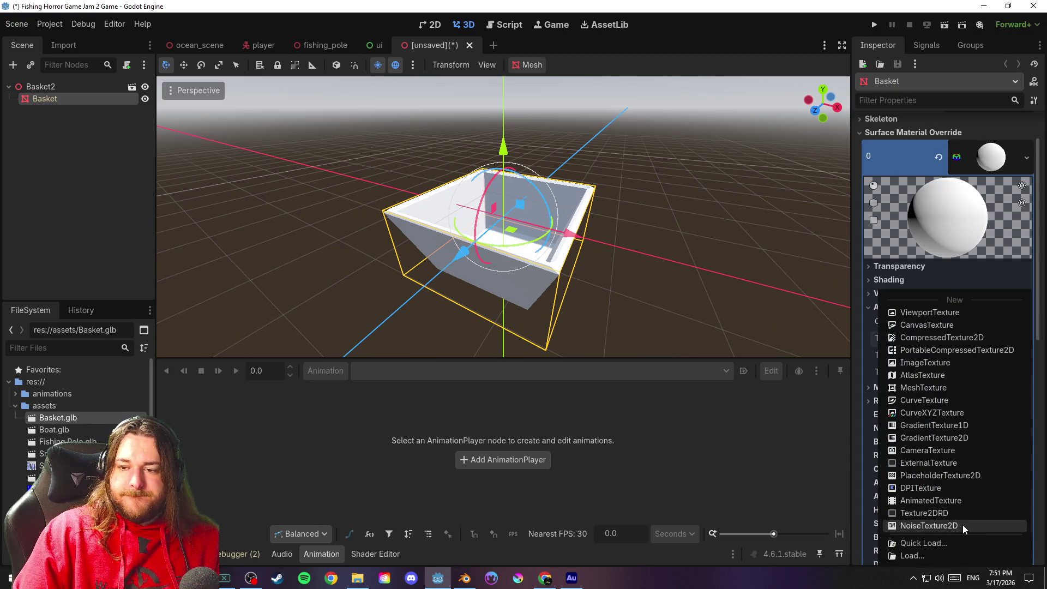
left_click(962, 524)
left_click(993, 339)
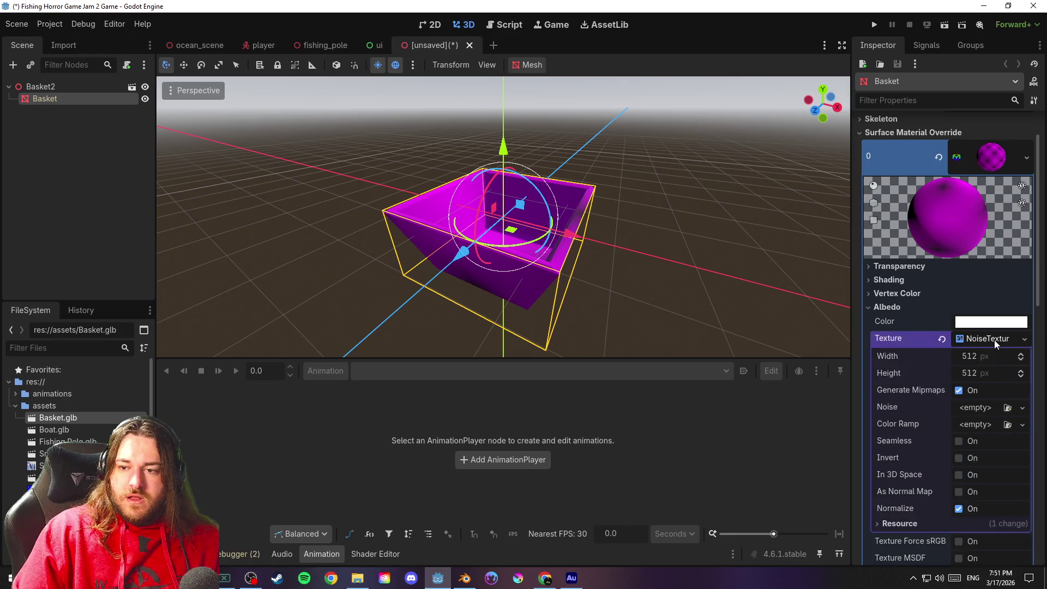
left_click(974, 412)
left_click(976, 437)
scroll(965, 371, "down", 4)
scroll(974, 372, "up", 2)
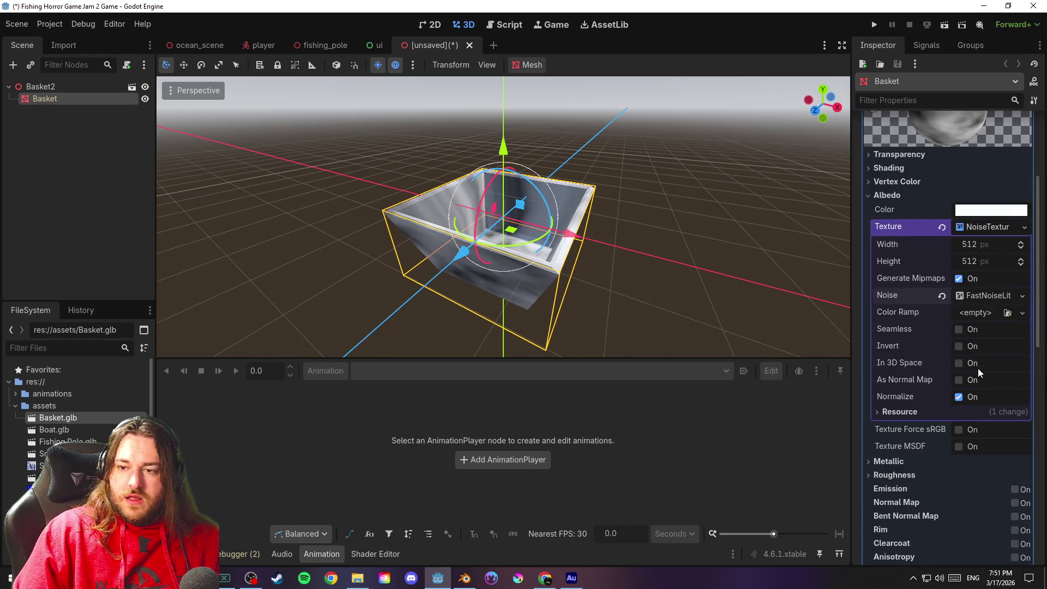
Step: Set the FastNoiseLite noise to Perlin with frequency raised to 0.1848
left_click(988, 296)
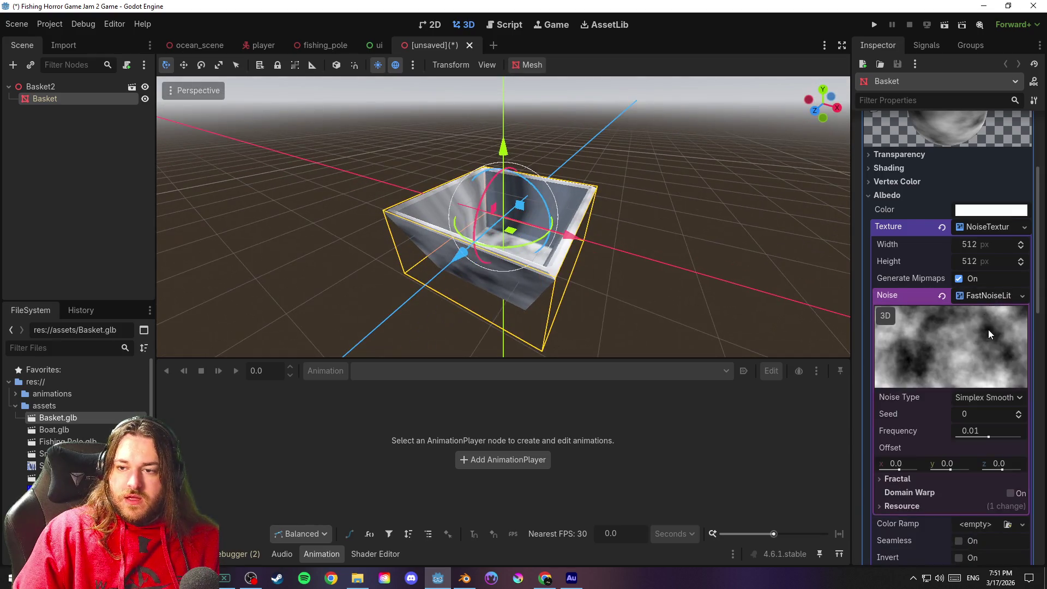
scroll(989, 338, "down", 2)
left_click(988, 341)
left_click(987, 399)
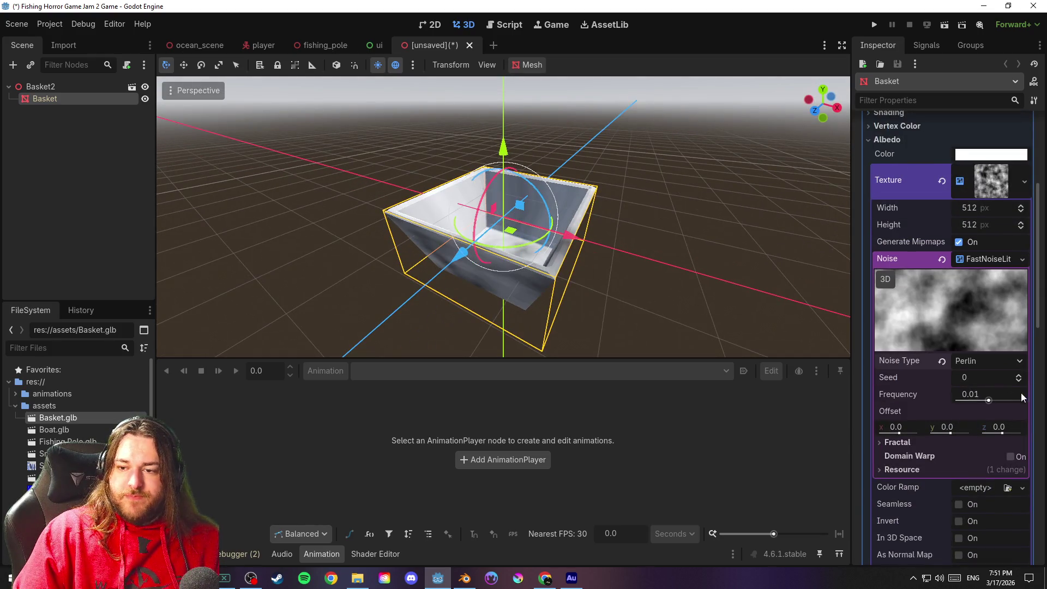
left_click_drag(989, 403, 1009, 406)
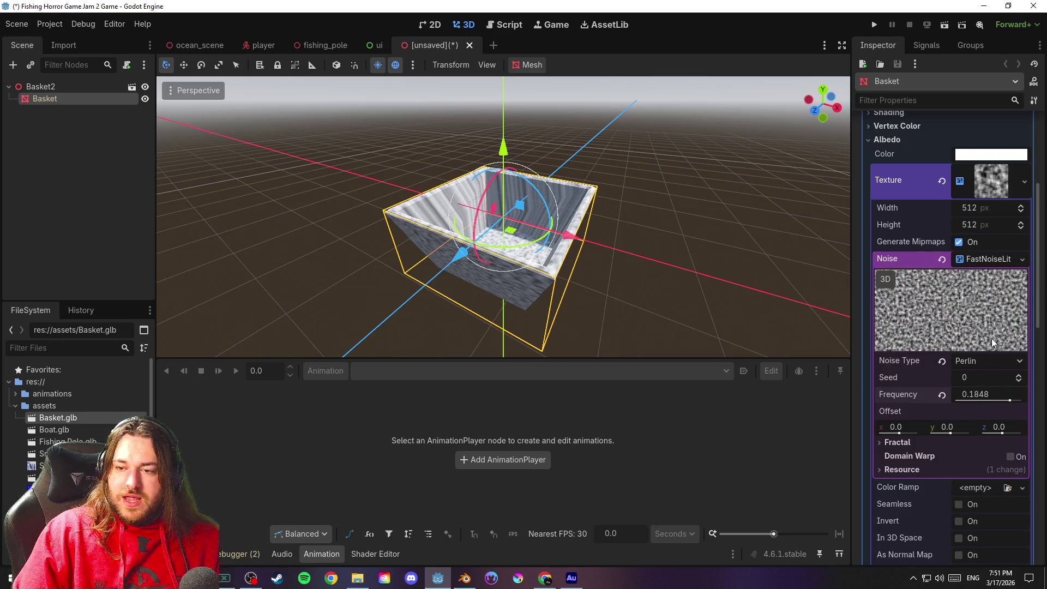
left_click(991, 359)
left_click(991, 361)
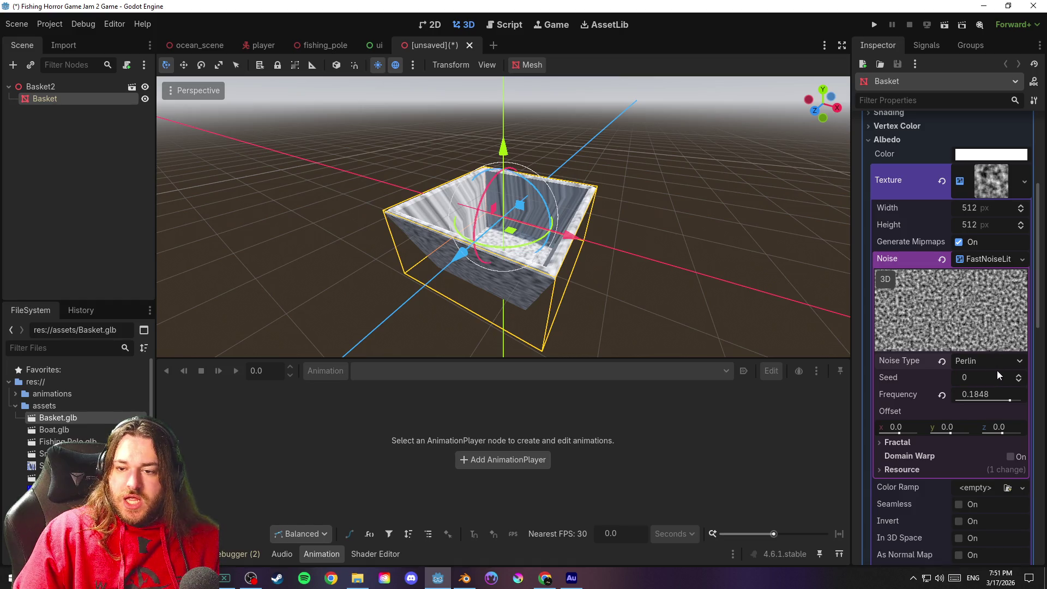
left_click(990, 264)
left_click(983, 278)
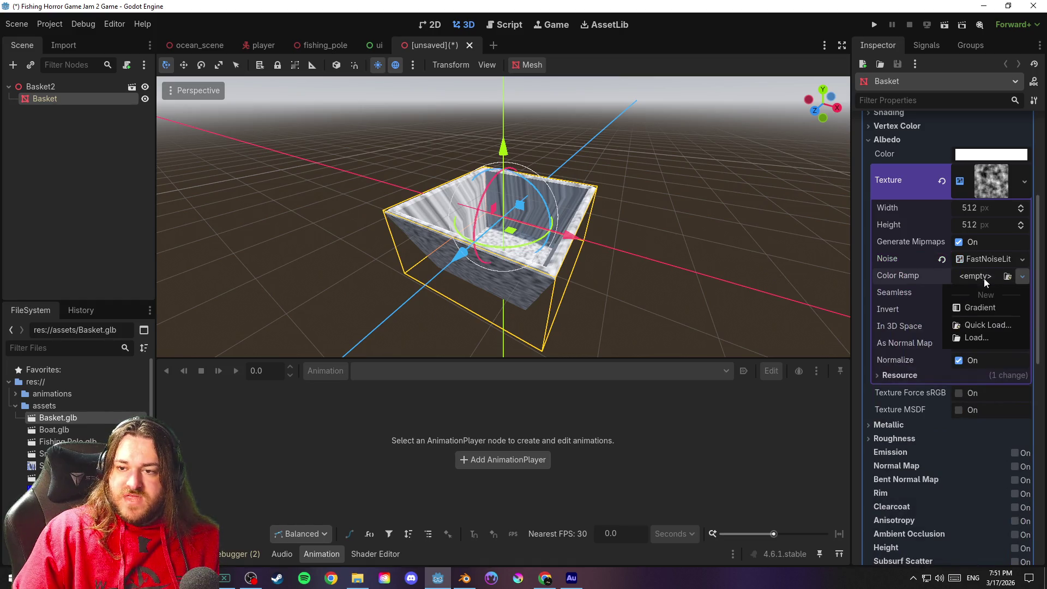
Step: Add a new Gradient colour ramp and turn its light stop into a tan brown
left_click(982, 309)
scroll(666, 272, "up", 5)
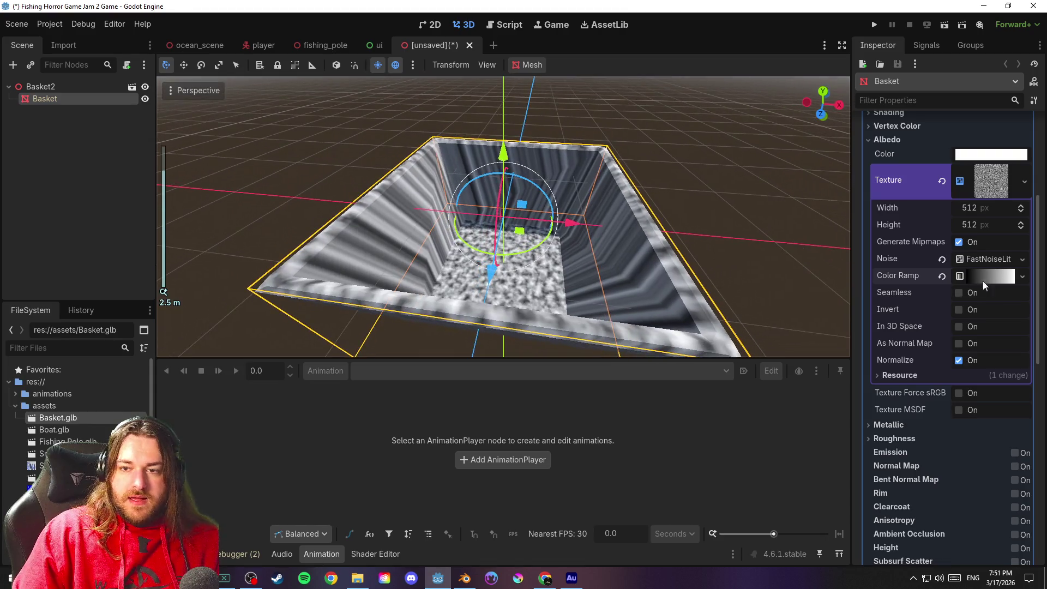
left_click(1002, 278)
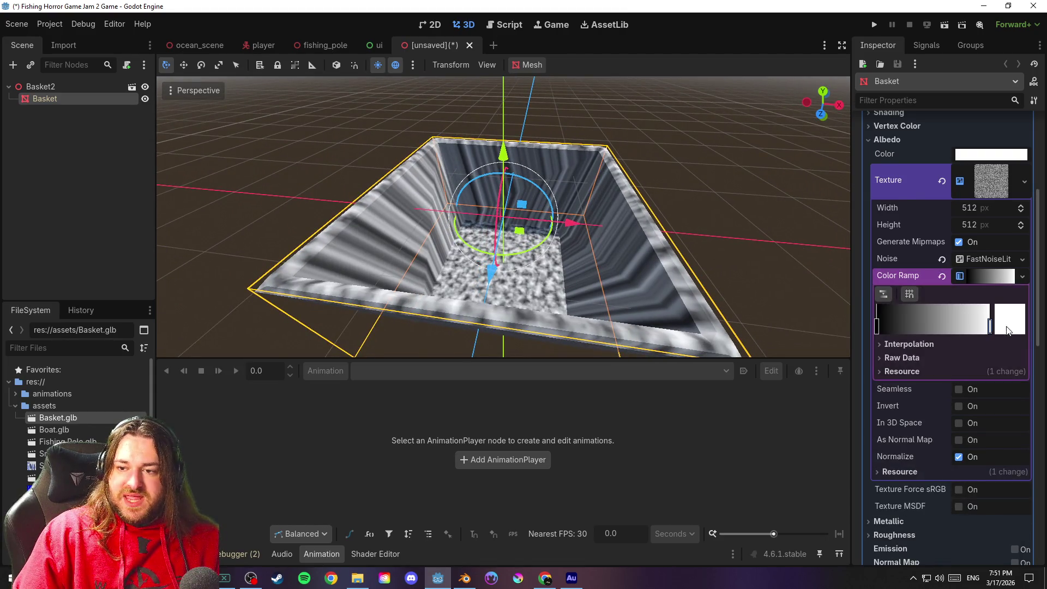
left_click(1007, 331)
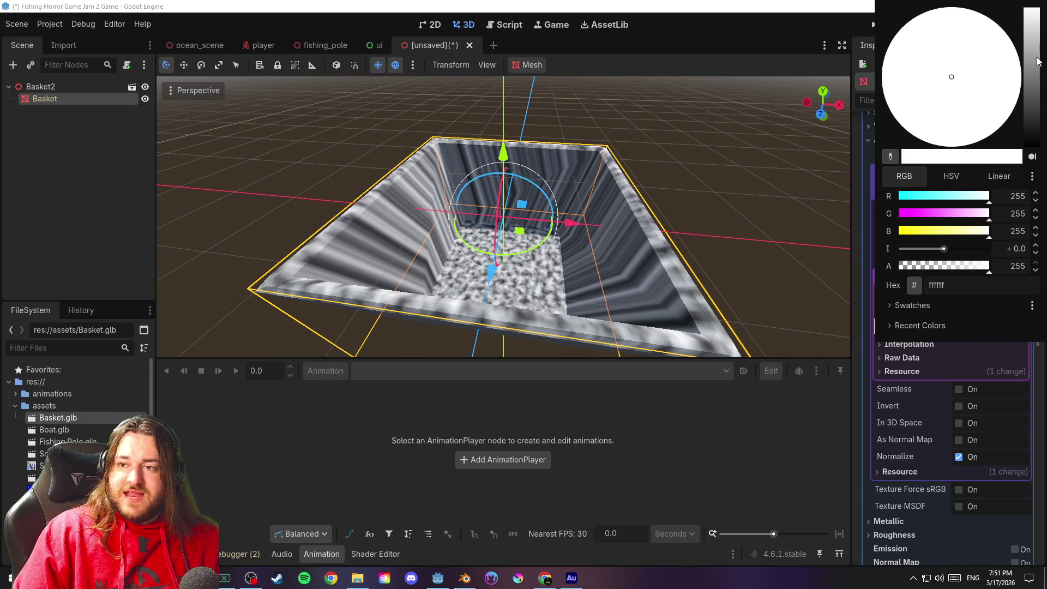
mouse_move(1037, 61)
left_mouse_down()
mouse_move(1036, 76)
mouse_move(1036, 63)
left_mouse_up()
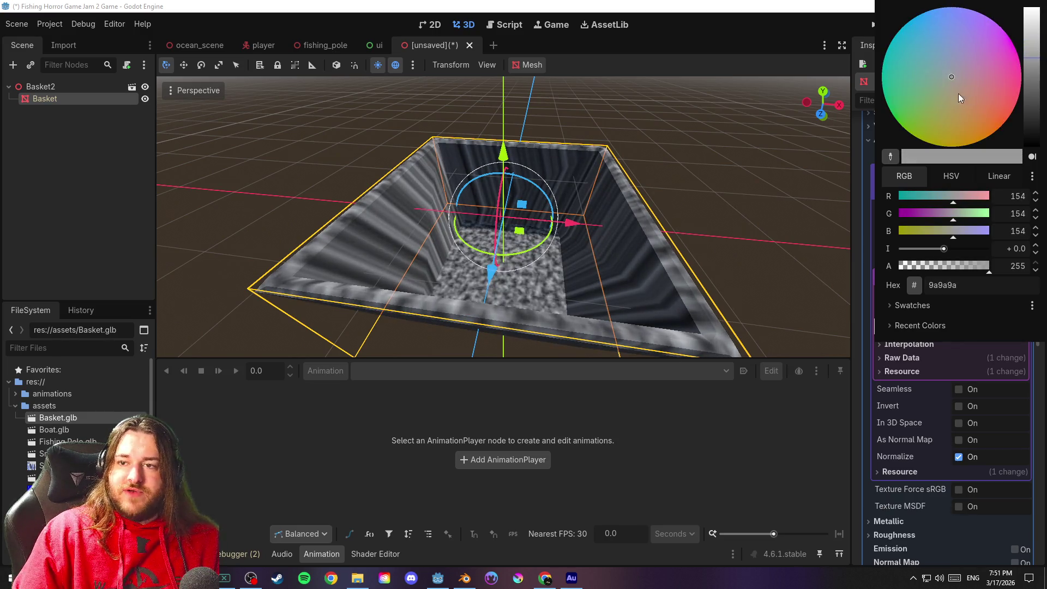
mouse_move(960, 112)
left_mouse_down()
mouse_move(958, 94)
mouse_move(966, 103)
left_mouse_up()
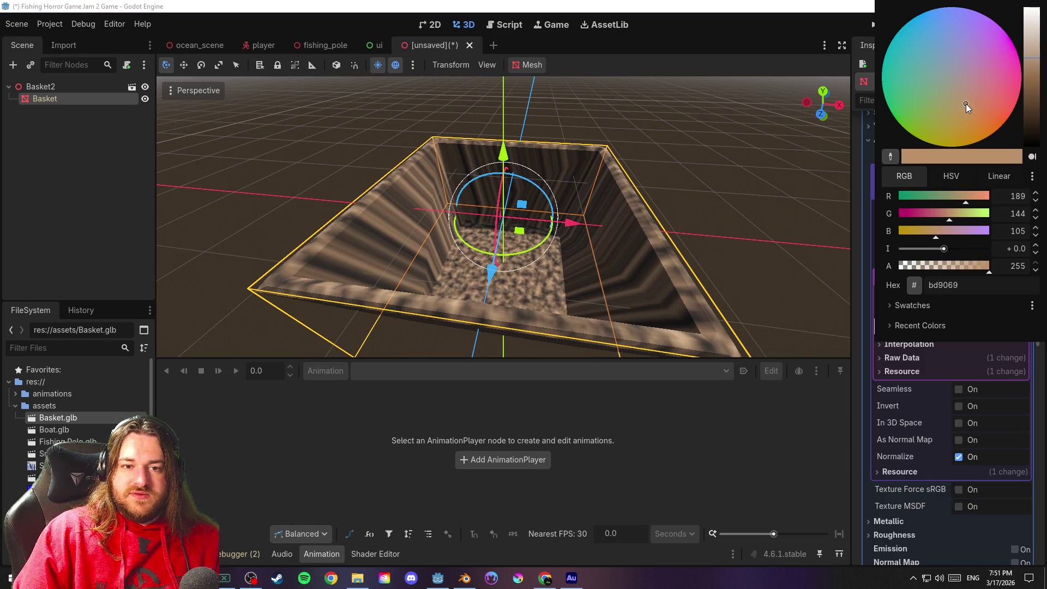
Step: View the brown-tinted basket from the side and start saving the scene as a new file
left_click(790, 120)
mouse_move(791, 120)
left_mouse_down()
mouse_move(462, 146)
mouse_move(659, 209)
left_mouse_up()
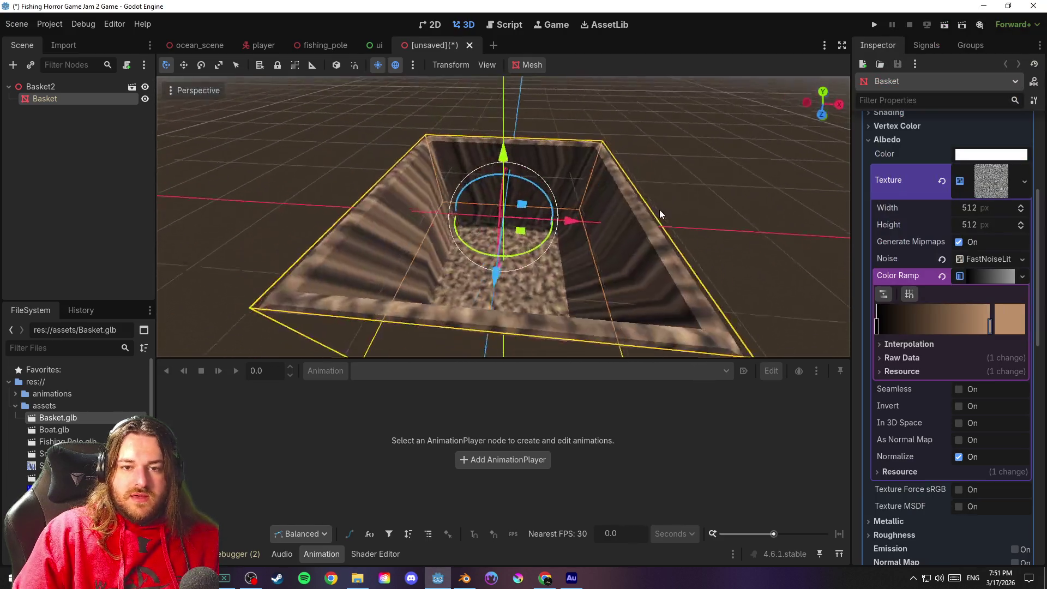
key("ctrl+s")
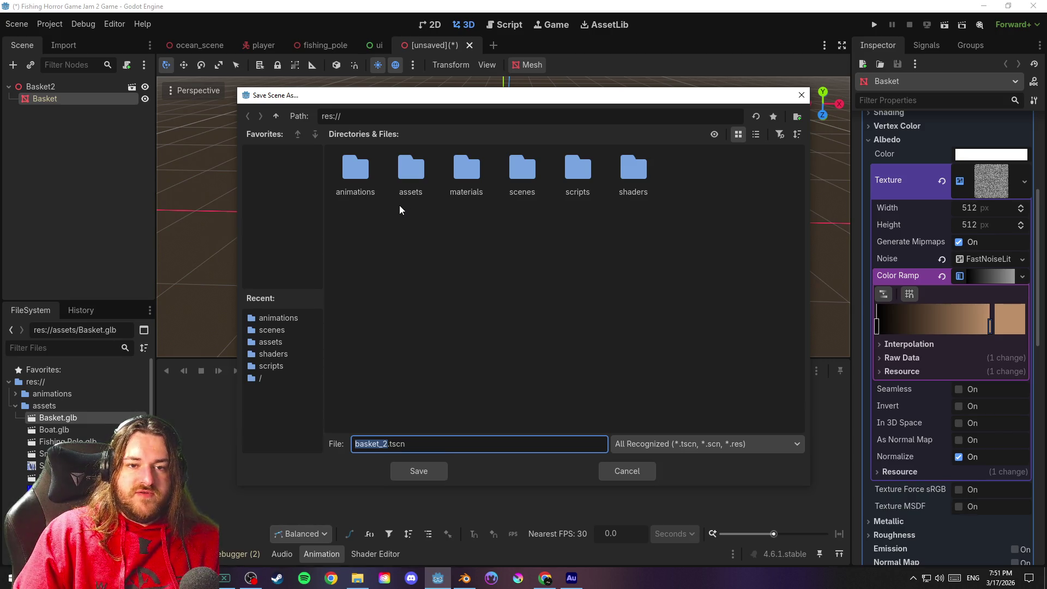
Step: Save the scene as basket.tscn in the scenes folder
double_click(521, 171)
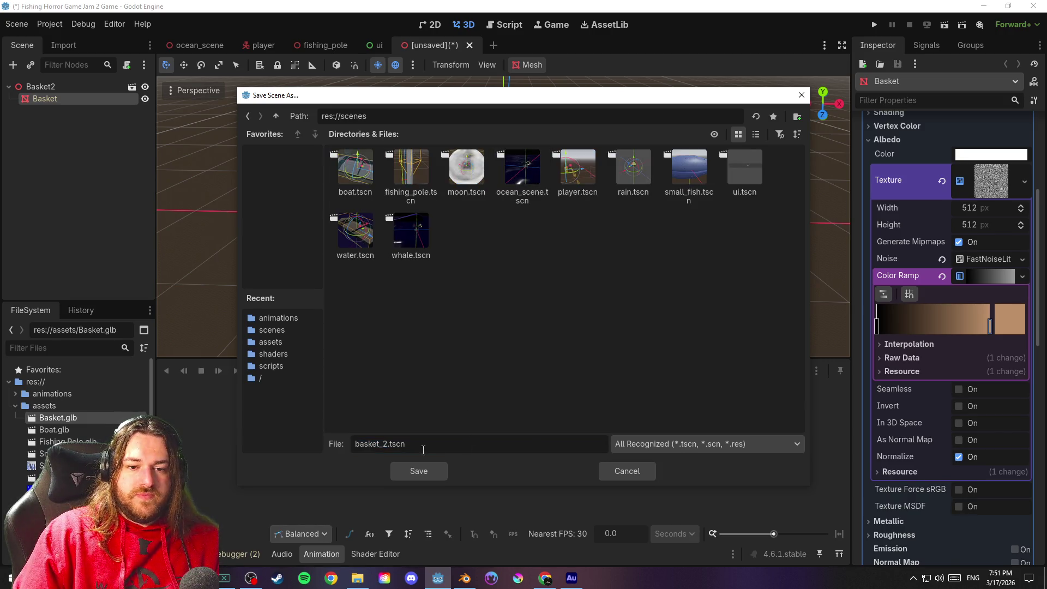
key("BackSpace")
key("BackSpace")
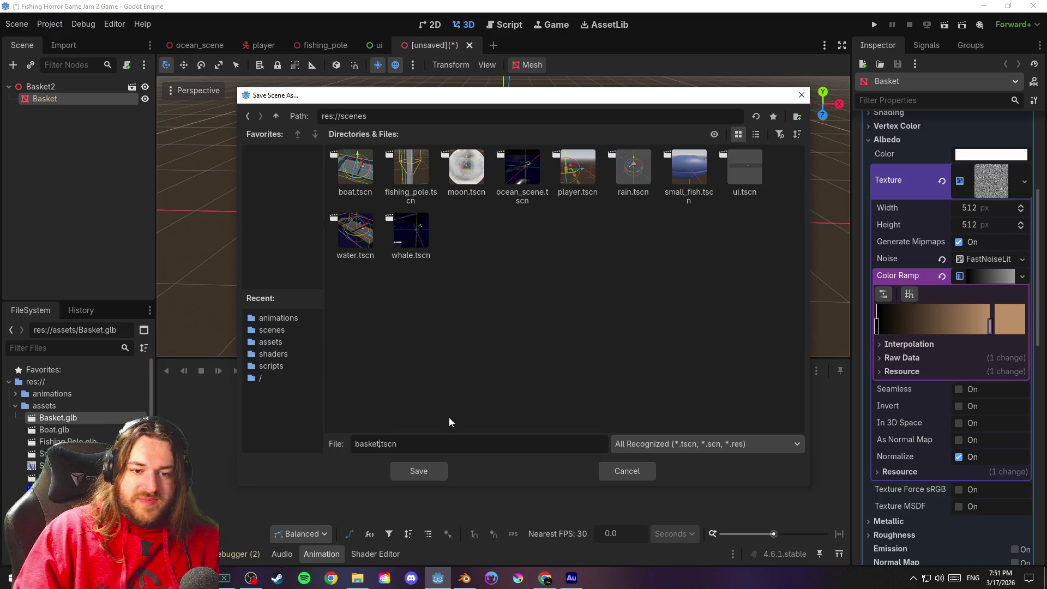
key("Return")
Step: Rename the root node Basket2 to Basket and save the scene
left_click(66, 86)
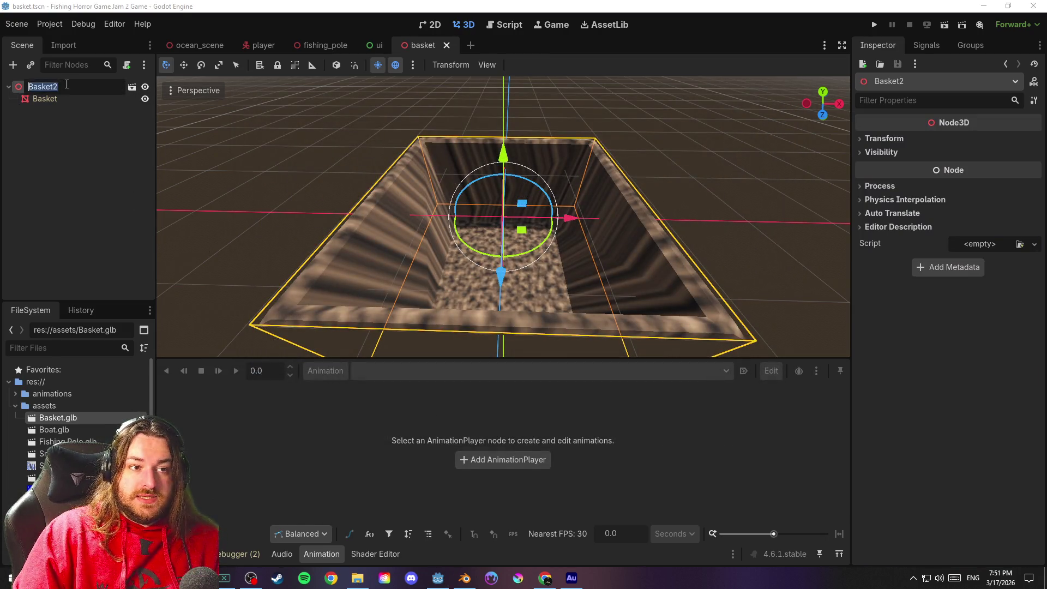
left_click(70, 87)
key("BackSpace")
key("Return")
key("ctrl+s")
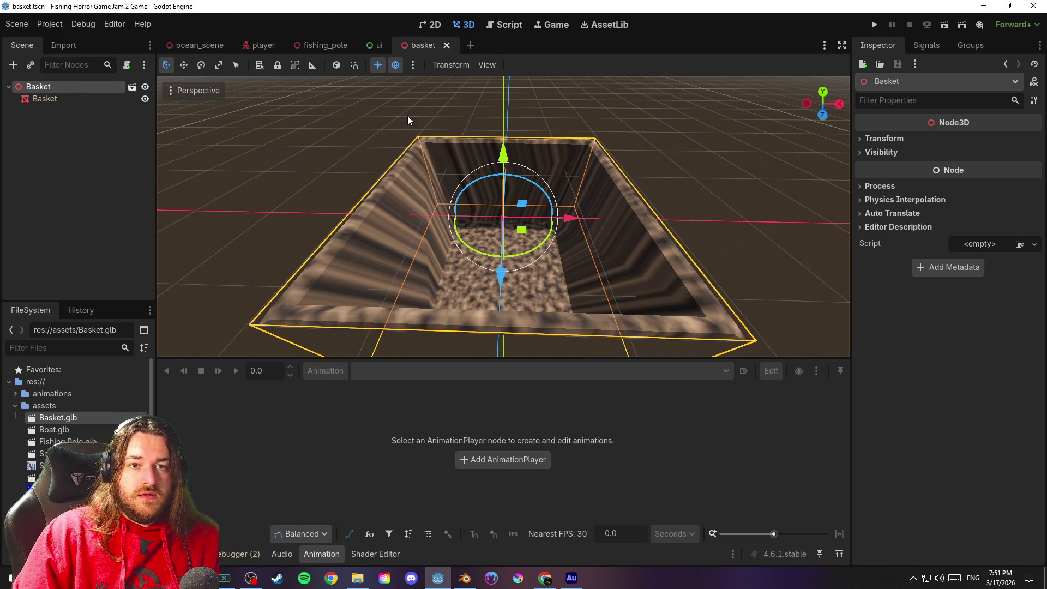
scroll(131, 417, "down", 5)
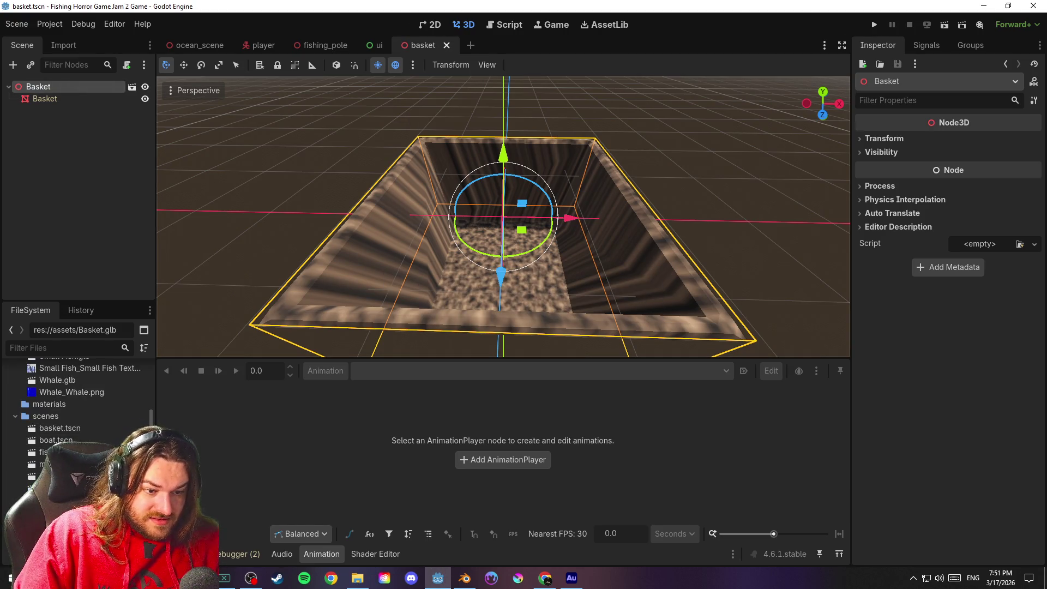
scroll(90, 434, "up", 5)
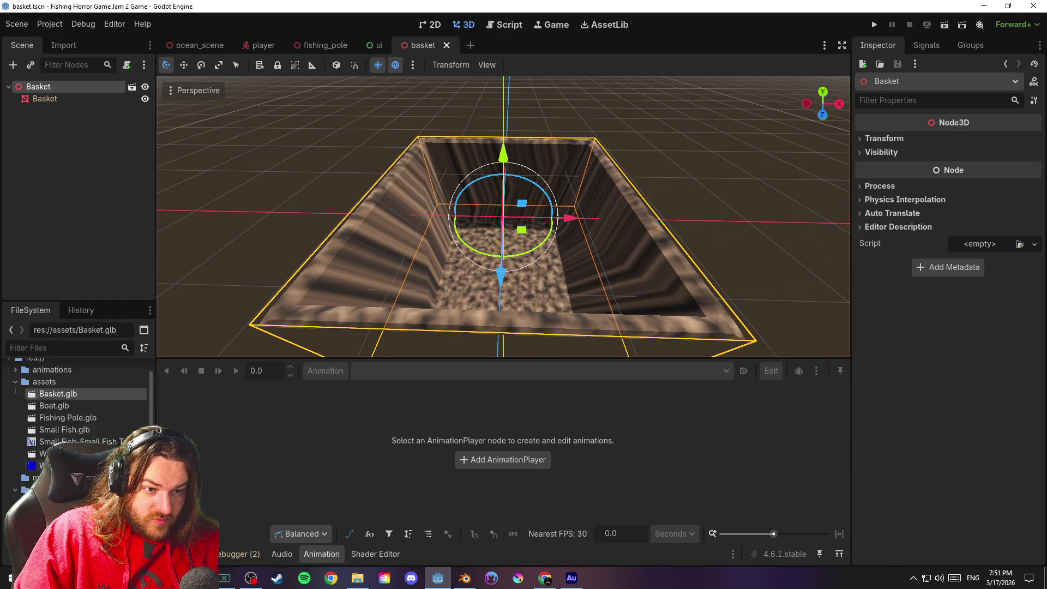
left_click(743, 170)
key("ctrl+s")
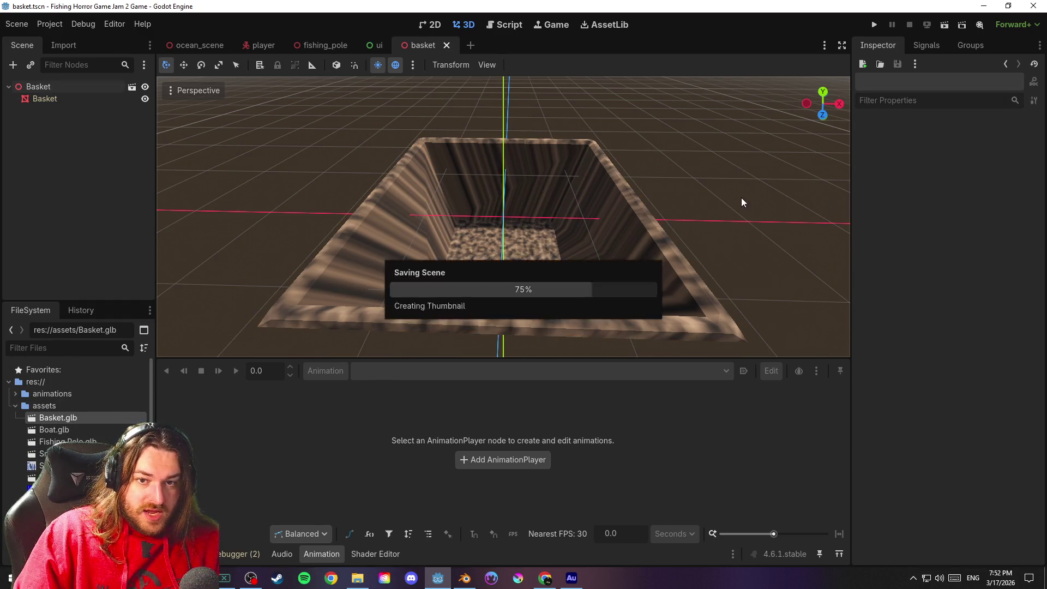
mouse_move(740, 198)
left_mouse_down()
mouse_move(648, 113)
mouse_move(568, 144)
mouse_move(657, 179)
mouse_move(829, 185)
mouse_move(554, 192)
left_mouse_up()
Step: Make the basket's noise texture Seamless and save
left_click(652, 185)
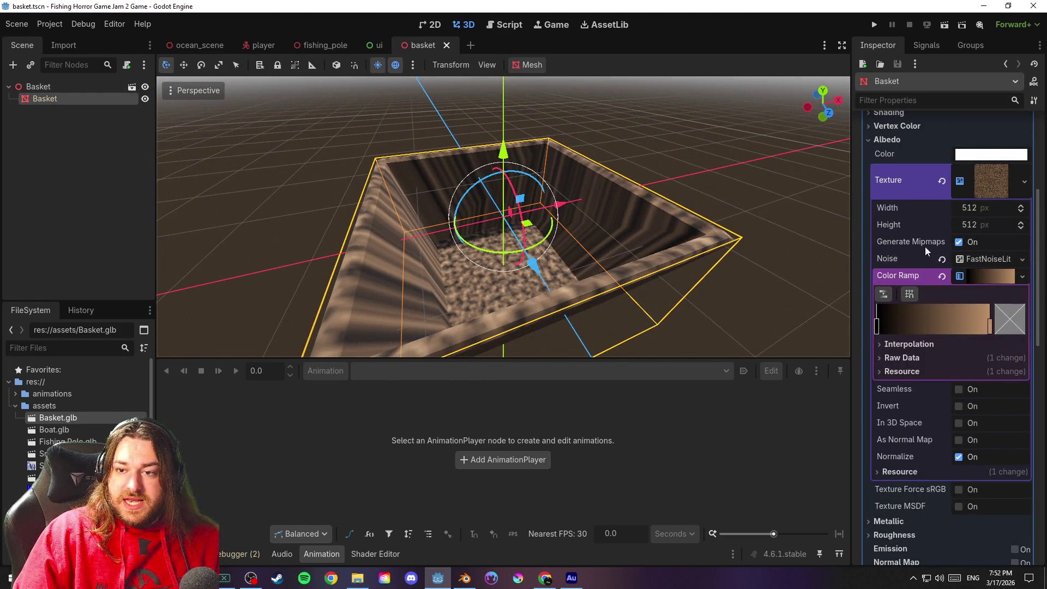
scroll(921, 245, "up", 2)
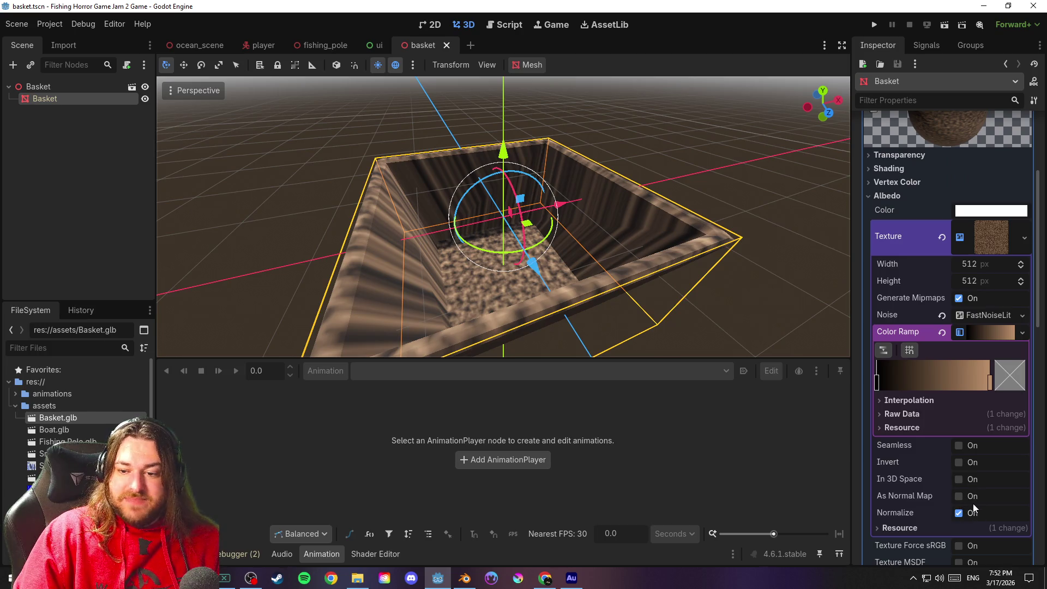
left_click(959, 444)
mouse_move(790, 349)
left_mouse_down()
mouse_move(607, 283)
mouse_move(570, 313)
mouse_move(636, 323)
mouse_move(220, 242)
mouse_move(715, 229)
mouse_move(594, 190)
mouse_move(642, 138)
mouse_move(699, 132)
mouse_move(683, 319)
mouse_move(692, 336)
mouse_move(381, 306)
left_mouse_up()
key("ctrl+s")
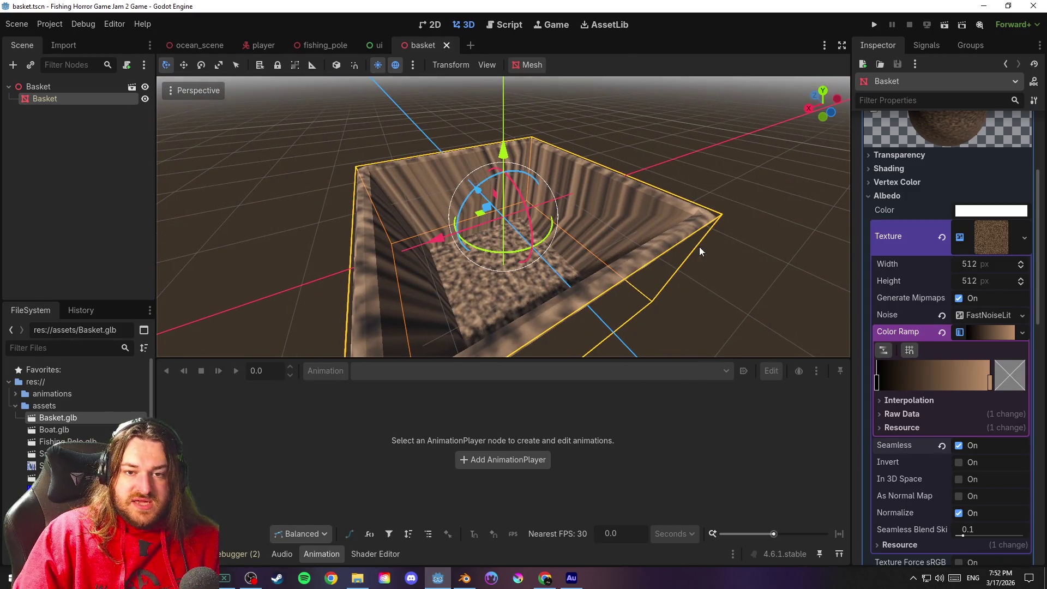
Step: Try different positions for the colour ramp's black and tan stops, then save
mouse_move(699, 246)
left_mouse_down()
mouse_move(523, 180)
mouse_move(660, 270)
mouse_move(574, 212)
mouse_move(355, 176)
mouse_move(339, 263)
mouse_move(730, 218)
mouse_move(616, 266)
mouse_move(610, 254)
mouse_move(635, 259)
left_mouse_up()
scroll(616, 280, "down", 2)
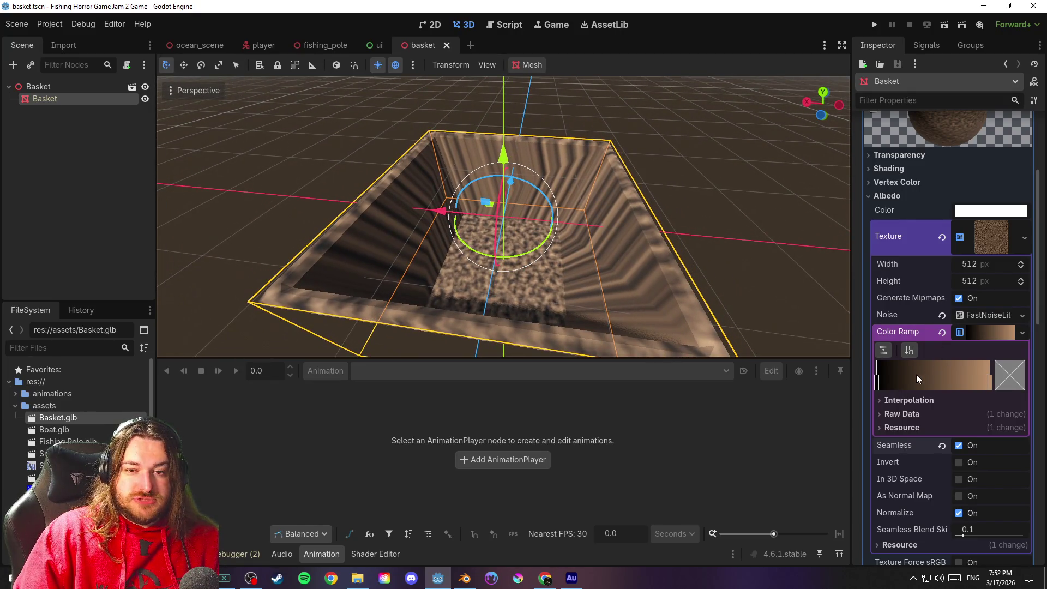
mouse_move(877, 381)
left_mouse_down()
mouse_move(936, 386)
mouse_move(877, 383)
left_mouse_up()
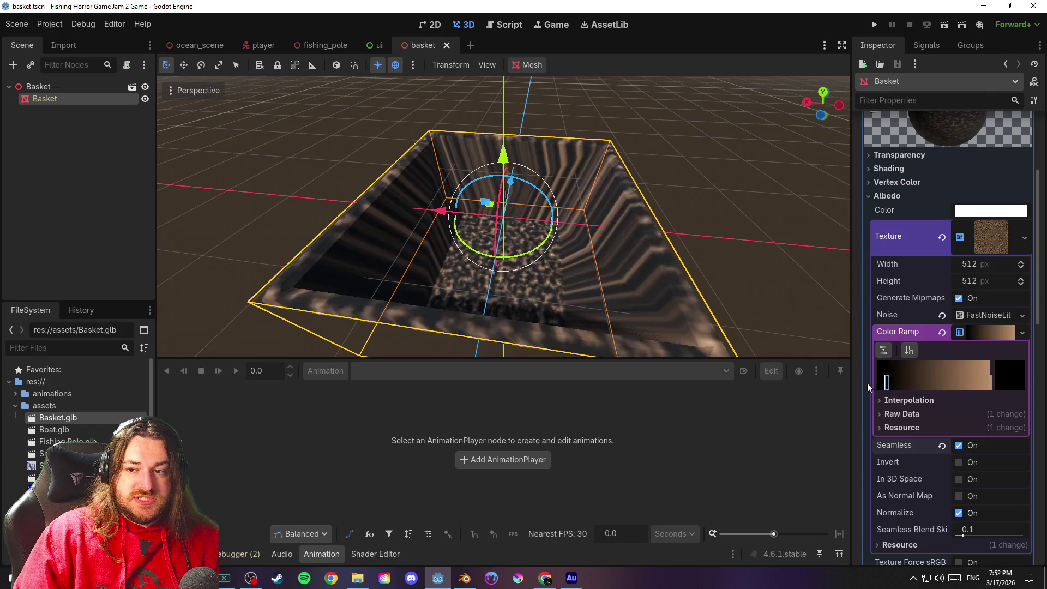
mouse_move(989, 384)
left_mouse_down()
mouse_move(886, 384)
mouse_move(1024, 393)
mouse_move(972, 388)
mouse_move(1012, 385)
left_mouse_up()
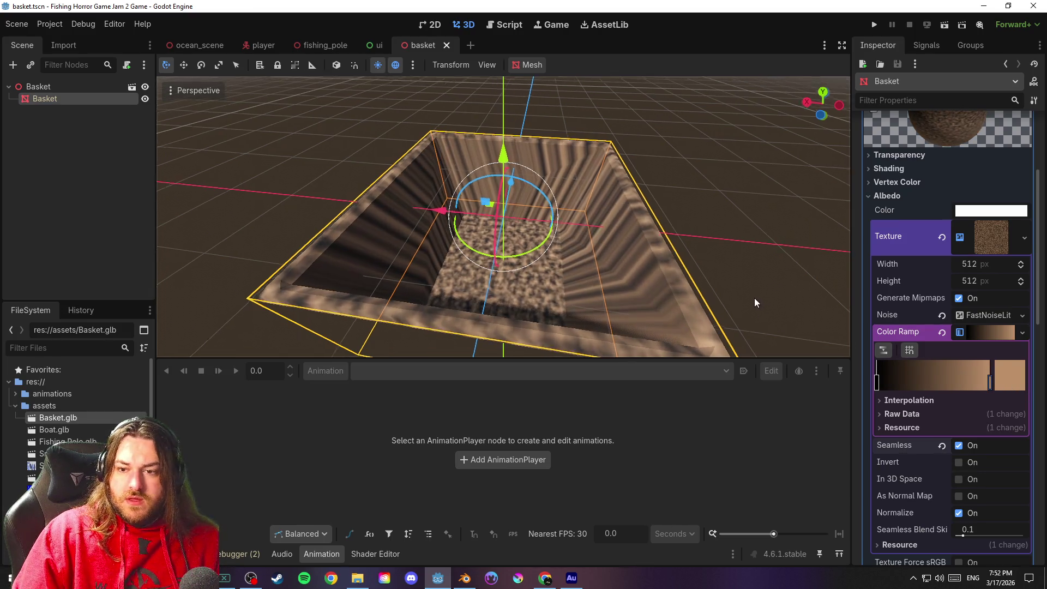
key("ctrl+s")
Step: Test Constant and Cubic colour ramp interpolation, then set it back to Linear
left_click(920, 400)
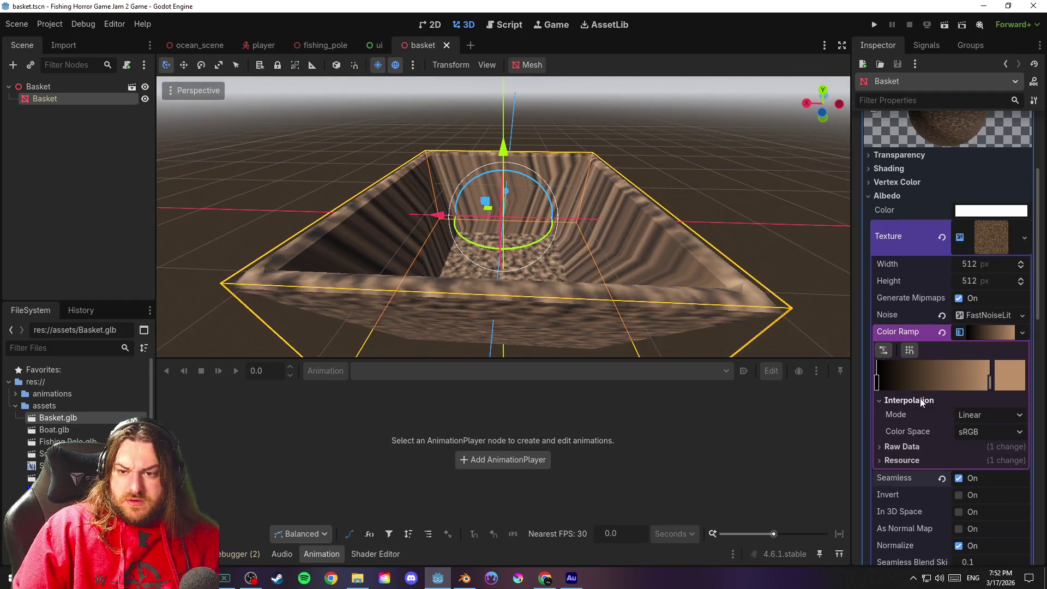
left_click(976, 415)
left_click(996, 447)
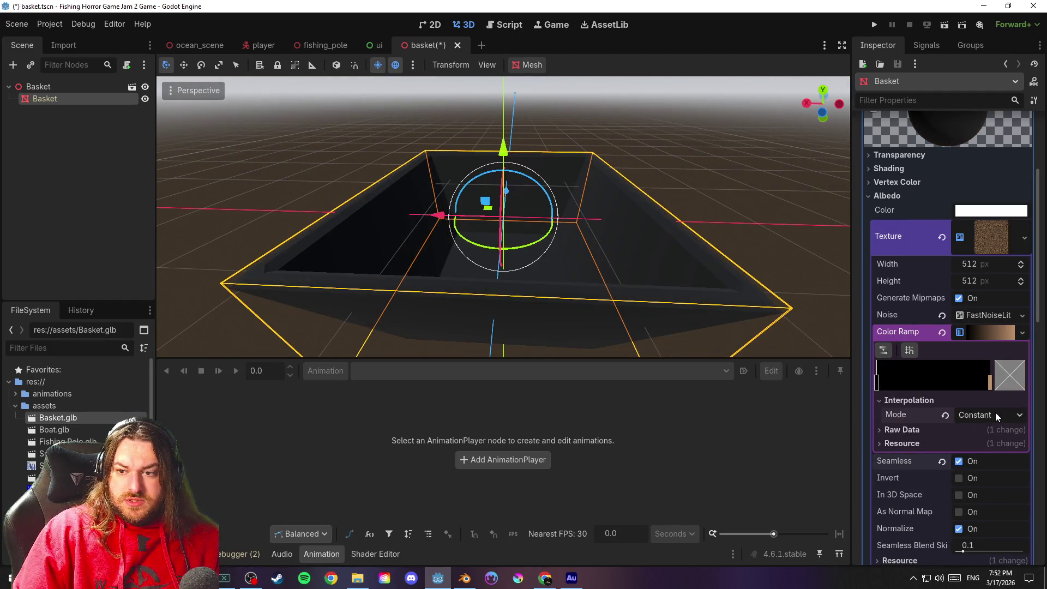
mouse_move(989, 382)
left_mouse_down()
mouse_move(917, 384)
mouse_move(935, 385)
left_mouse_up()
left_click(984, 417)
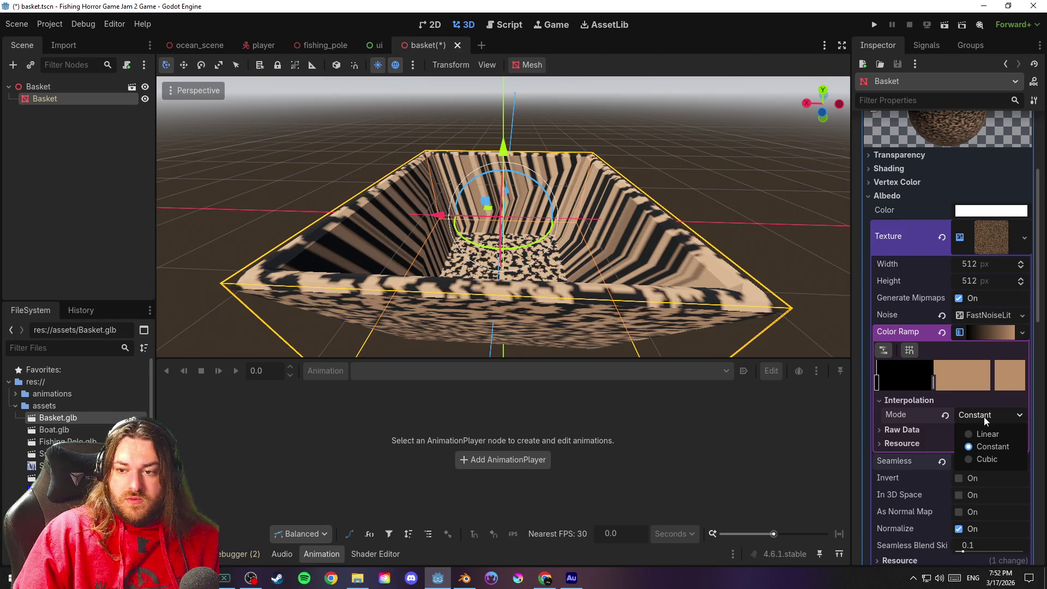
left_click(986, 459)
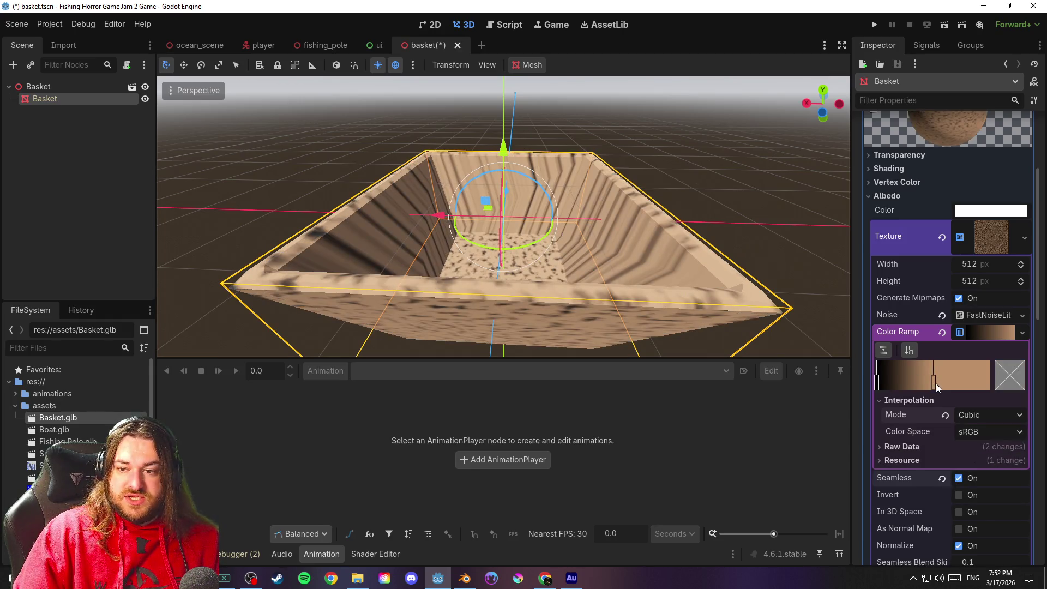
left_click_drag(934, 385, 1027, 381)
left_click(1000, 415)
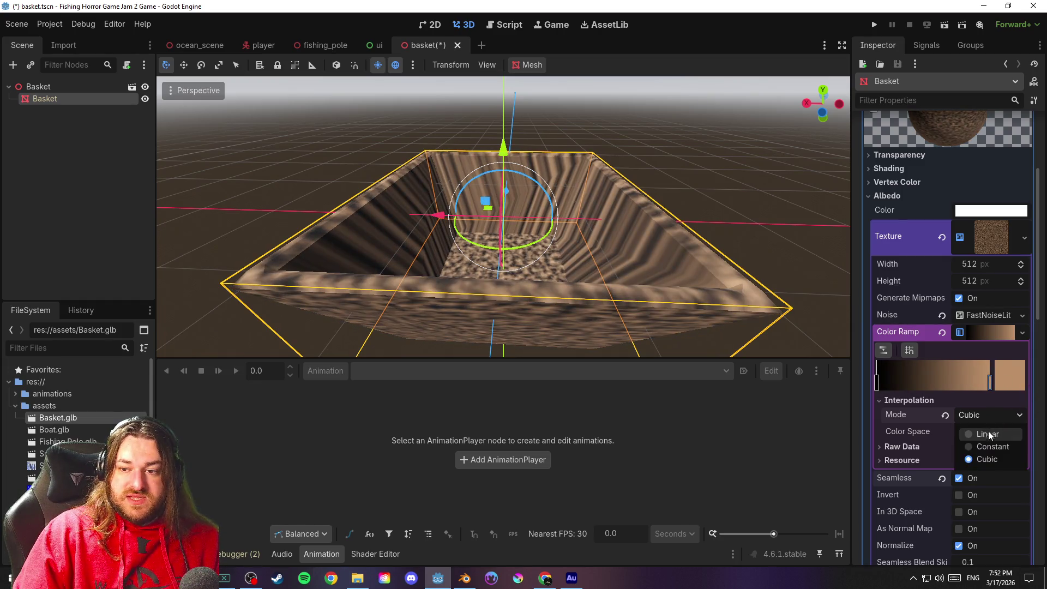
left_click(987, 446)
Step: Check the Linear wood-like streaks from above and save basket.tscn
scroll(618, 261, "up", 3)
mouse_move(548, 197)
left_mouse_down()
mouse_move(576, 136)
mouse_move(612, 295)
mouse_move(673, 326)
left_mouse_up()
scroll(627, 295, "down", 2)
key("ctrl+s")
left_click_drag(627, 295, 676, 296)
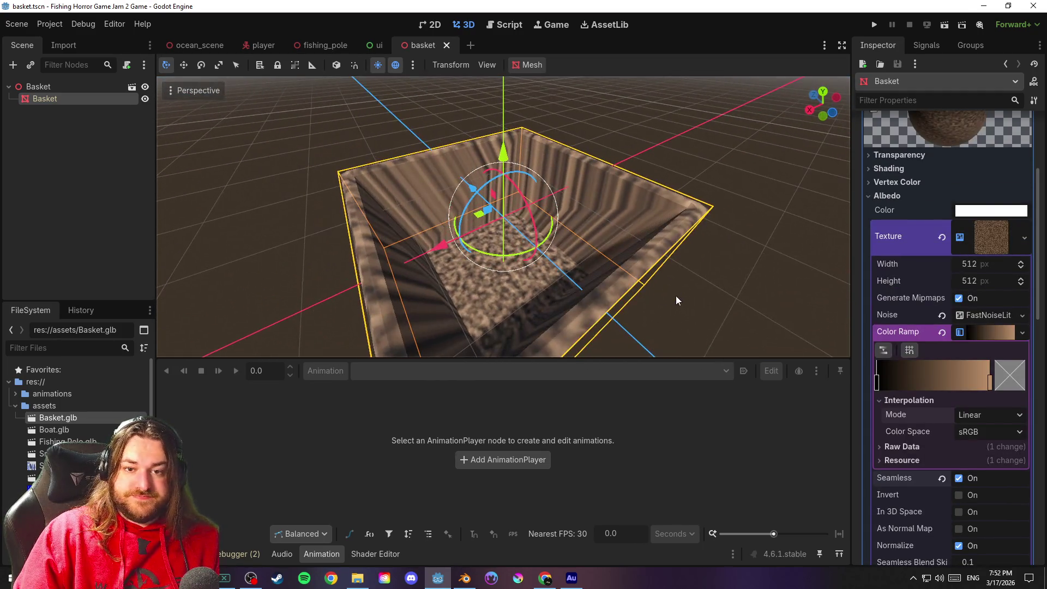
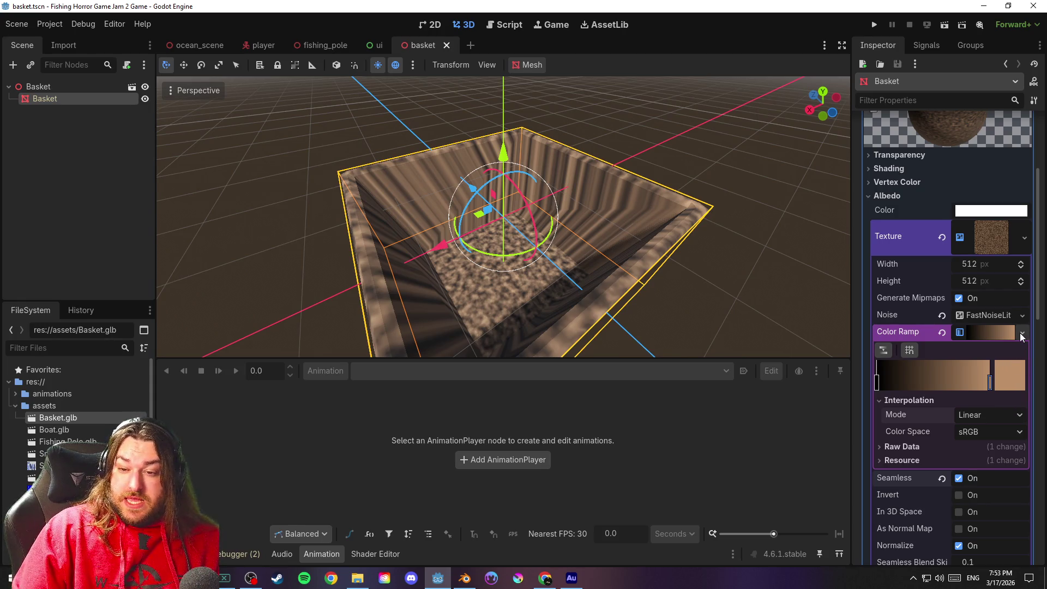
Step: Look through the albedo color ramp's interpolation, raw data and resource settings, then collapse the gradient editor
left_click(915, 400)
left_click(915, 400)
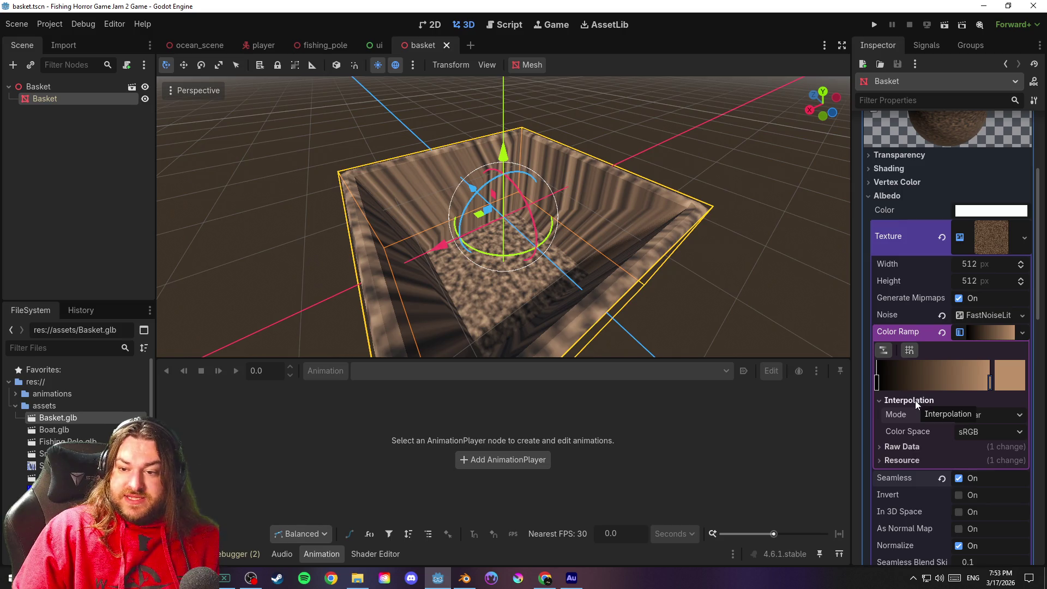
left_click(915, 401)
left_click(910, 413)
left_click(910, 413)
left_click(907, 428)
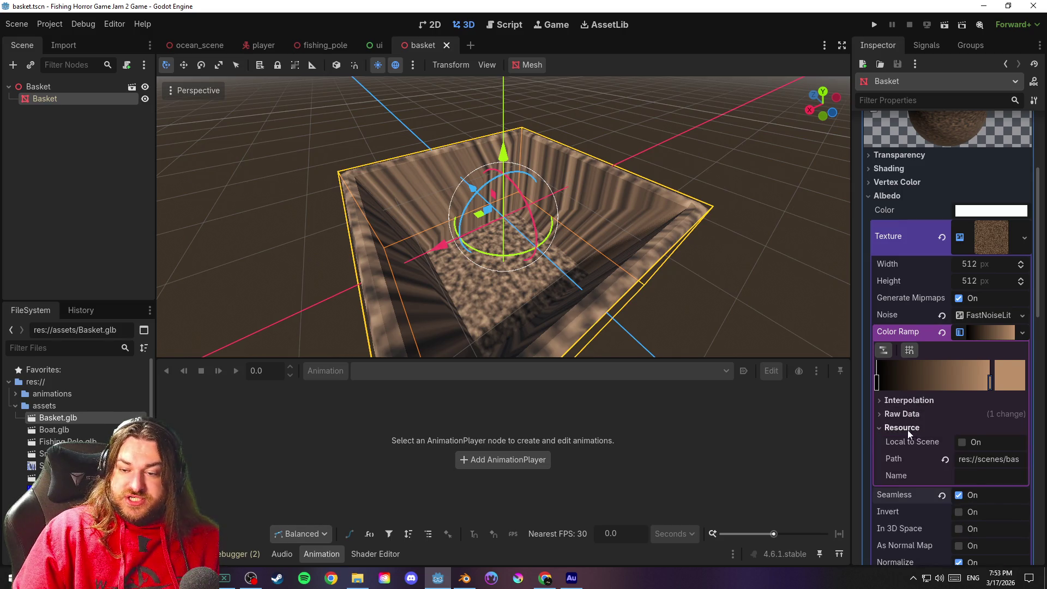
left_click(908, 429)
left_click(1022, 332)
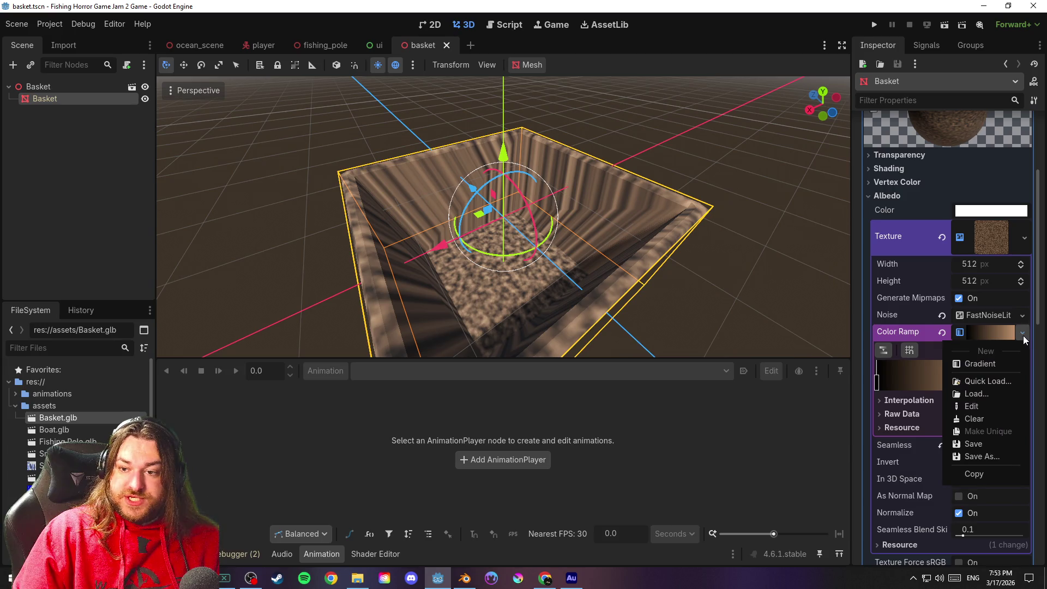
left_click(992, 316)
left_click(989, 333)
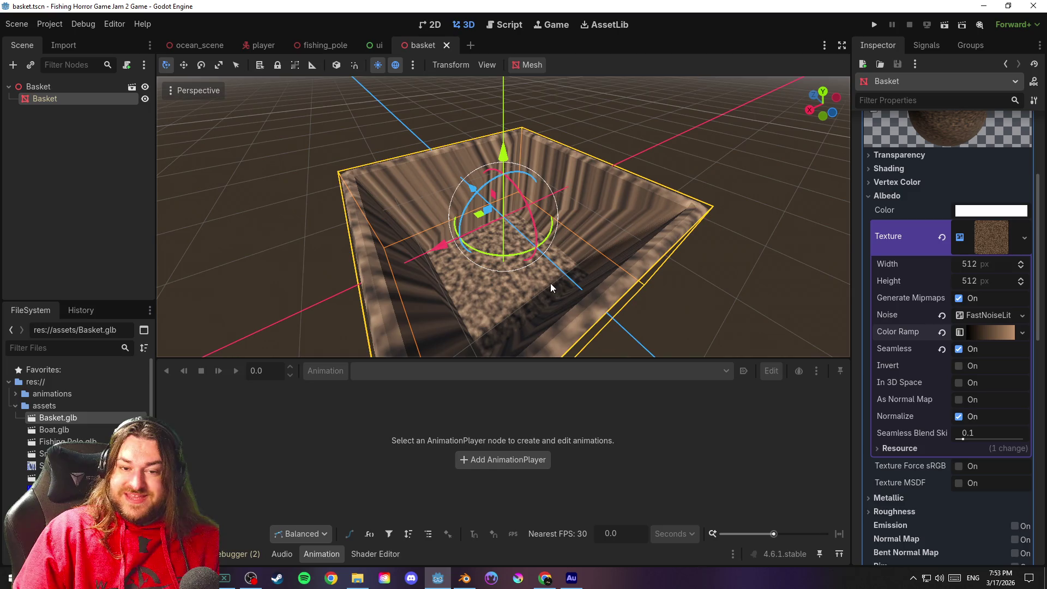
Step: Enable the material's Normal Map and copy the albedo noise texture
left_click_drag(551, 283, 670, 284)
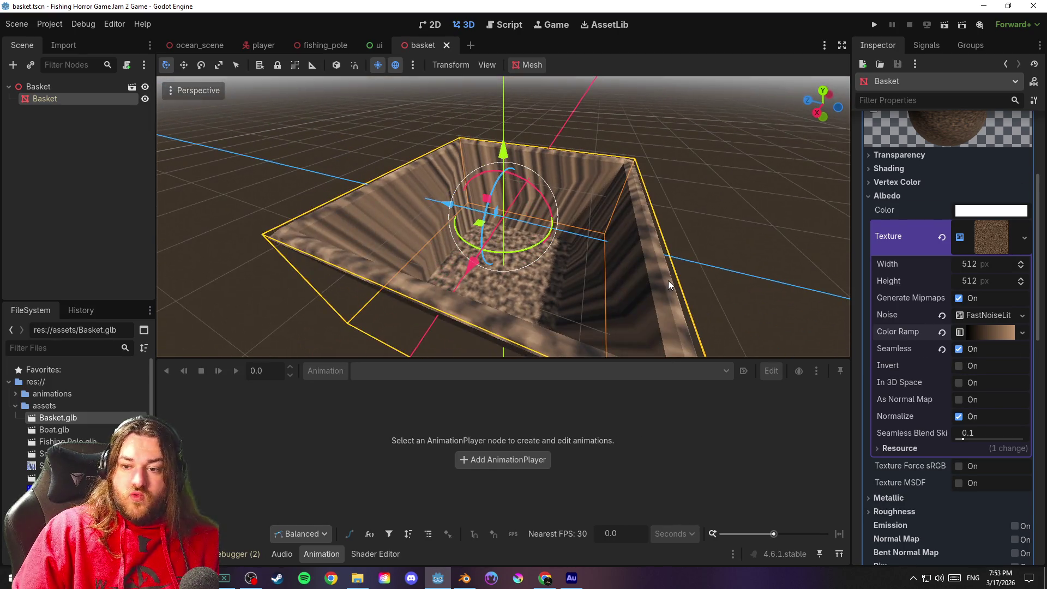
scroll(933, 374, "down", 3)
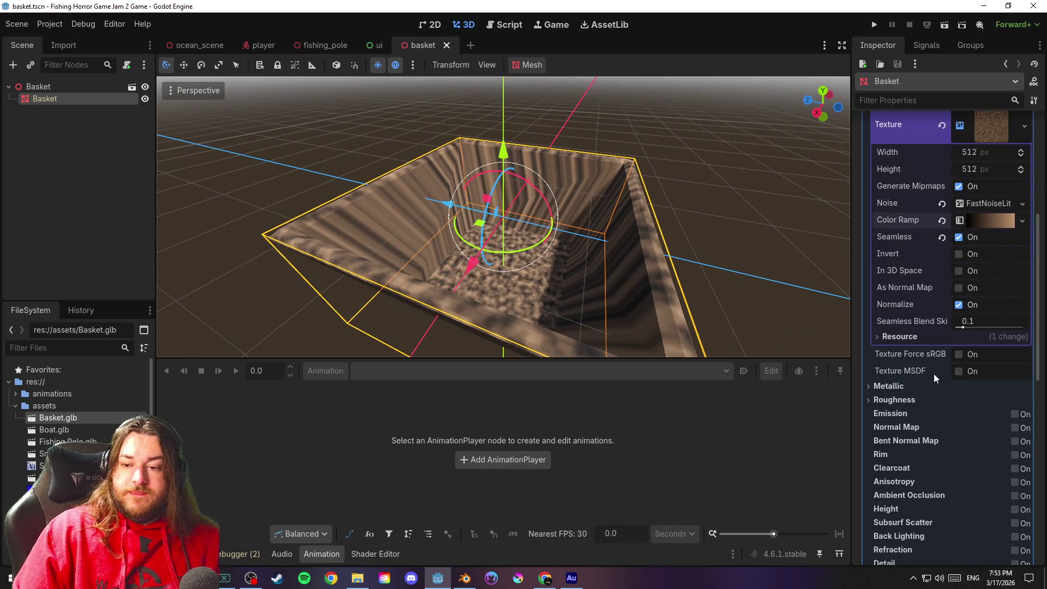
left_click(1015, 428)
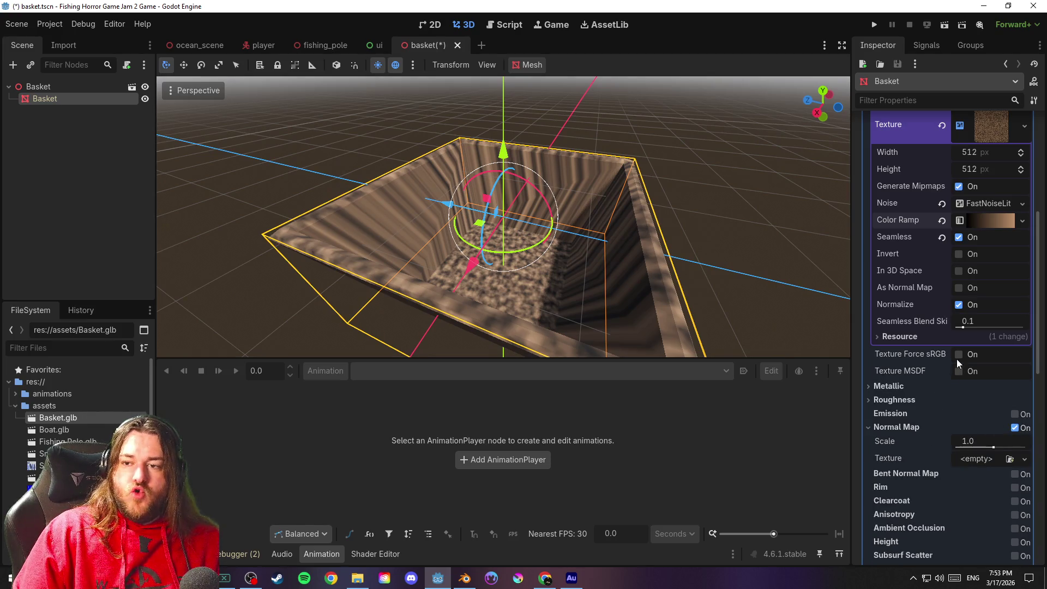
scroll(963, 329, "up", 2)
right_click(987, 182)
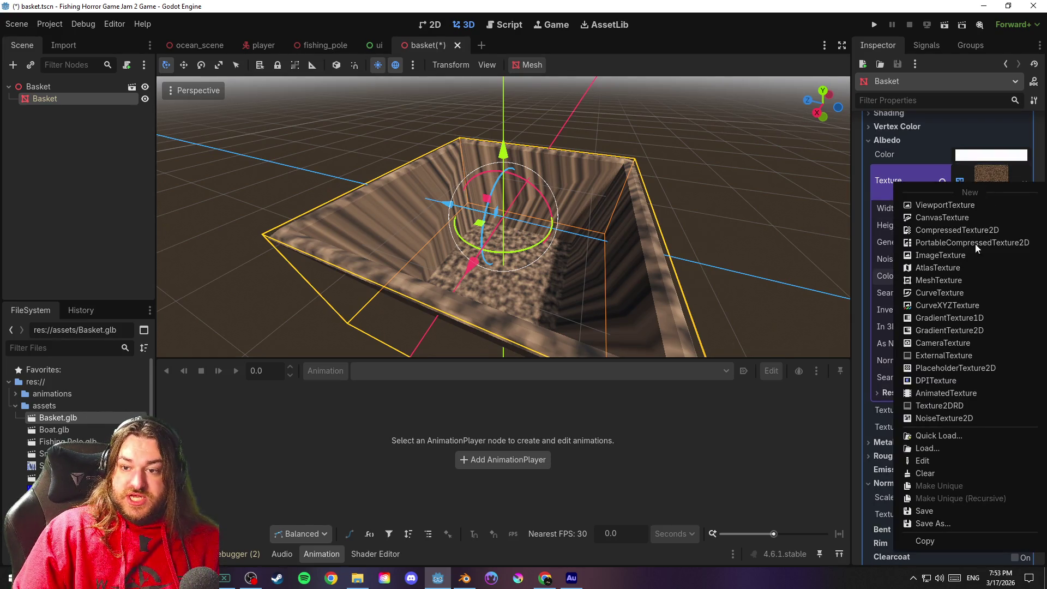
left_click(944, 541)
Step: Paste the noise texture into the Normal Map Texture slot as a unique copy and expand it
scroll(995, 334, "down", 3)
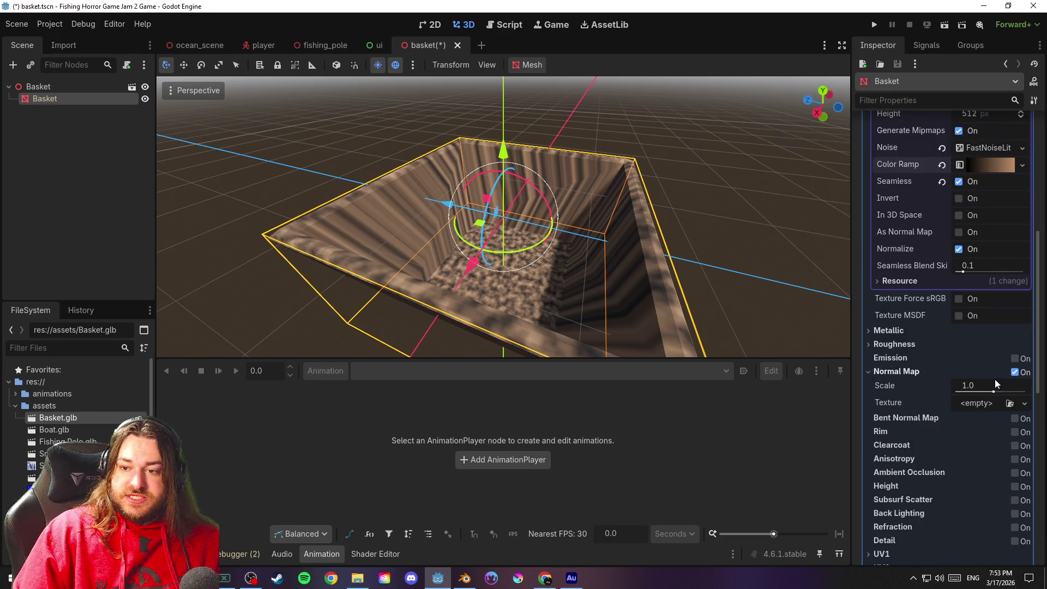
left_click(981, 403)
left_click(964, 559)
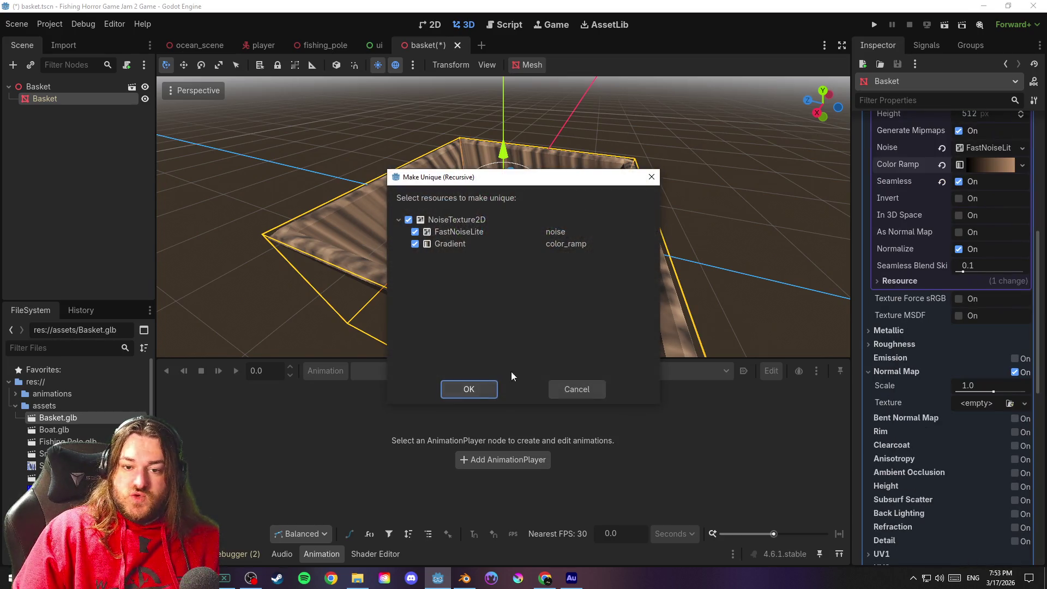
left_click(468, 390)
scroll(531, 306, "up", 4)
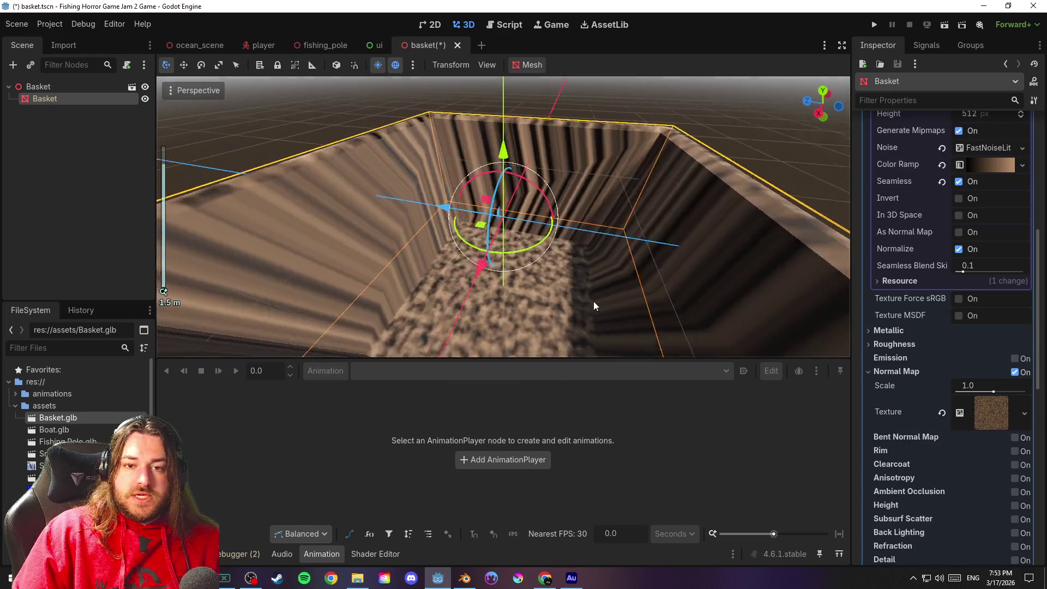
mouse_move(594, 306)
left_mouse_down()
mouse_move(768, 296)
mouse_move(826, 264)
mouse_move(595, 310)
left_mouse_up()
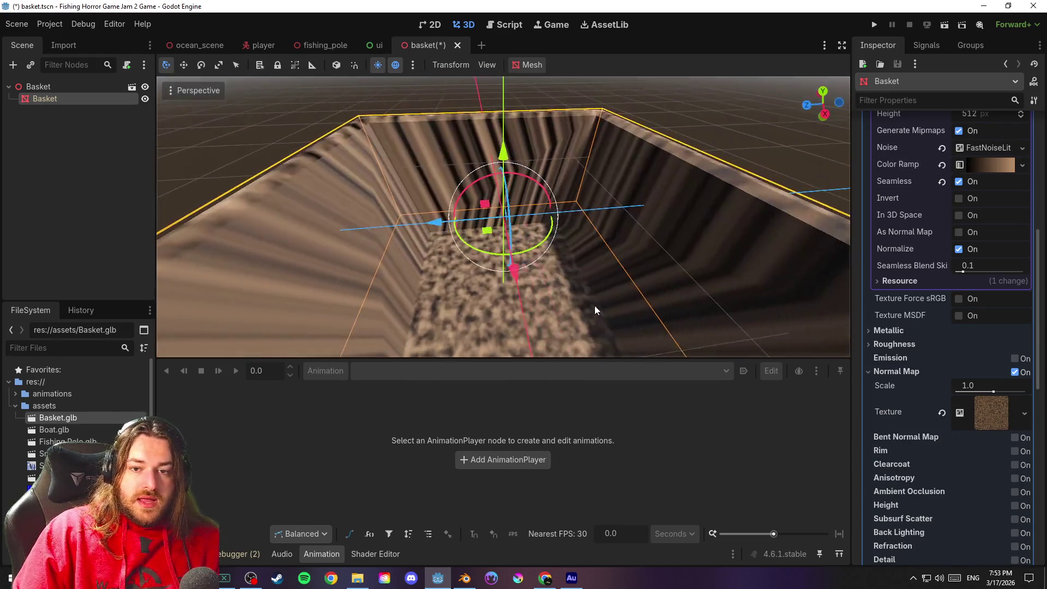
left_click(982, 402)
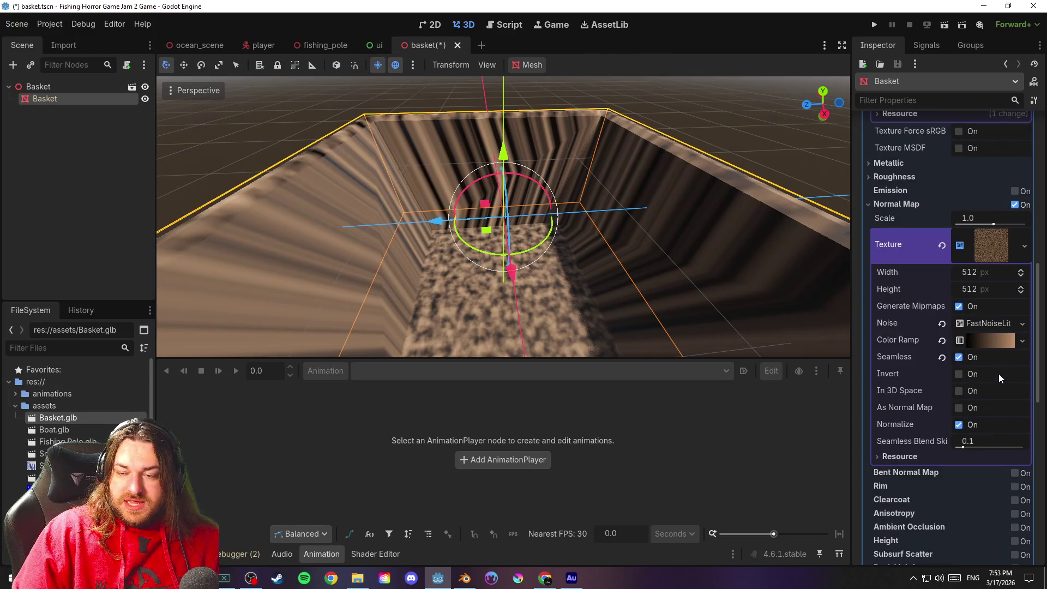
Step: Clear the normal-map noise's Color Ramp and turn on As Normal Map
left_click(941, 341)
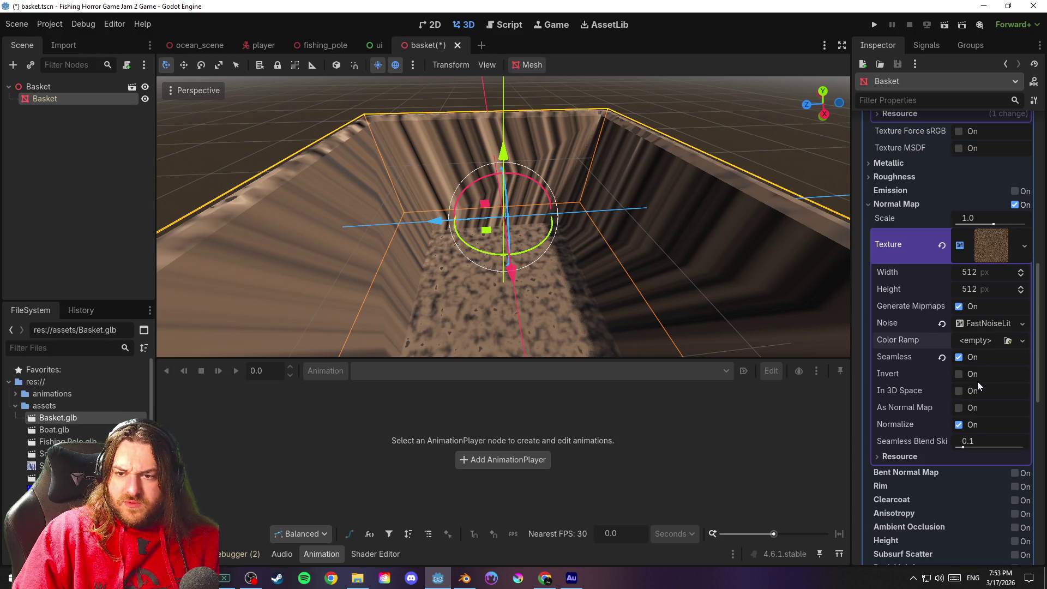
left_click(959, 407)
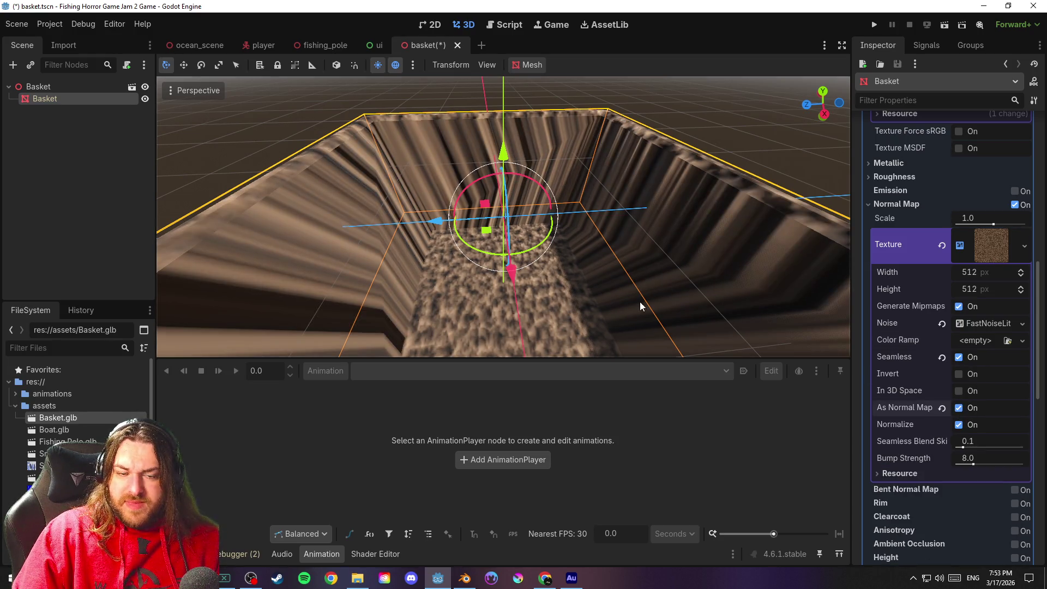
mouse_move(516, 270)
left_mouse_down()
mouse_move(501, 240)
mouse_move(718, 249)
mouse_move(685, 237)
mouse_move(668, 248)
mouse_move(568, 247)
mouse_move(580, 250)
mouse_move(635, 241)
mouse_move(453, 240)
mouse_move(593, 246)
mouse_move(629, 234)
mouse_move(604, 238)
mouse_move(651, 257)
mouse_move(587, 245)
left_mouse_up()
scroll(685, 237, "down", 5)
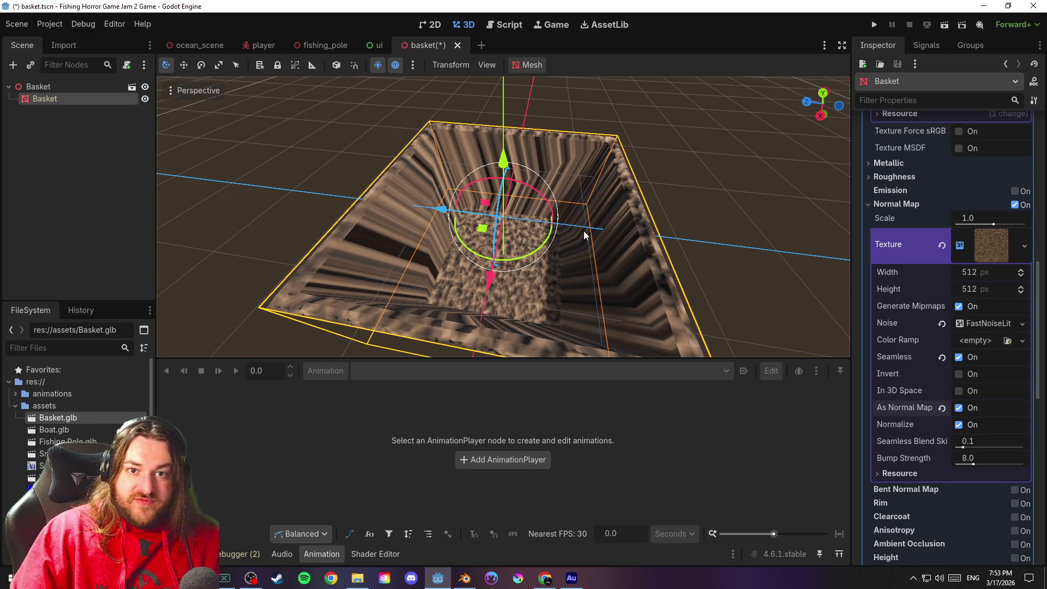
Step: Attempt Unwrap UV2 for Lightmap/AO, dismiss the refusal alert, and reselect the Basket mesh
left_click(531, 65)
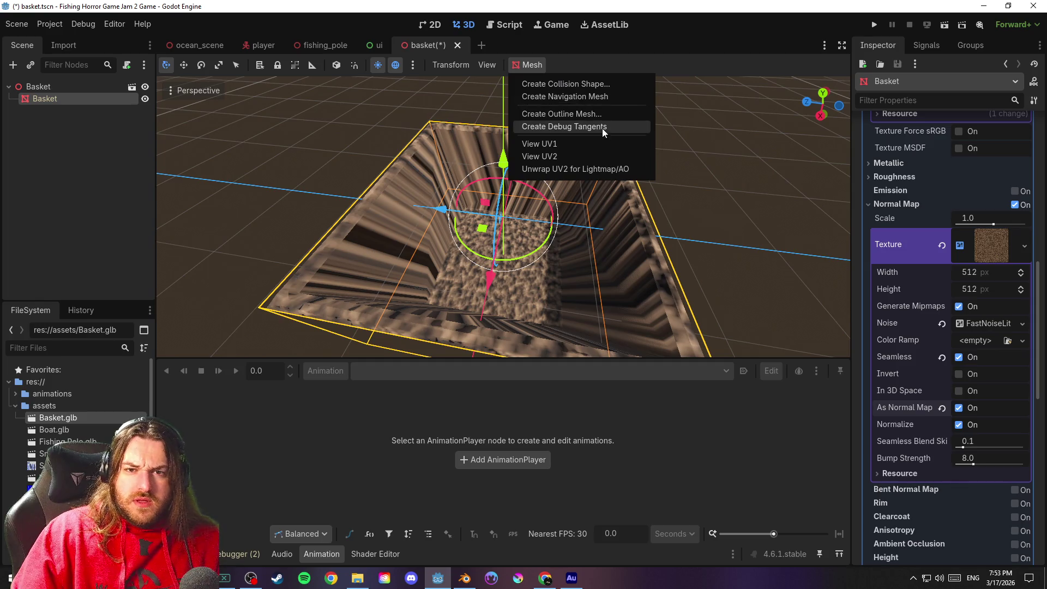
left_click(593, 169)
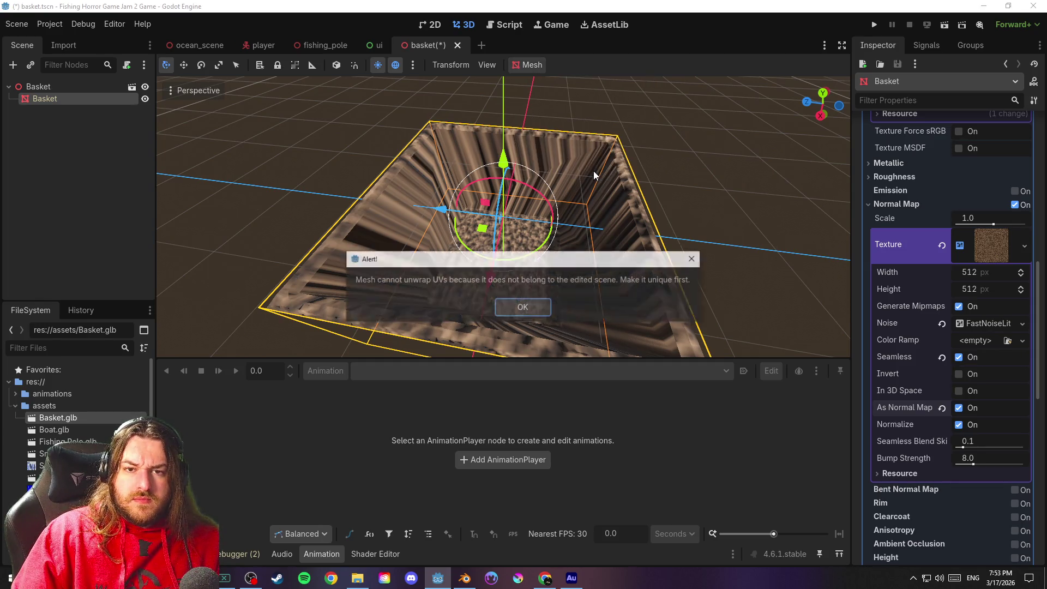
left_click(522, 308)
left_click(69, 86)
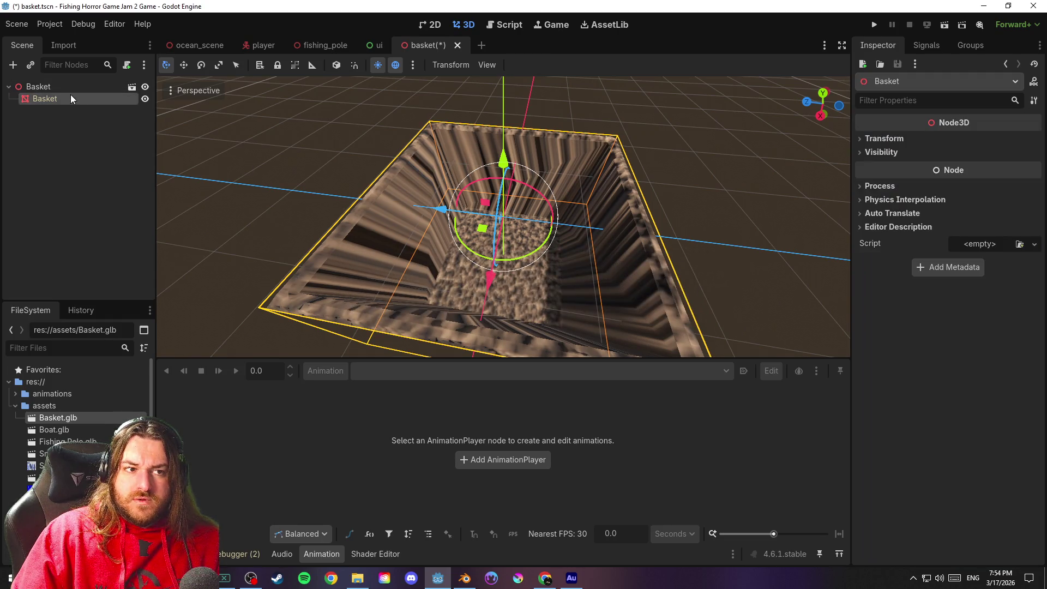
left_click(70, 97)
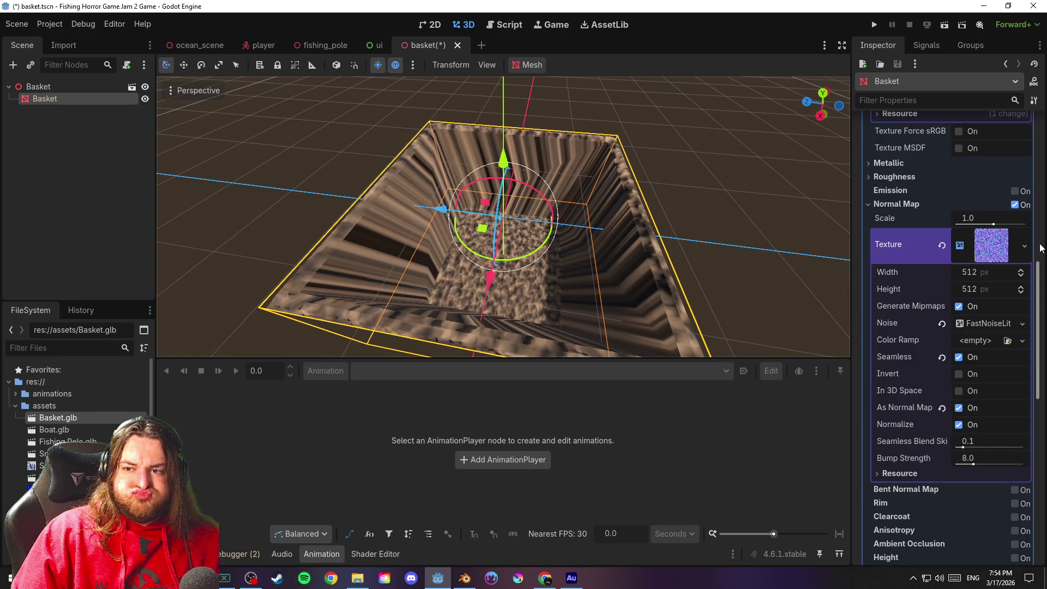
Step: Try Normal Map Scale values from strongly negative to 3.75 and about 10, then save
mouse_move(989, 228)
left_mouse_down()
mouse_move(964, 224)
mouse_move(1023, 226)
mouse_move(988, 222)
mouse_move(999, 224)
left_mouse_up()
mouse_move(791, 216)
left_mouse_down()
mouse_move(708, 211)
mouse_move(641, 152)
left_mouse_up()
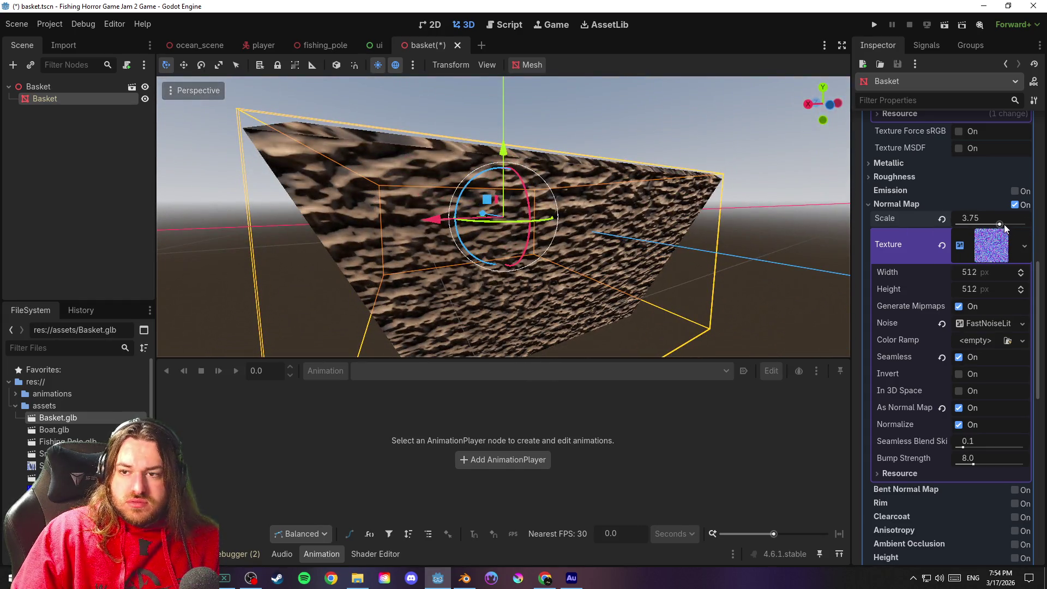
left_click_drag(1005, 227, 993, 226)
key("ctrl+s")
Step: Inspect the basket from several angles and test inverting the normal map, then undo it
left_click_drag(845, 265, 180, 277)
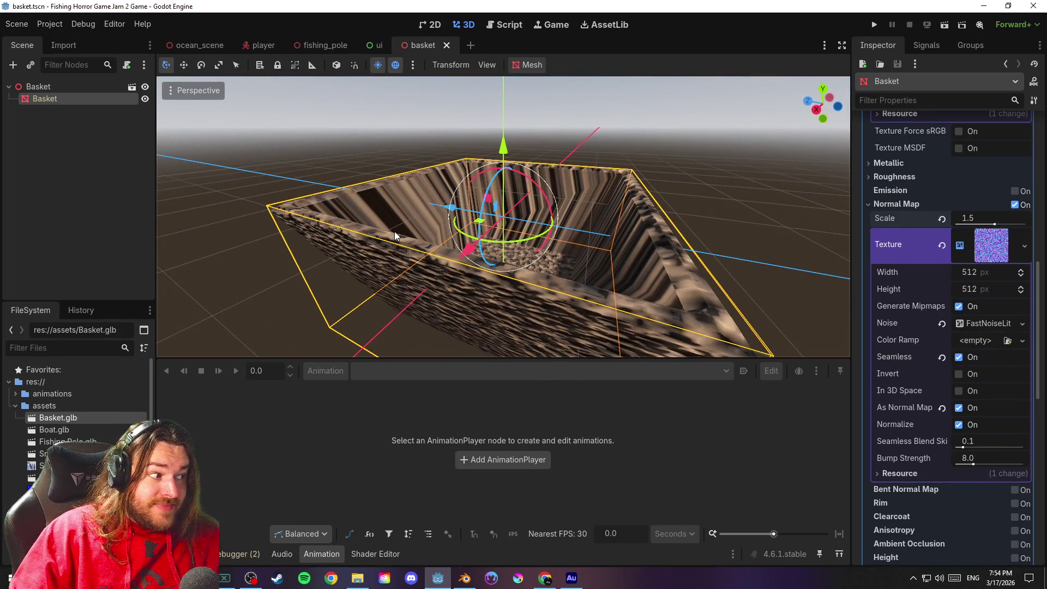
mouse_move(573, 223)
left_mouse_down()
mouse_move(650, 230)
mouse_move(624, 234)
left_mouse_up()
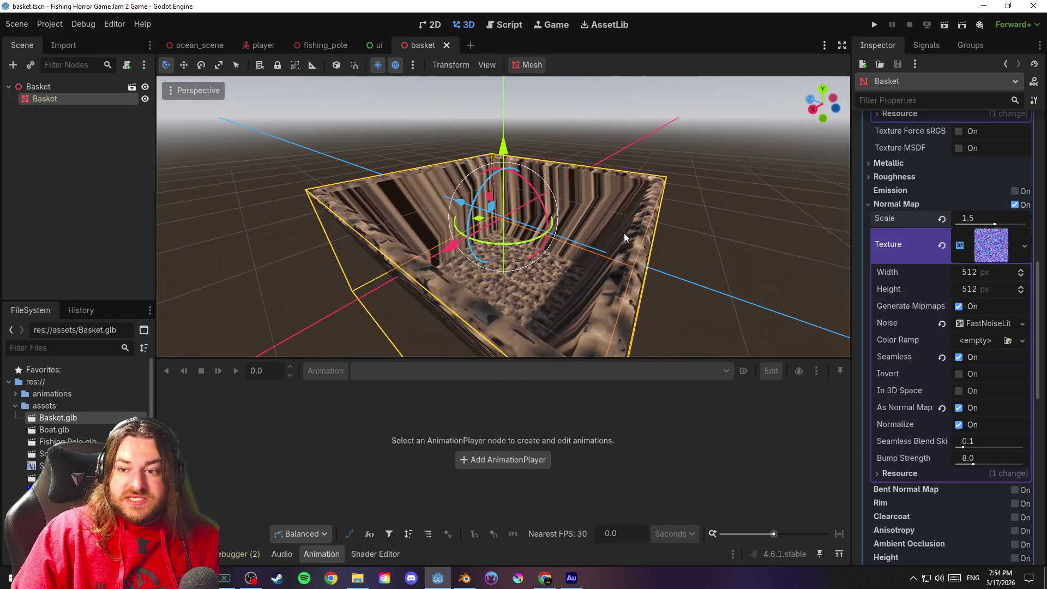
scroll(692, 263, "down", 2)
mouse_move(686, 262)
left_mouse_down()
mouse_move(653, 267)
mouse_move(669, 265)
left_mouse_up()
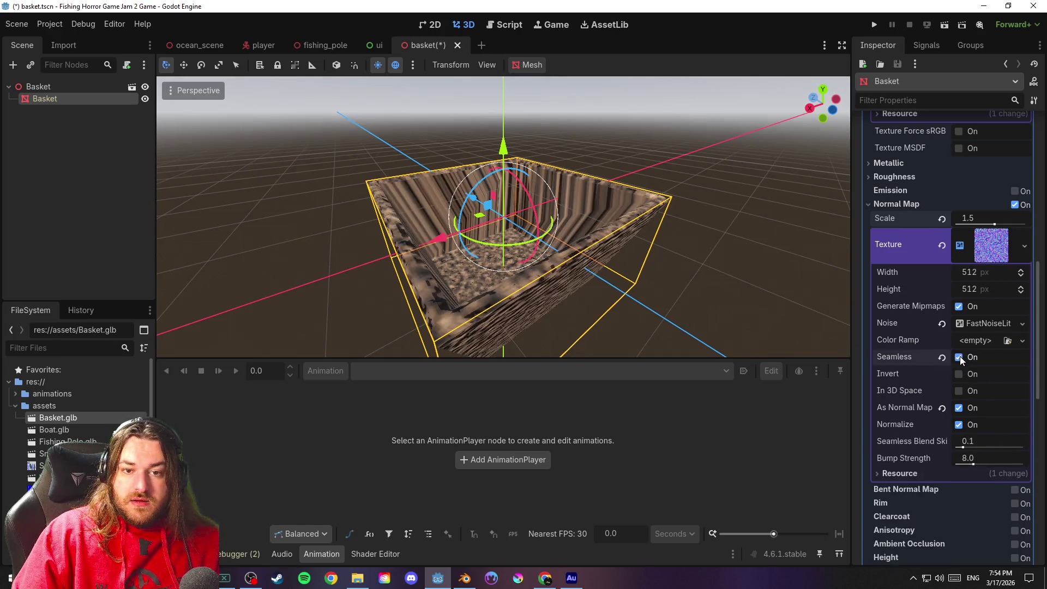
left_click_drag(801, 319, 720, 253)
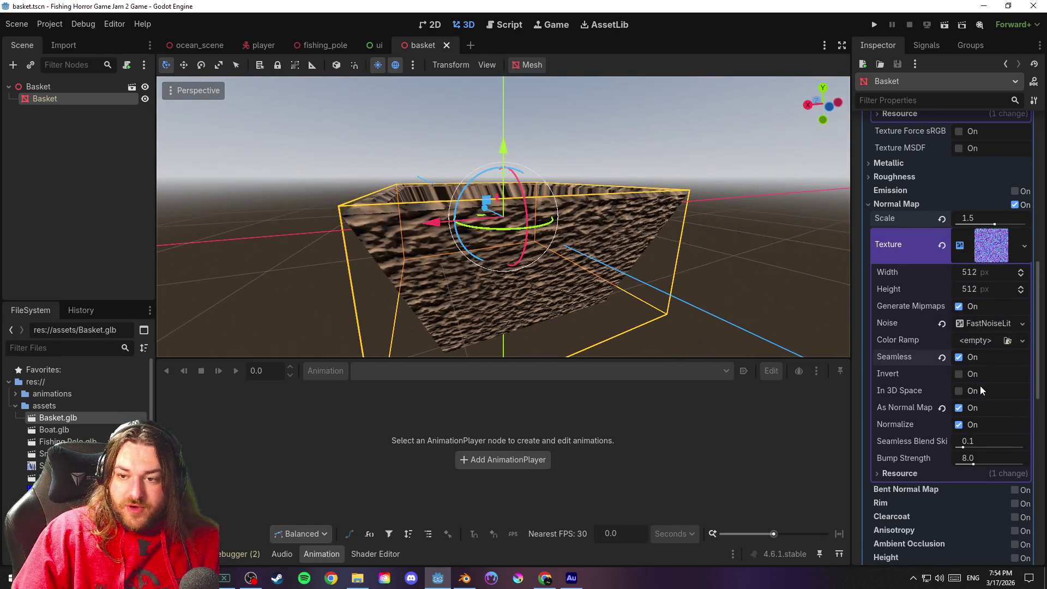
left_click(959, 374)
key("ctrl+z")
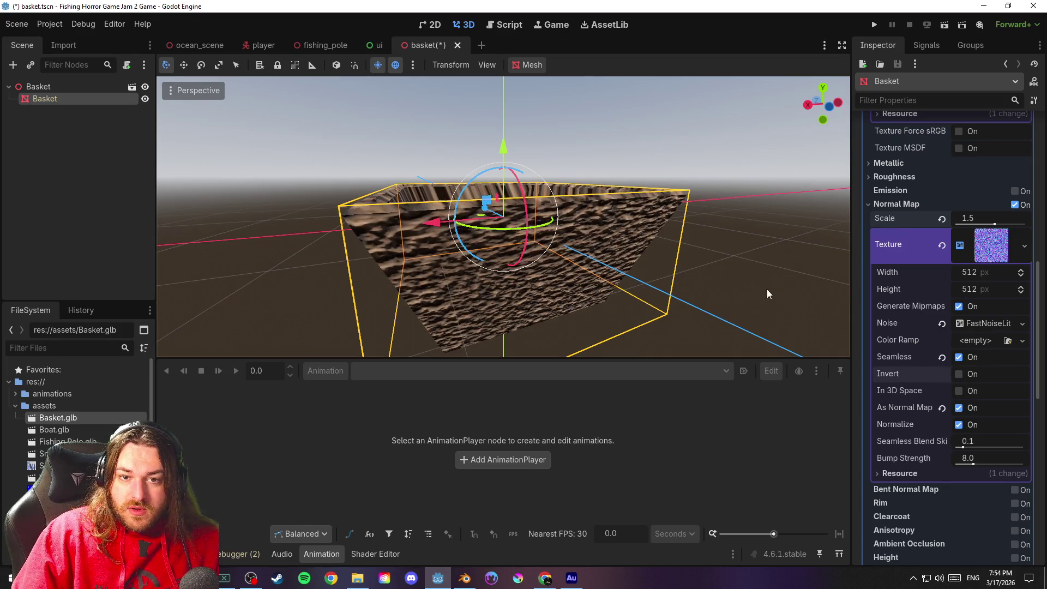
left_click_drag(767, 289, 818, 349)
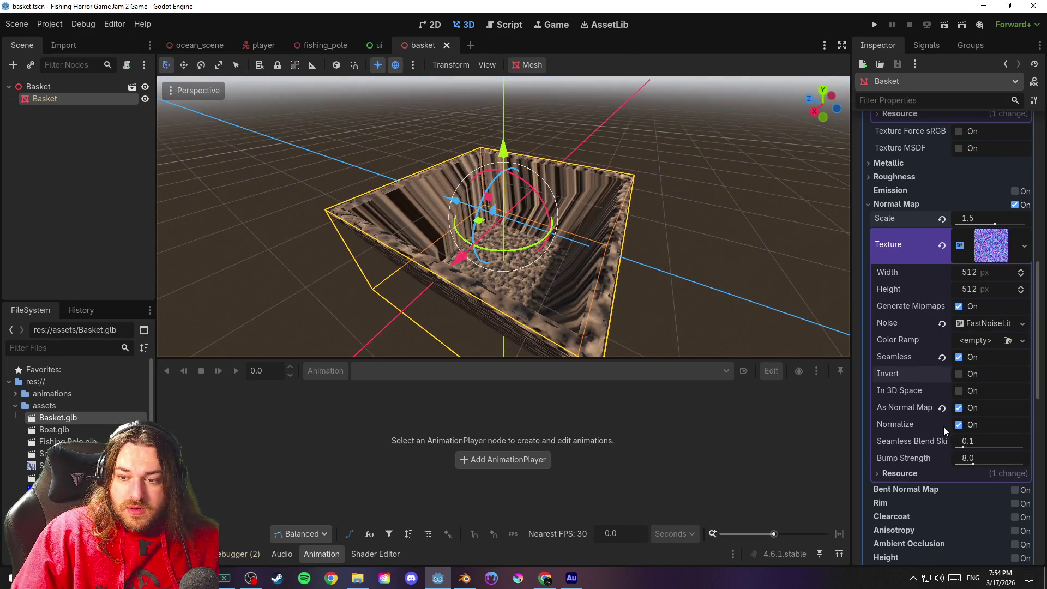
Step: Test Seamless Blend Skirt 0.74 and extreme bump strengths, restore Bump Strength 8.0, and save
mouse_move(962, 447)
left_mouse_down()
mouse_move(1023, 447)
mouse_move(934, 455)
left_mouse_up()
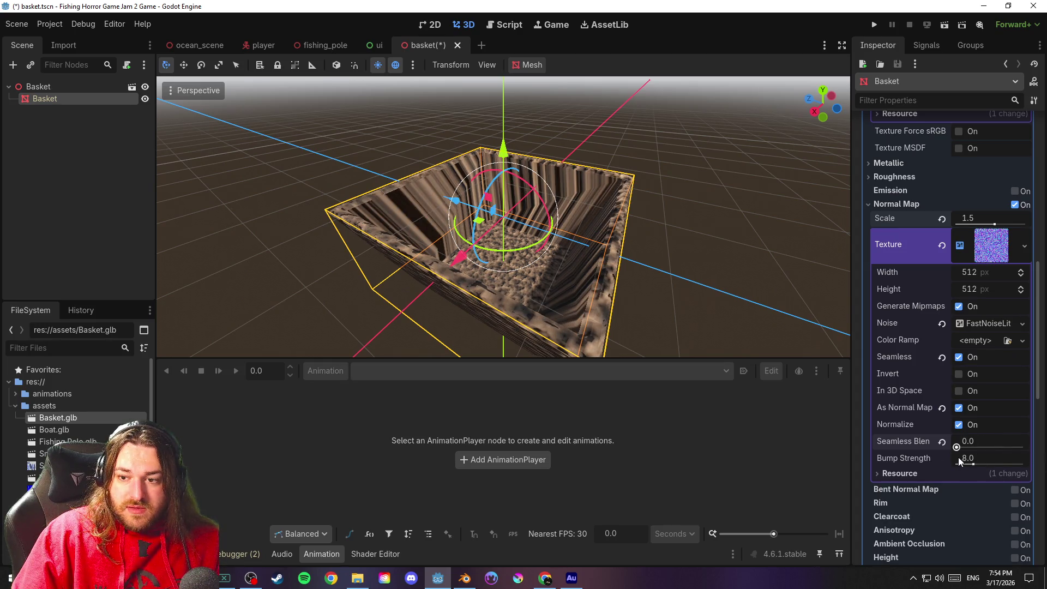
mouse_move(745, 299)
left_mouse_down()
mouse_move(711, 219)
mouse_move(752, 229)
left_mouse_up()
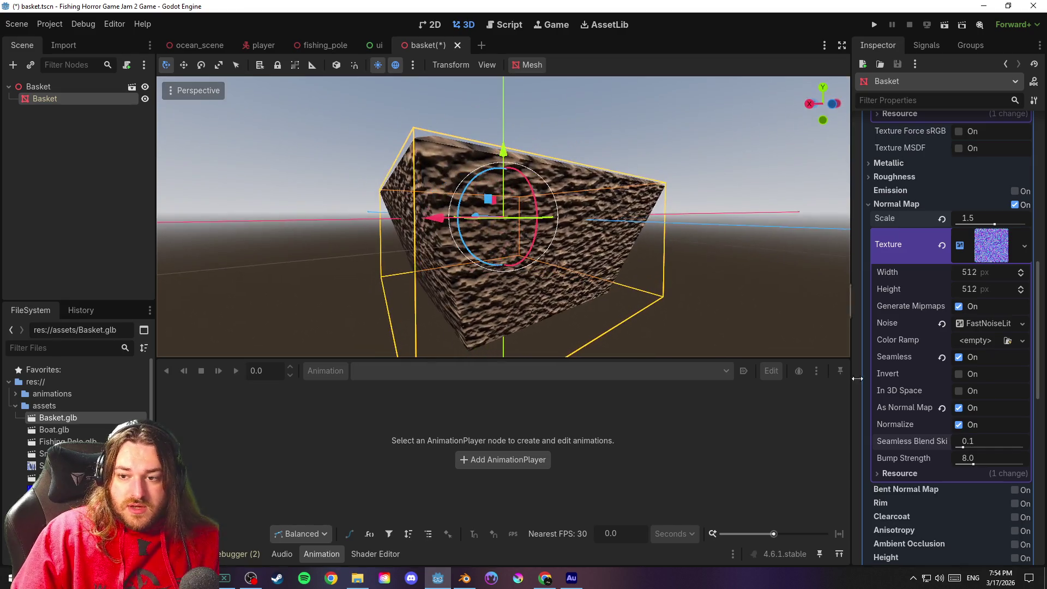
mouse_move(973, 463)
left_mouse_down()
mouse_move(1038, 469)
mouse_move(924, 466)
left_mouse_up()
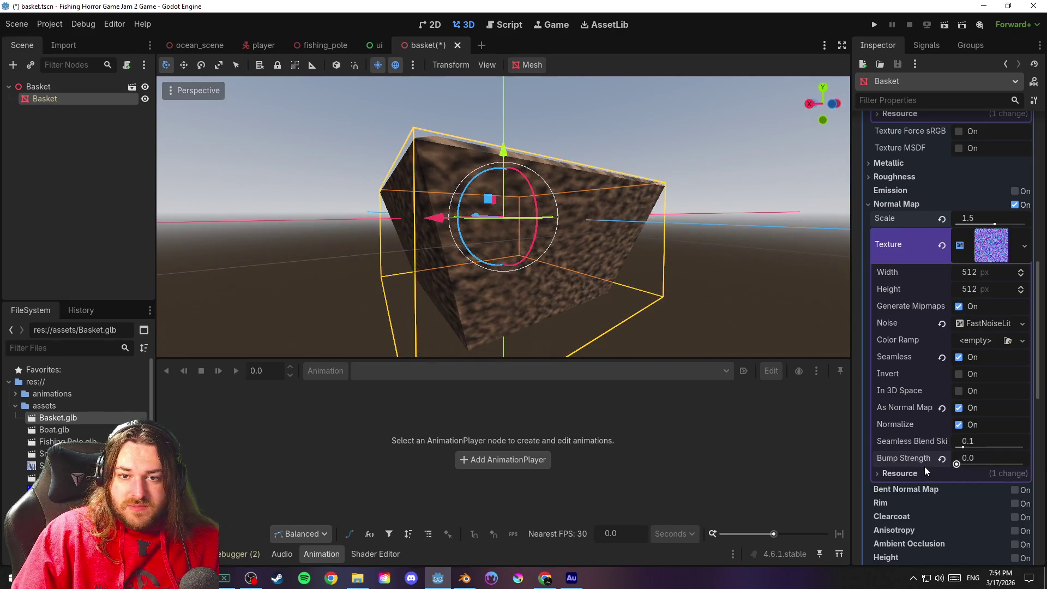
left_click(941, 459)
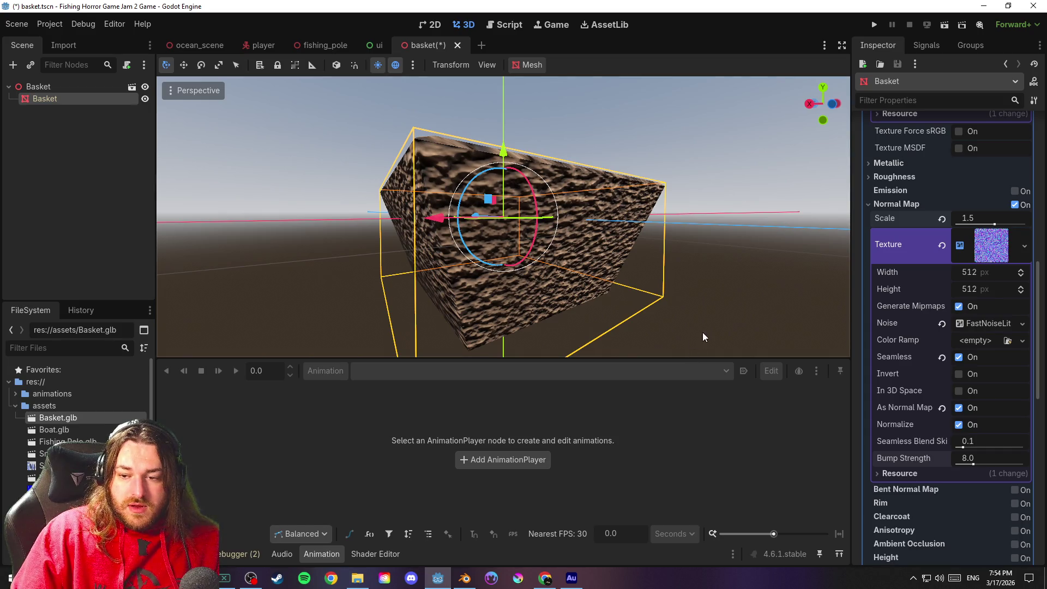
mouse_move(702, 336)
left_mouse_down()
mouse_move(682, 325)
mouse_move(763, 357)
left_mouse_up()
key("ctrl+s")
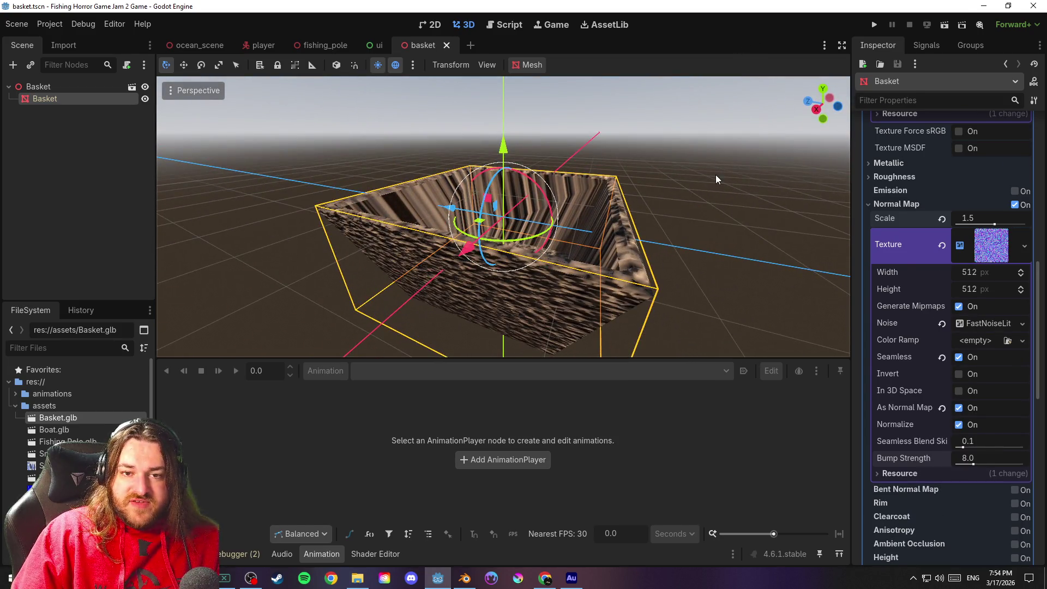
Step: Move the view inside the basket and test the normal map texture width, resetting it to 512
left_click_drag(716, 175, 691, 223)
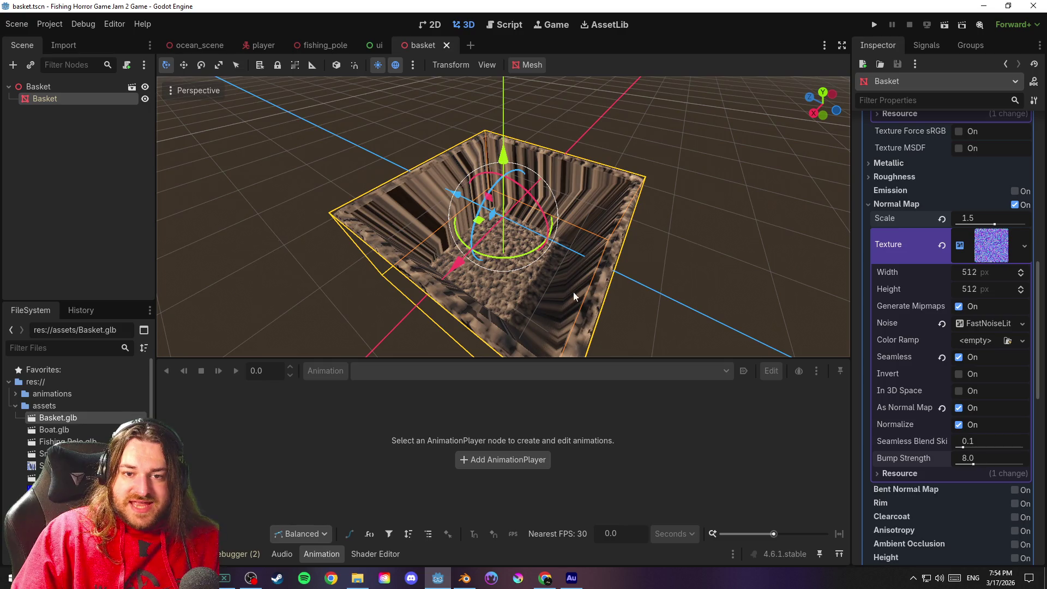
mouse_move(574, 292)
left_mouse_down()
mouse_move(736, 188)
mouse_move(805, 195)
mouse_move(620, 195)
mouse_move(697, 201)
mouse_move(673, 185)
mouse_move(810, 203)
mouse_move(762, 226)
mouse_move(579, 173)
mouse_move(631, 217)
mouse_move(733, 354)
mouse_move(740, 155)
mouse_move(778, 299)
mouse_move(815, 291)
left_mouse_up()
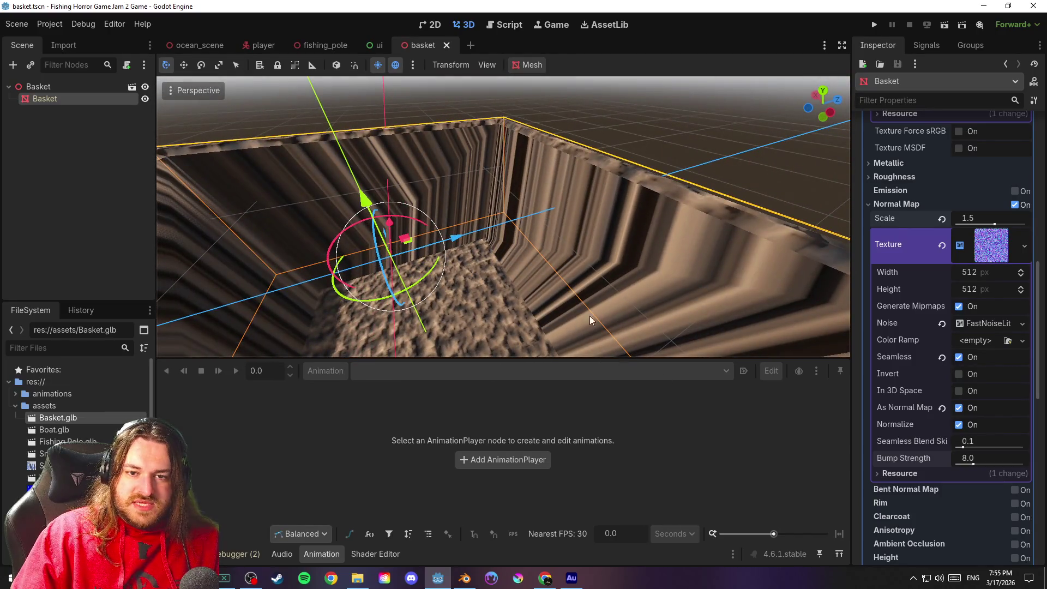
mouse_move(650, 245)
left_mouse_down()
mouse_move(665, 286)
mouse_move(672, 221)
mouse_move(667, 245)
mouse_move(621, 255)
left_mouse_up()
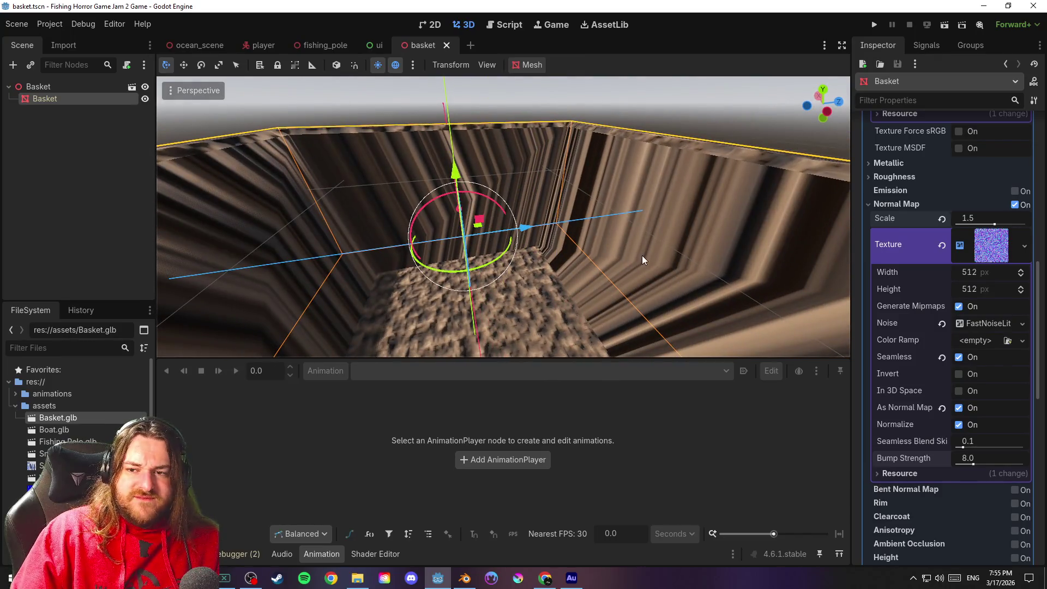
mouse_move(985, 274)
left_mouse_down()
mouse_move(1009, 274)
mouse_move(976, 276)
left_mouse_up()
left_click(975, 274)
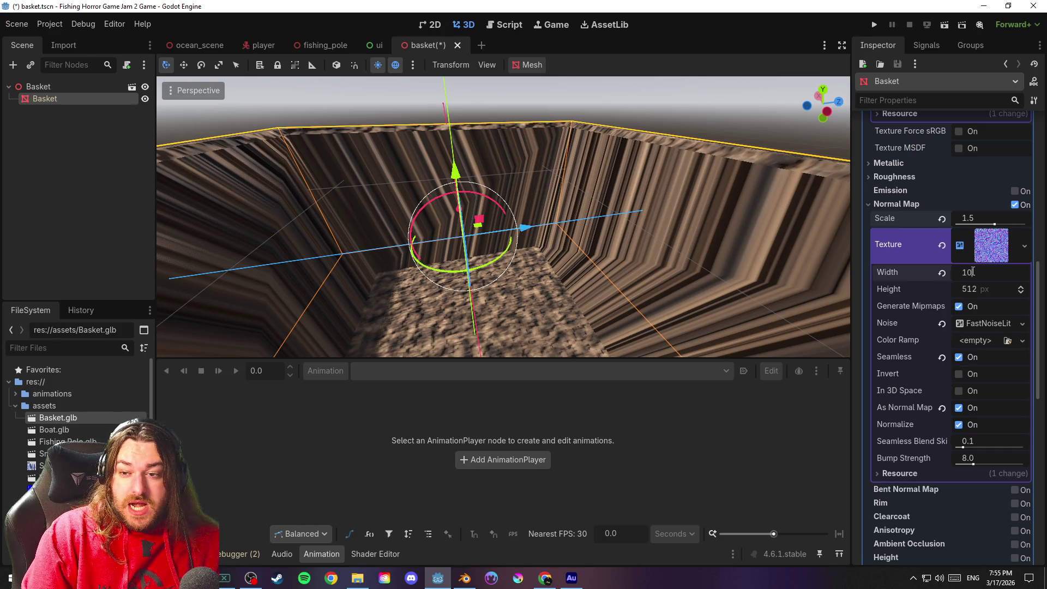
left_click(944, 274)
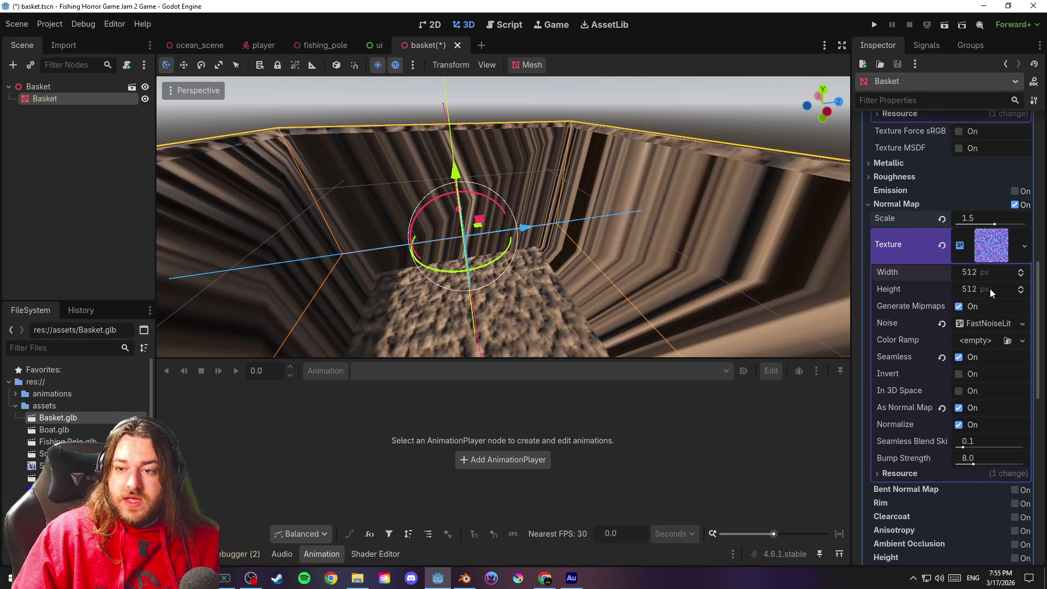
Step: Set the albedo texture to 1024×1024, revert both sizes to 512, and save
scroll(989, 289, "up", 5)
scroll(985, 260, "up", 1)
left_click(971, 207)
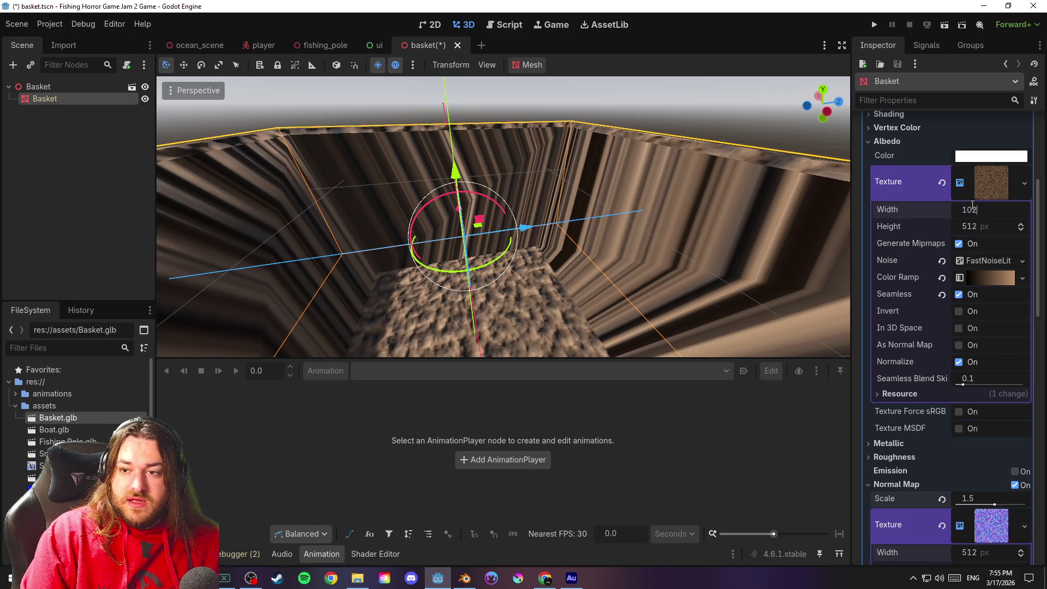
key("Tab")
type("10")
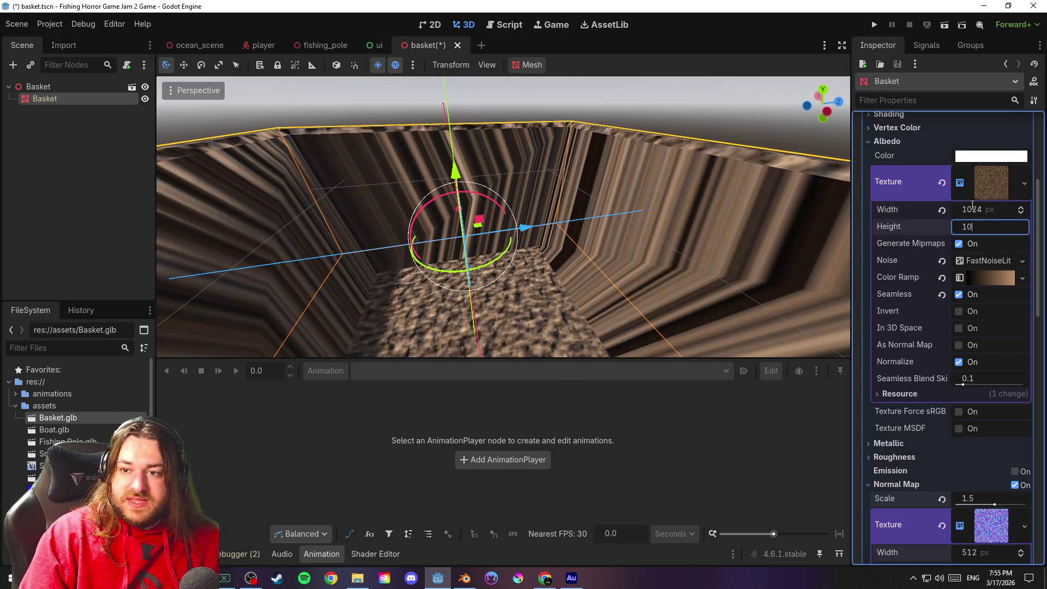
key("Return")
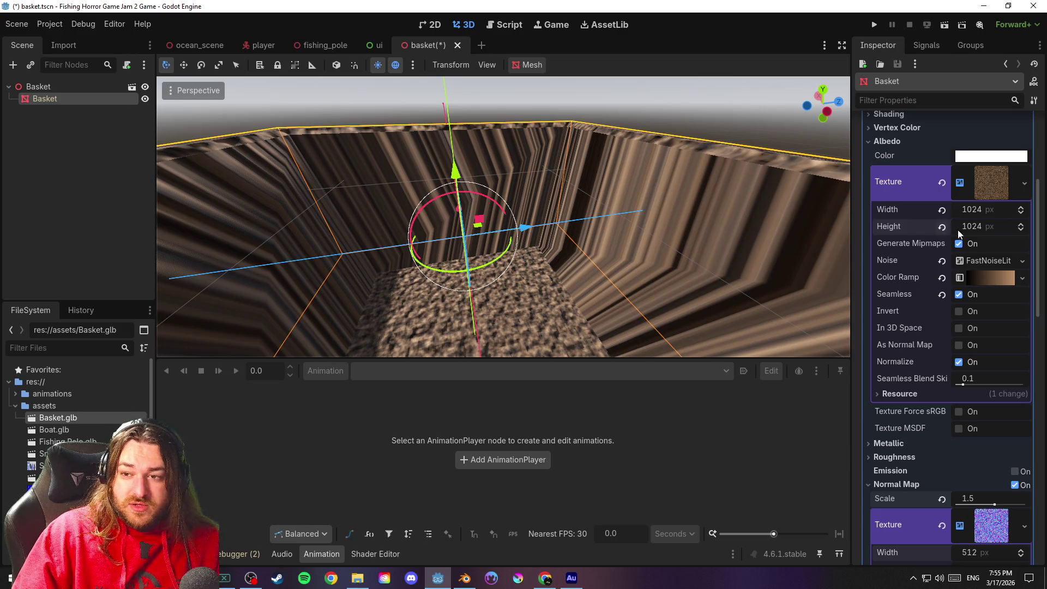
left_click(942, 210)
left_click(942, 227)
key("ctrl+s")
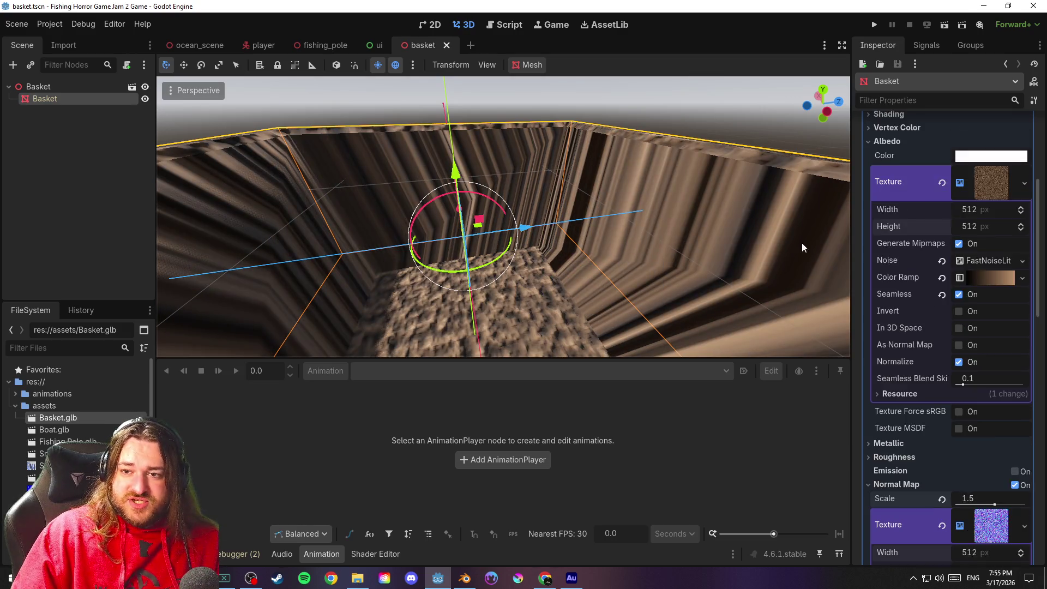
Step: Open the albedo FastNoiseLite settings and test the X and Y offsets, resetting both to 0.0
left_click(987, 186)
left_click(987, 187)
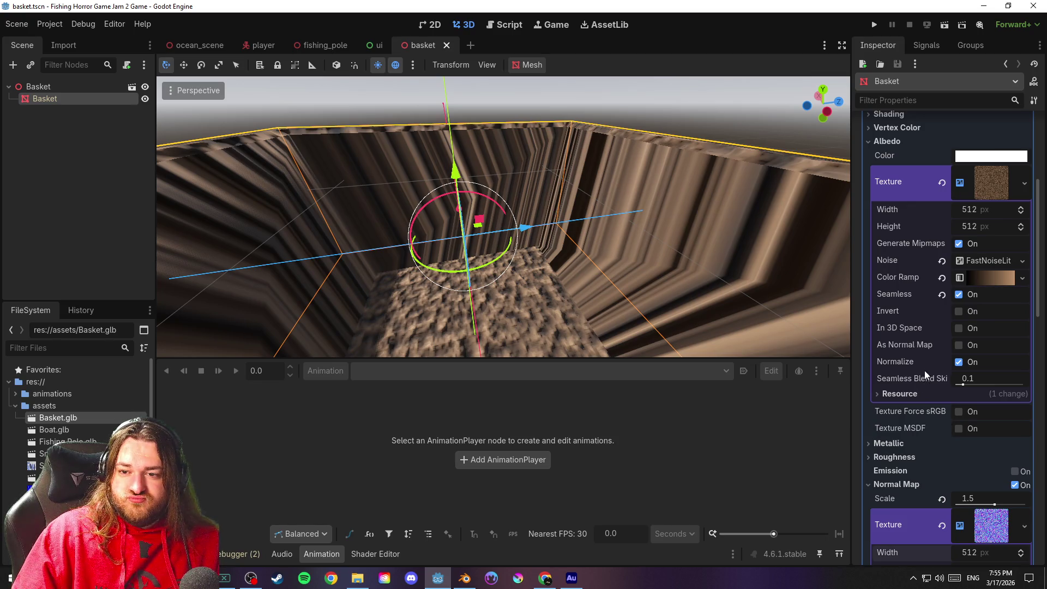
left_click(994, 262)
scroll(954, 316, "down", 2)
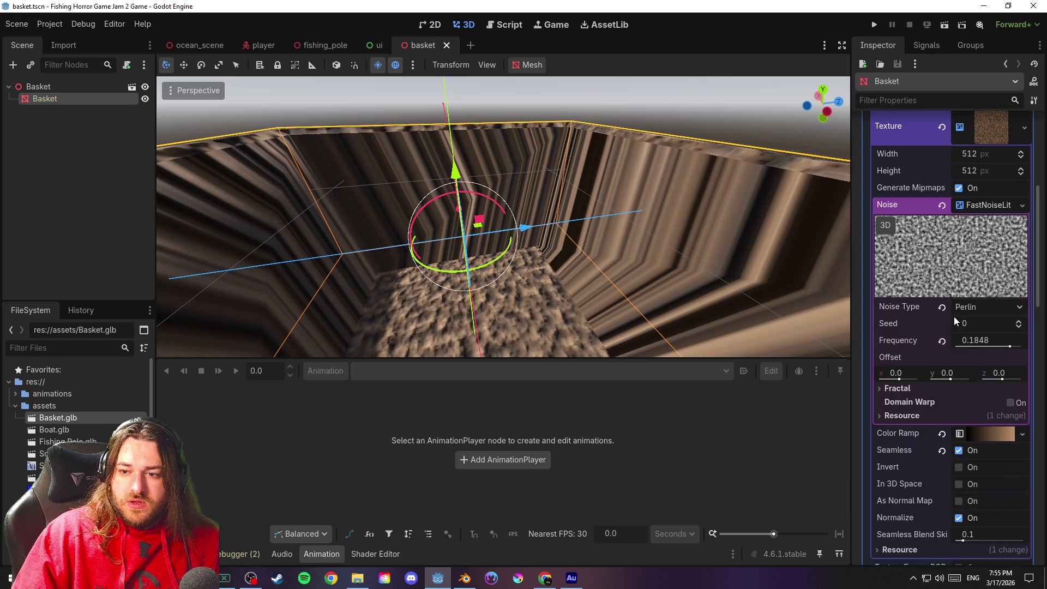
mouse_move(902, 323)
left_mouse_down()
mouse_move(855, 322)
mouse_move(911, 331)
left_mouse_up()
left_click(1020, 302)
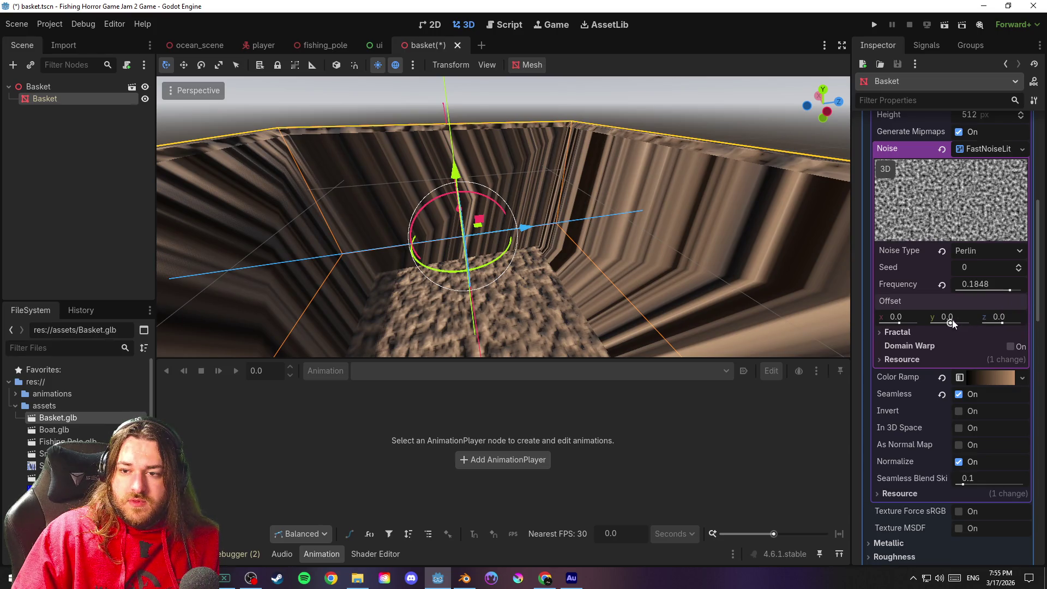
left_click_drag(950, 322, 972, 326)
left_click(1020, 304)
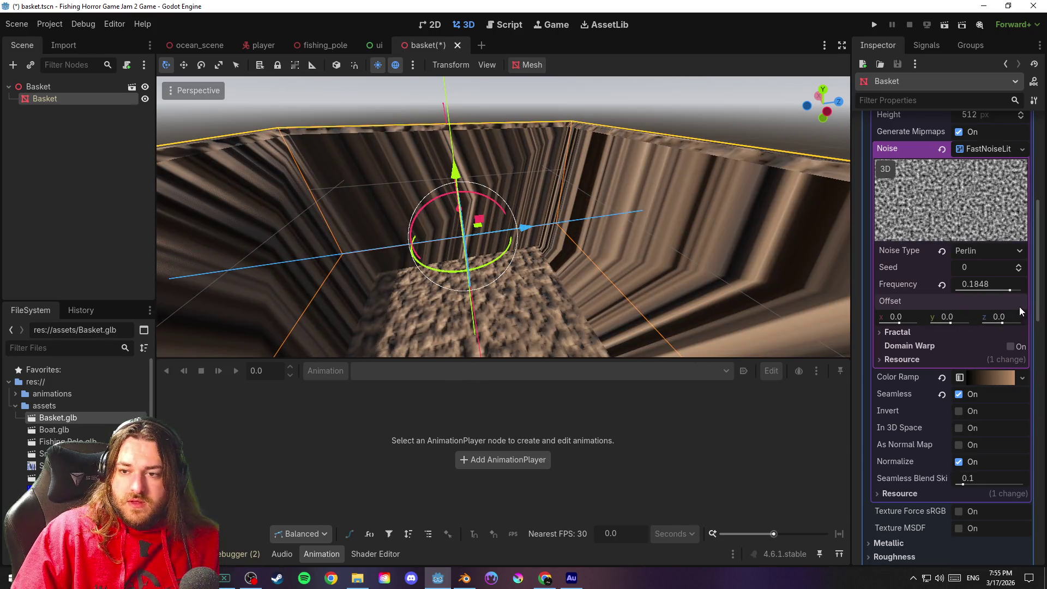
left_click_drag(1037, 312, 1038, 326)
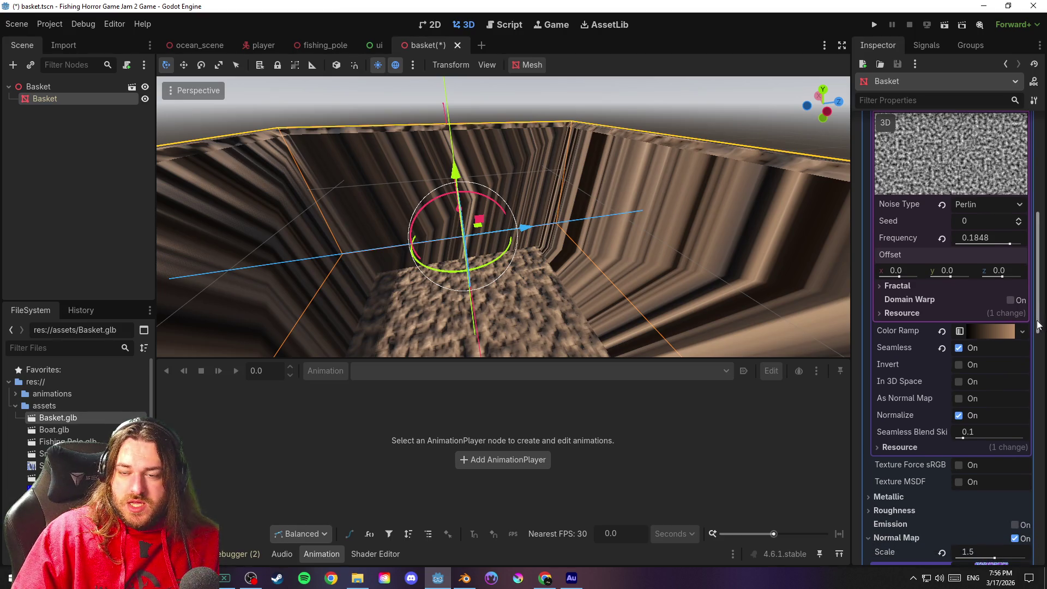
Step: Test the Fractal octaves, then revert lacunarity to 2.0, gain to 0.5 and weighted strength to 0.0
left_click(896, 286)
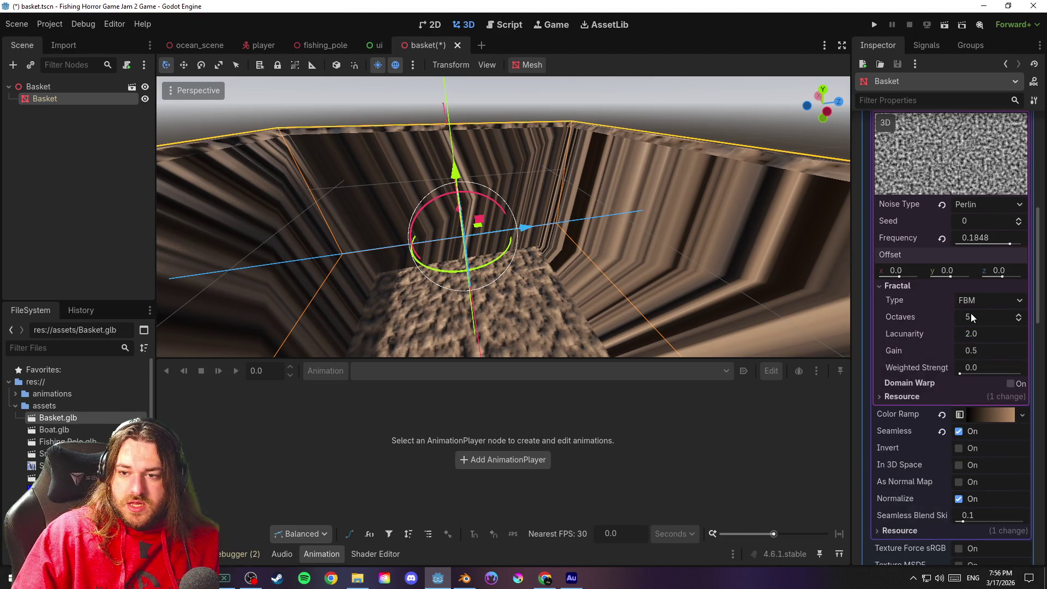
mouse_move(970, 316)
left_mouse_down()
mouse_move(951, 316)
mouse_move(990, 317)
mouse_move(976, 333)
mouse_move(995, 334)
mouse_move(1003, 351)
mouse_move(970, 351)
mouse_move(1035, 380)
left_mouse_up()
left_click(945, 334)
left_click(943, 353)
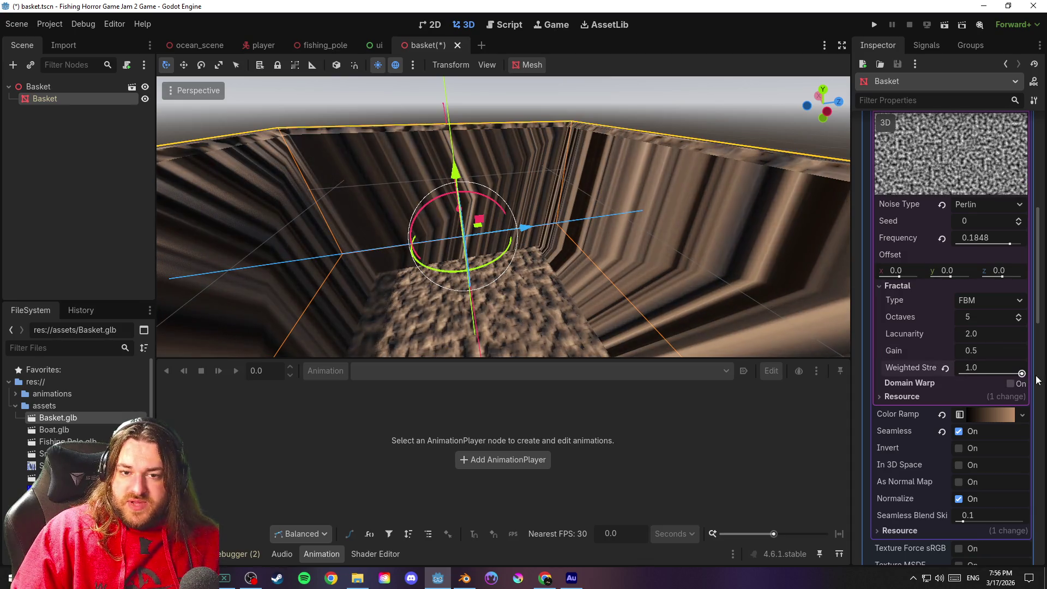
left_click(944, 371)
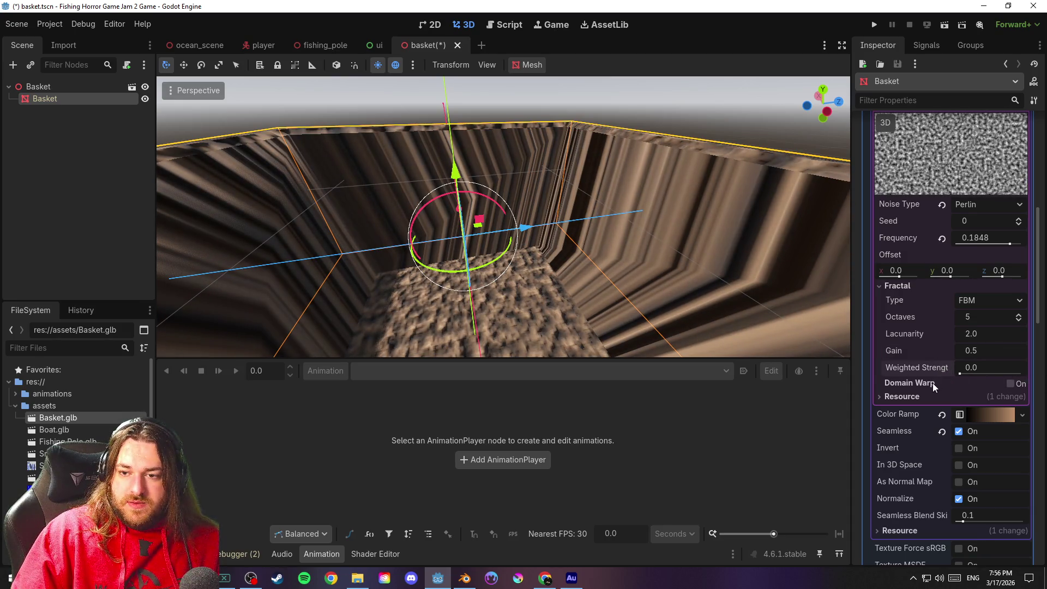
scroll(1042, 305, "up", 5)
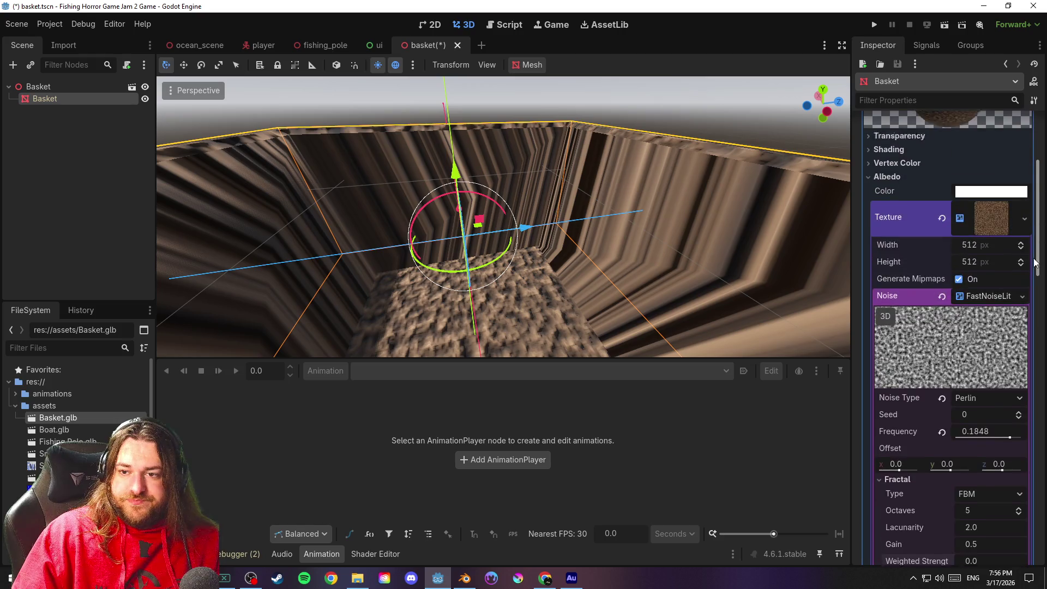
Step: Collapse the noise and albedo texture settings and save the basket scene
left_click(993, 301)
left_click_drag(1038, 295, 1035, 313)
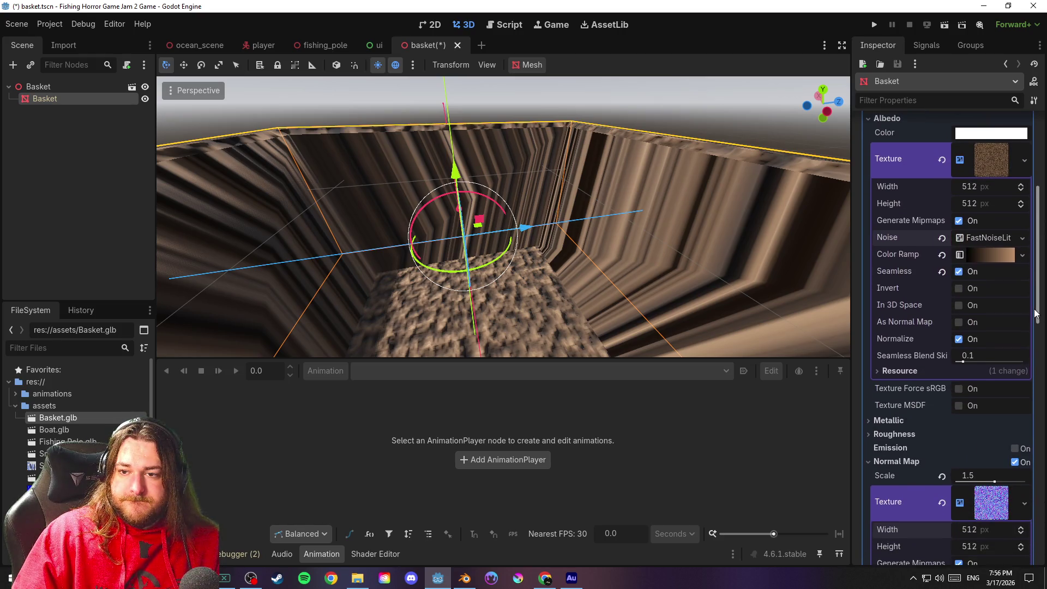
scroll(1035, 313, "up", 3)
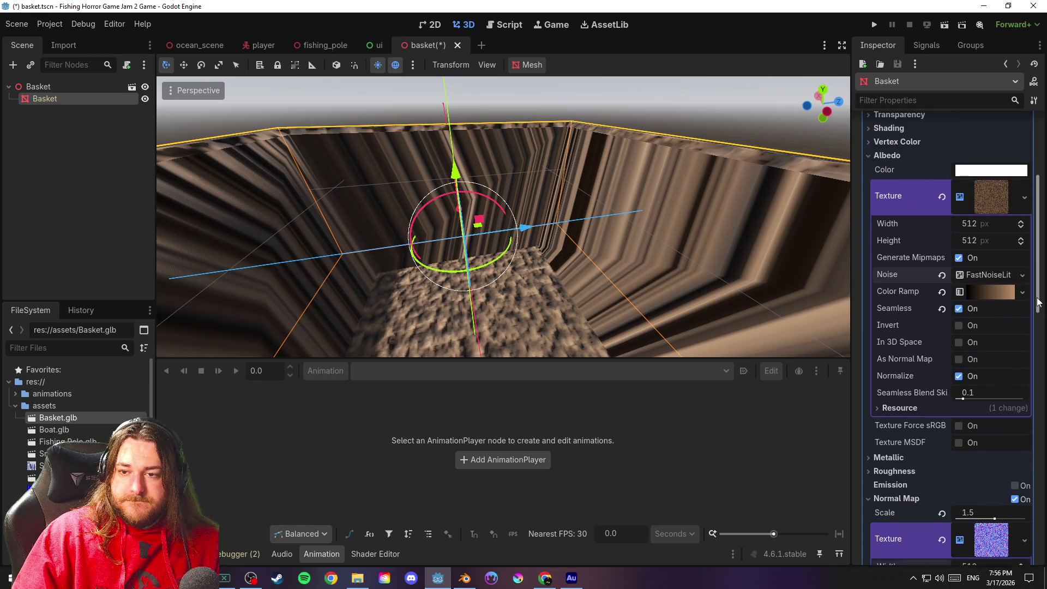
left_click(990, 214)
key("ctrl+s")
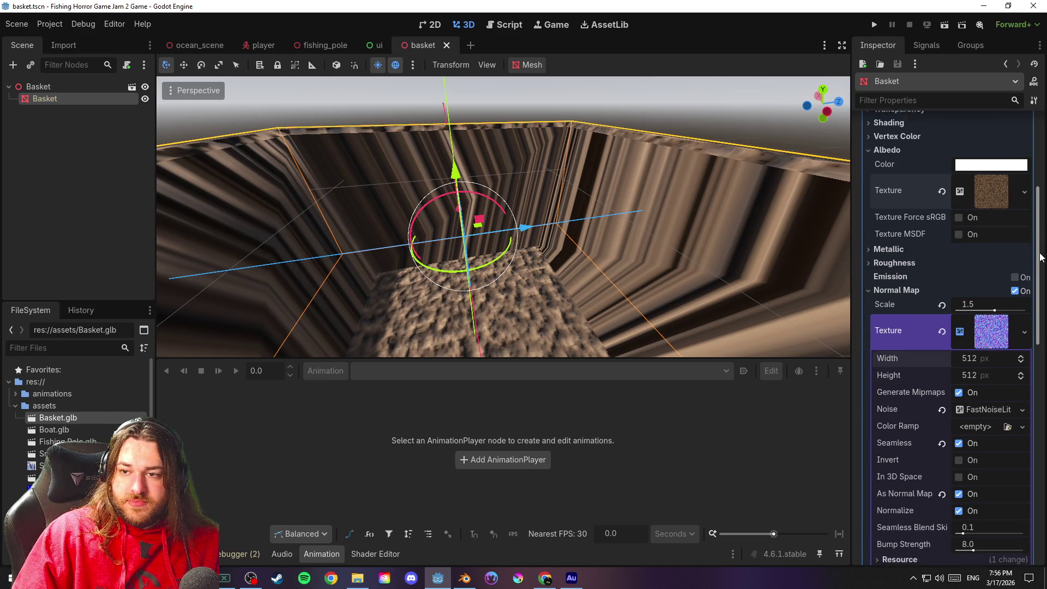
Step: Collapse the normal map texture settings, zoom out from the basket, and save again
scroll(1041, 265, "down", 1)
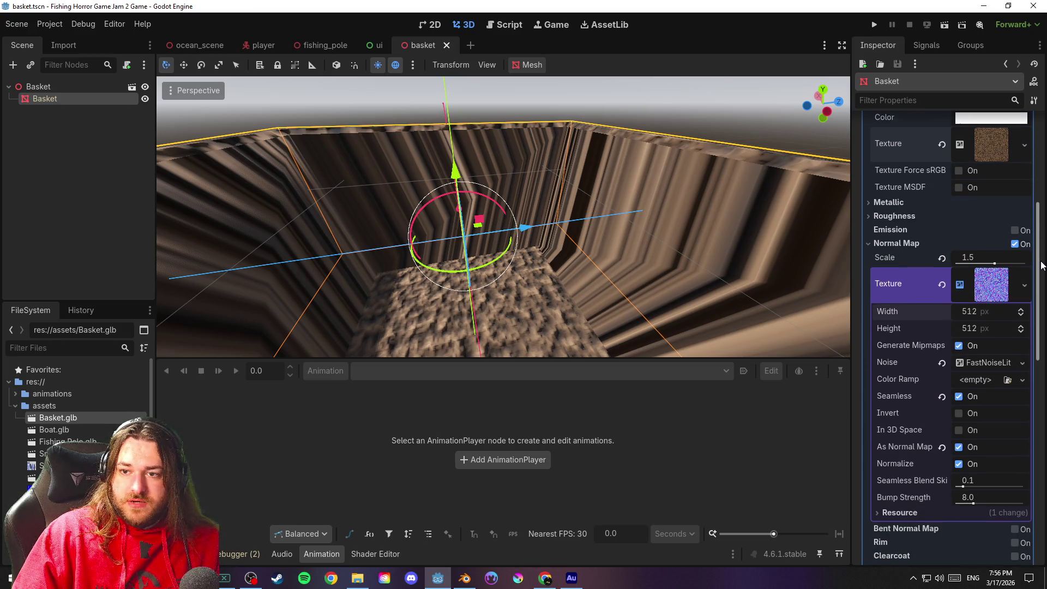
left_click_drag(1041, 264, 1041, 298)
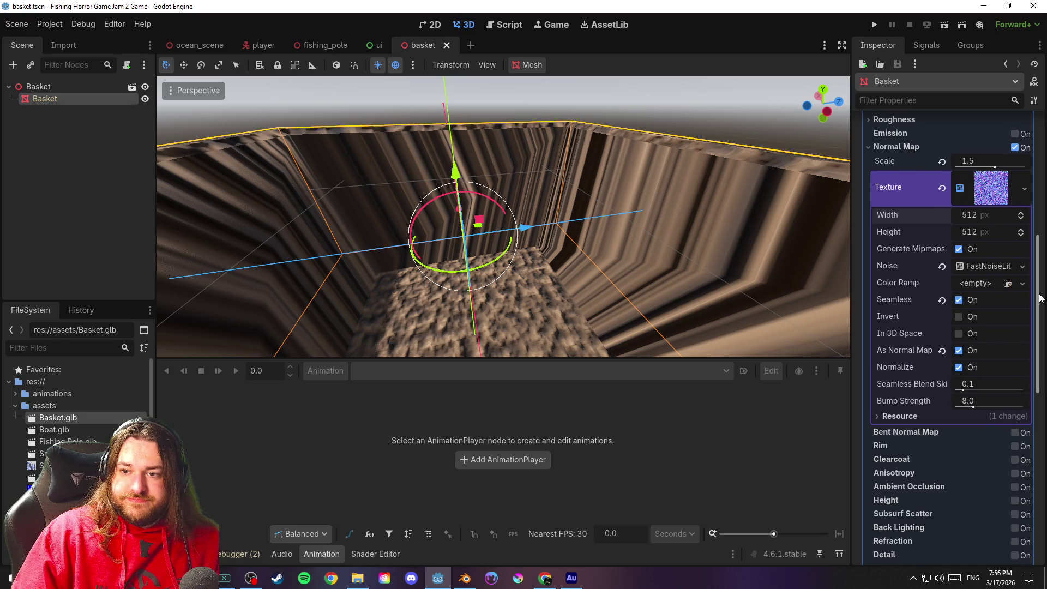
left_click(991, 198)
scroll(1040, 298, "down", 1)
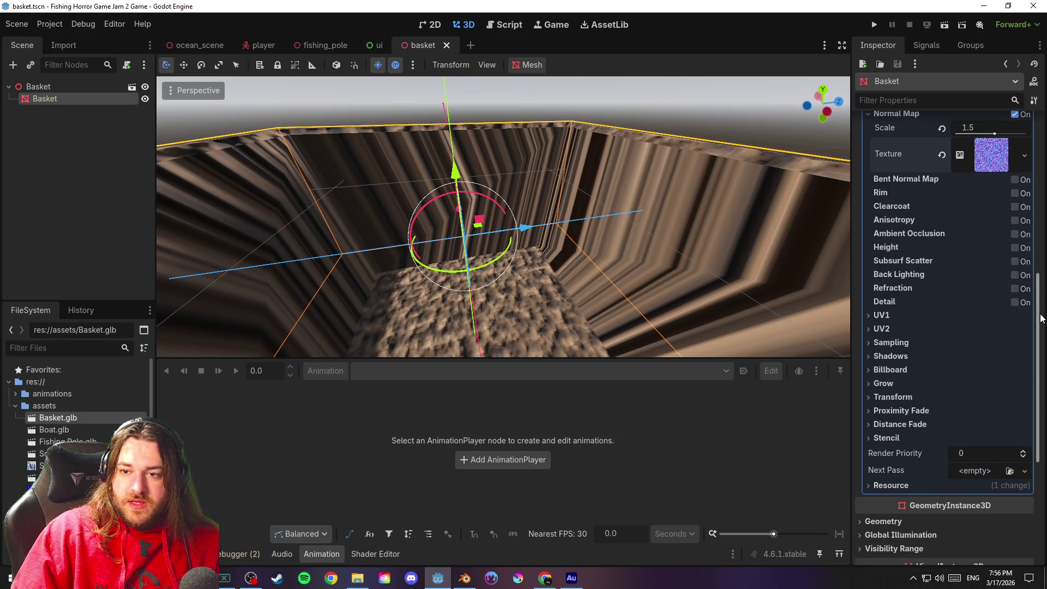
mouse_move(650, 263)
left_mouse_down()
mouse_move(489, 238)
mouse_move(714, 254)
mouse_move(681, 267)
mouse_move(759, 280)
mouse_move(604, 310)
mouse_move(590, 329)
mouse_move(626, 266)
left_mouse_up()
scroll(627, 266, "down", 3)
key("ctrl+s")
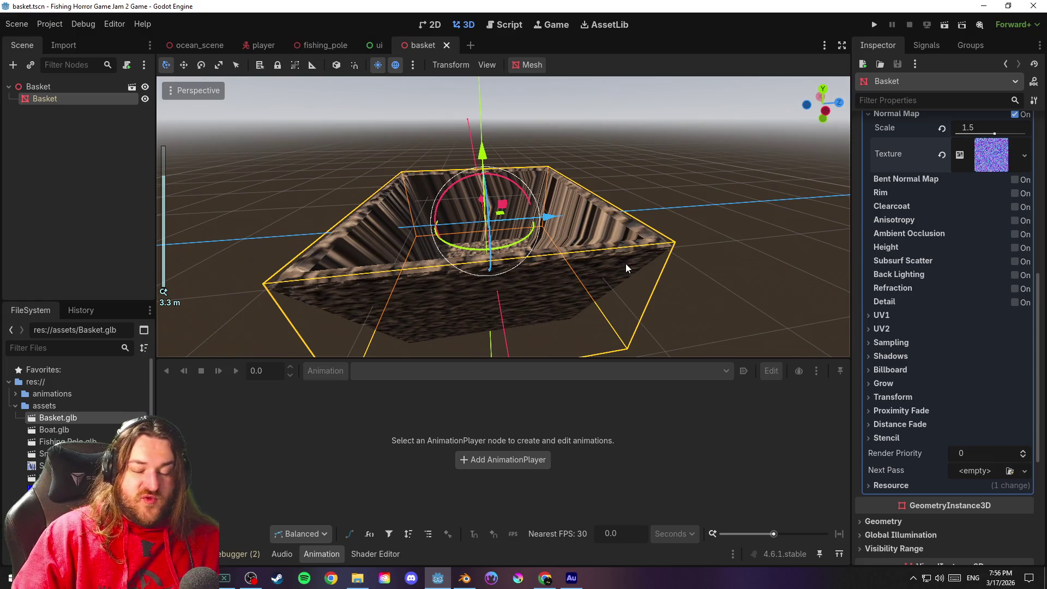
Step: Save basket.tscn and open boat.tscn from the scenes folder
key("ctrl+s")
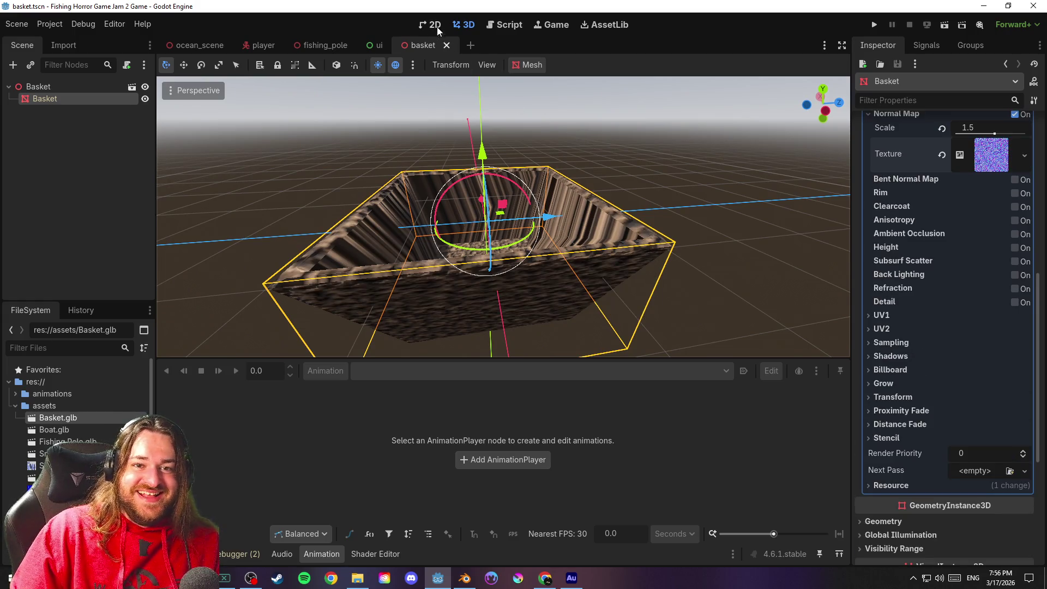
mouse_move(220, 52)
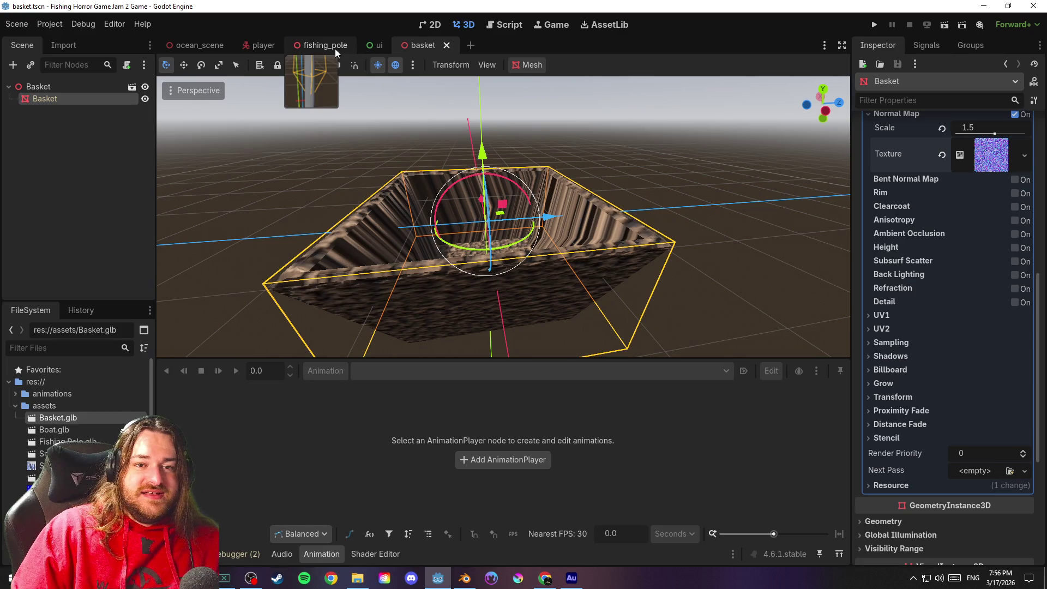
left_click(86, 431)
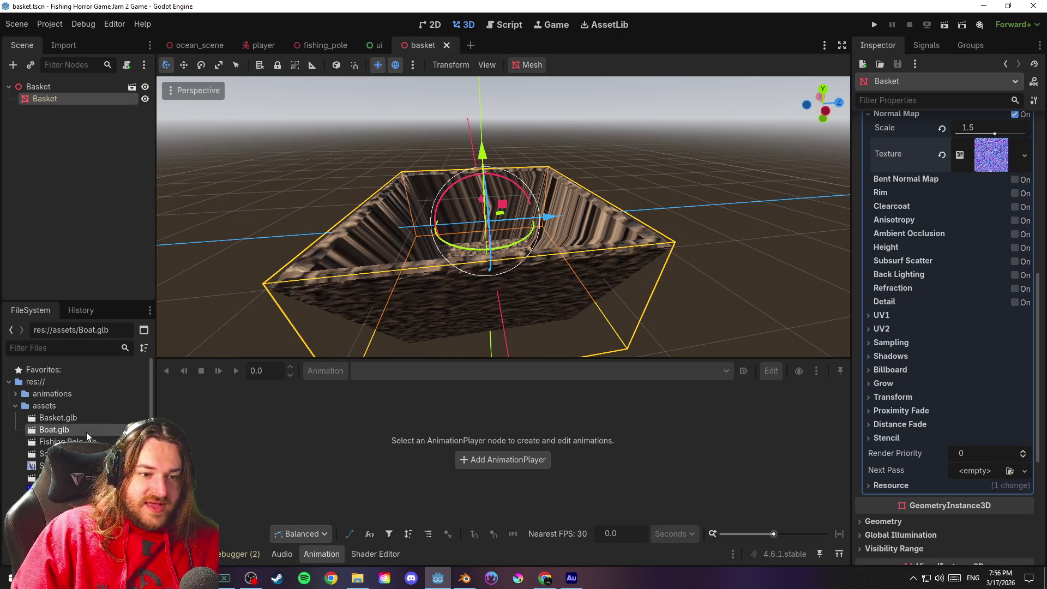
scroll(76, 415, "down", 3)
scroll(77, 414, "up", 3)
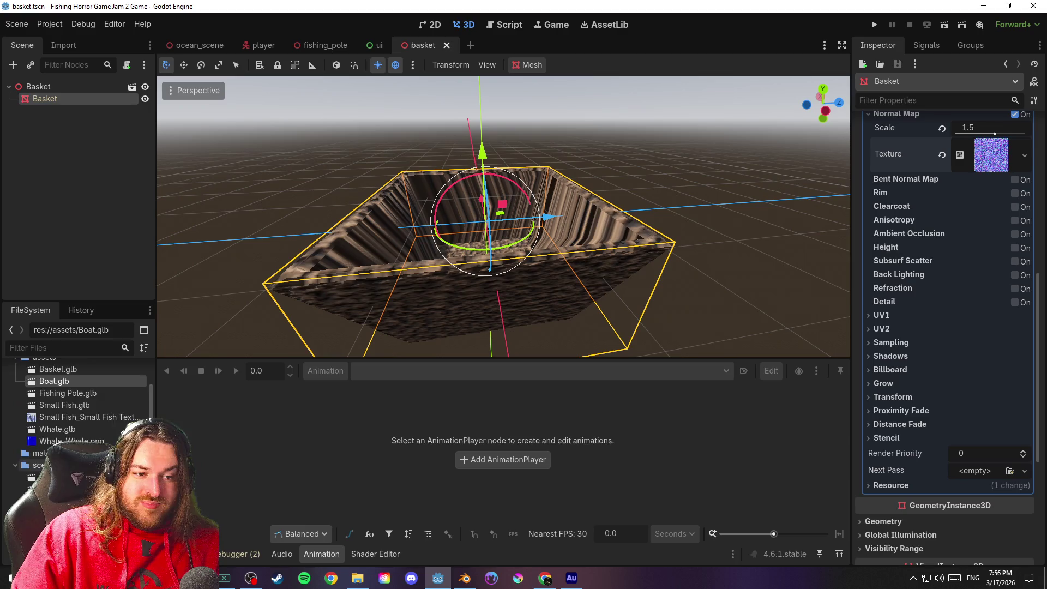
left_click(14, 407)
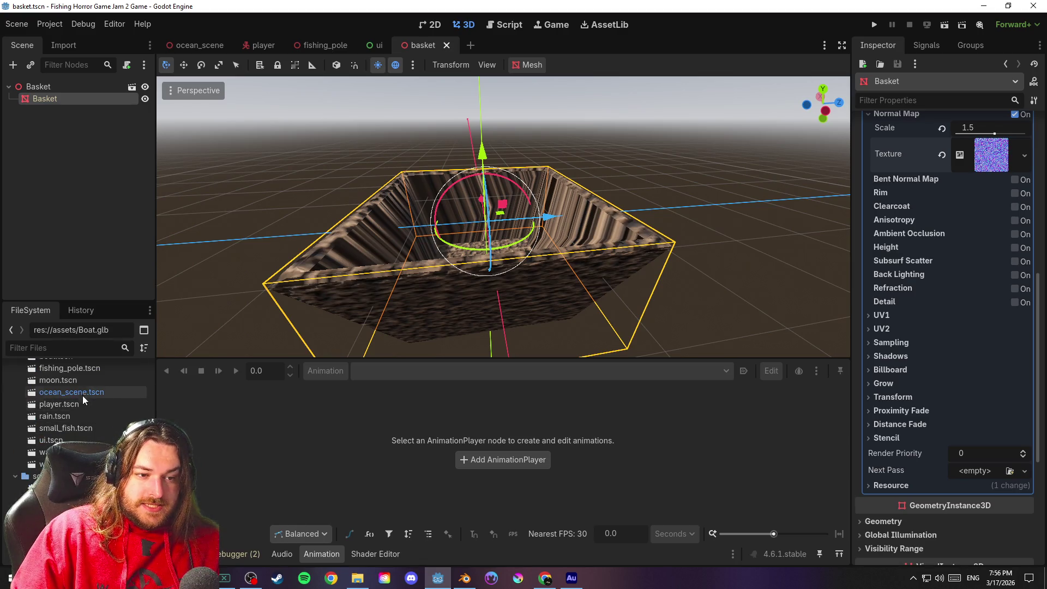
double_click(83, 391)
double_click(81, 428)
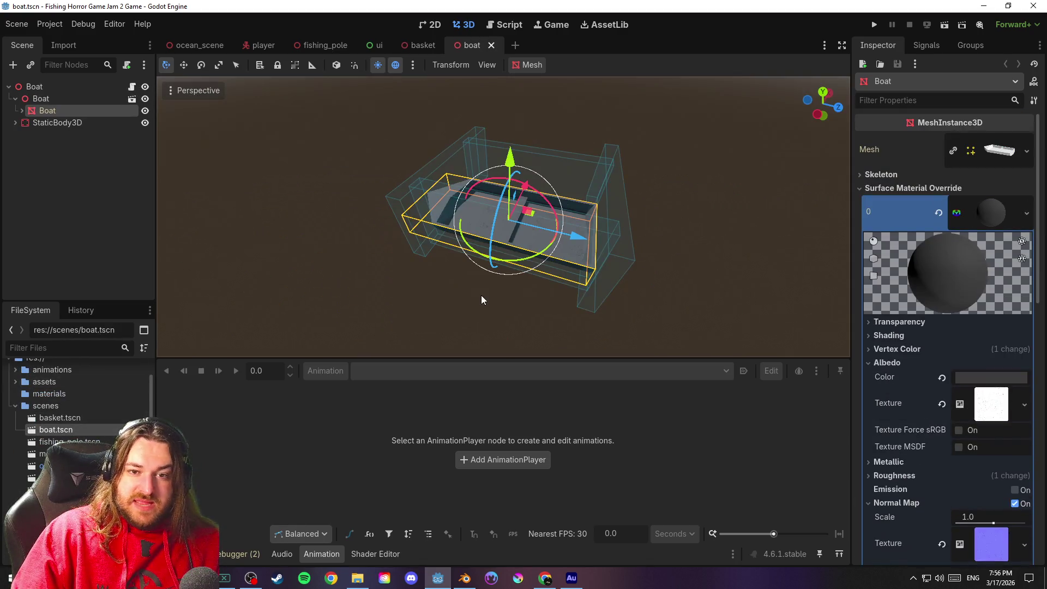
Step: Zoom in toward the boat and save the boat scene
scroll(596, 254, "up", 5)
mouse_move(595, 254)
left_mouse_down()
mouse_move(662, 179)
mouse_move(635, 269)
mouse_move(578, 266)
mouse_move(549, 234)
mouse_move(575, 198)
mouse_move(469, 192)
mouse_move(422, 148)
mouse_move(601, 250)
left_mouse_up()
scroll(525, 253, "up", 4)
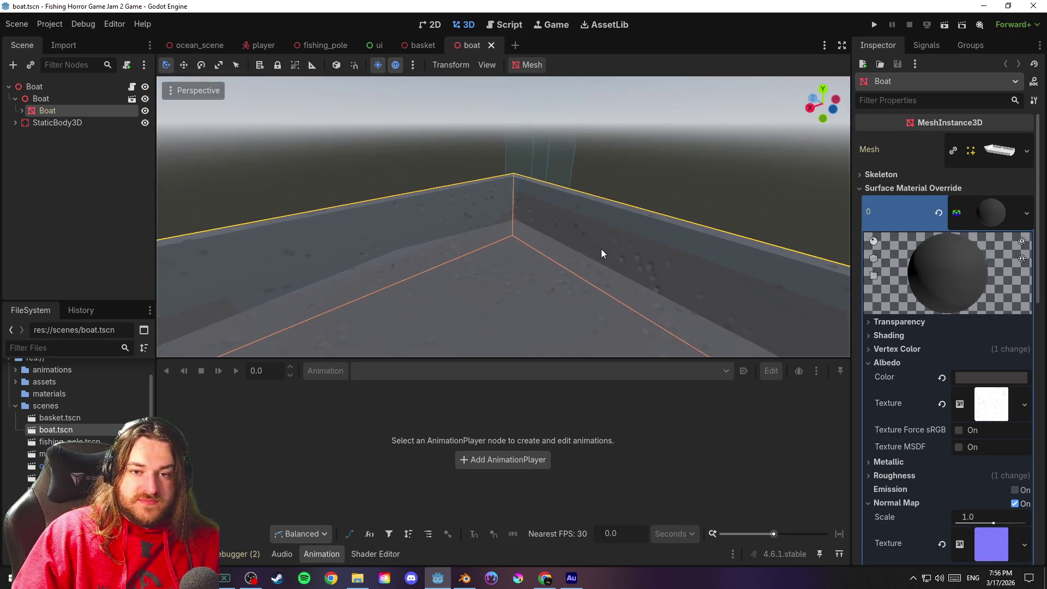
key("ctrl+s")
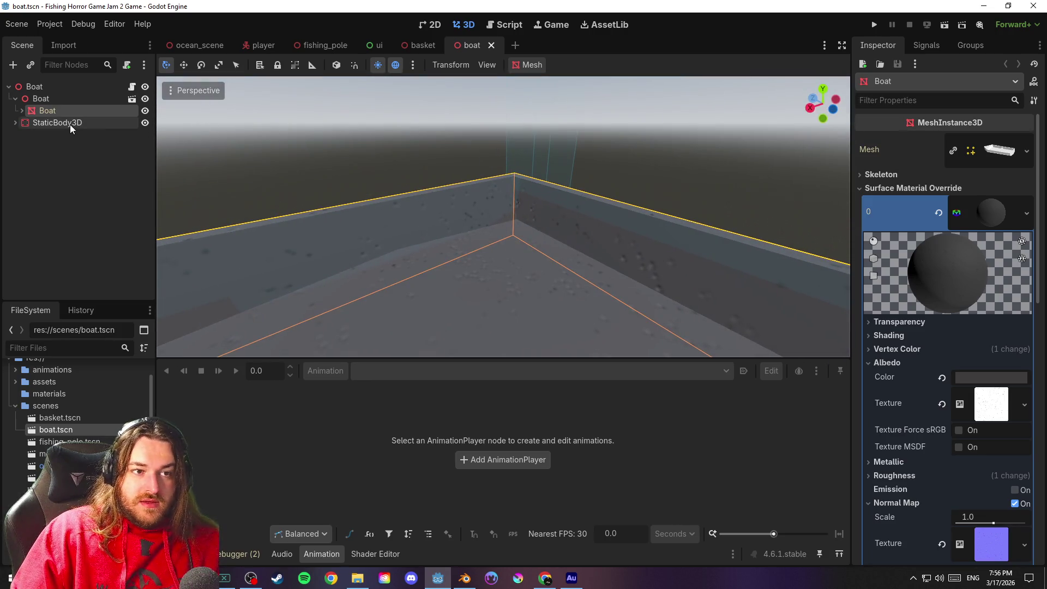
Step: Instance basket.tscn under the Boat root, focus it, and move it into the hull
mouse_move(82, 417)
left_mouse_down()
mouse_move(93, 175)
mouse_move(64, 85)
left_mouse_up()
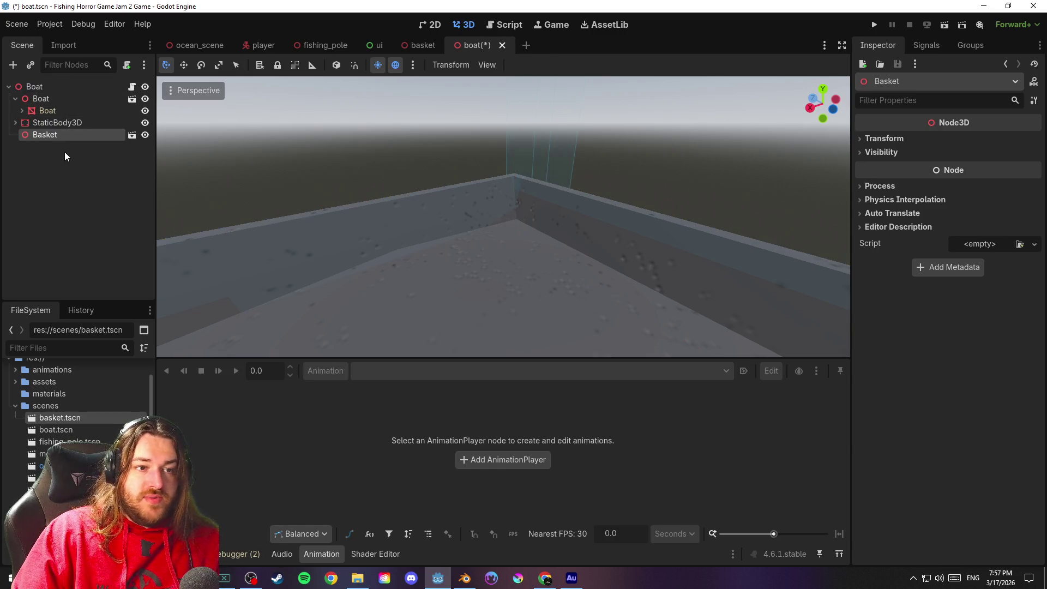
scroll(250, 189, "down", 5)
key("f")
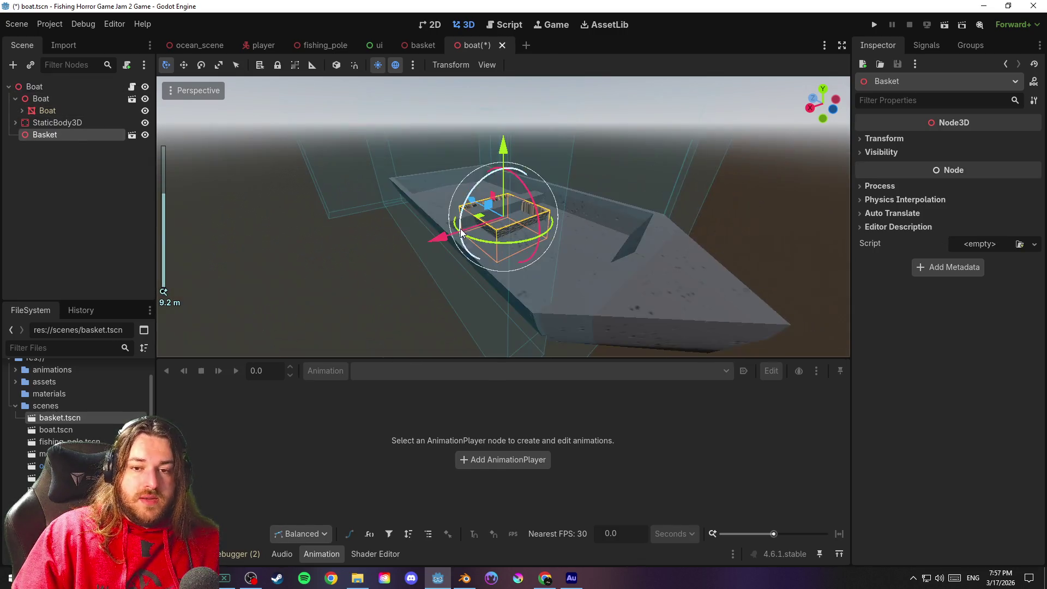
mouse_move(487, 234)
left_mouse_down()
mouse_move(376, 206)
mouse_move(338, 210)
mouse_move(368, 190)
left_mouse_up()
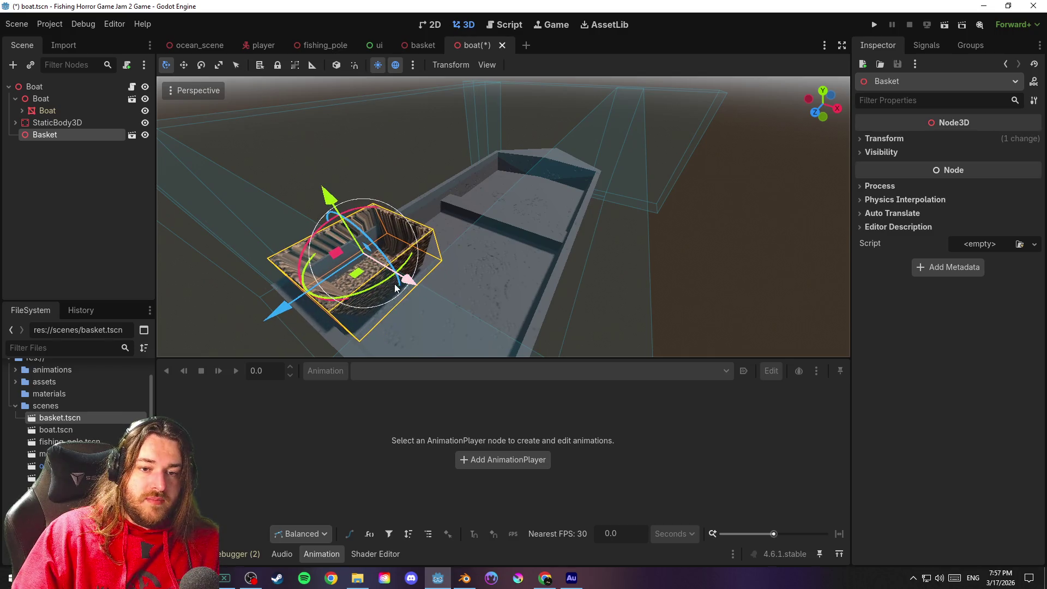
left_click_drag(406, 279, 428, 287)
Step: Set the Basket's Transform Scale to 0.7
left_click(883, 138)
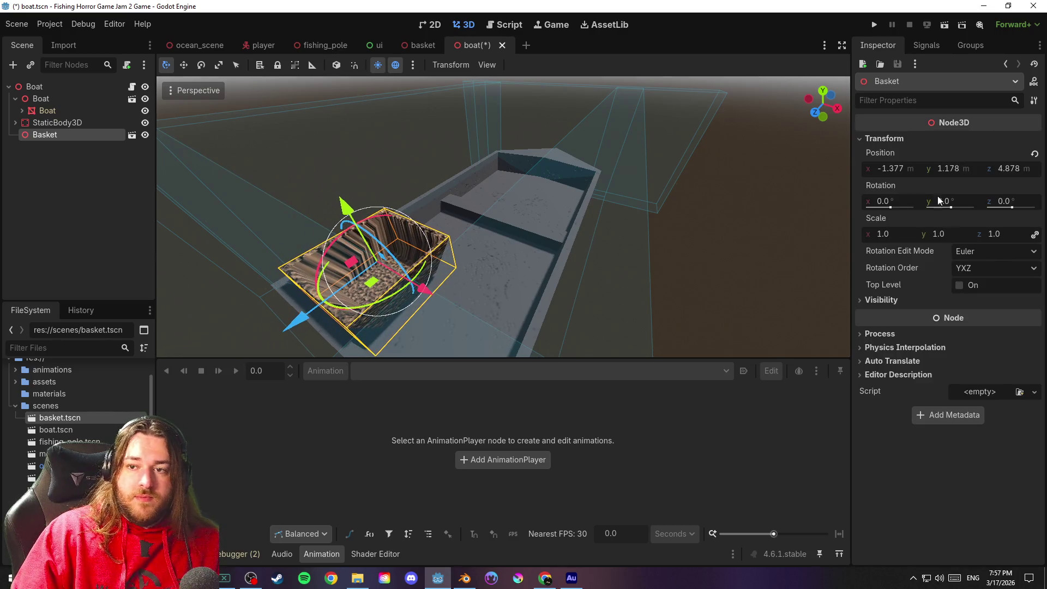
left_click(887, 235)
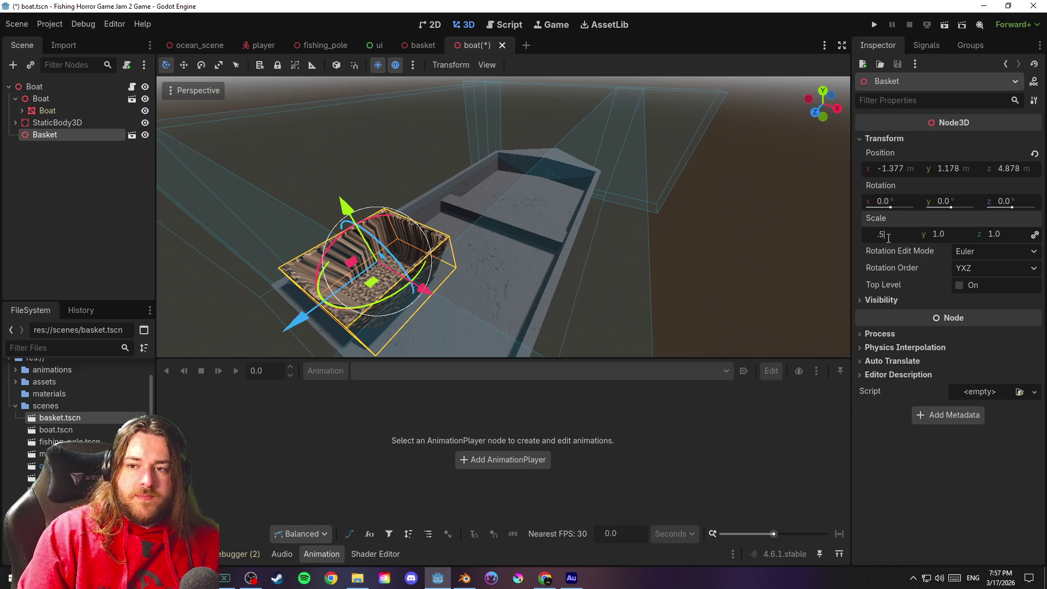
key("Return")
left_click_drag(421, 265, 872, 254)
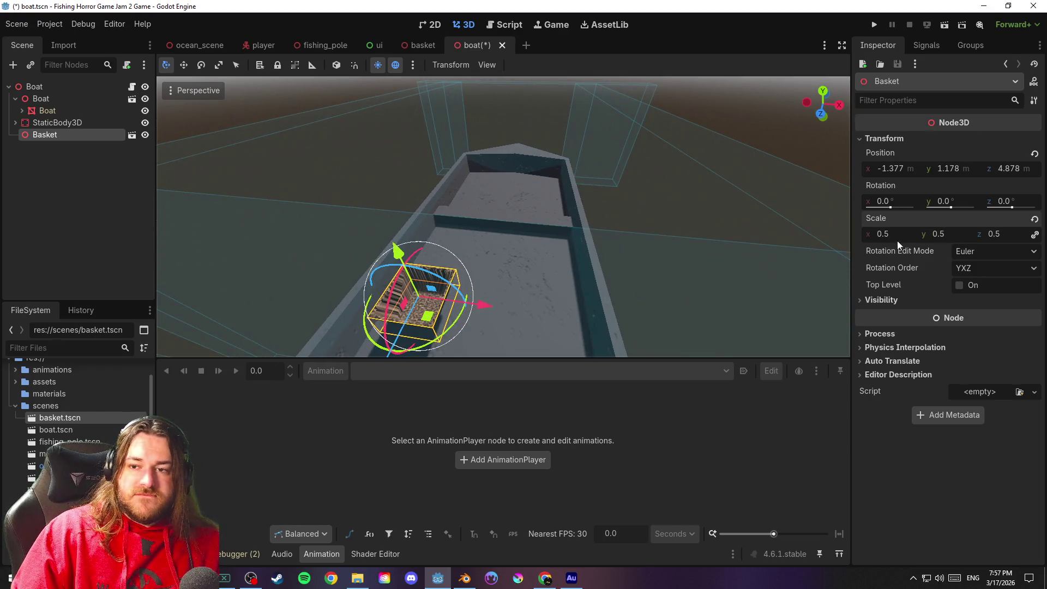
mouse_move(452, 267)
left_mouse_down()
mouse_move(461, 198)
mouse_move(688, 243)
mouse_move(528, 295)
mouse_move(623, 255)
mouse_move(613, 184)
mouse_move(847, 293)
left_mouse_up()
scroll(676, 237, "up", 3)
scroll(682, 235, "up", 3)
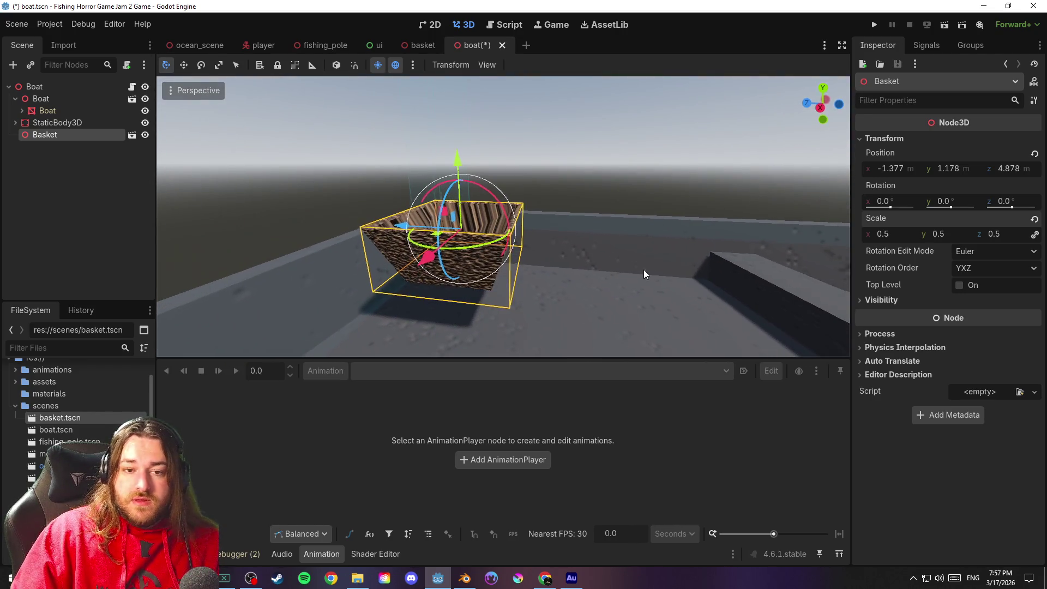
left_click_drag(644, 269, 673, 282)
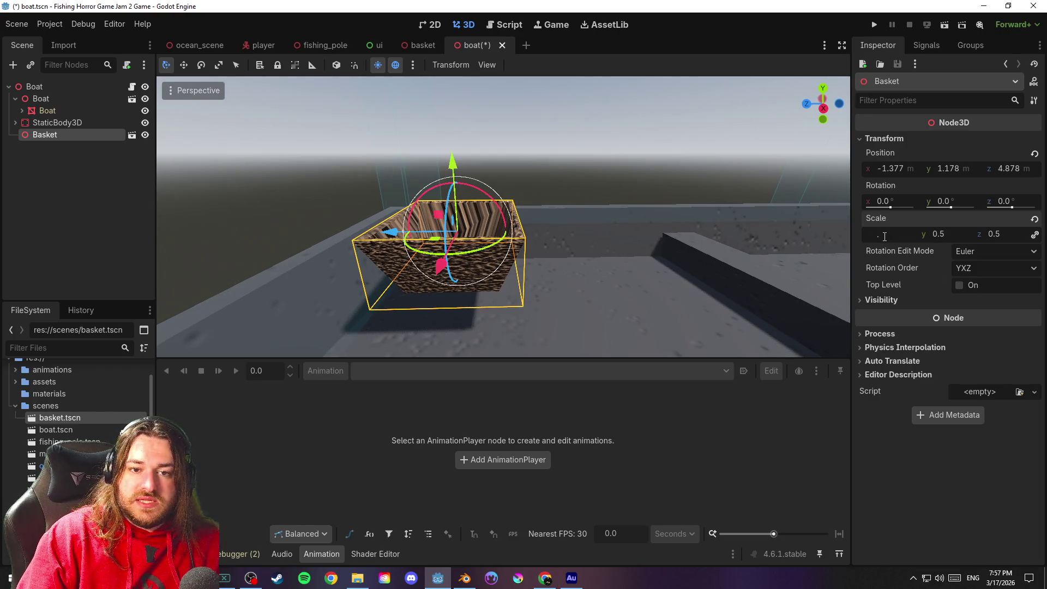
key("Return")
Step: Lower the Basket vertically onto the boat's floor
mouse_move(463, 305)
left_mouse_down()
mouse_move(537, 201)
mouse_move(519, 145)
left_mouse_up()
key("g")
key("y")
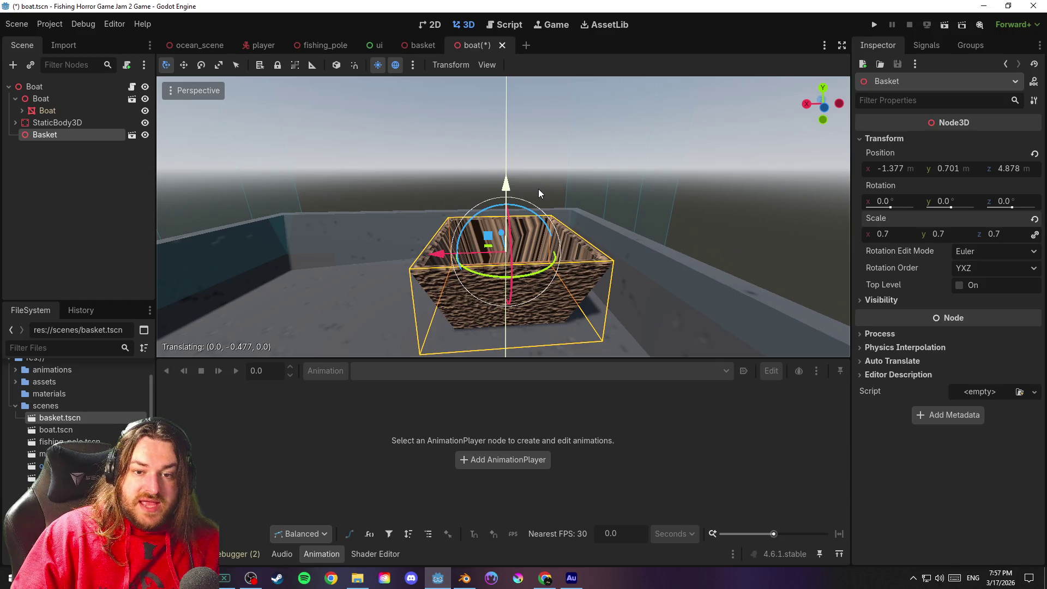
left_click(538, 189)
Step: Slide the Basket to X -1.781 and Z -3.637 near the boat's end, then save
mouse_move(593, 303)
left_mouse_down()
mouse_move(747, 283)
mouse_move(573, 302)
left_mouse_up()
mouse_move(452, 256)
left_mouse_down()
mouse_move(411, 325)
mouse_move(670, 355)
mouse_move(673, 305)
mouse_move(620, 350)
mouse_move(661, 313)
mouse_move(606, 329)
left_mouse_up()
scroll(621, 350, "down", 2)
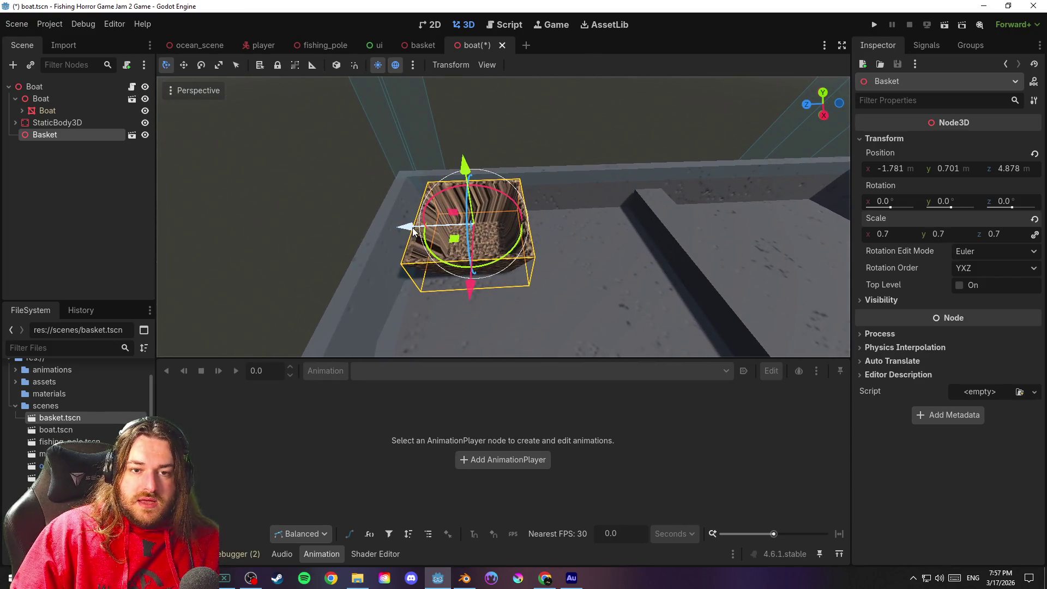
mouse_move(406, 232)
left_mouse_down()
mouse_move(663, 217)
mouse_move(729, 241)
mouse_move(359, 259)
mouse_move(665, 260)
left_mouse_up()
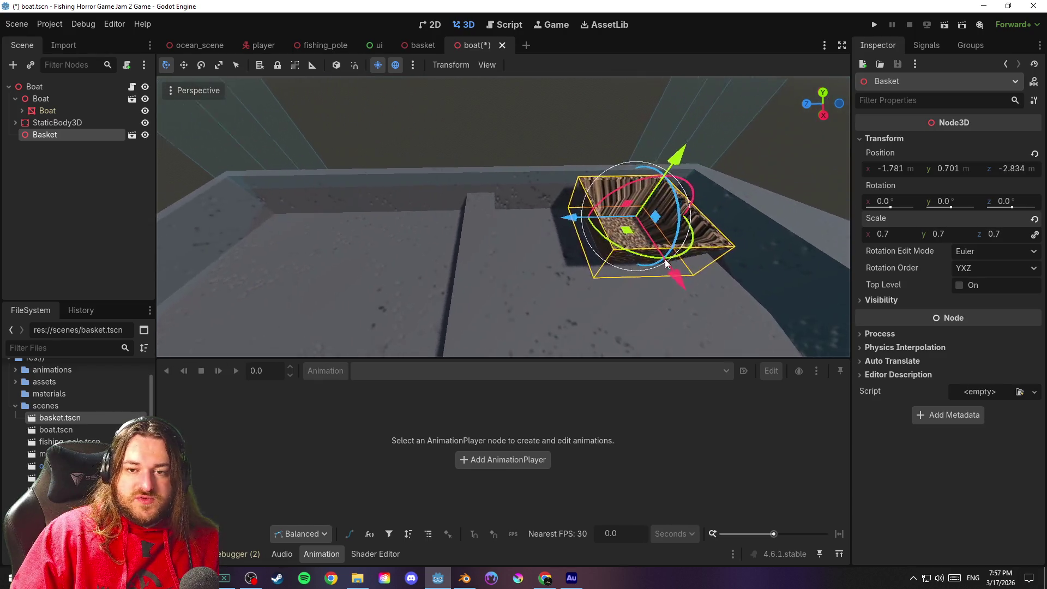
scroll(674, 306, "up", 3)
mouse_move(673, 305)
left_mouse_down()
mouse_move(702, 137)
mouse_move(731, 250)
mouse_move(619, 294)
mouse_move(724, 299)
mouse_move(734, 282)
mouse_move(483, 244)
mouse_move(514, 236)
mouse_move(524, 247)
left_mouse_up()
scroll(702, 136, "down", 3)
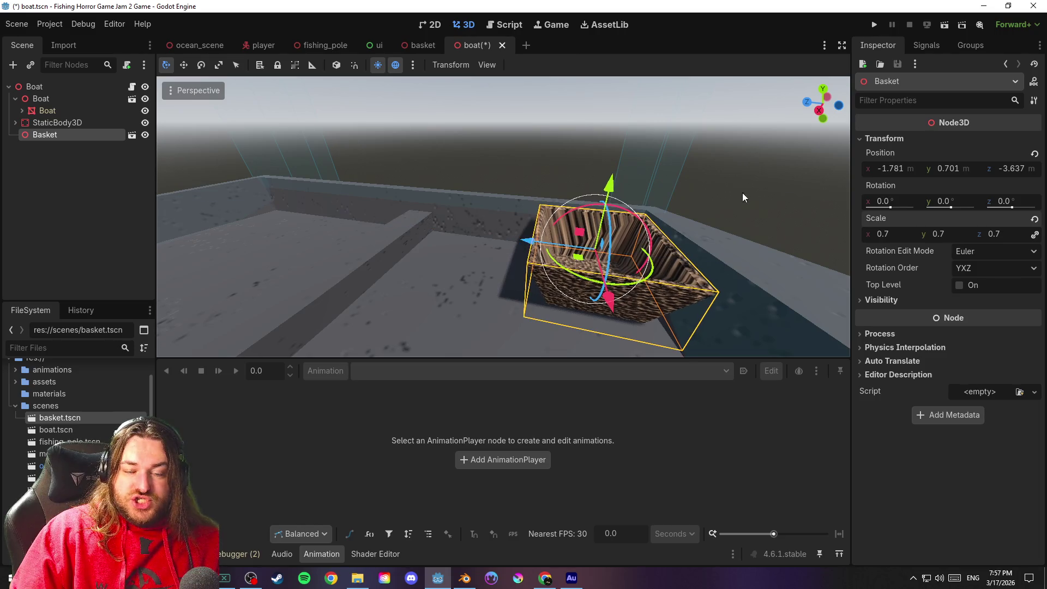
mouse_move(742, 191)
left_mouse_down()
mouse_move(609, 194)
mouse_move(603, 228)
mouse_move(839, 243)
mouse_move(775, 230)
left_mouse_up()
key("ctrl+s")
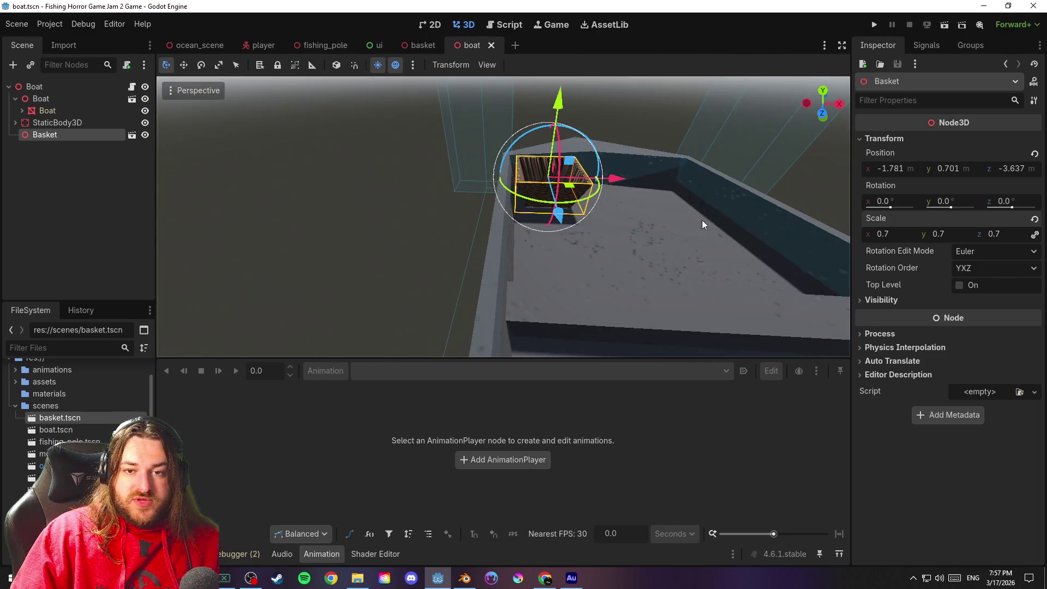
mouse_move(701, 220)
left_mouse_down()
mouse_move(635, 222)
mouse_move(916, 121)
left_mouse_up()
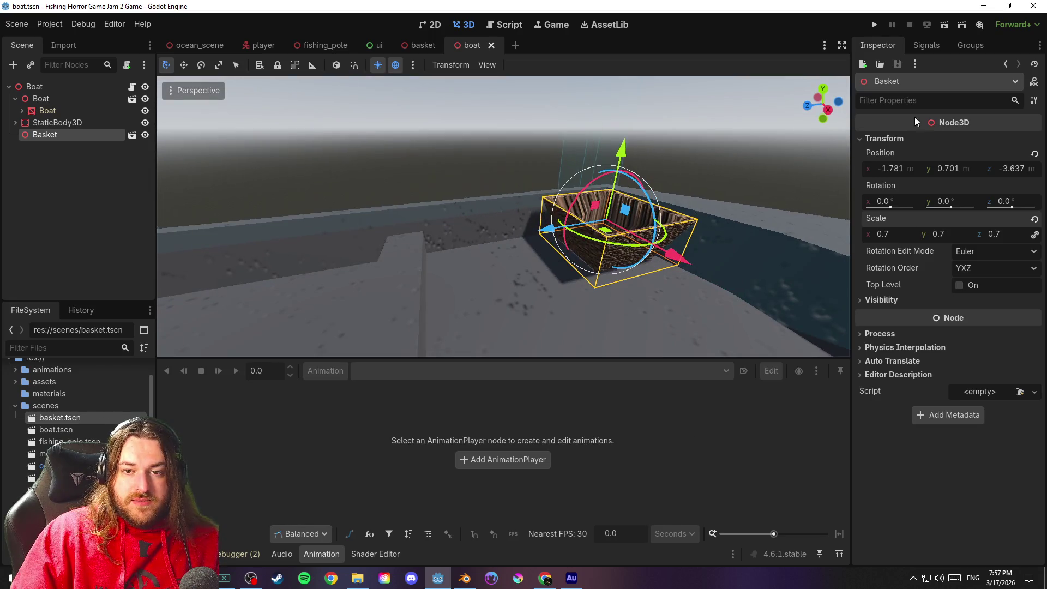
Step: Run the project and walk the player toward and away from the basket
left_click(874, 25)
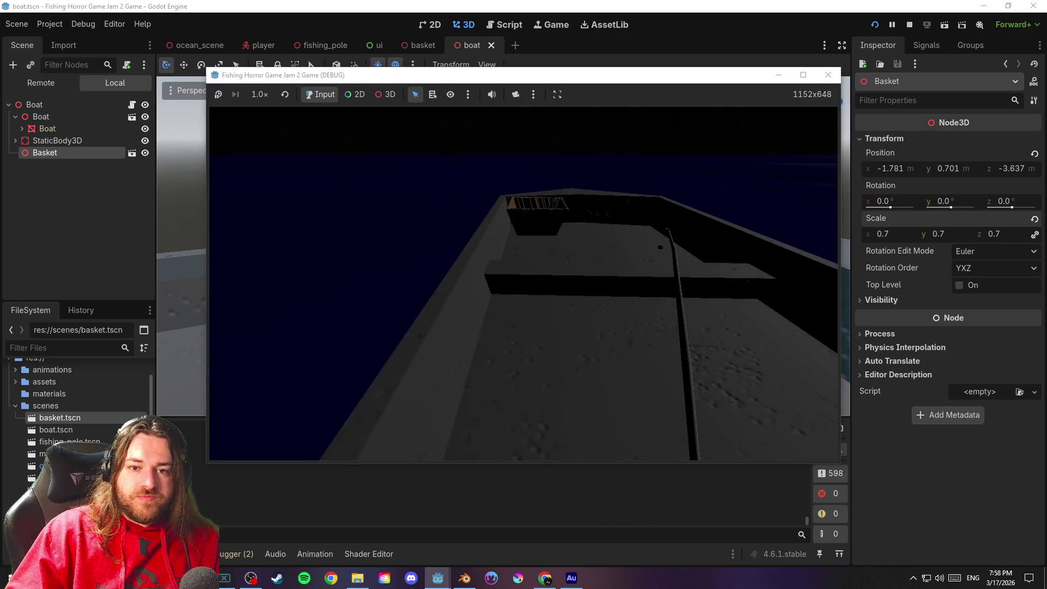
key("w")
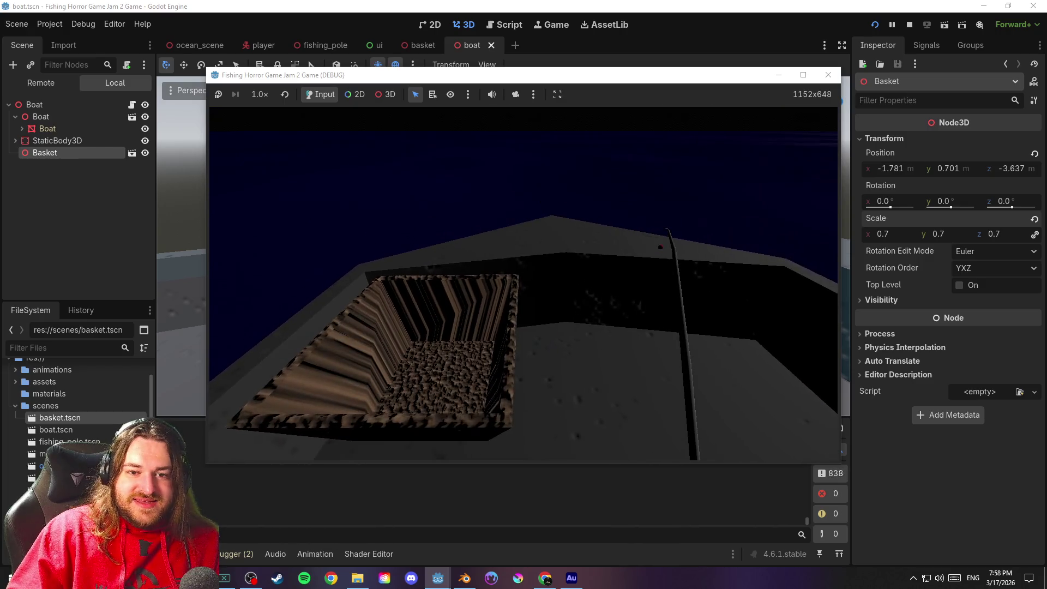
key("s")
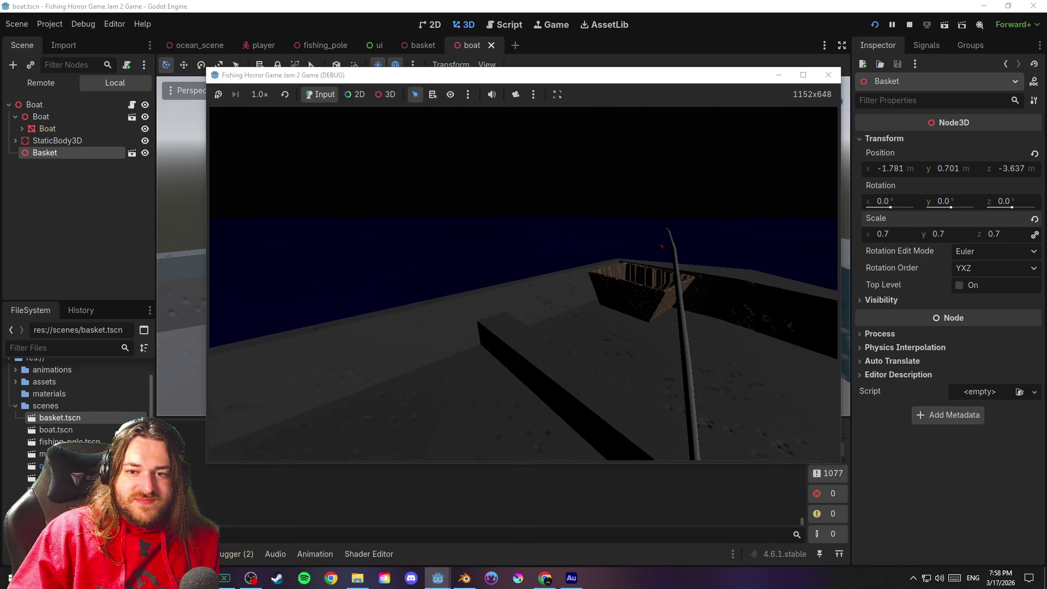
key("F8")
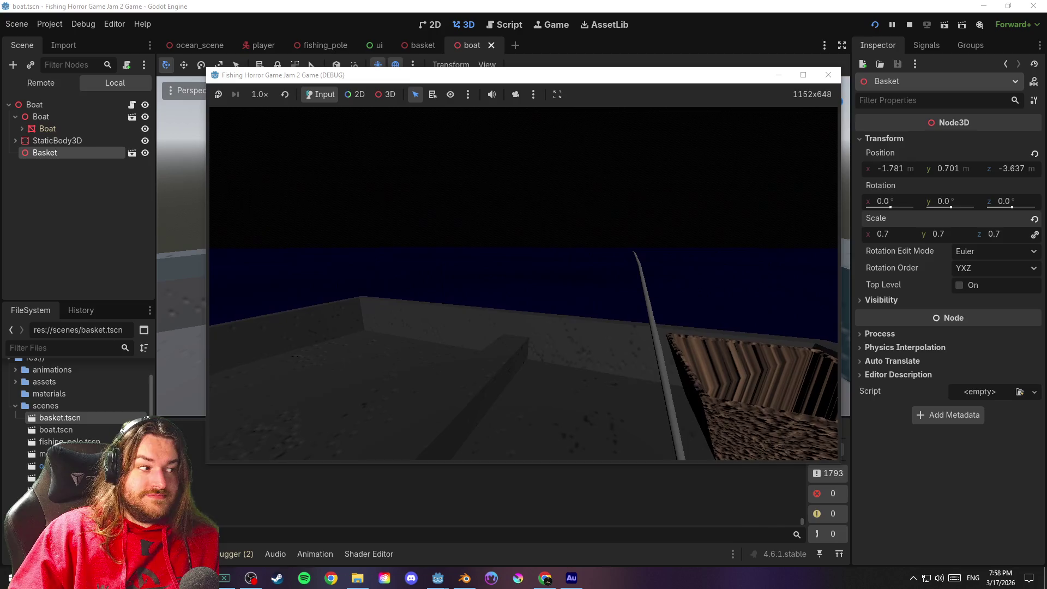
Step: Cast the fishing rod in-game, then stop the running game
left_click(523, 284)
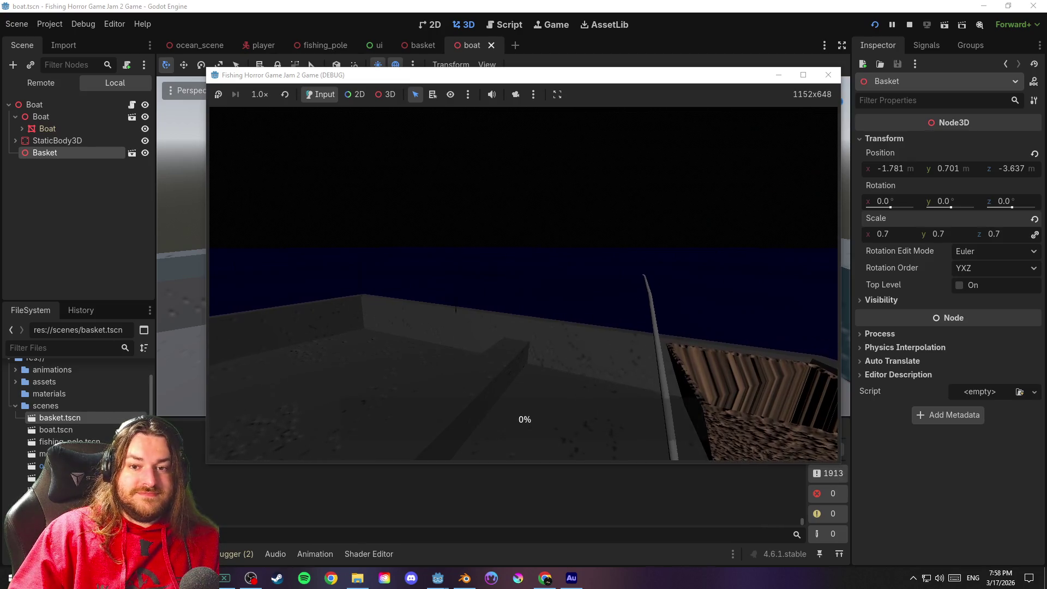
left_click_drag(523, 283, 524, 283)
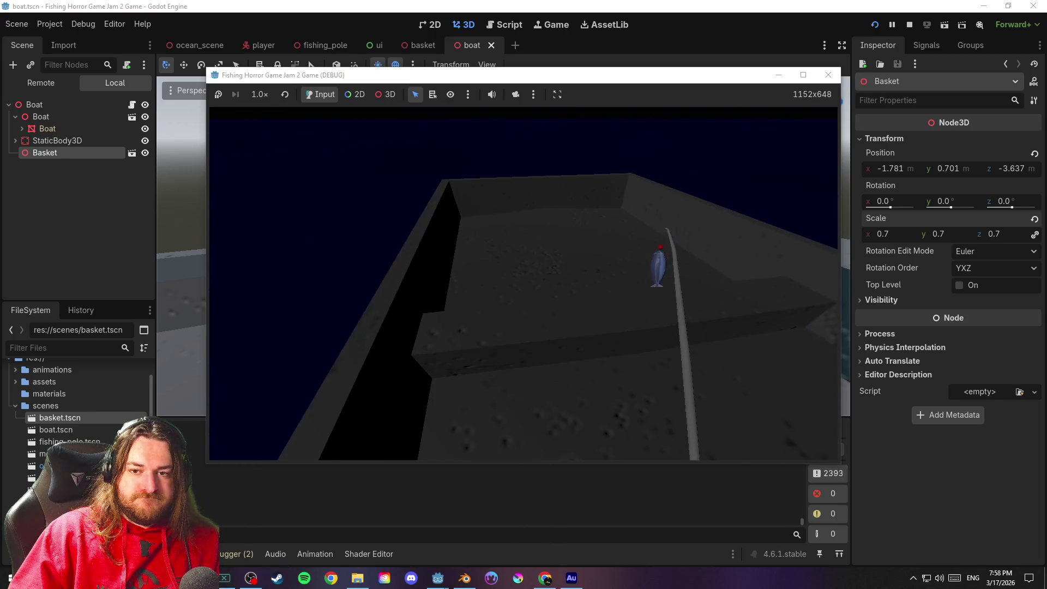
key("F8")
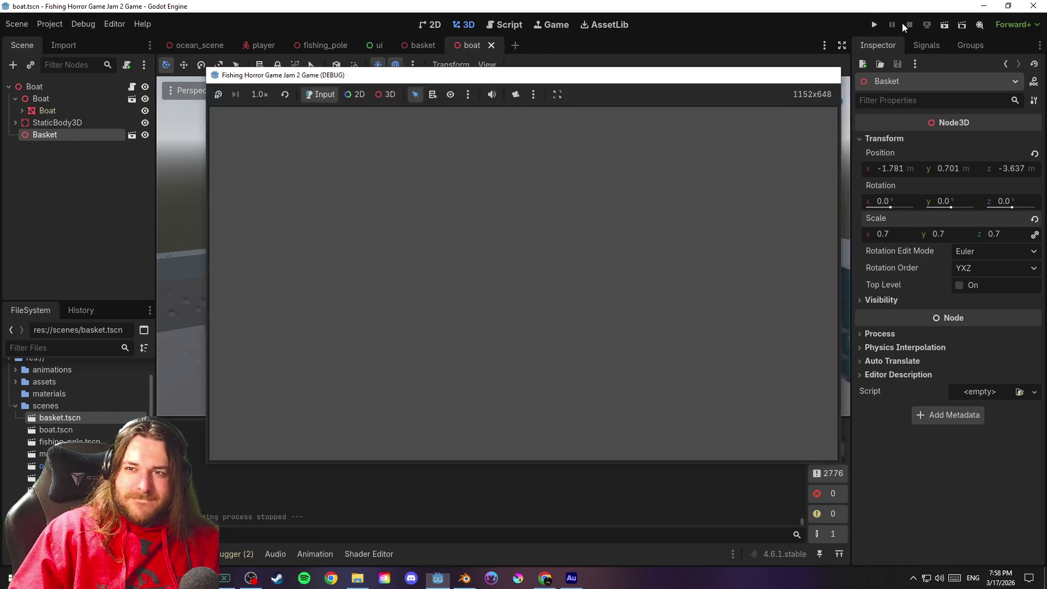
left_click(901, 22)
Step: Delete the RESET animation line in player.gd, undo the deletion, and save
left_click(513, 25)
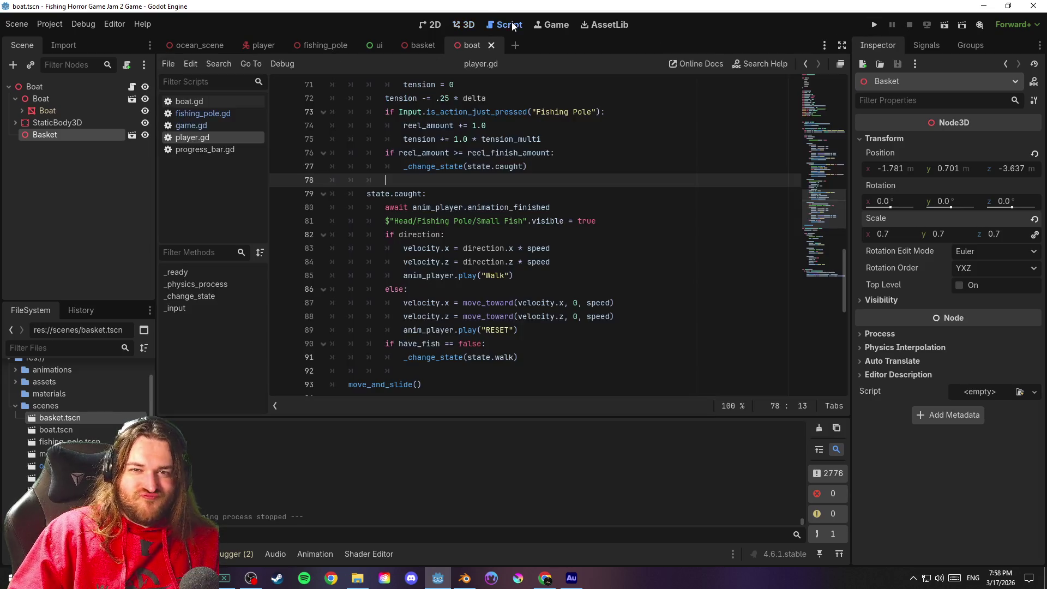
left_click(649, 218)
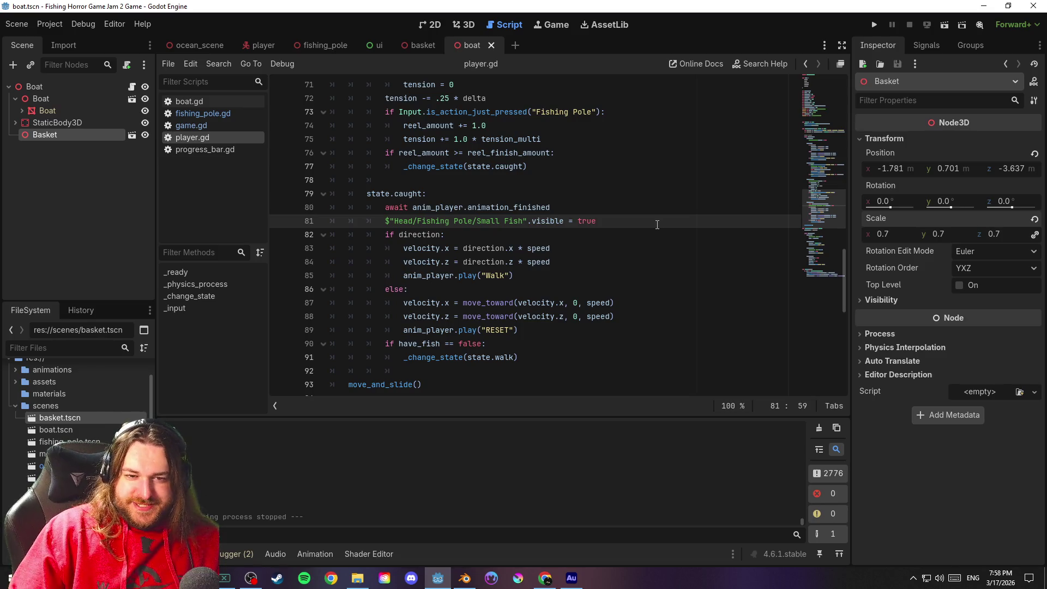
left_click(547, 332)
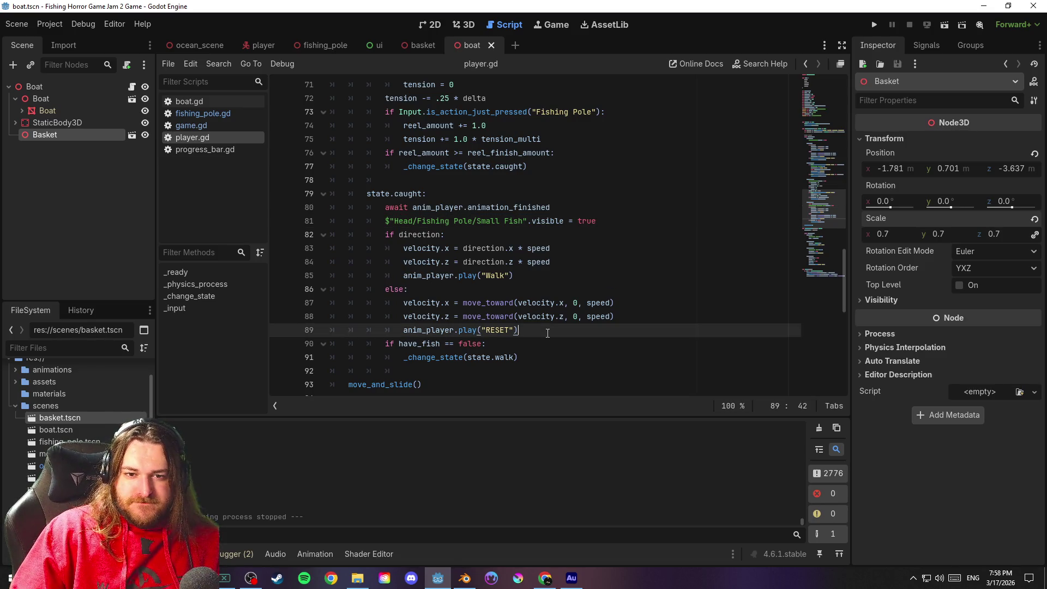
left_click_drag(517, 330, 279, 328)
key("BackSpace")
key("BackSpace")
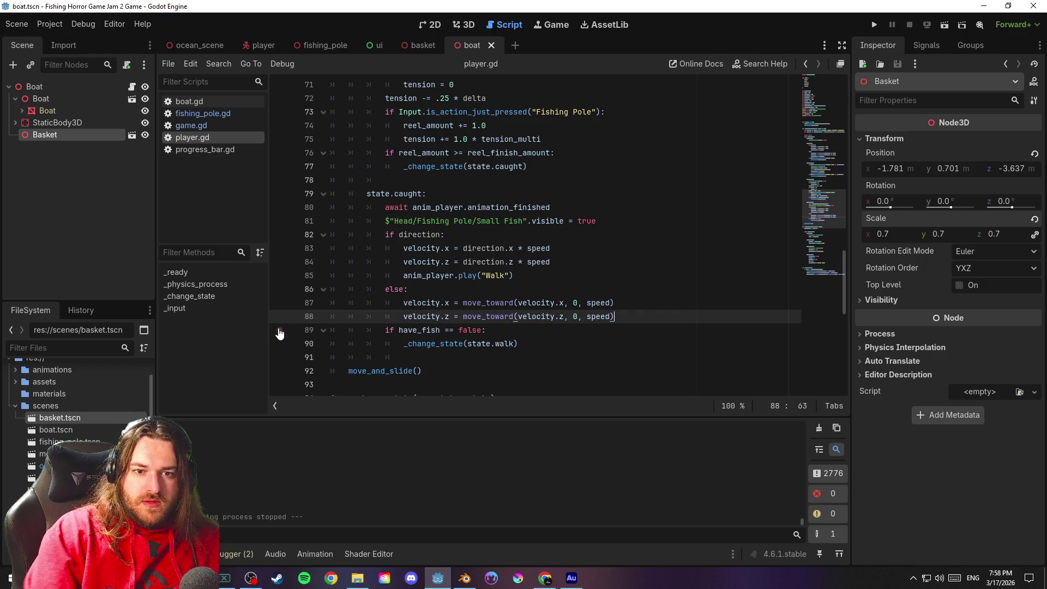
key("ctrl+z")
left_click(541, 275)
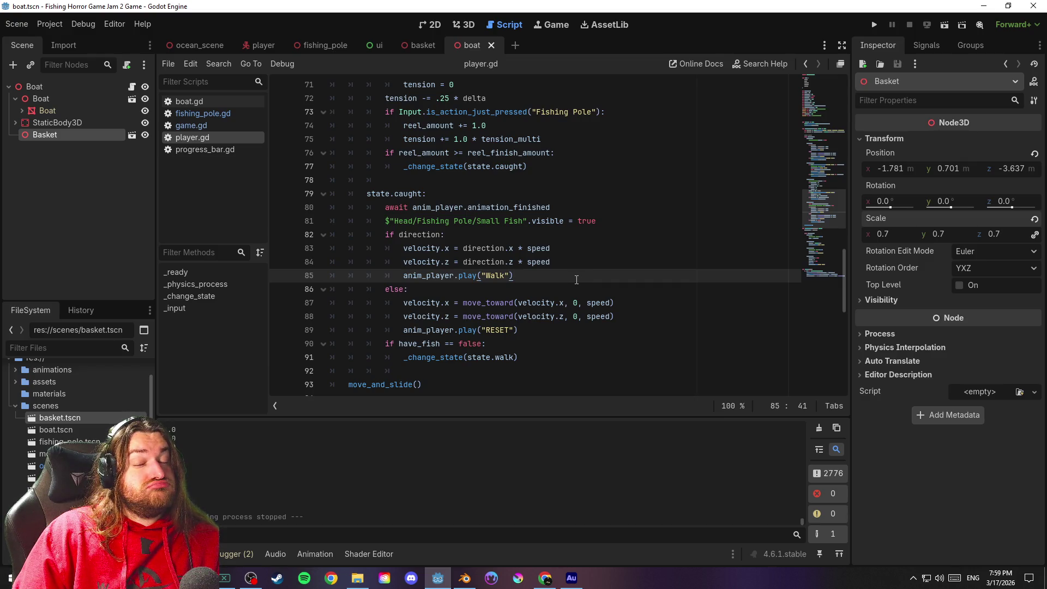
key("ctrl+s")
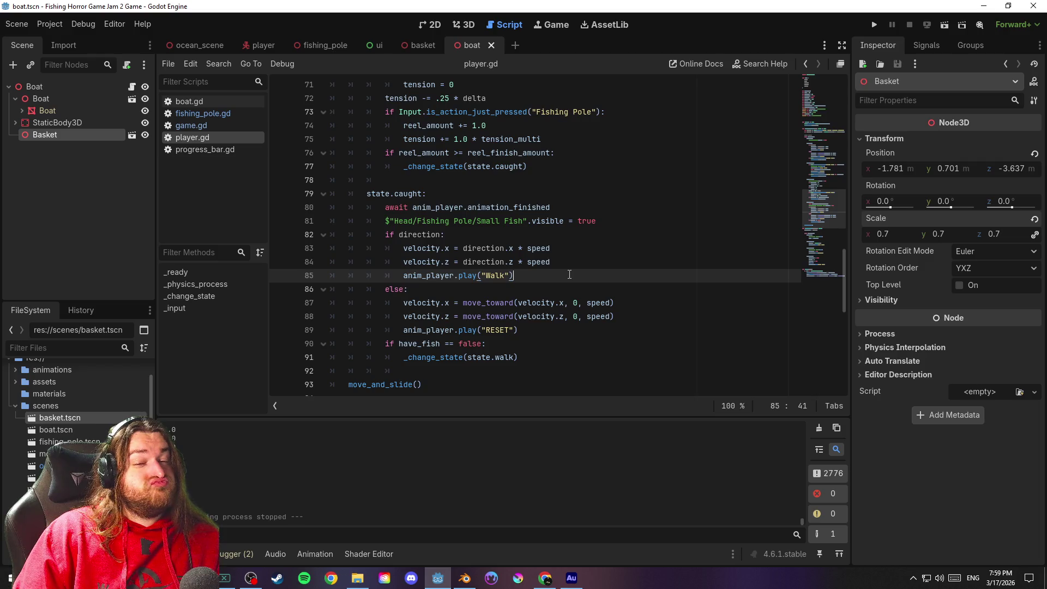
Step: Review the if have_fish condition on line 90, then return to the 3D view
scroll(570, 274, "down", 3)
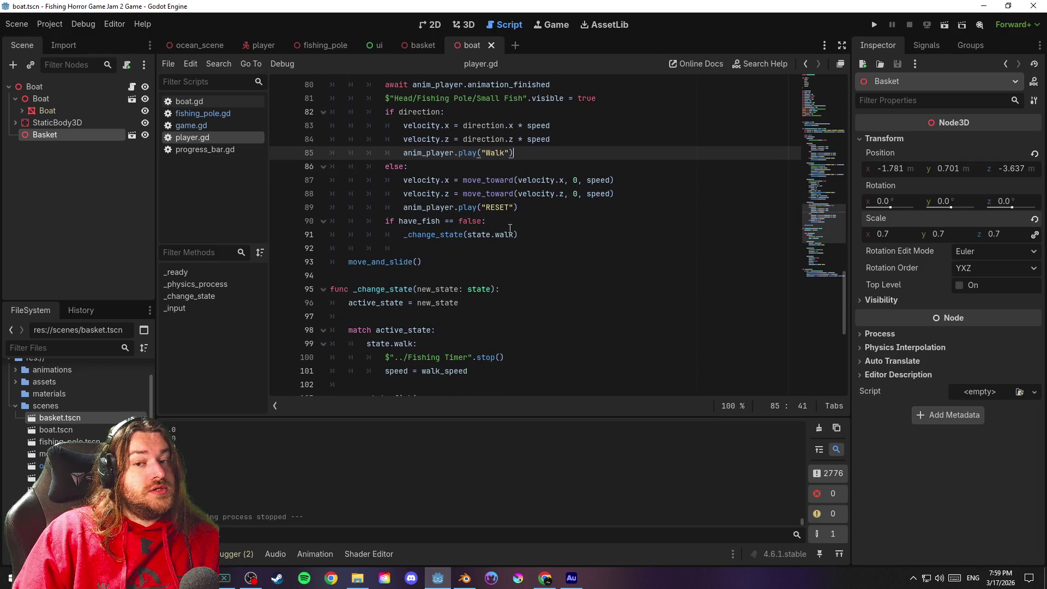
left_click(499, 224)
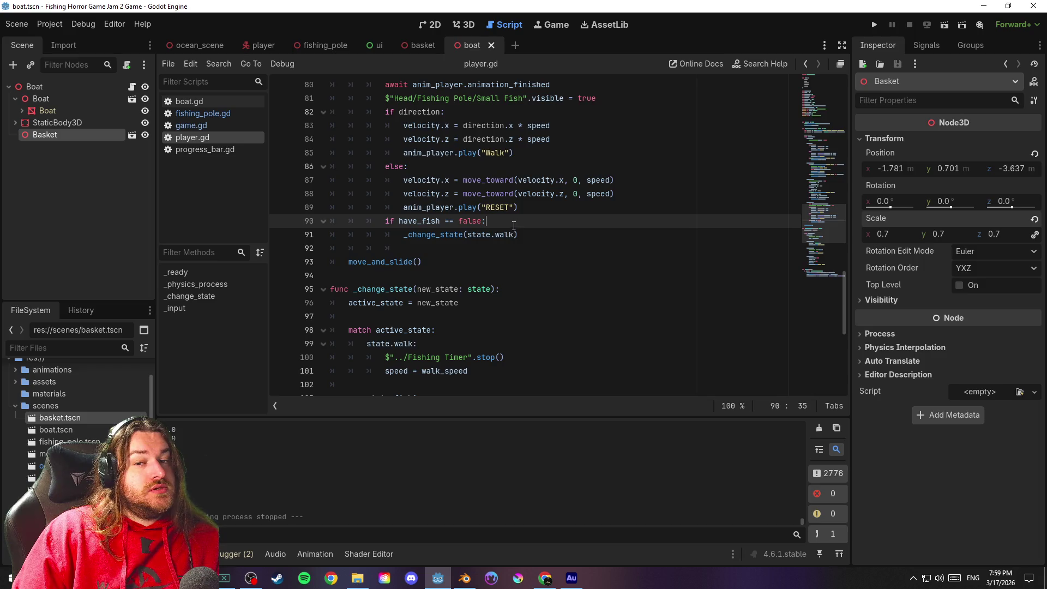
left_click_drag(504, 224, 275, 229)
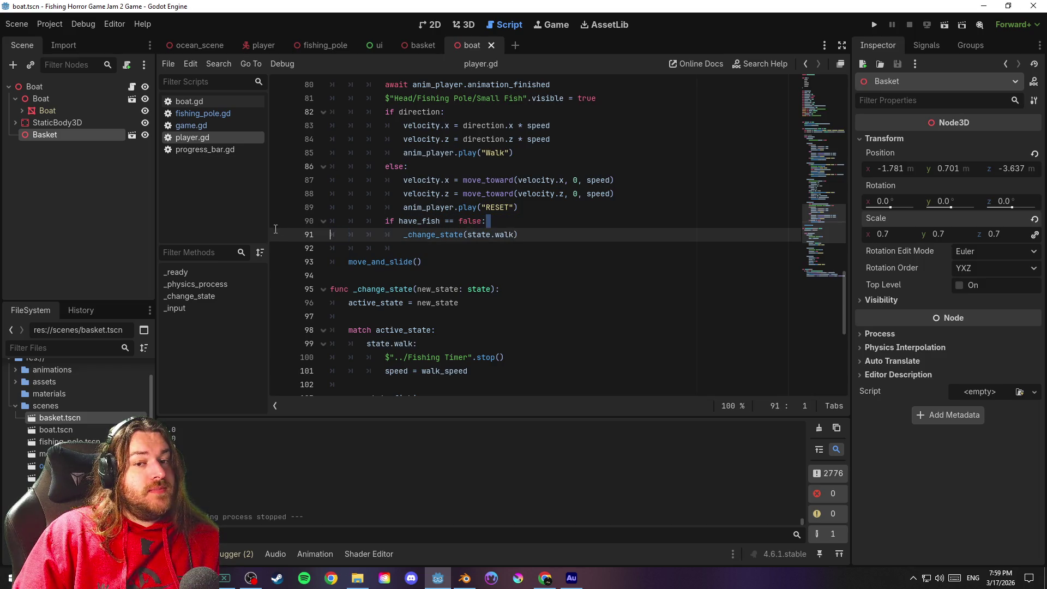
left_click(506, 222)
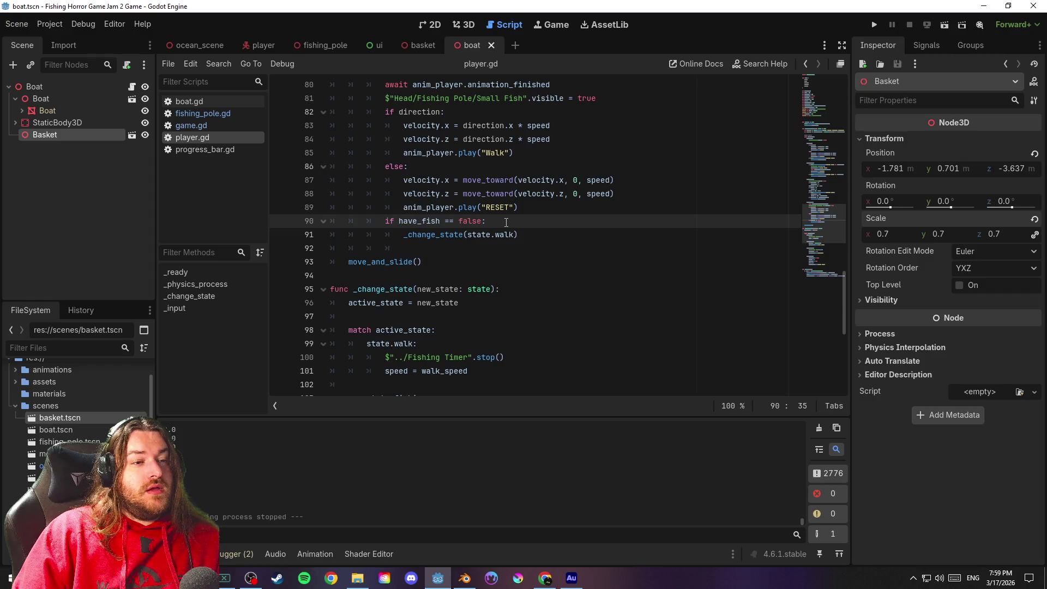
left_click_drag(506, 221, 344, 224)
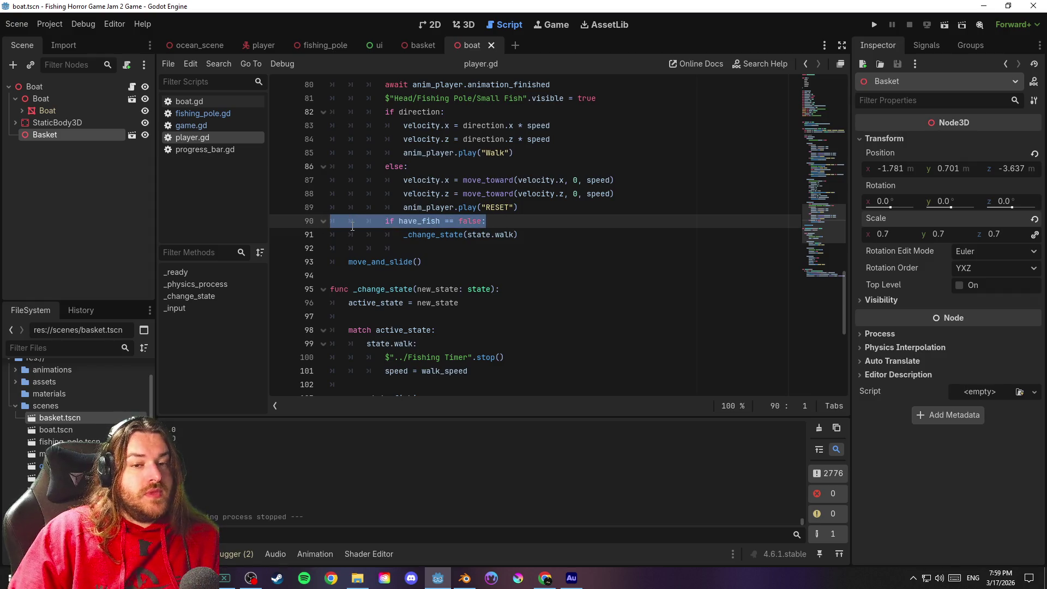
left_click_drag(486, 221, 385, 224)
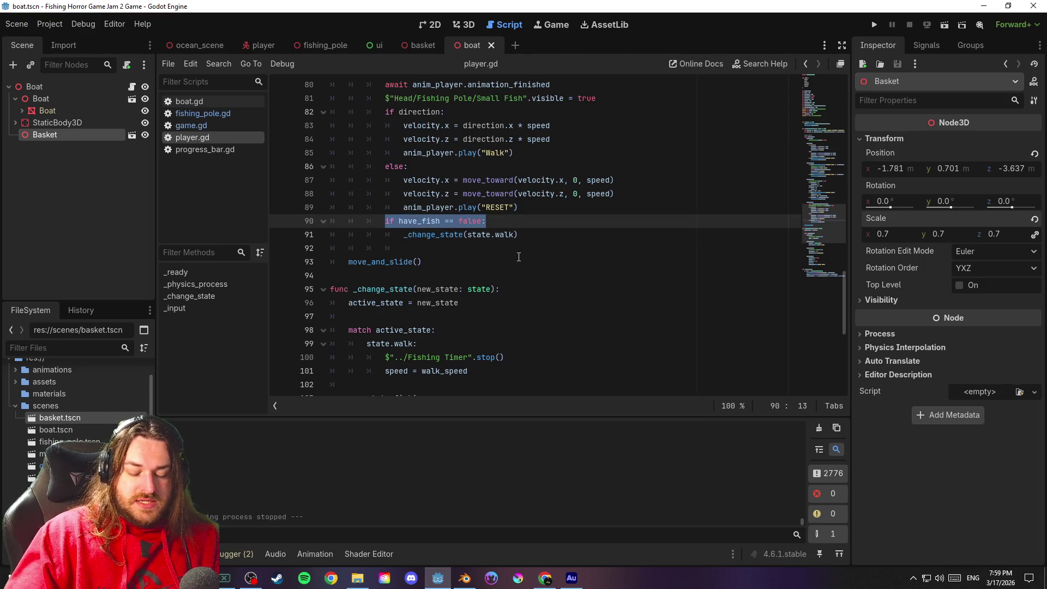
left_click(533, 221)
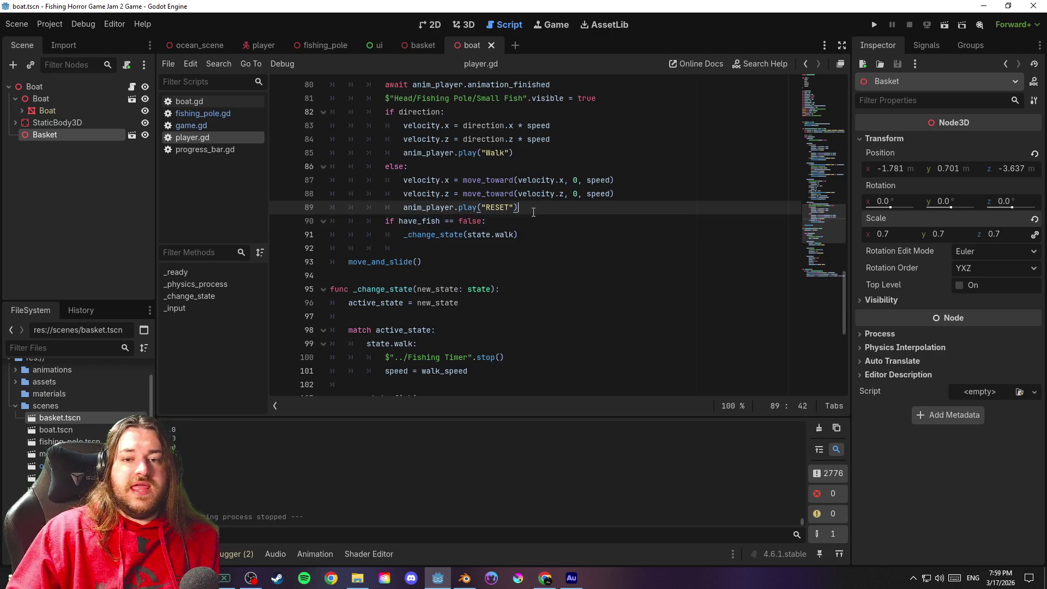
left_click(475, 27)
Step: In the player scene, add a RayCast3D node under the Player root
left_click(327, 46)
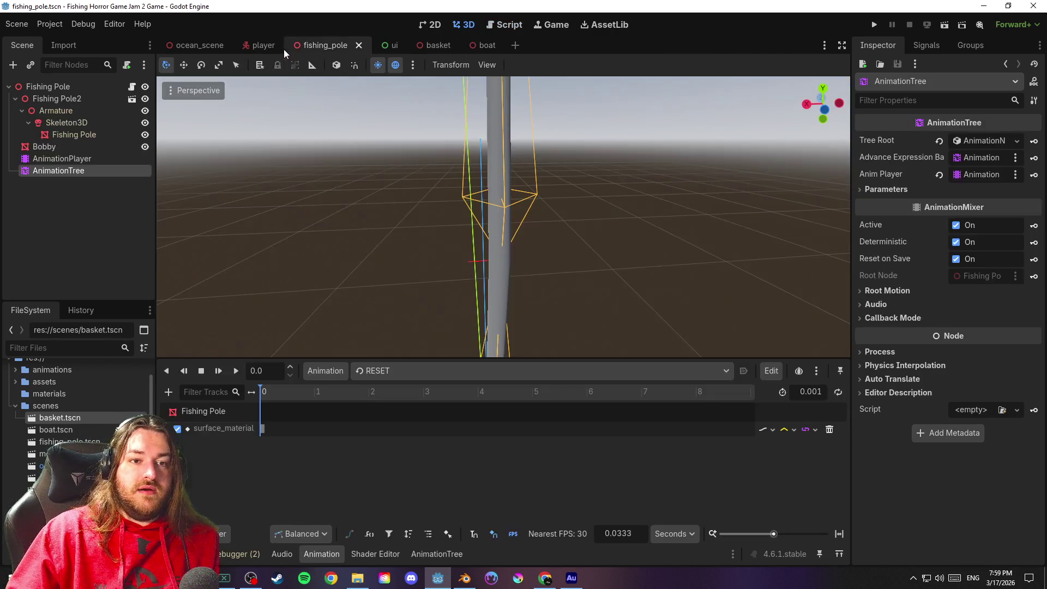
left_click(264, 46)
mouse_move(447, 200)
left_mouse_down()
mouse_move(619, 256)
mouse_move(535, 243)
mouse_move(590, 263)
left_mouse_up()
left_click(67, 85)
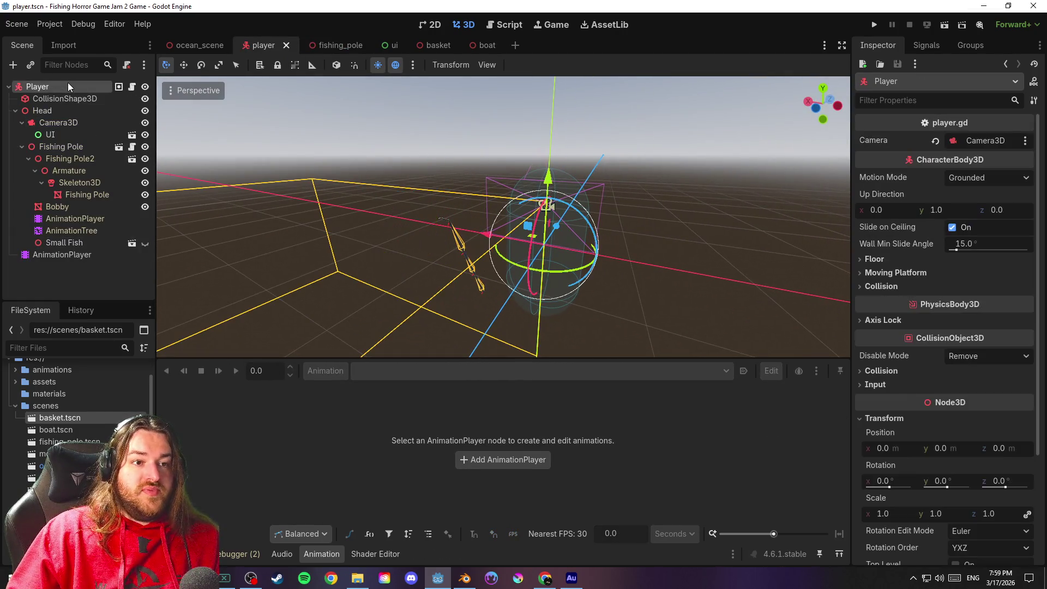
key("ctrl+a")
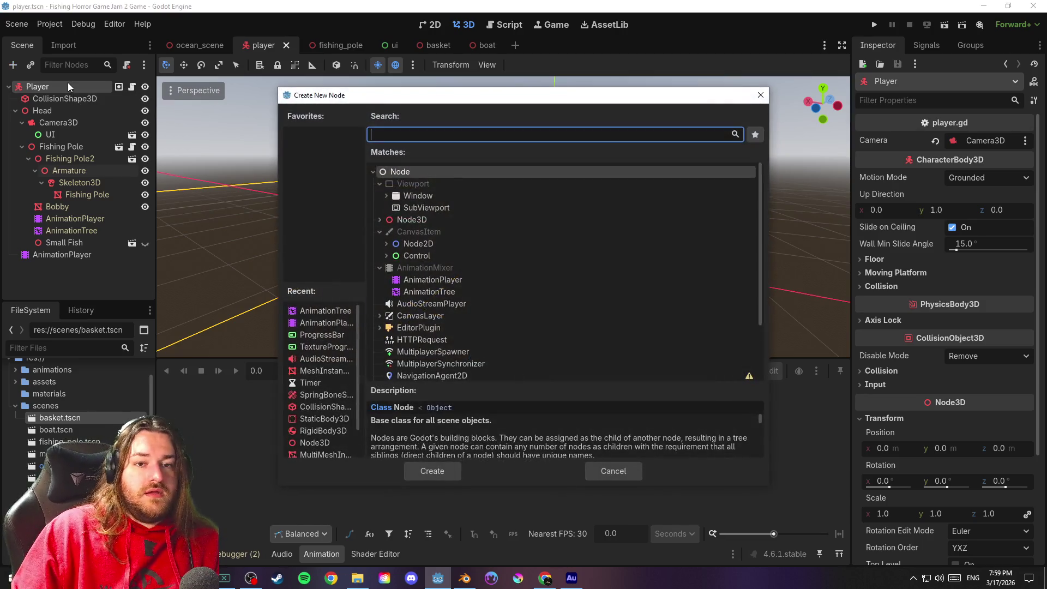
type("raycas")
key("Return")
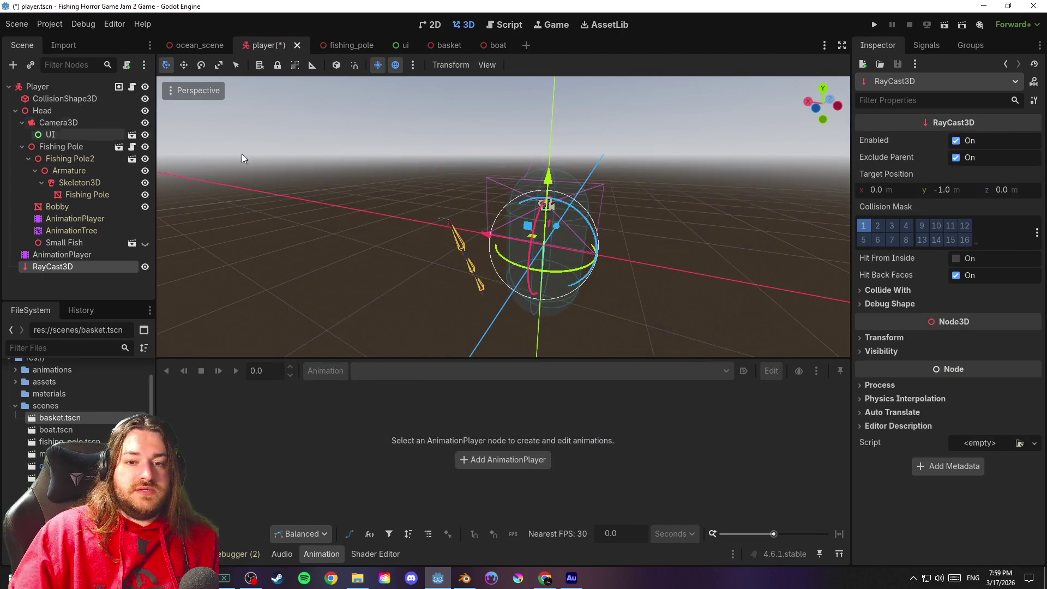
Step: Move RayCast3D under Camera3D and begin adjusting its target Y value
mouse_move(354, 195)
left_mouse_down()
mouse_move(488, 220)
mouse_move(368, 195)
left_mouse_up()
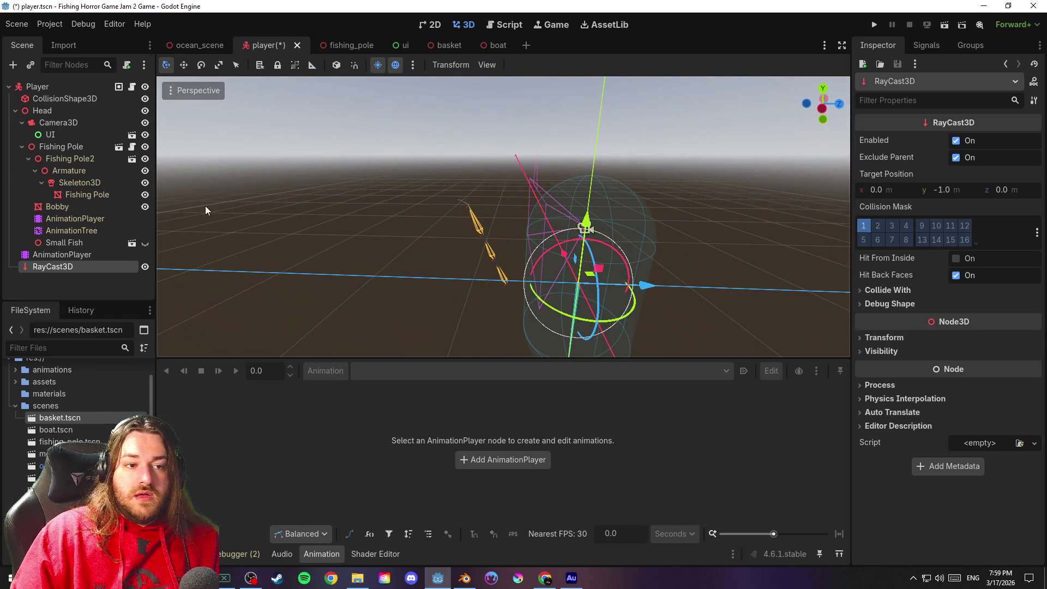
mouse_move(82, 266)
left_mouse_down()
mouse_move(70, 234)
mouse_move(70, 87)
mouse_move(71, 128)
mouse_move(76, 122)
left_mouse_up()
scroll(477, 253, "down", 3)
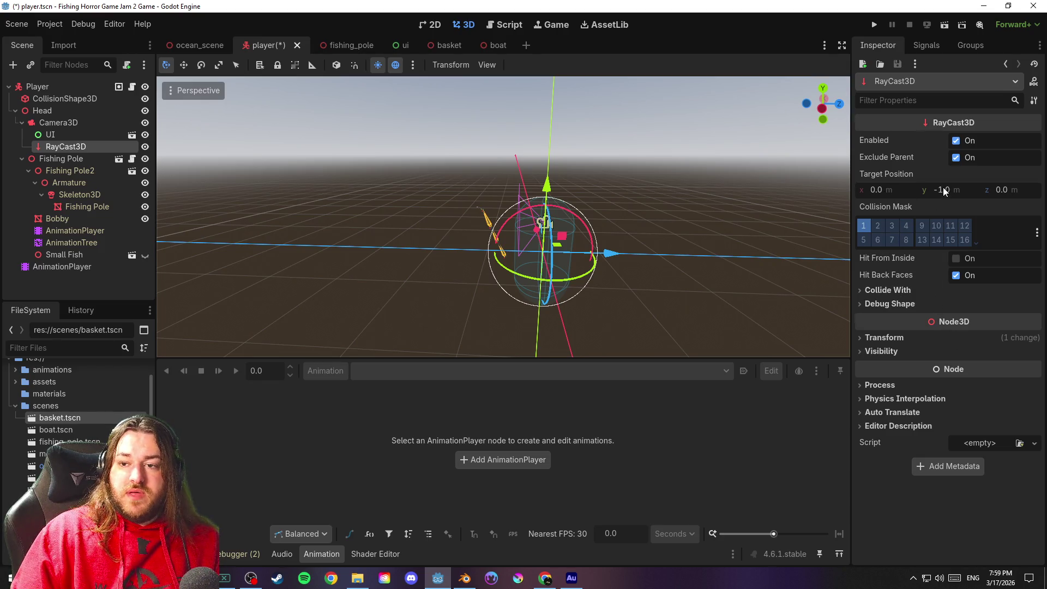
left_click_drag(947, 194, 964, 194)
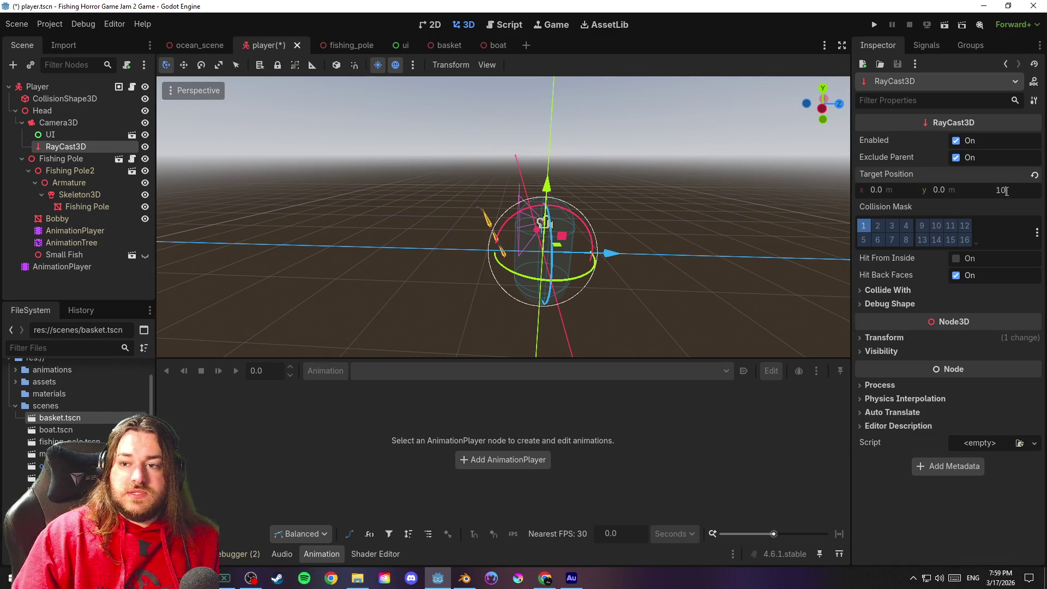
Step: Set the raycast target Y to 0, try a Z of -1.5 m, and save
type("0")
key("Return")
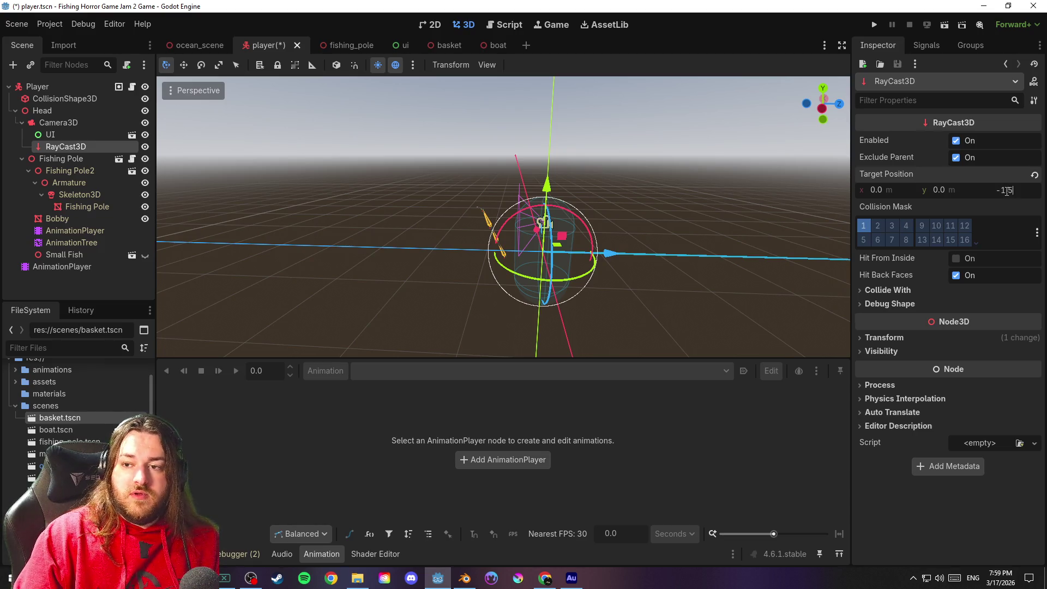
key("Return")
mouse_move(706, 249)
left_mouse_down()
mouse_move(589, 287)
mouse_move(636, 276)
mouse_move(659, 205)
mouse_move(679, 187)
mouse_move(715, 217)
mouse_move(714, 239)
left_mouse_up()
key("ctrl+s")
scroll(611, 237, "up", 2)
left_click_drag(610, 237, 678, 236)
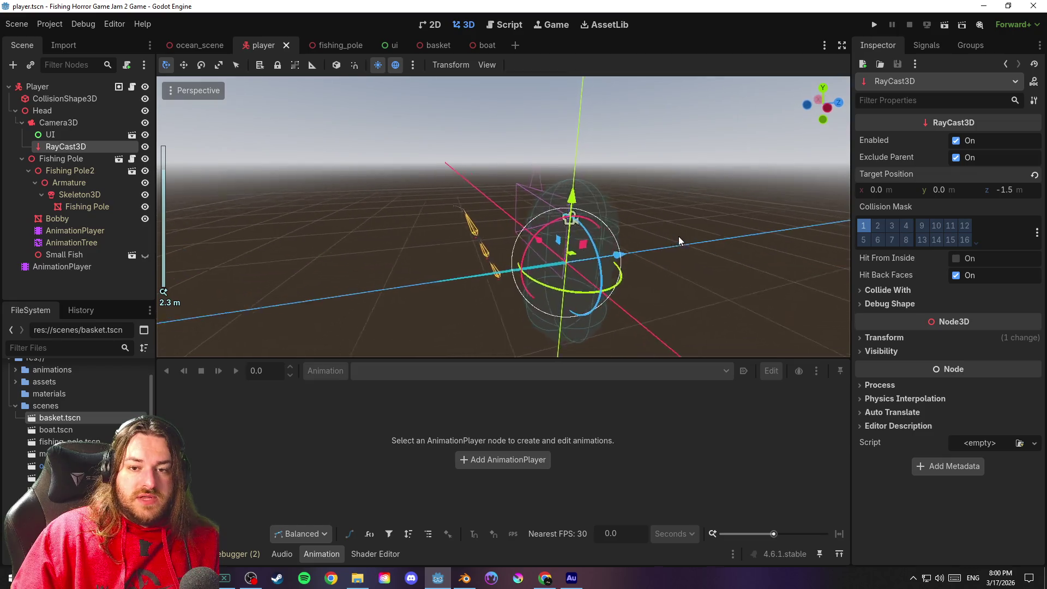
left_click_drag(593, 166, 594, 146)
mouse_move(594, 146)
left_mouse_down()
mouse_move(660, 188)
mouse_move(702, 246)
left_mouse_up()
scroll(674, 208, "up", 2)
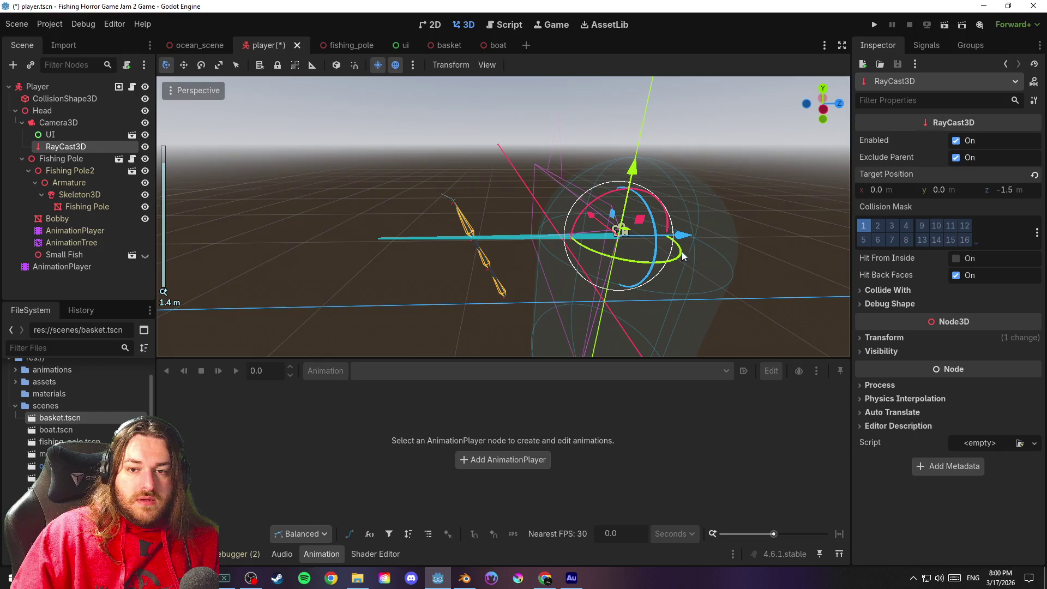
mouse_move(639, 235)
left_mouse_down()
mouse_move(679, 242)
mouse_move(606, 240)
mouse_move(621, 234)
mouse_move(602, 245)
mouse_move(679, 265)
left_mouse_up()
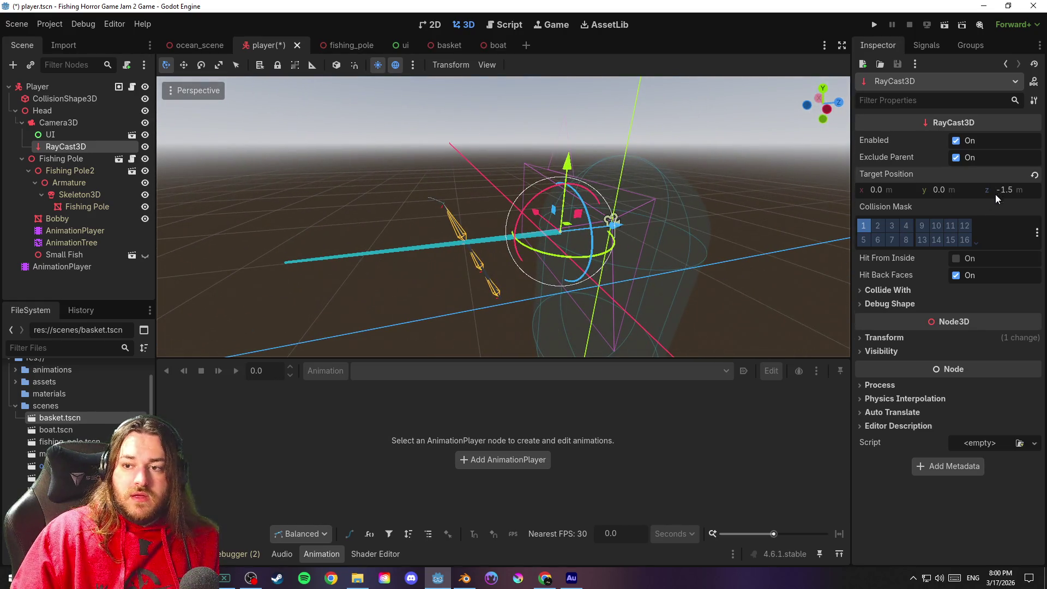
Step: Try raycast target Z values of -1.0 m and -1.5 m, saving and checking the ray length
key("Return")
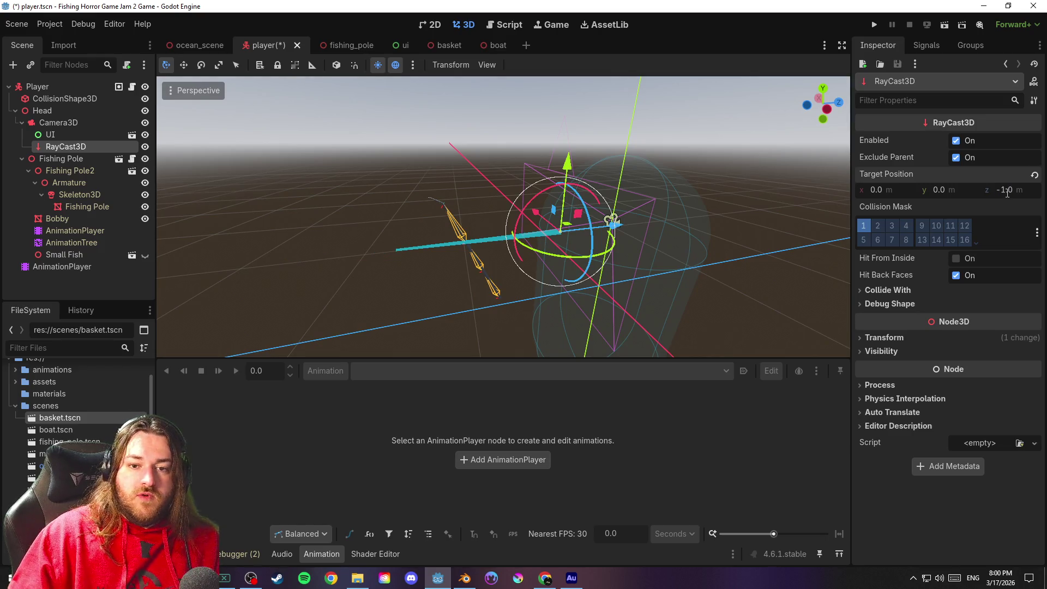
key("ctrl+s")
mouse_move(727, 214)
left_mouse_down()
mouse_move(704, 200)
mouse_move(653, 227)
mouse_move(678, 228)
left_mouse_up()
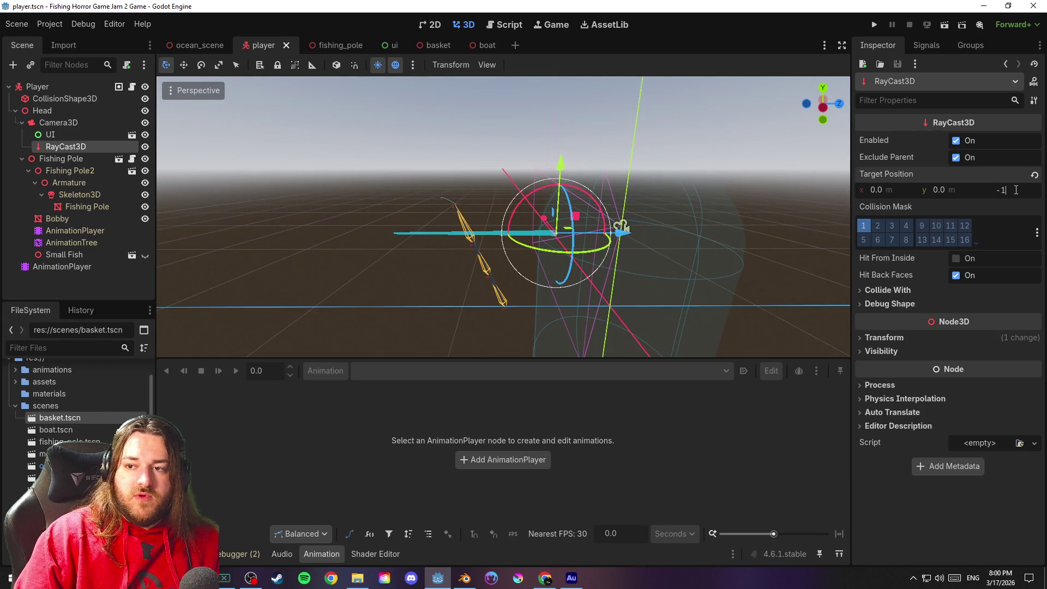
key("Return")
key("ctrl+s")
mouse_move(628, 205)
left_mouse_down()
mouse_move(720, 195)
mouse_move(550, 202)
mouse_move(588, 207)
mouse_move(540, 214)
mouse_move(649, 228)
mouse_move(617, 224)
mouse_move(624, 230)
left_mouse_up()
key("ctrl+s")
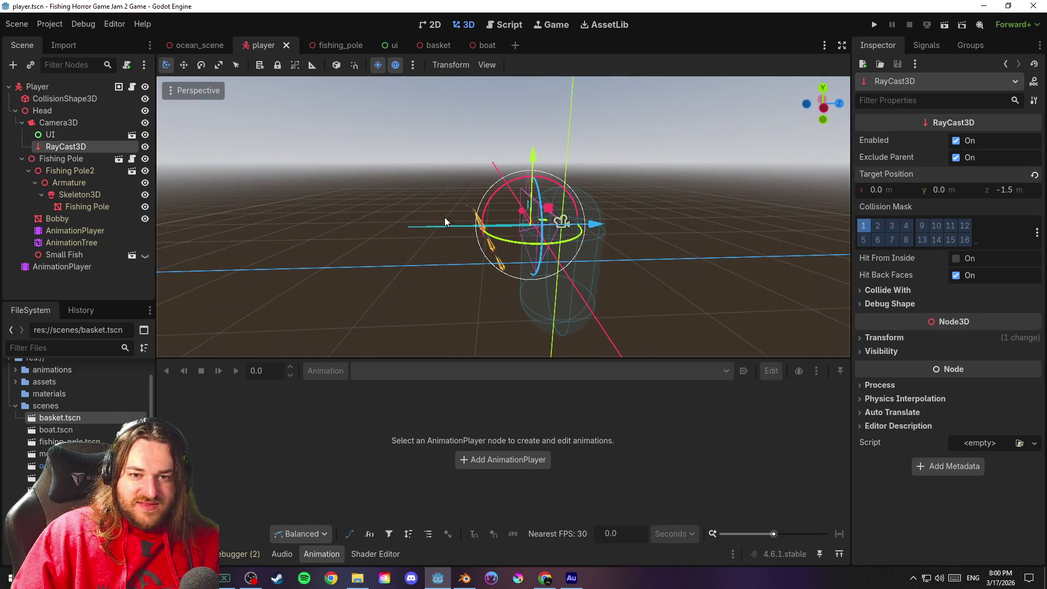
left_click_drag(440, 227, 513, 247)
scroll(518, 245, "up", 3)
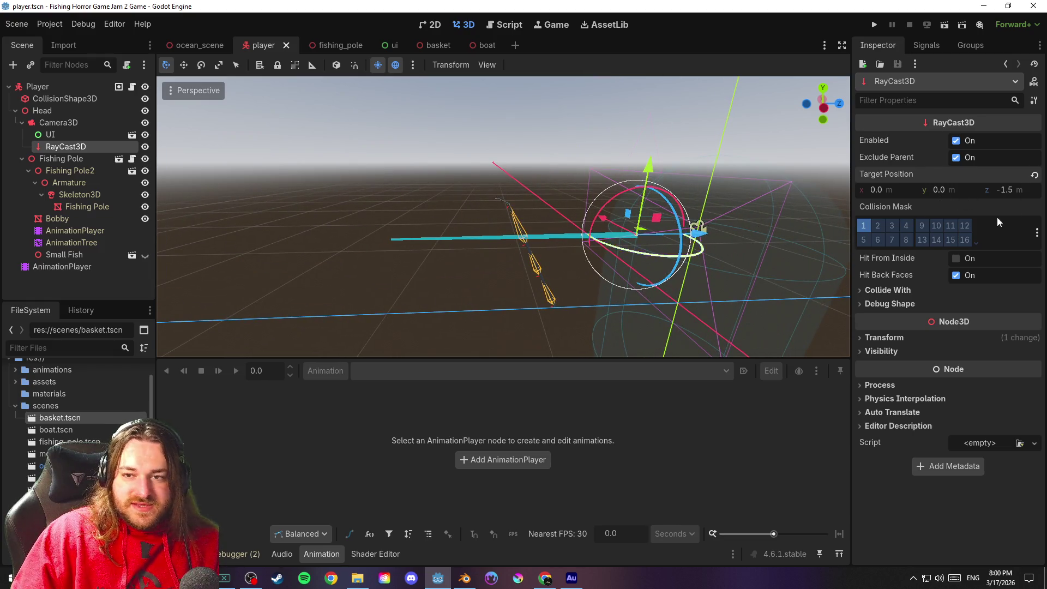
Step: Set the raycast target Z to exactly -1.2 m and save the player scene
left_click_drag(1011, 192, 1003, 192)
left_click_drag(1008, 189, 986, 190)
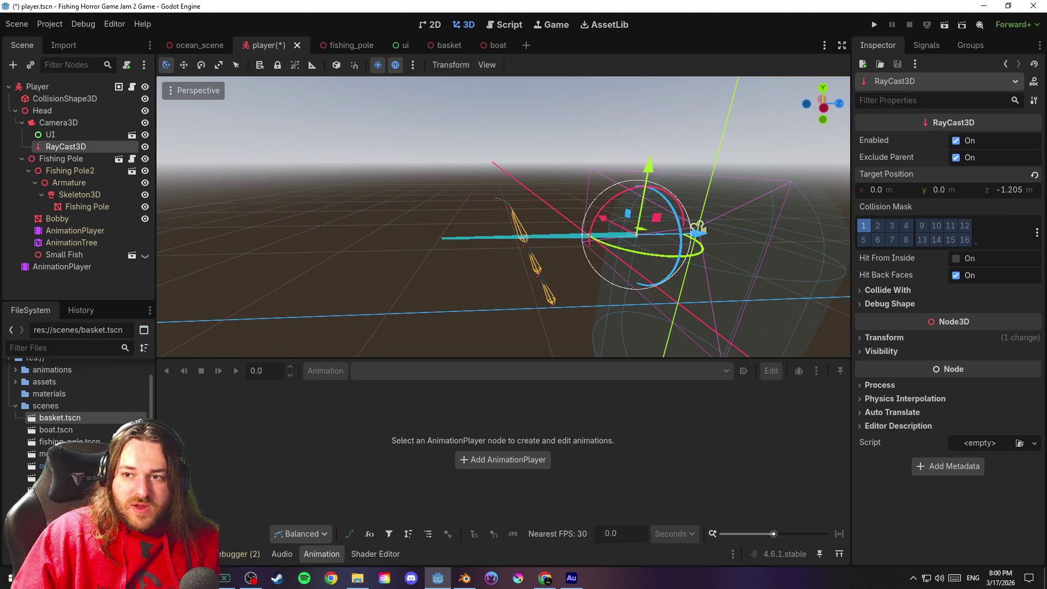
left_click(1010, 189)
type("-1.2")
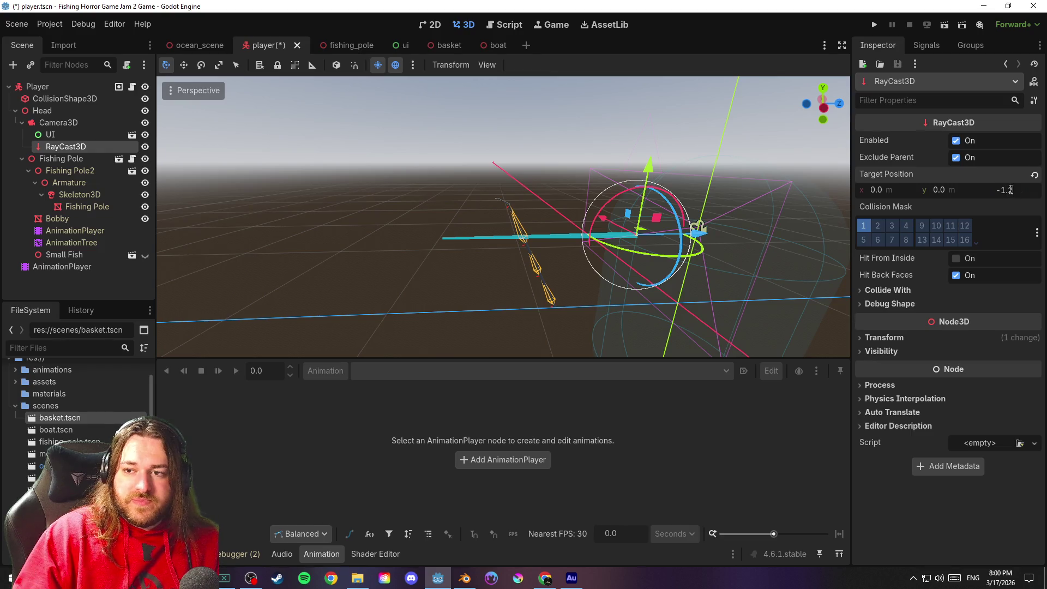
key("Return")
key("ctrl+s")
scroll(675, 182, "down", 2)
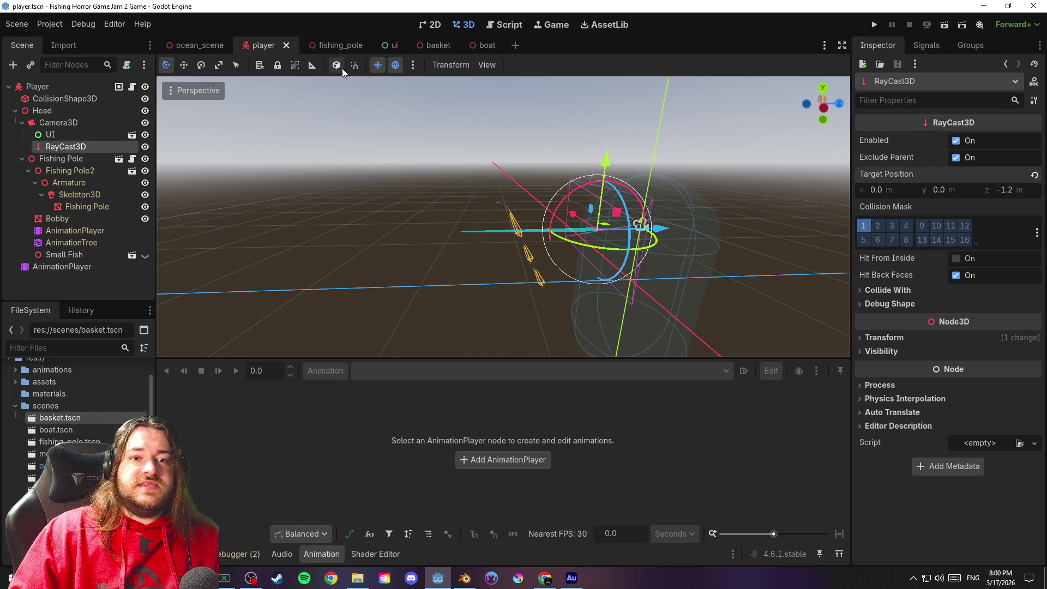
Step: Switch to the basket scene and inspect its mesh resource and material override
left_click(443, 43)
scroll(291, 171, "down", 2)
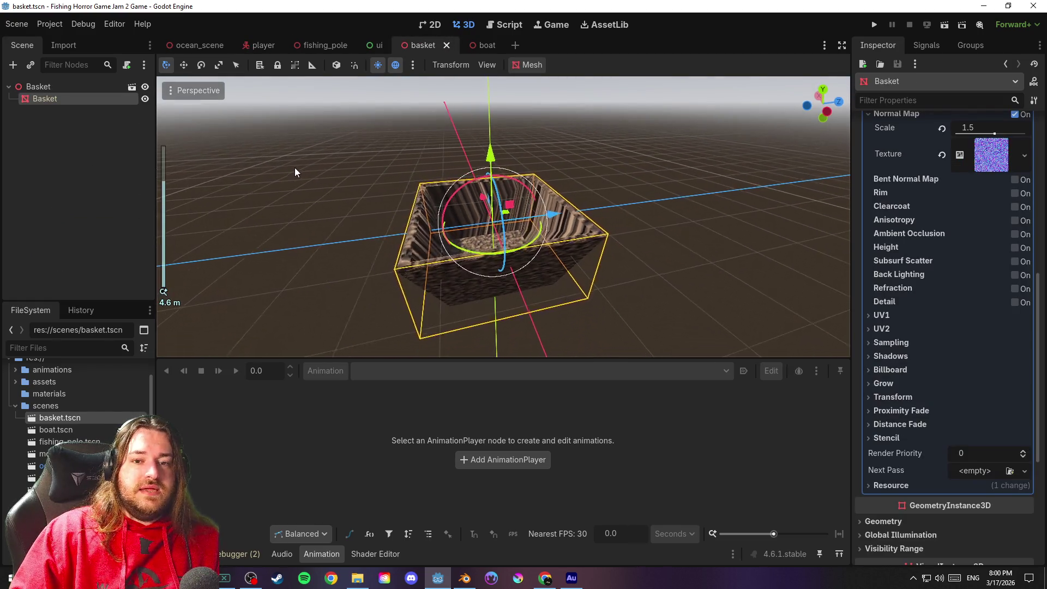
left_click_drag(295, 170, 418, 165)
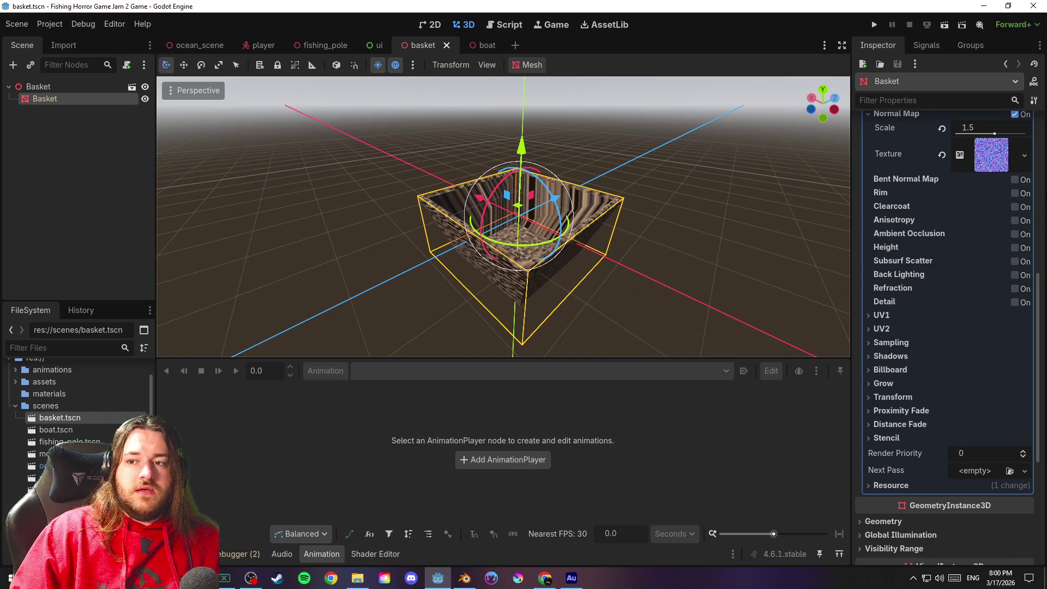
scroll(1008, 188, "up", 5)
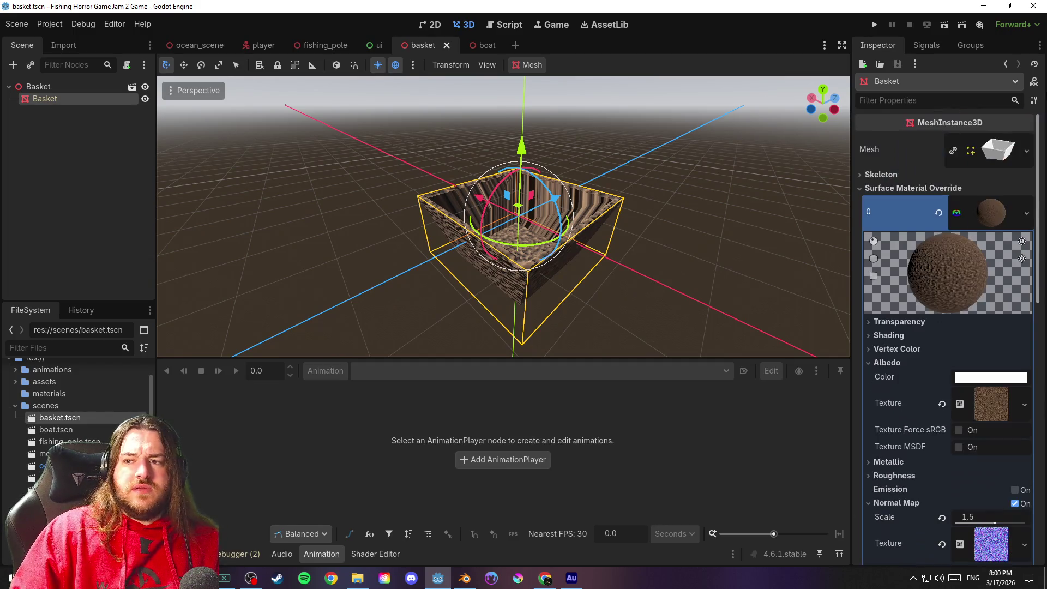
left_click(1000, 155)
left_click(999, 154)
left_click(1001, 212)
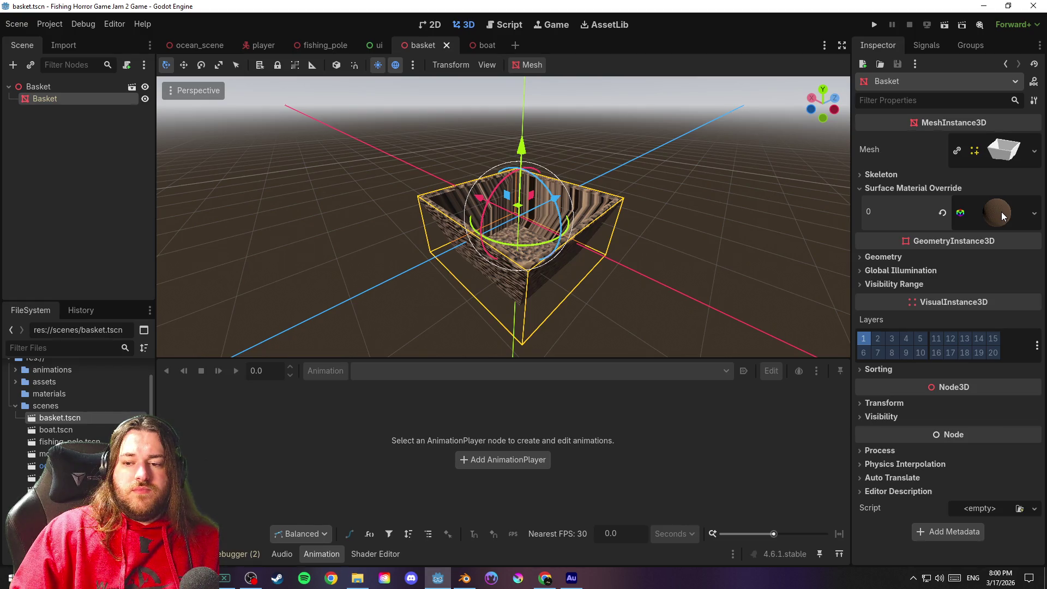
Step: Select the child Basket mesh and choose Mesh > Create Collision Shape
left_click(90, 86)
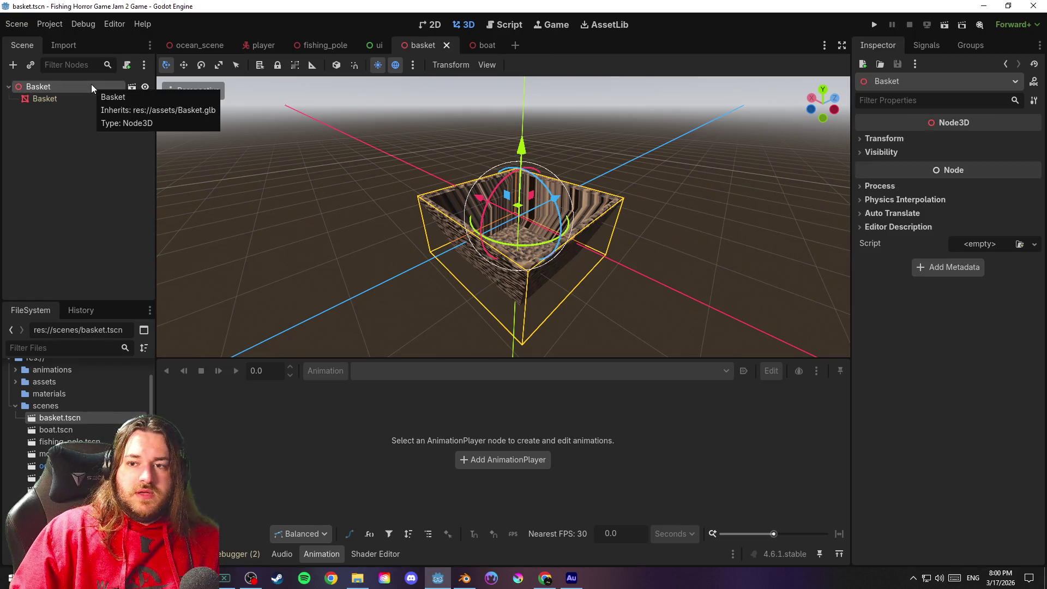
left_click(90, 97)
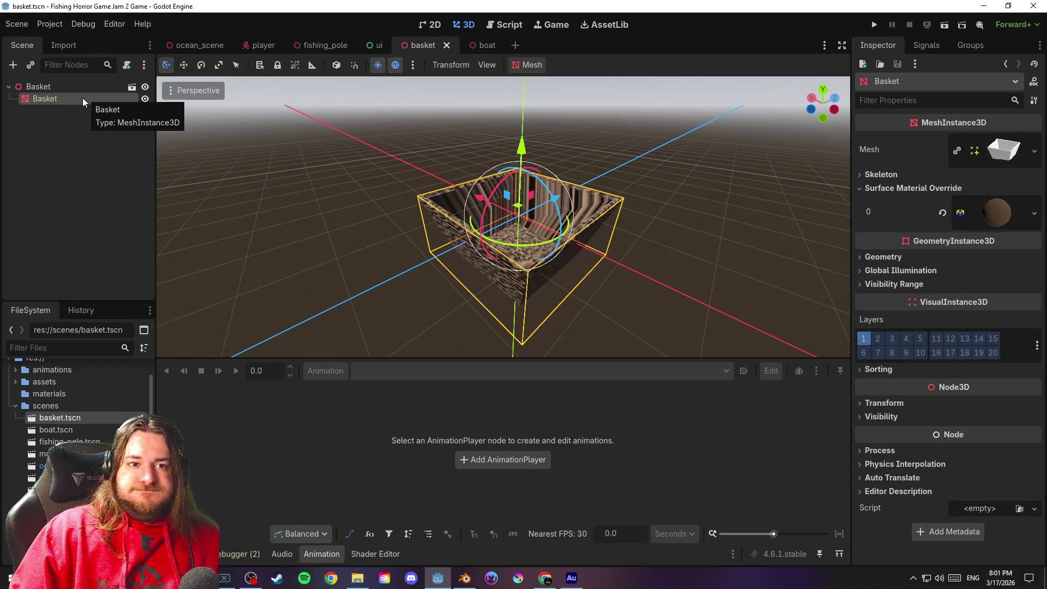
left_click(528, 64)
left_click(549, 84)
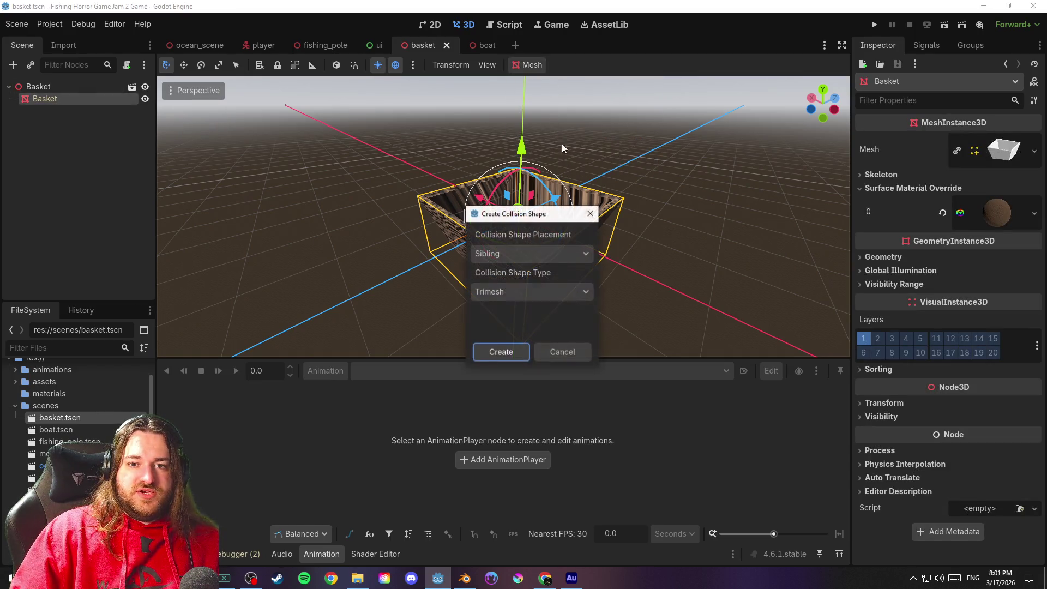
Step: Create a Single Convex collision shape with Static Body Child placement
left_click(533, 255)
left_click(539, 283)
left_click(534, 291)
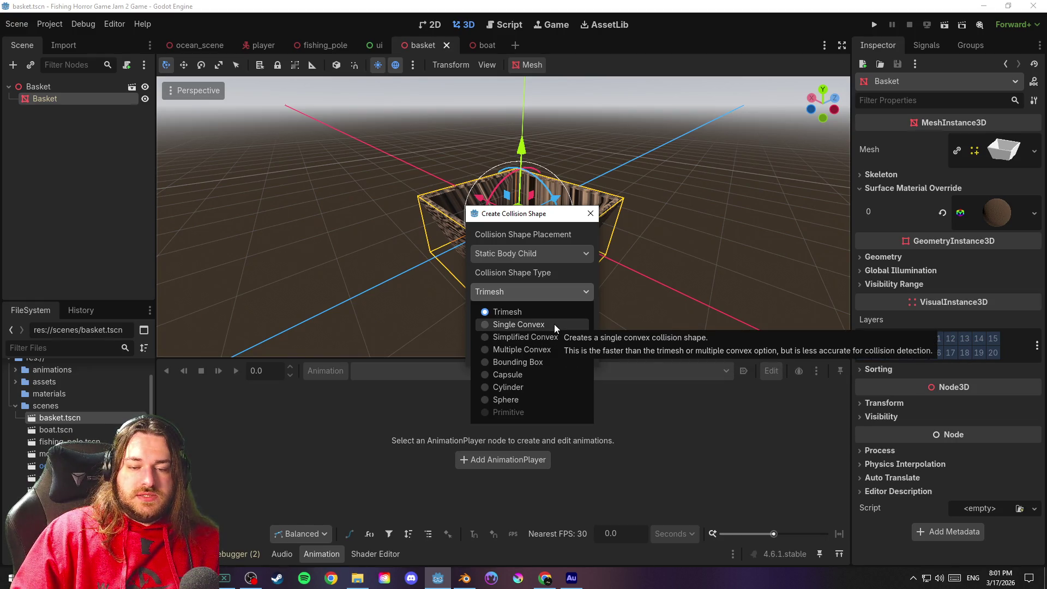
left_click(554, 324)
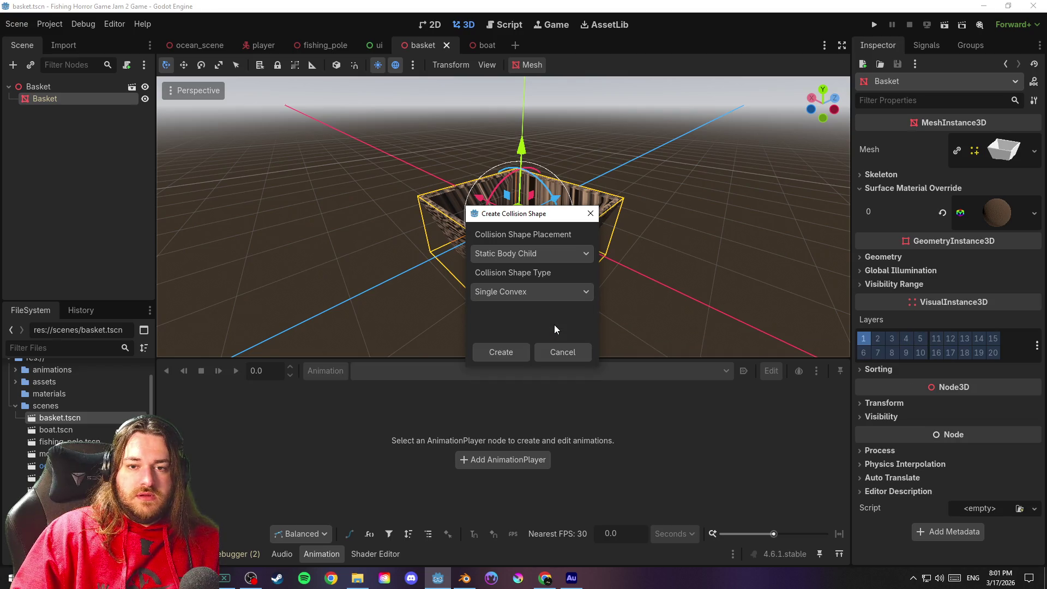
left_click(515, 344)
Step: Save the basket scene and select the new StaticBody3D node
mouse_move(509, 349)
left_mouse_down()
mouse_move(552, 263)
mouse_move(468, 278)
mouse_move(600, 345)
mouse_move(664, 294)
mouse_move(626, 288)
mouse_move(653, 279)
mouse_move(552, 247)
mouse_move(701, 248)
mouse_move(618, 275)
mouse_move(612, 289)
mouse_move(659, 315)
mouse_move(624, 295)
mouse_move(640, 294)
left_mouse_up()
scroll(618, 276, "down", 5)
key("ctrl+s")
left_click(64, 88)
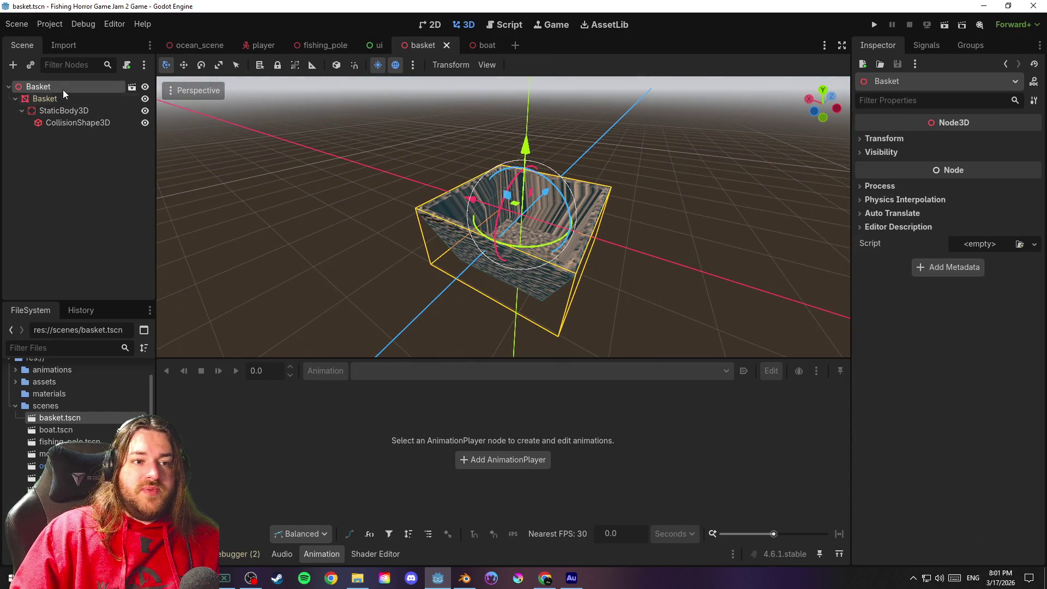
left_click(67, 97)
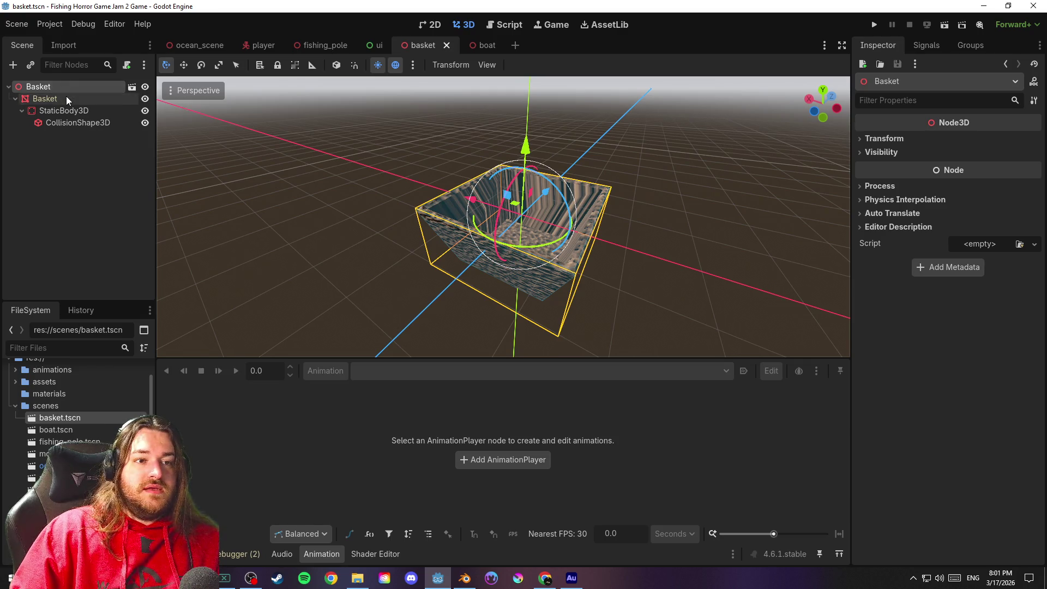
key("ctrl+s")
left_click(80, 109)
Step: From the Groups tab, add the Basket mesh to a new global 'Basket' group, then save
left_click(78, 100)
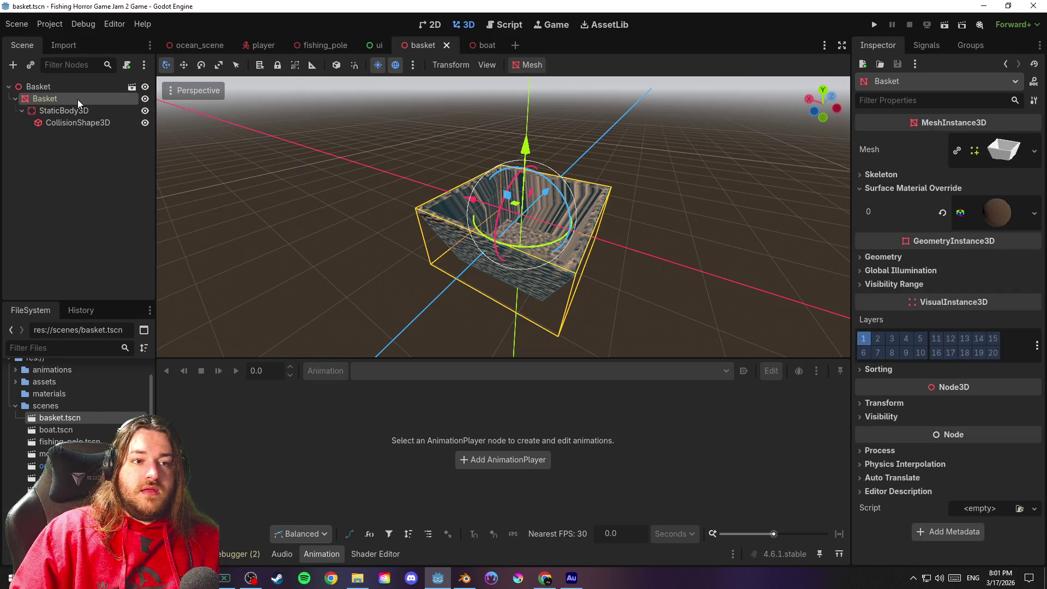
right_click(77, 99)
key("Escape")
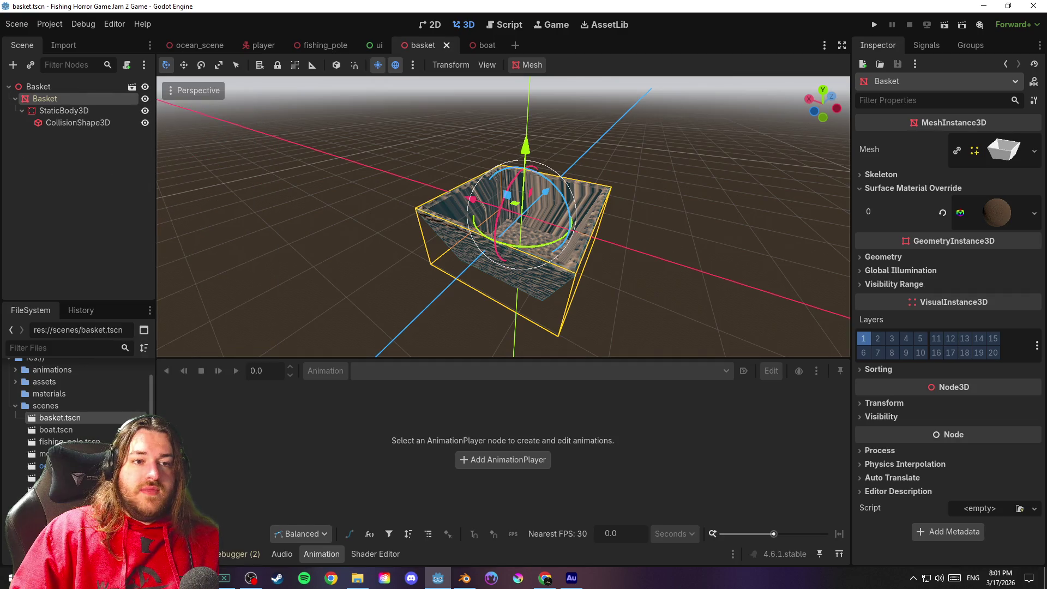
left_click(963, 44)
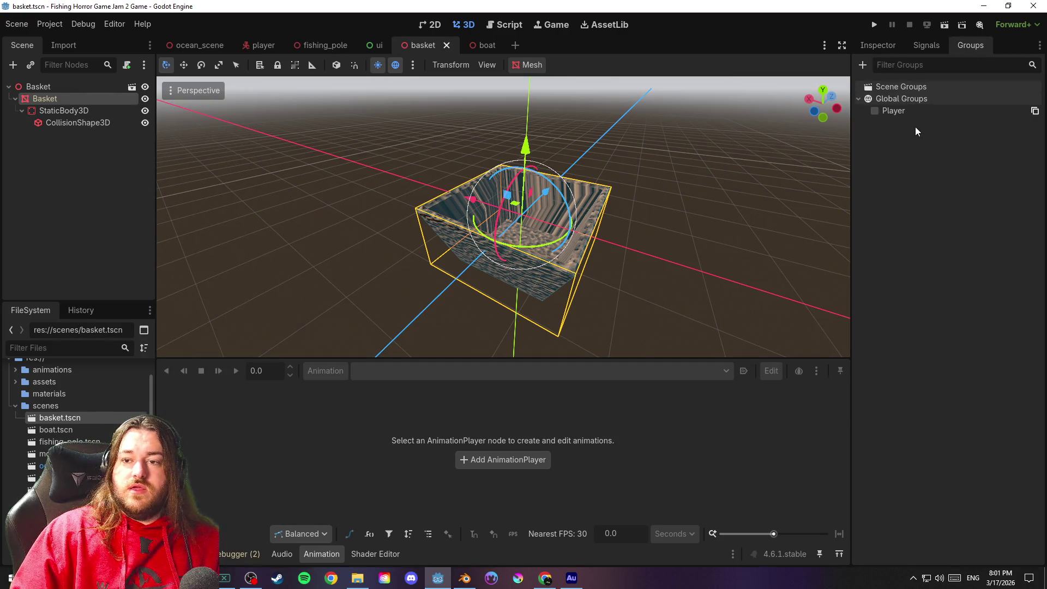
left_click(862, 65)
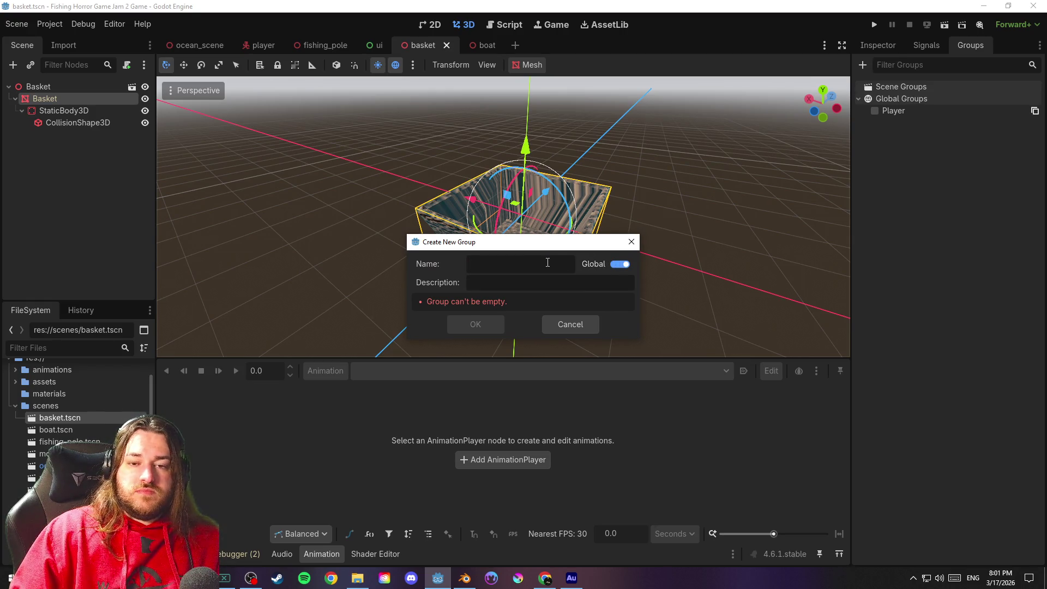
type("Basket")
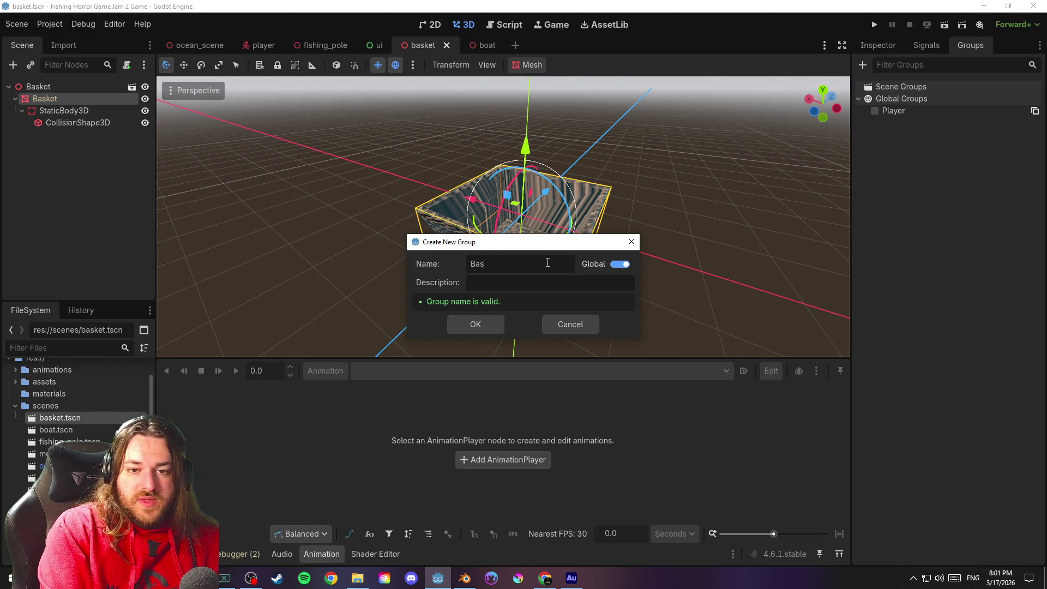
key("Return")
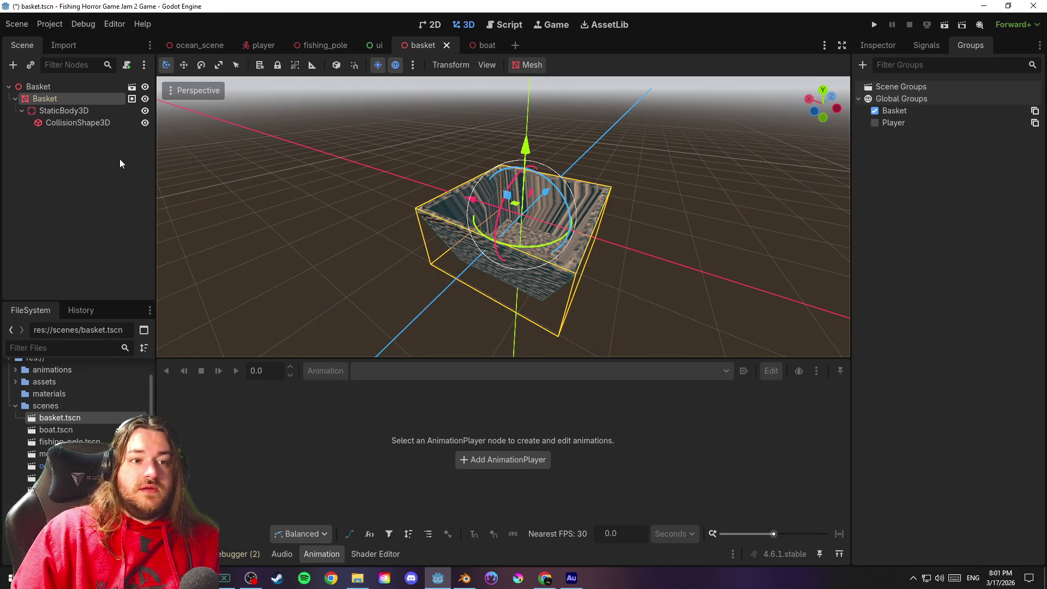
left_click(103, 175)
key("ctrl+s")
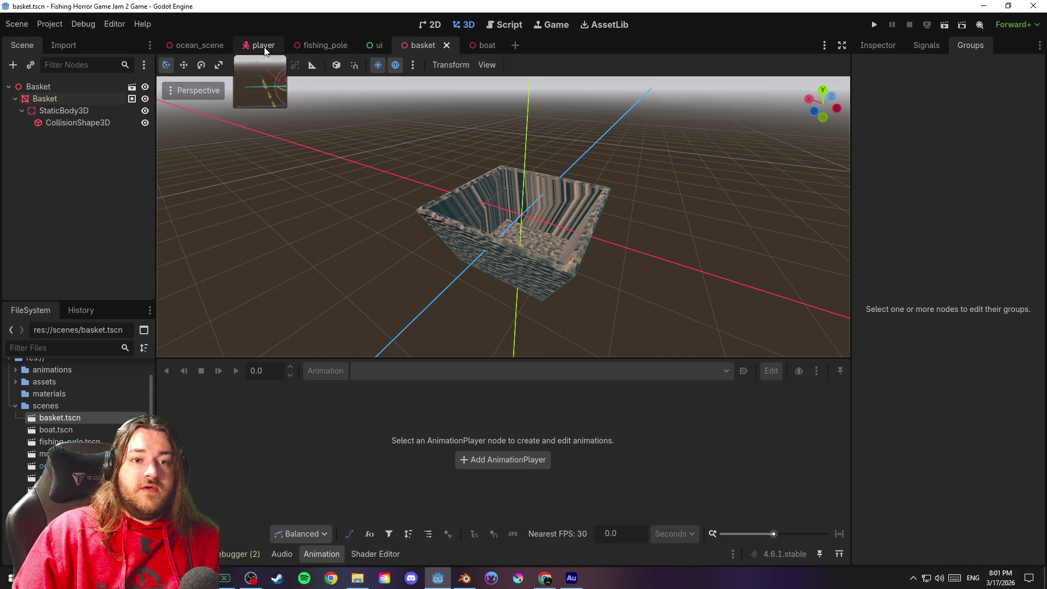
left_click(260, 46)
Step: Replace line 90's have_fish condition with Input.is_action_just_pressed("Interact"):
left_click(486, 26)
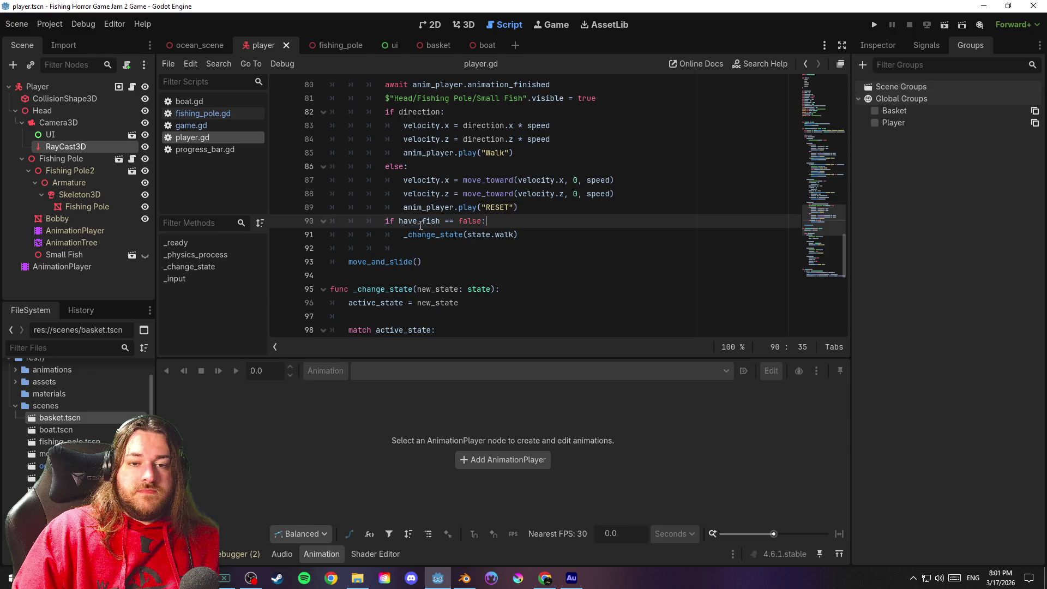
left_click_drag(400, 221, 486, 221)
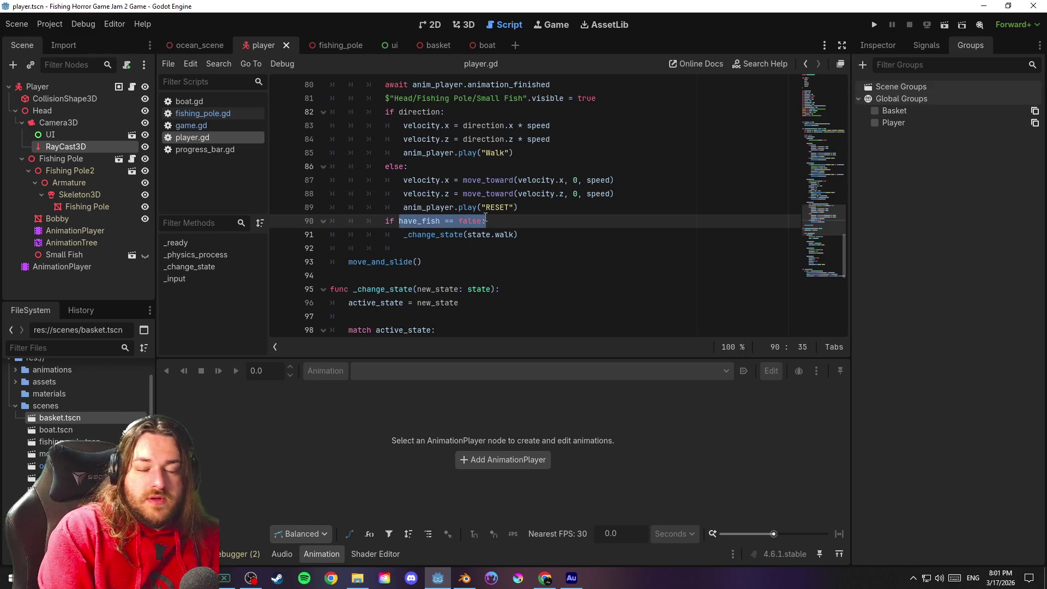
type("Input.is_action_just_pressed(")
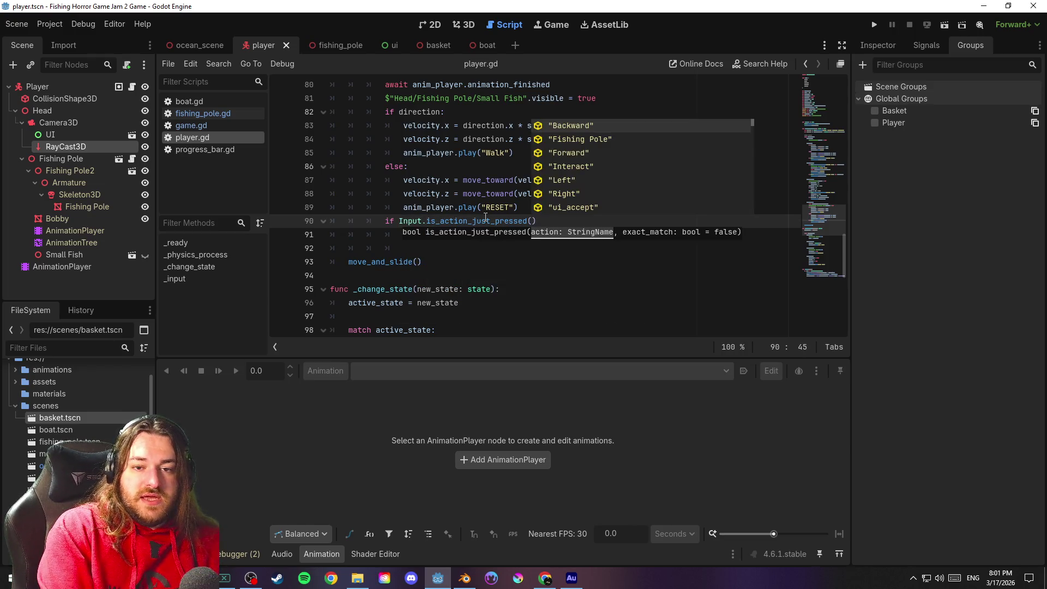
type("\"Int")
key("Return")
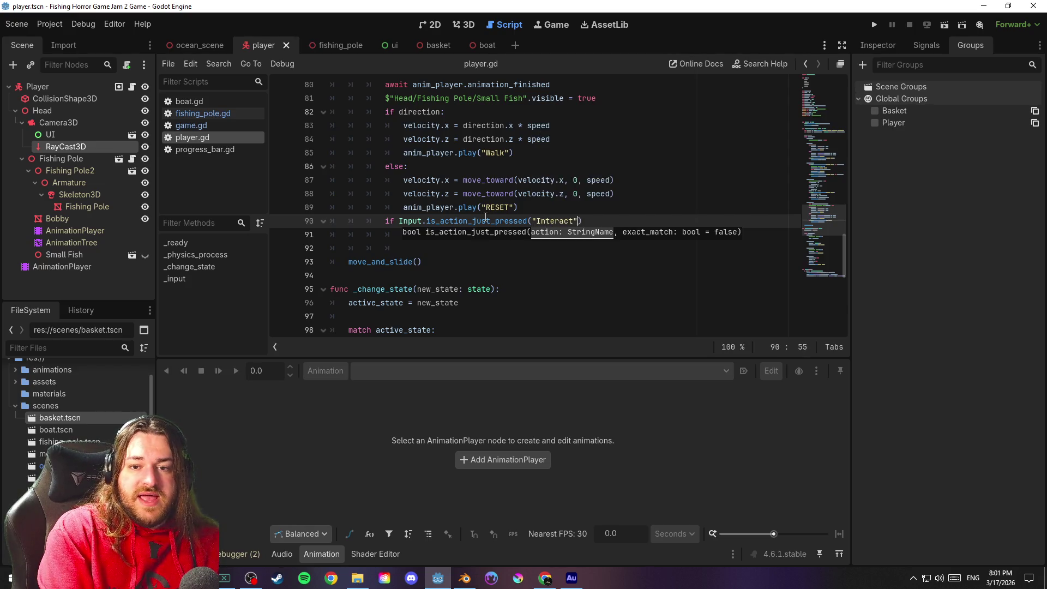
type("):")
key("Return")
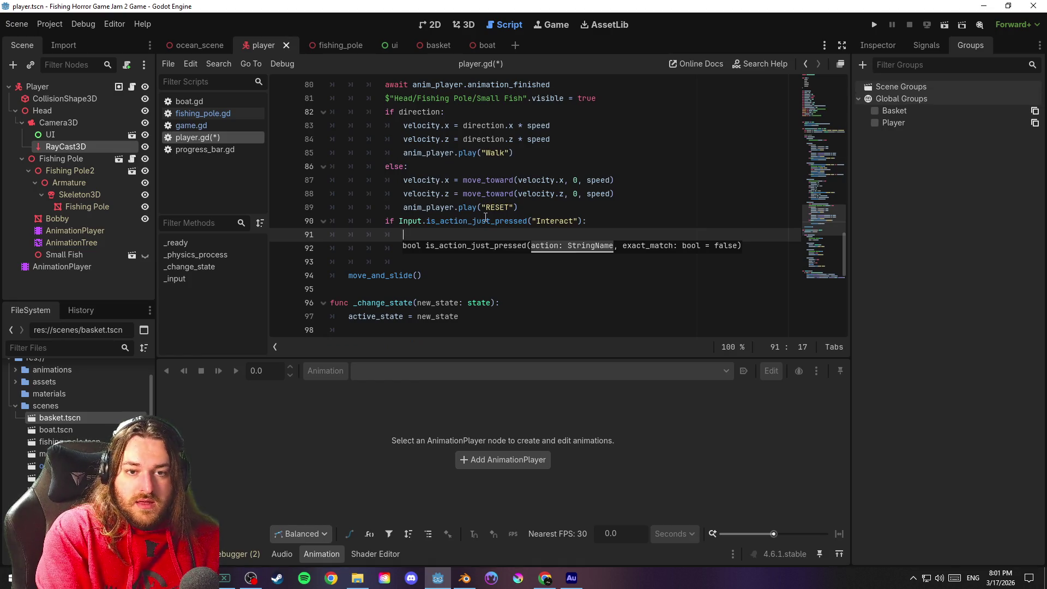
Step: On line 91 add if RayCast3D.get_collider().is_in_group("Basket"): and save
type("if")
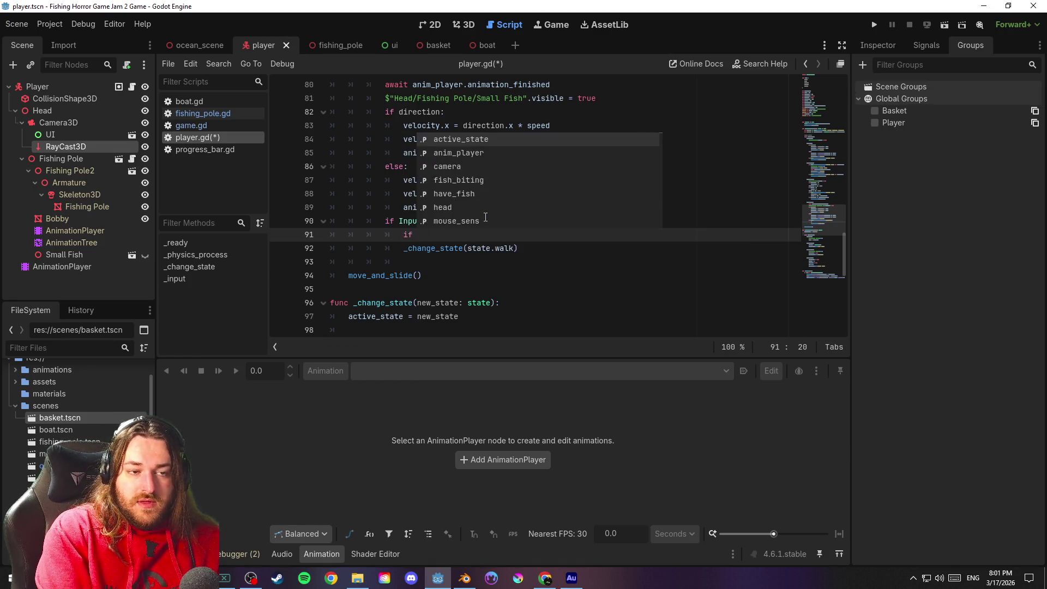
left_click_drag(46, 148, 421, 231)
type(".is")
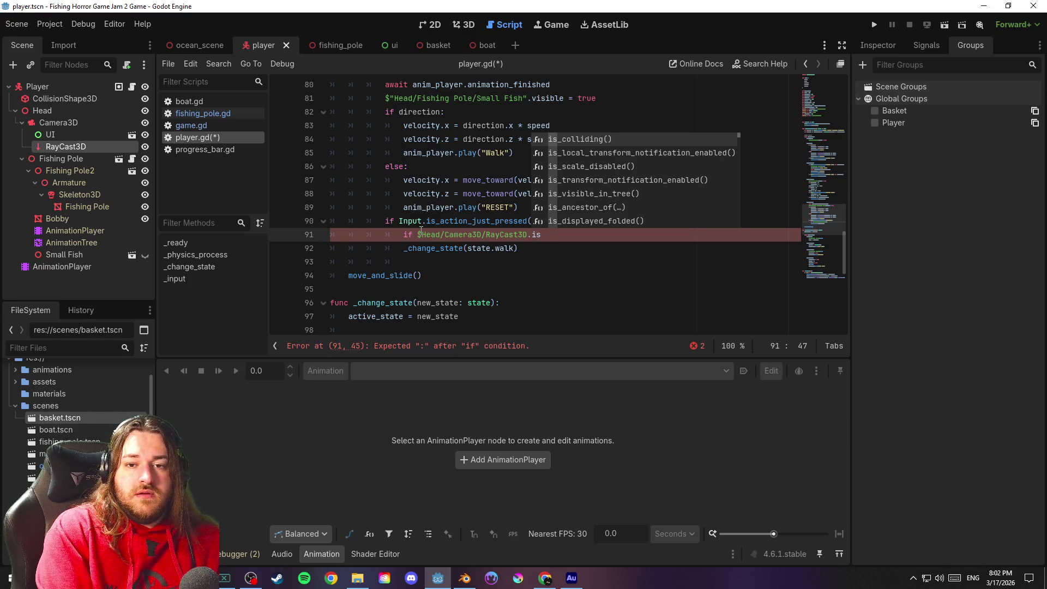
key("BackSpace")
key("BackSpace")
type("get")
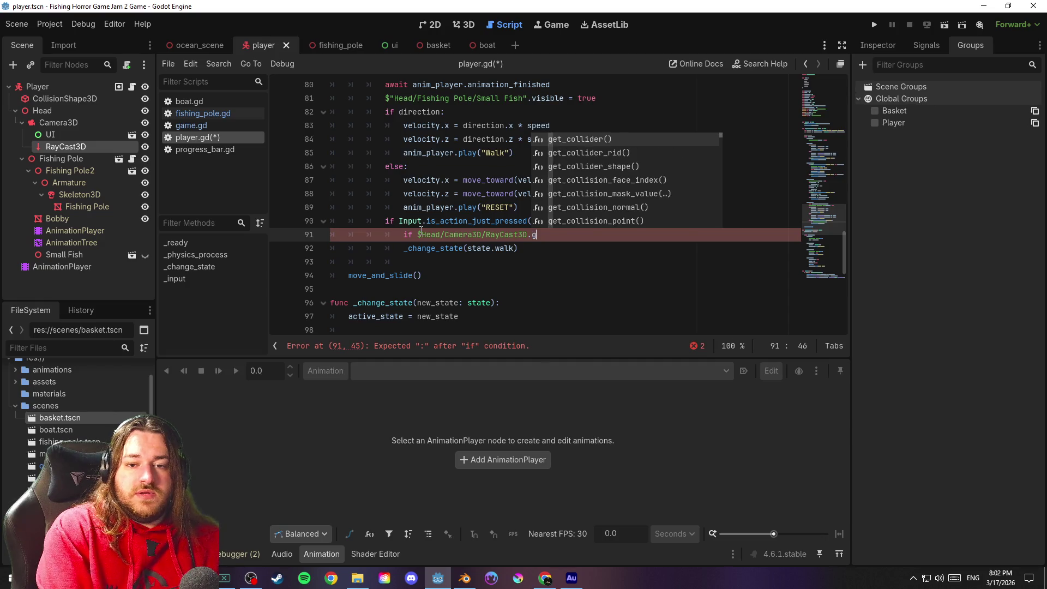
key("Return")
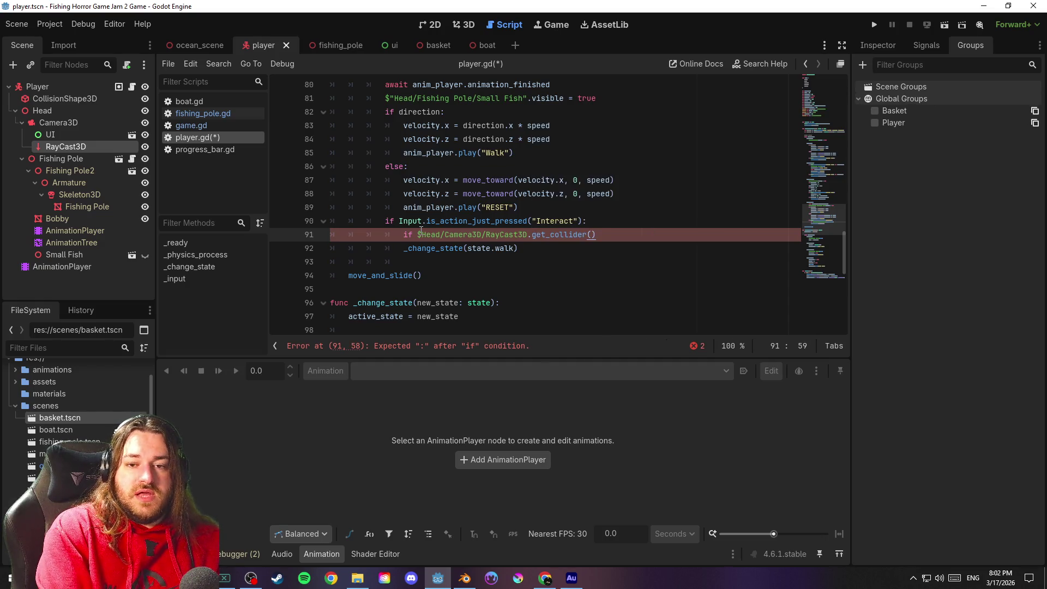
type(".is_in_gr")
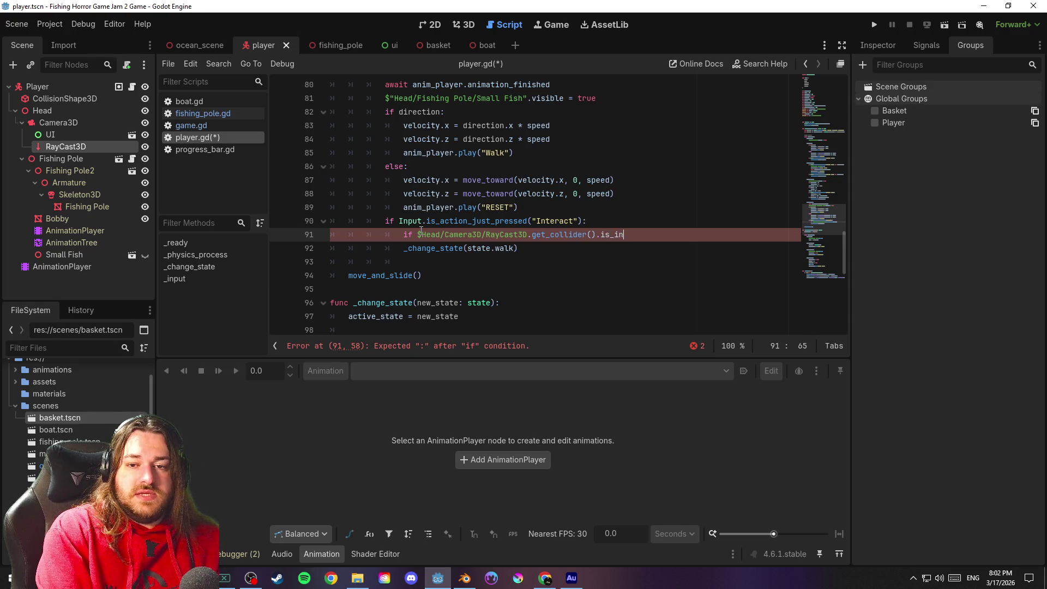
type("oup(")
type("\"Ba")
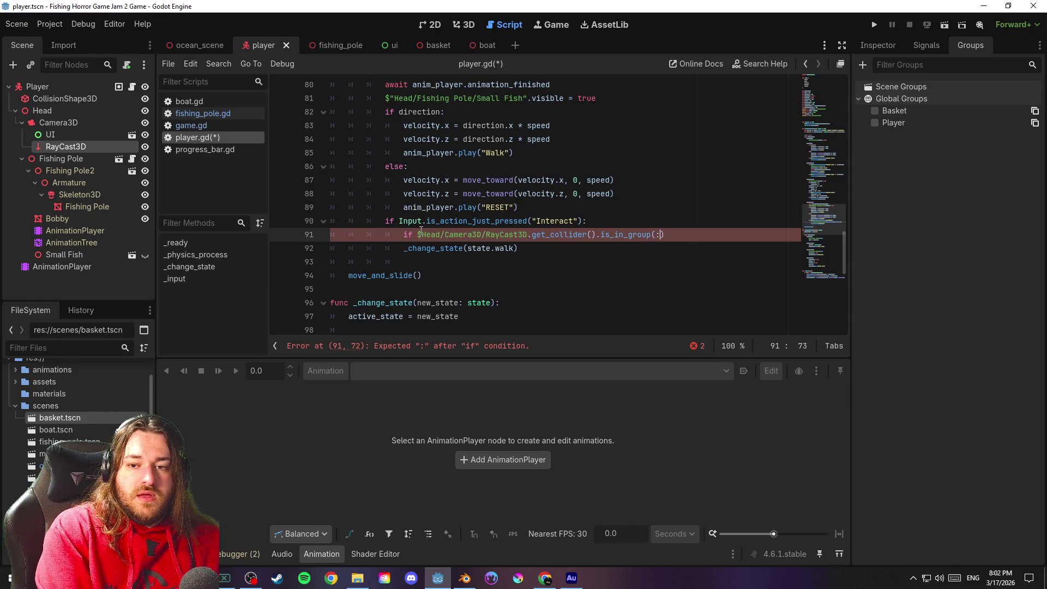
type("sket\"):")
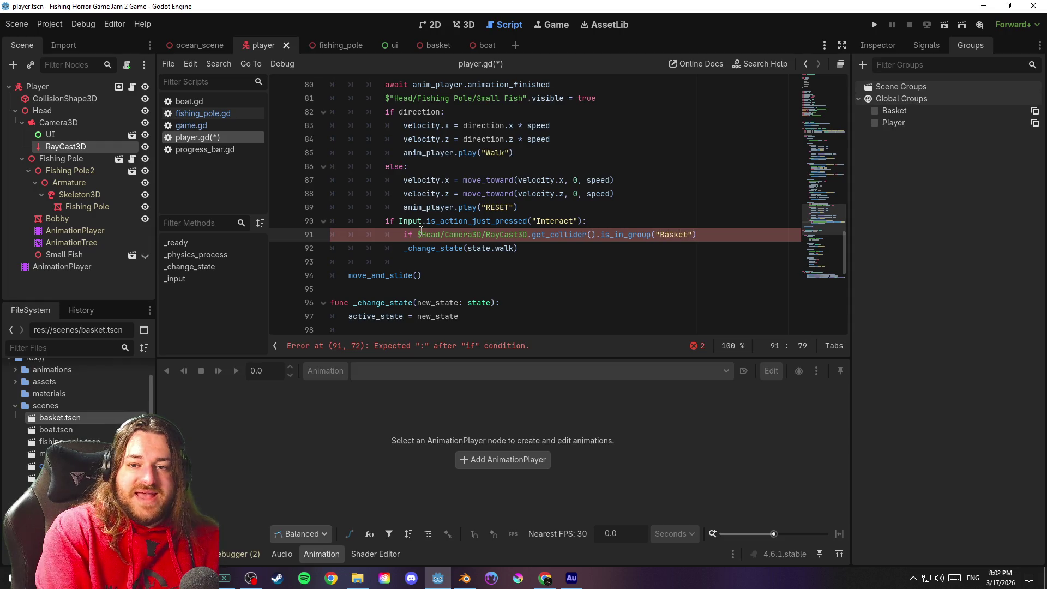
key("Return")
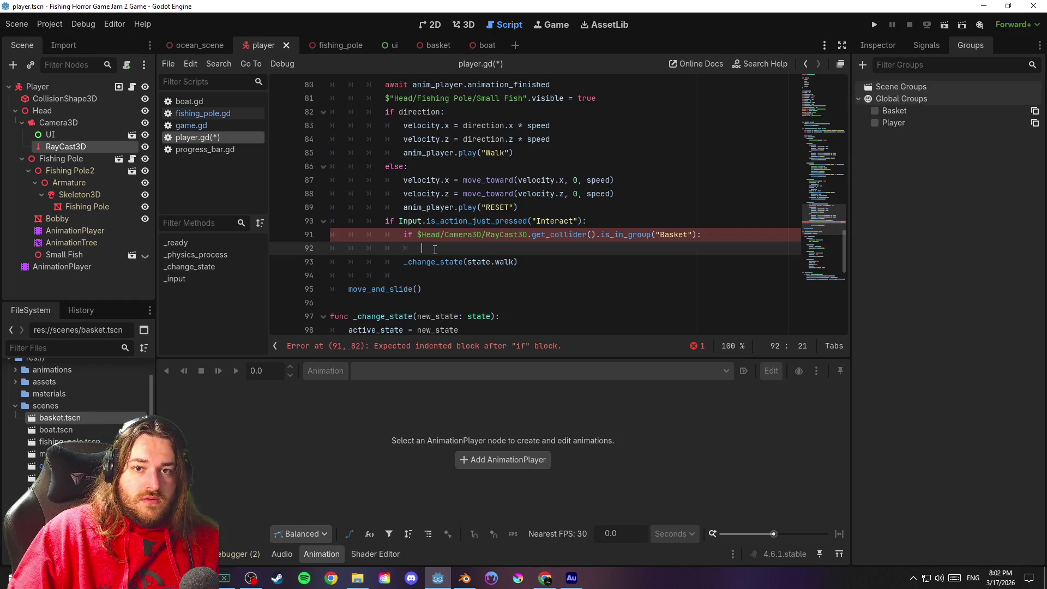
key("ctrl+s")
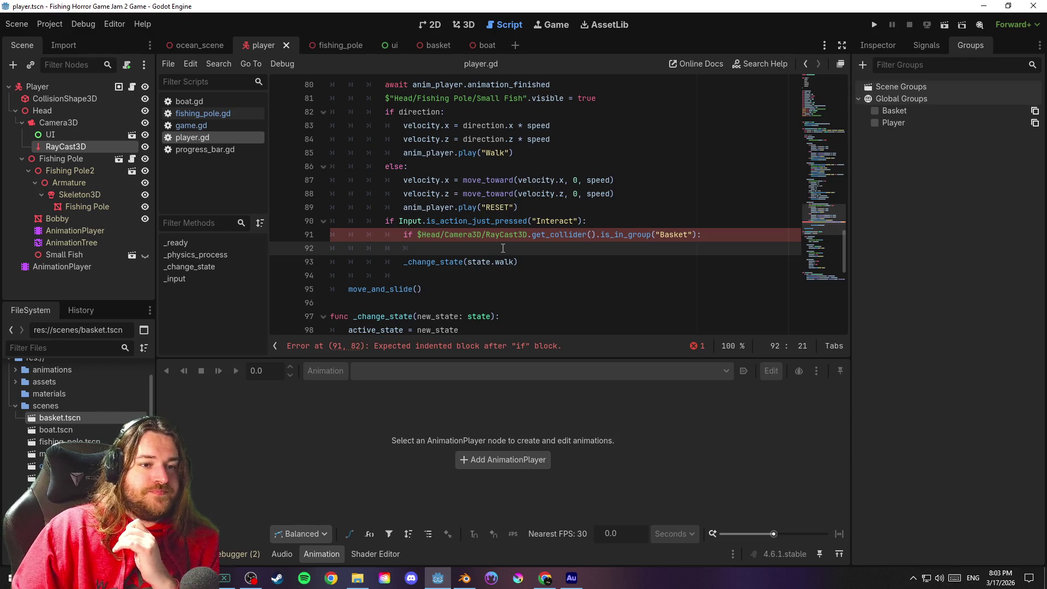
left_click(544, 578)
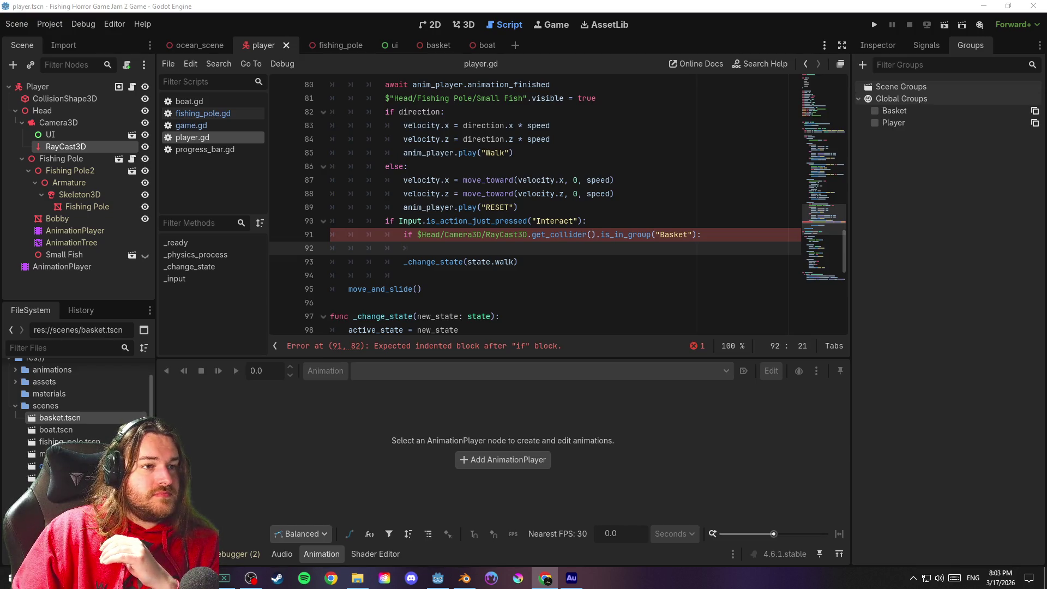
key("alt+Tab")
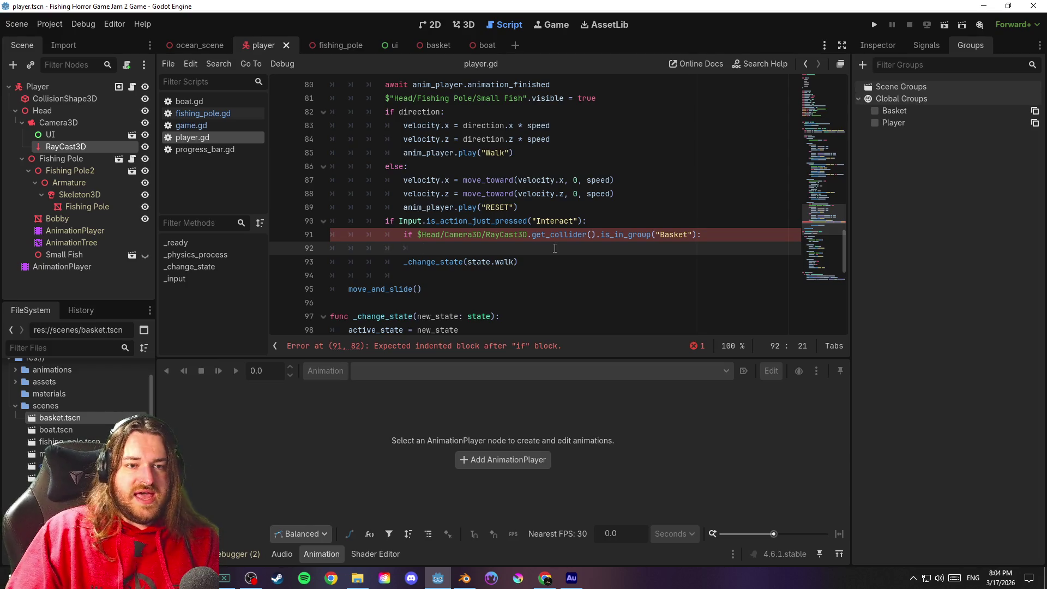
Step: Add a Small Fish .hide() call on line 92 and save the script
type("fish")
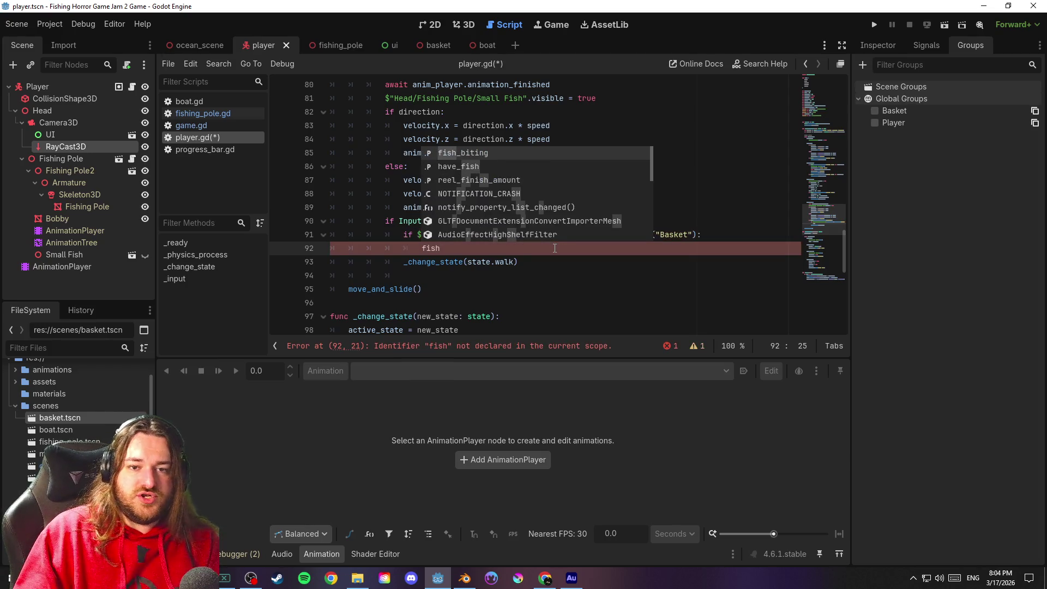
key("BackSpace")
key("BackSpace")
key("BackSpace")
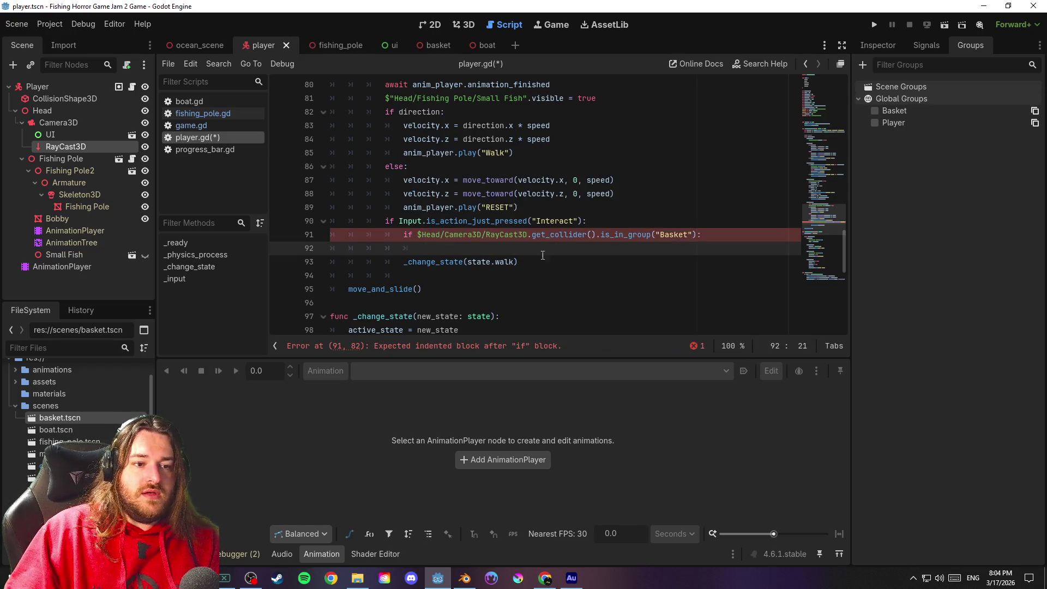
left_click(88, 244)
left_click_drag(84, 257, 437, 246)
type(".hide")
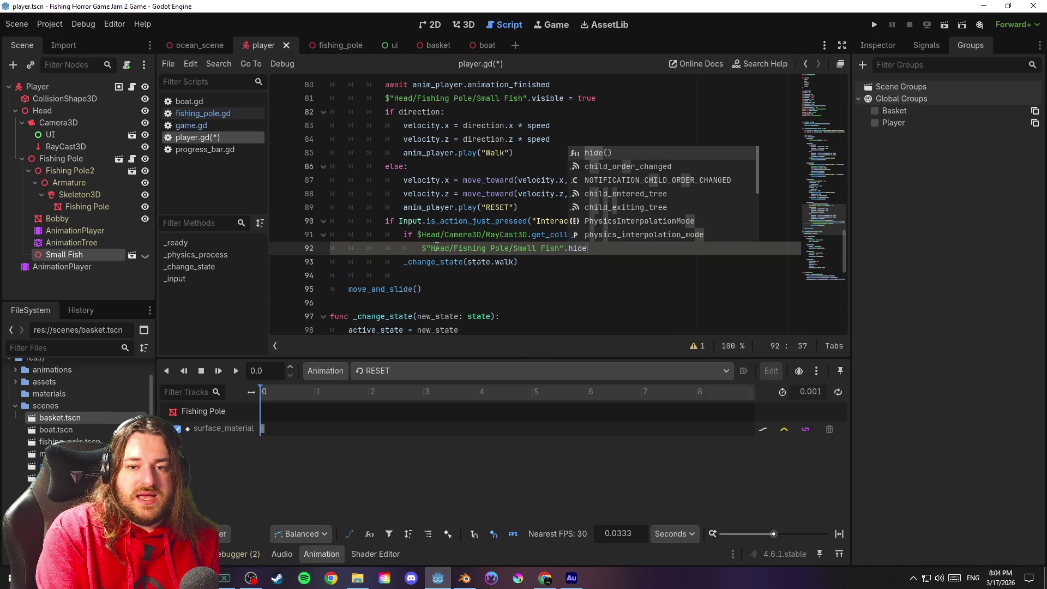
key("Return")
left_click(623, 252)
key("ctrl+s")
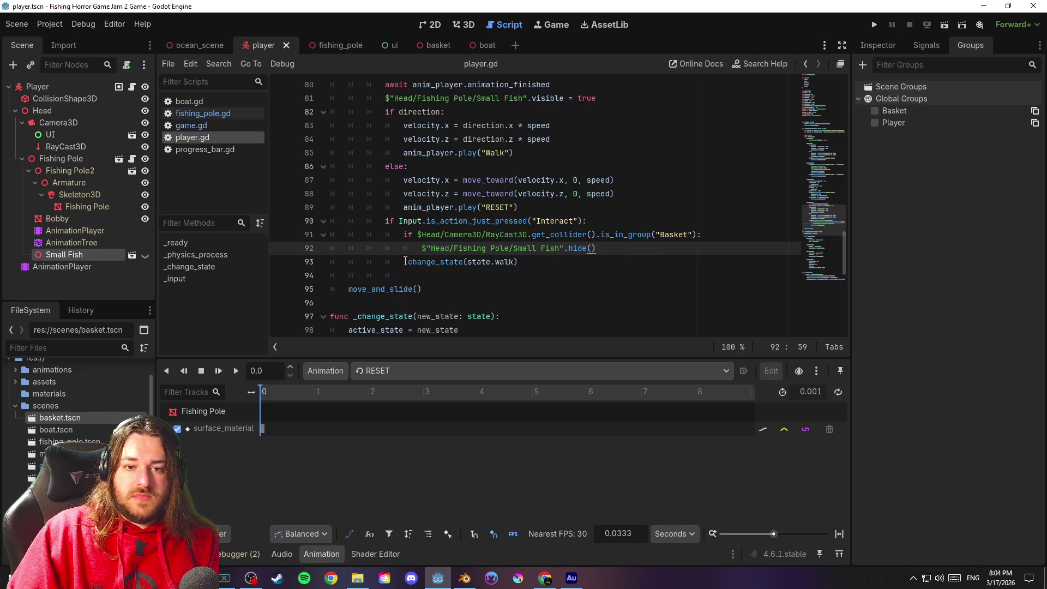
Step: Indent _change_state(state.walk) on line 93 under the Basket check
left_click(405, 262)
key("Tab")
left_click(603, 262)
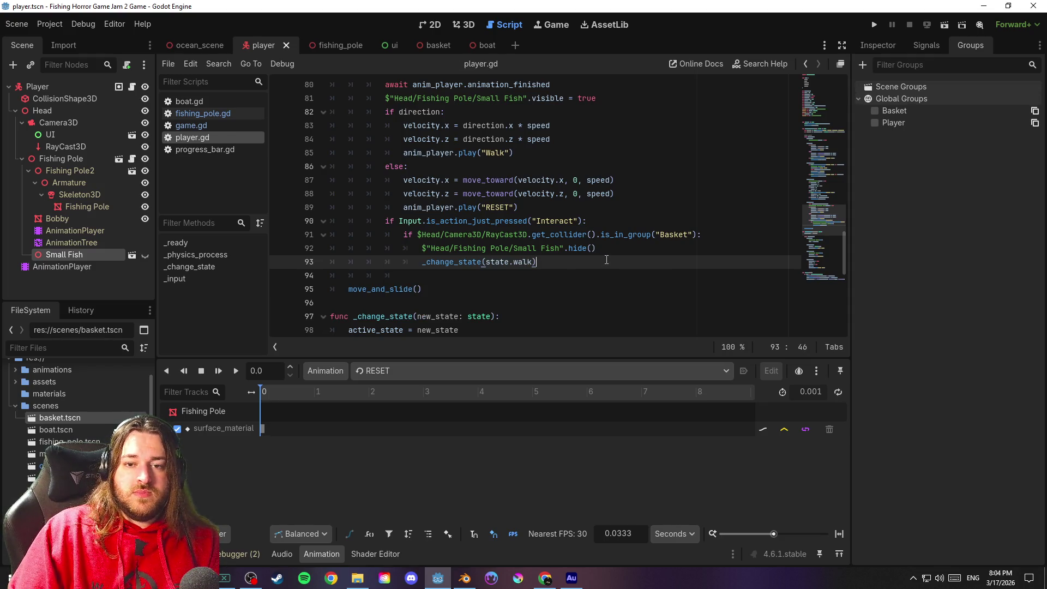
left_click(605, 254)
Step: Delete the Small Fish visibility line on line 81 and cut the animation-finished await line
scroll(599, 251, "up", 2)
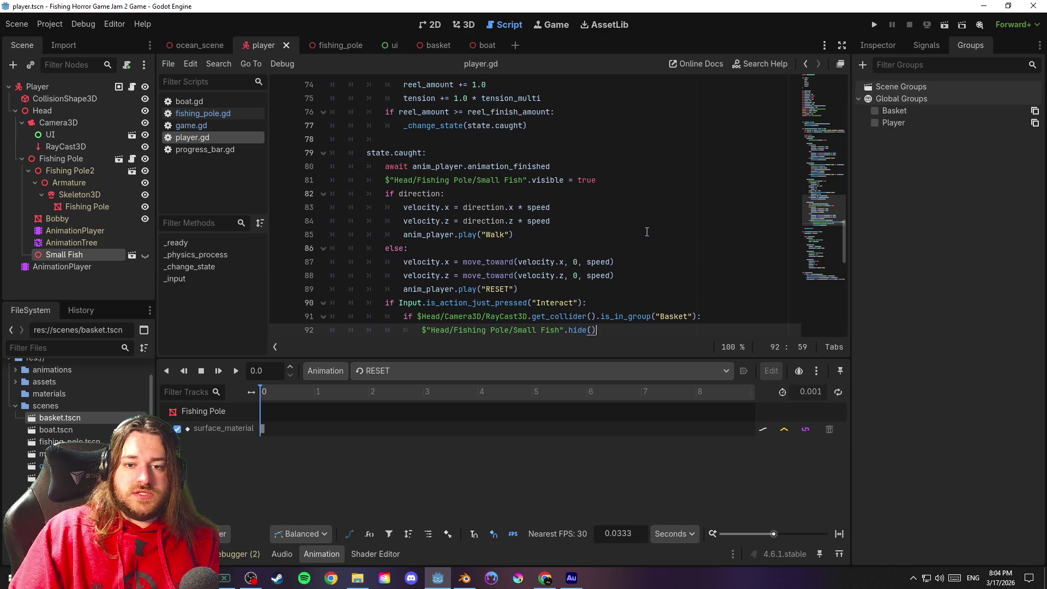
left_click(600, 249)
key("ctrl+s")
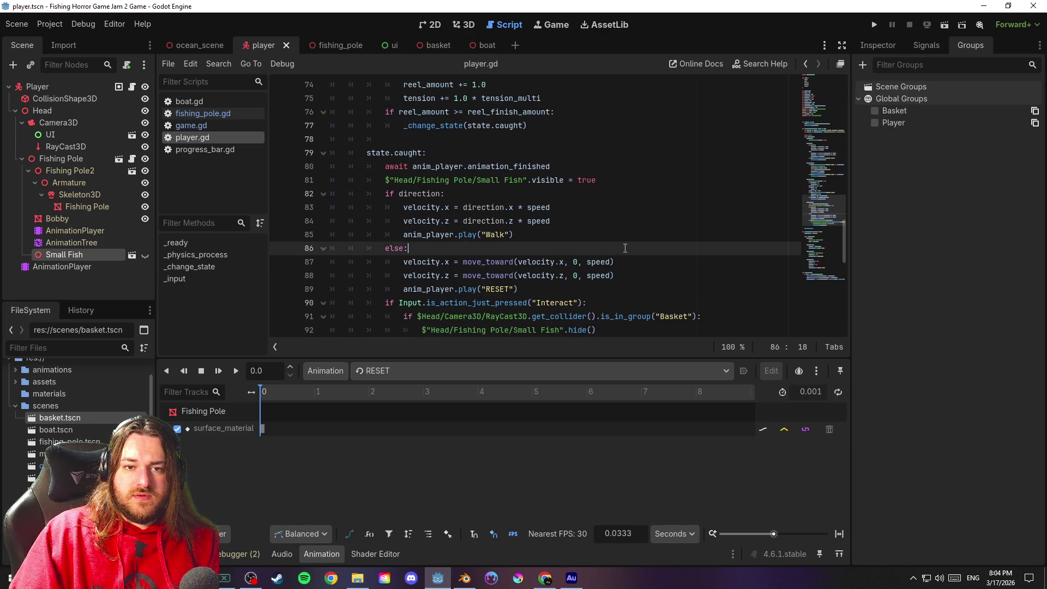
left_click(618, 186)
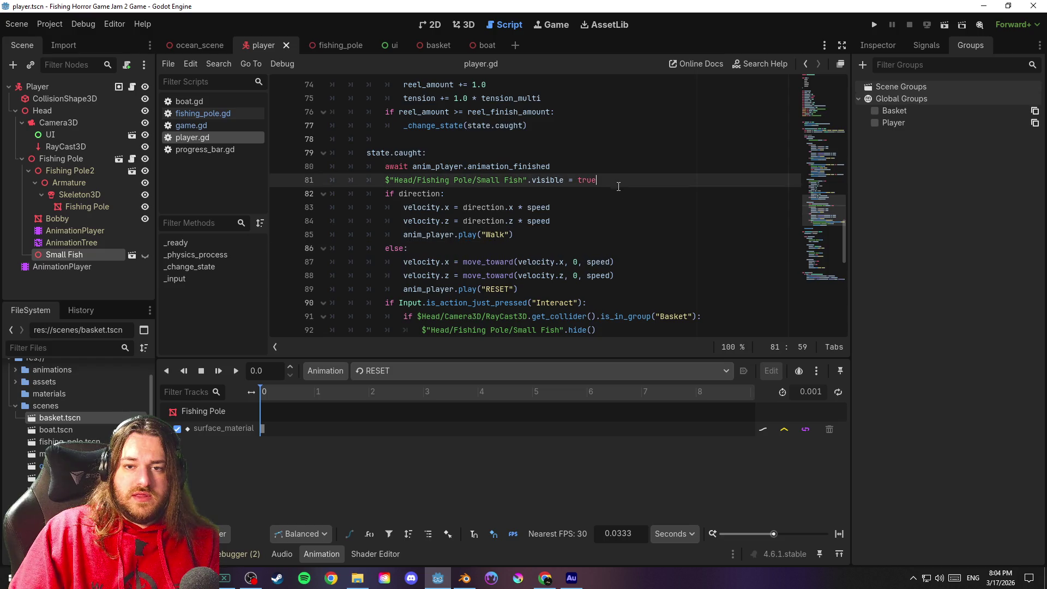
left_click_drag(580, 183, 311, 181)
key("BackSpace")
key("BackSpace")
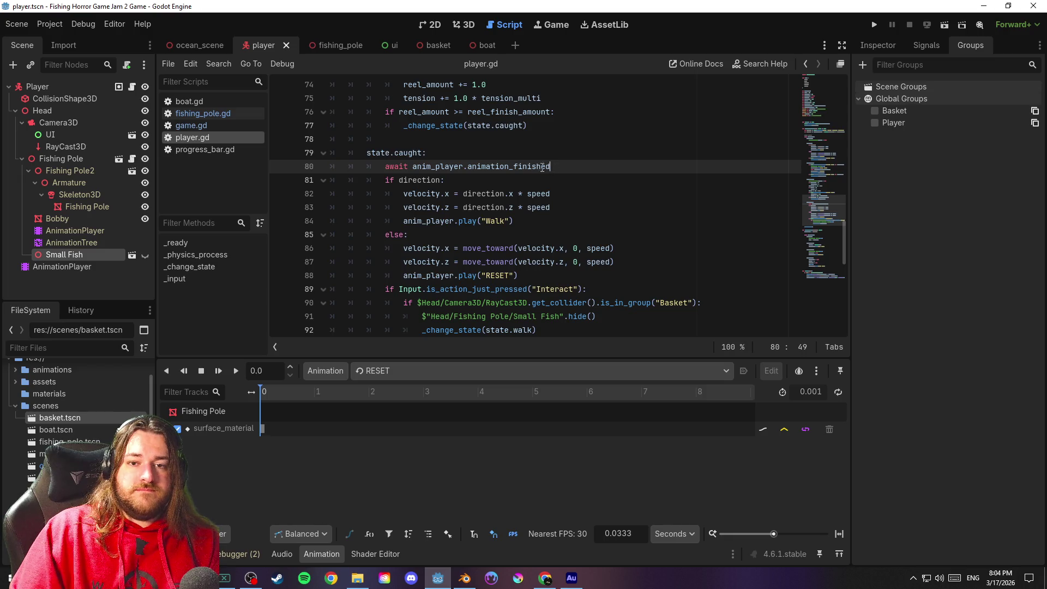
key("shift+Home")
key("shift+Home")
key("ctrl+c")
right_click(427, 168)
left_click(468, 224)
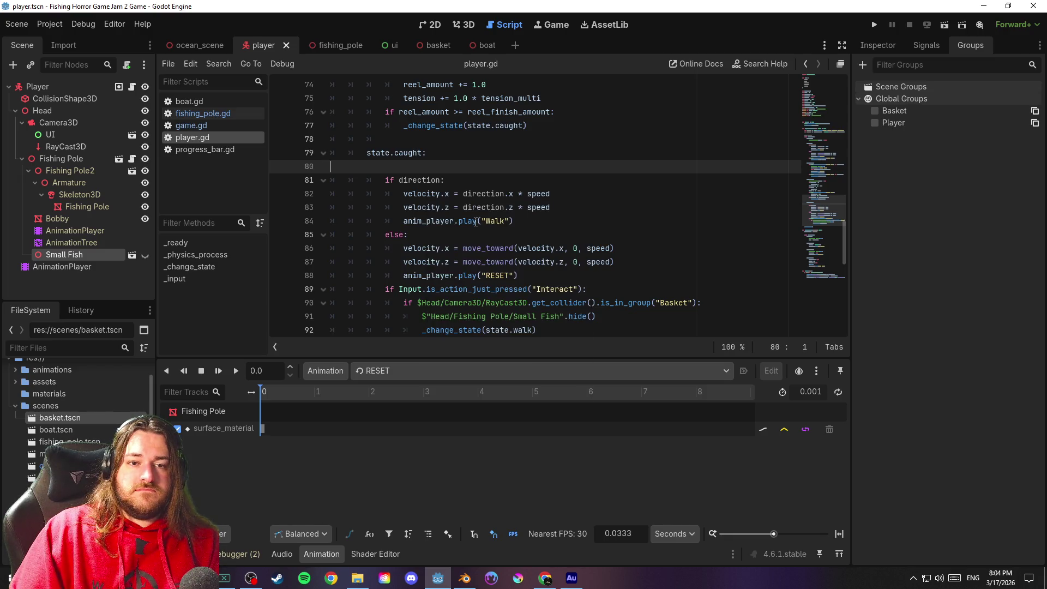
key("BackSpace")
Step: Paste the await line after anim_player.play("Catch Fish") with matching indentation, and save
scroll(490, 229, "down", 5)
scroll(509, 238, "down", 5)
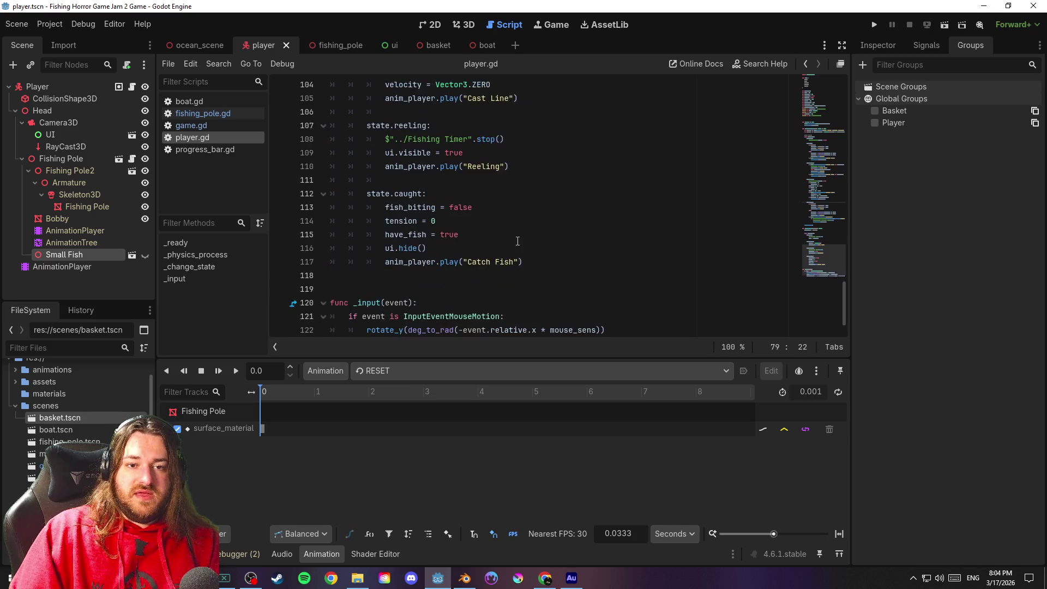
left_click(545, 221)
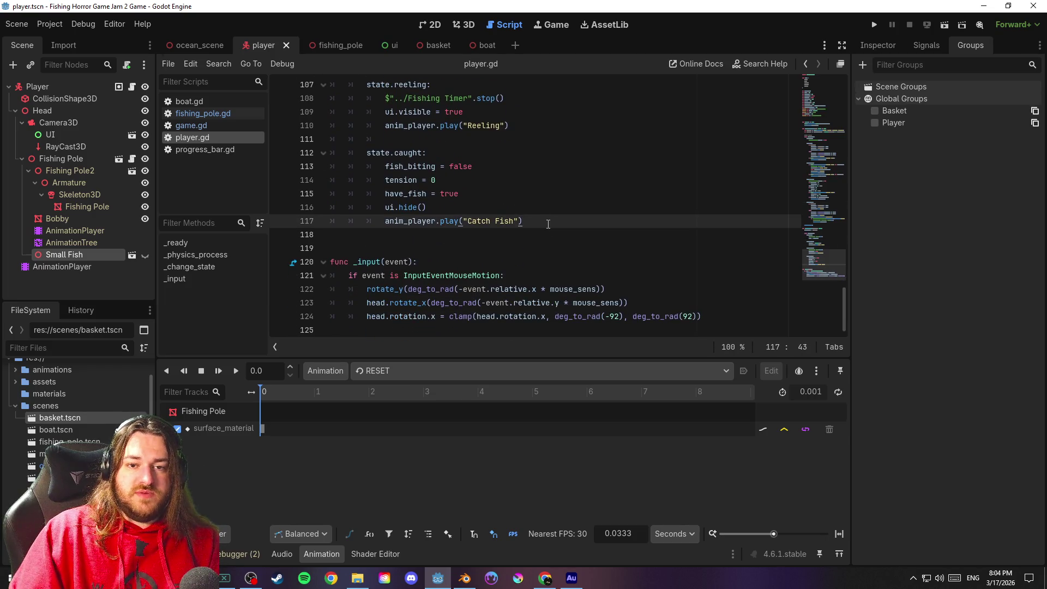
key("Return")
key("ctrl+v")
key("Home")
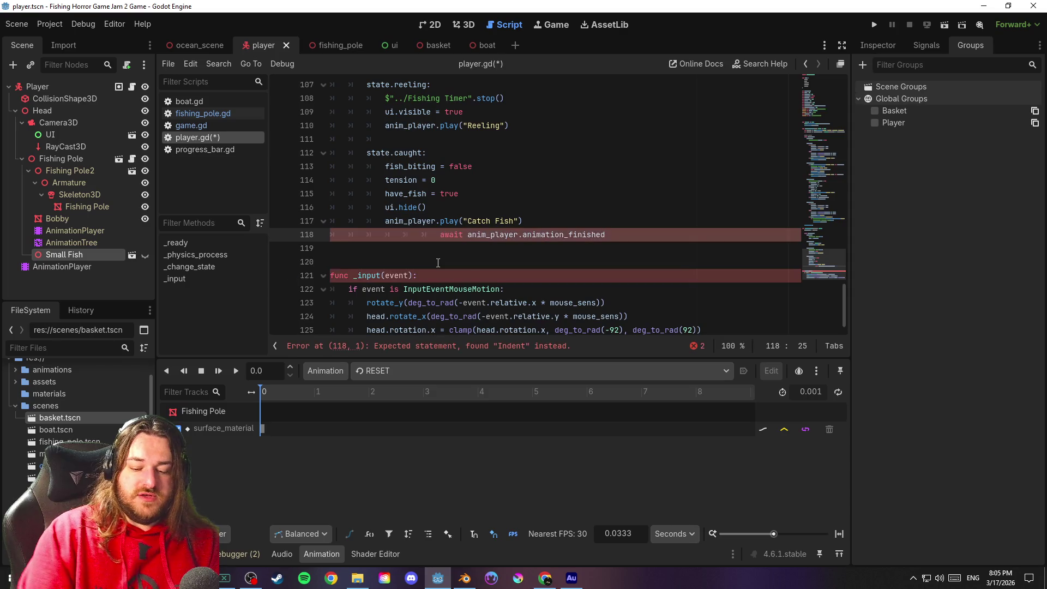
key("BackSpace")
key("BackSpace")
key("BackSpace")
left_click(574, 234)
key("ctrl+s")
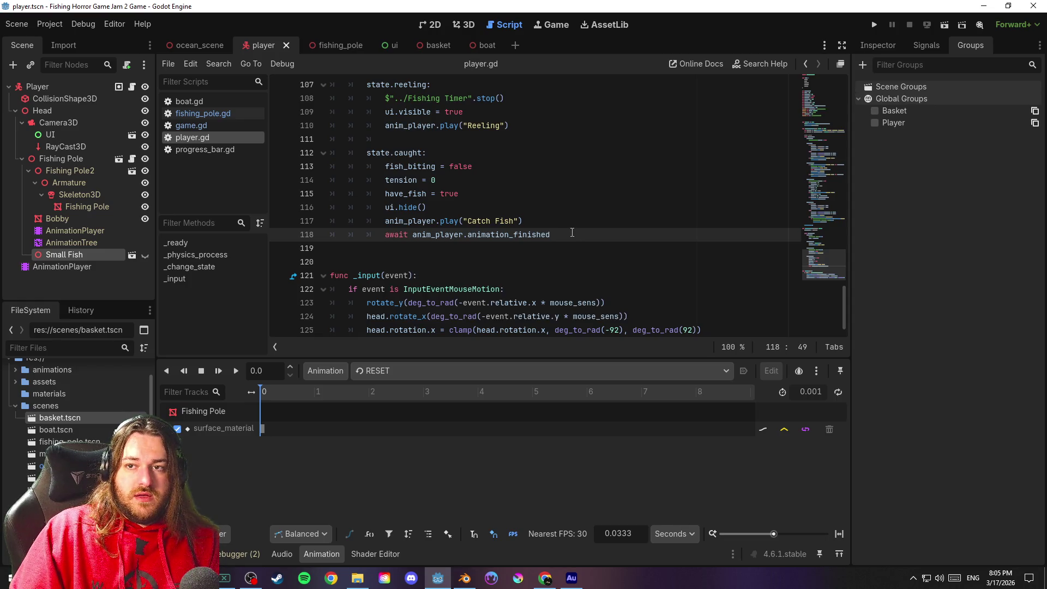
Step: Run the game with F5 to test the changes
scroll(572, 229, "up", 9)
scroll(606, 218, "down", 4)
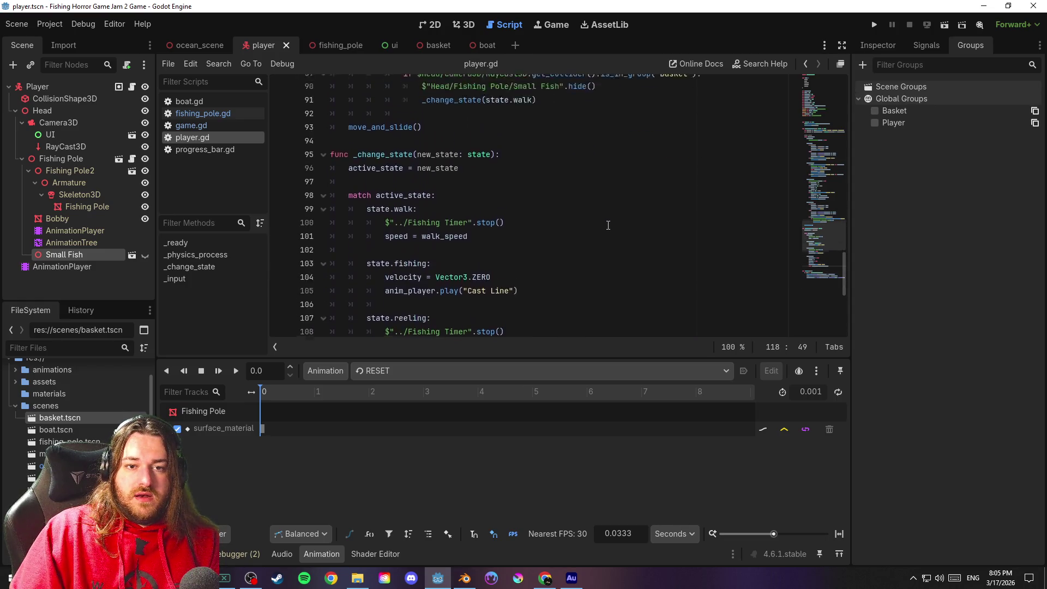
scroll(627, 222, "up", 6)
key("F5")
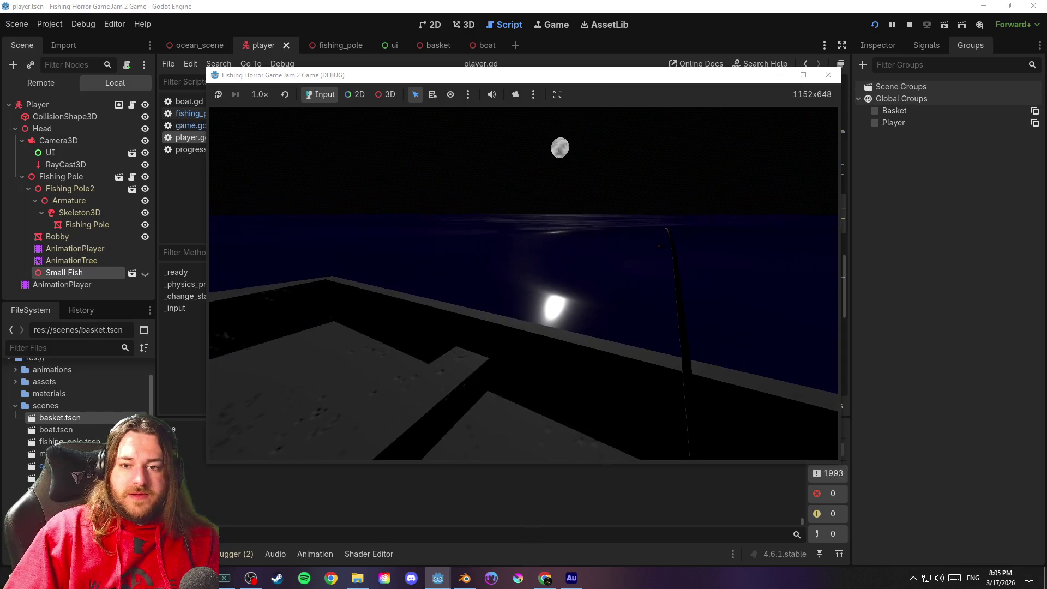
Step: Stop the test run and list its errors: two unused 'delta' warnings and a null 'is_in_group' call
key("e")
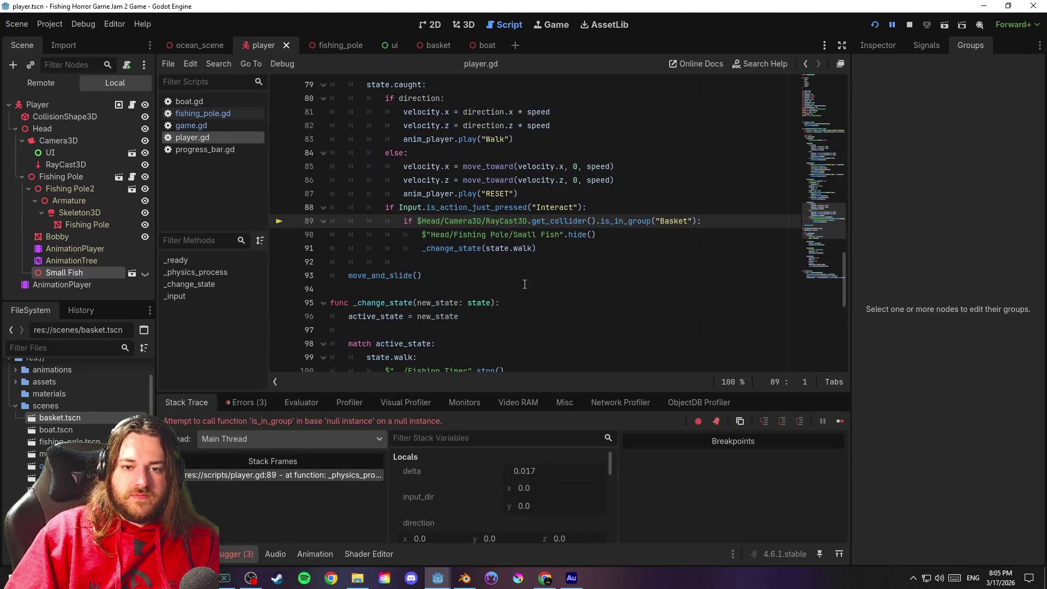
left_click(606, 249)
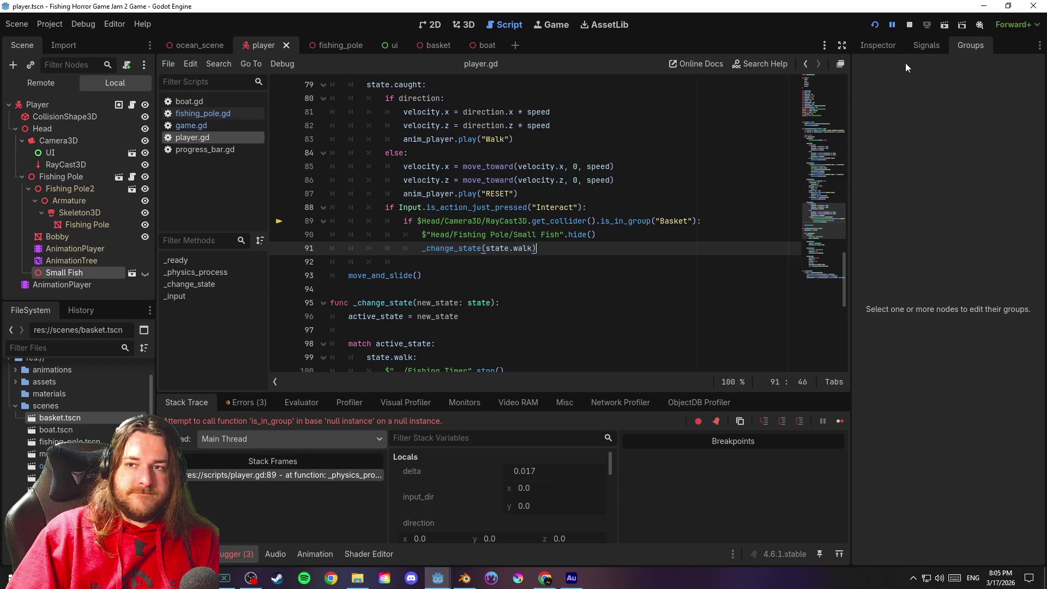
left_click(910, 24)
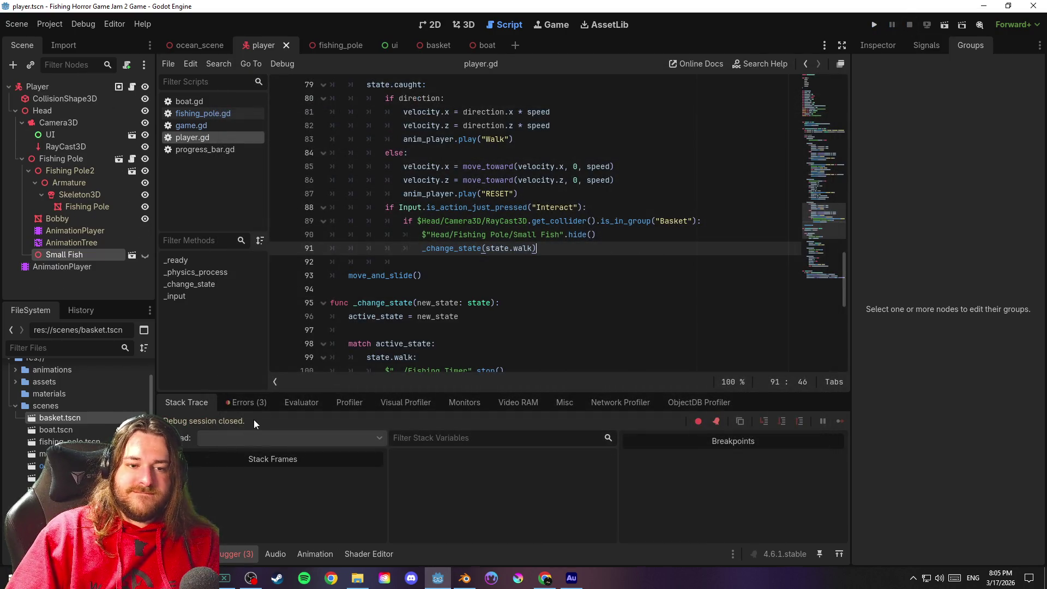
left_click(246, 402)
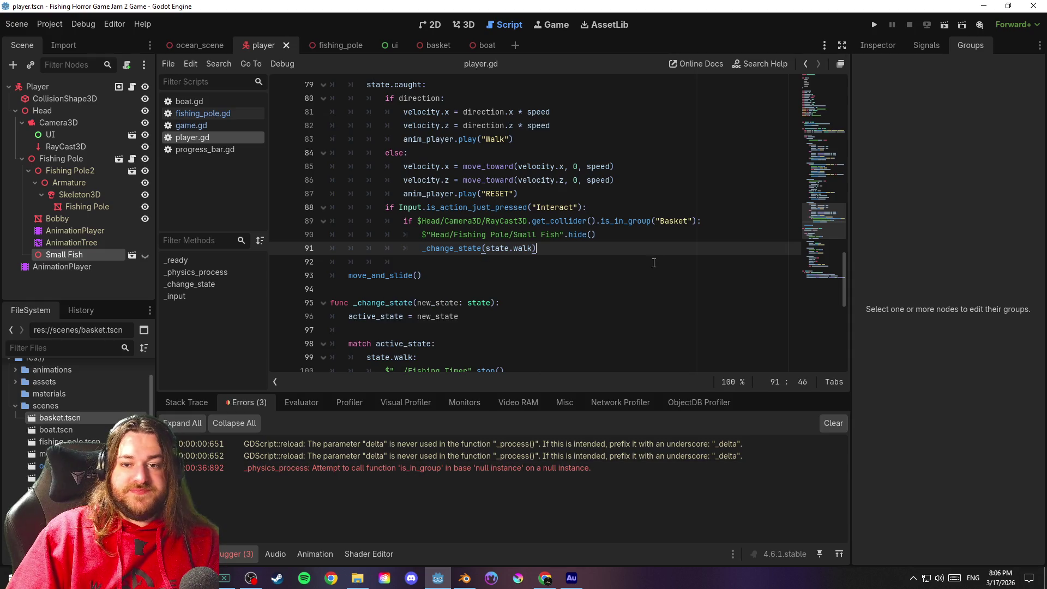
left_click(624, 239)
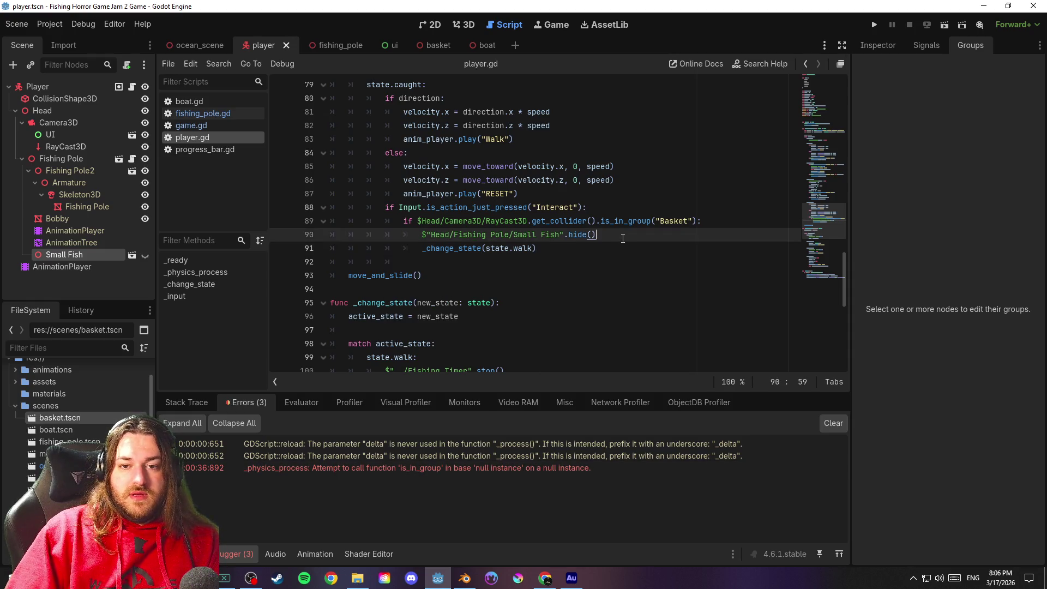
mouse_move(460, 227)
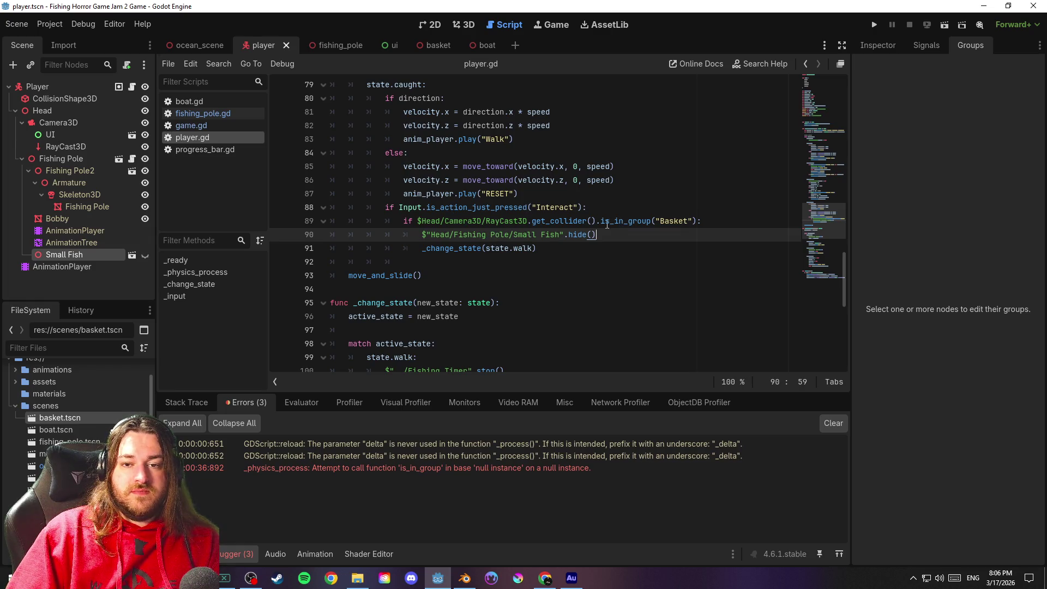
Step: Move the Basket group check onto its own line and end line 89 with a colon
key("Up")
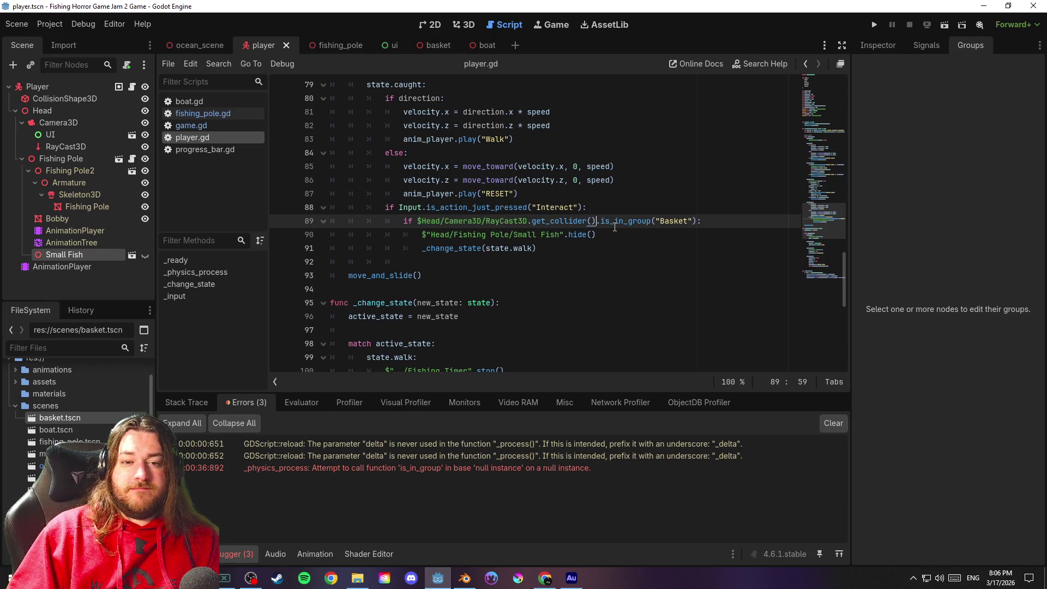
key("Return")
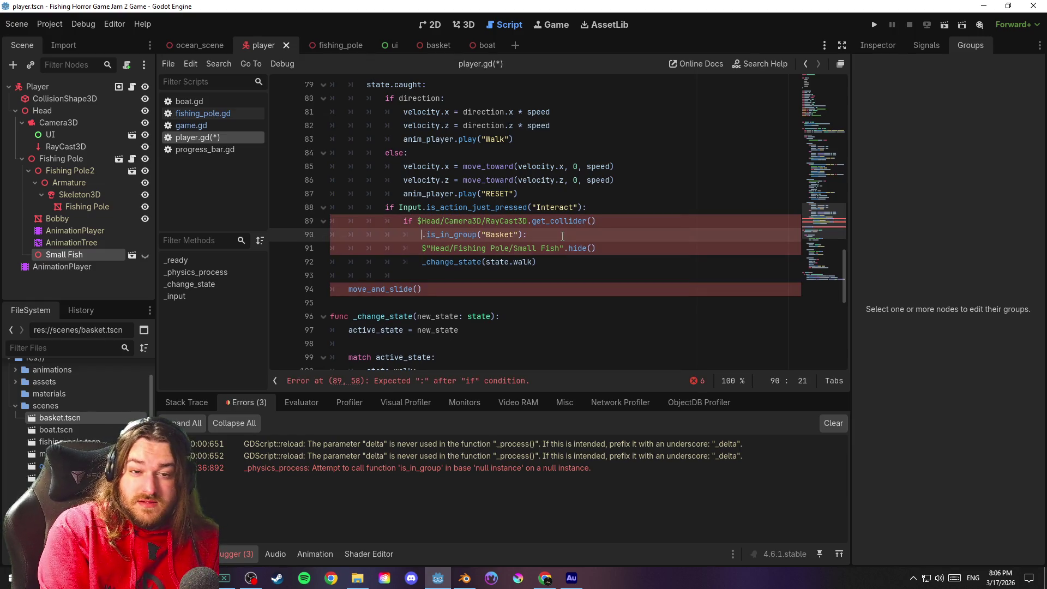
type("if")
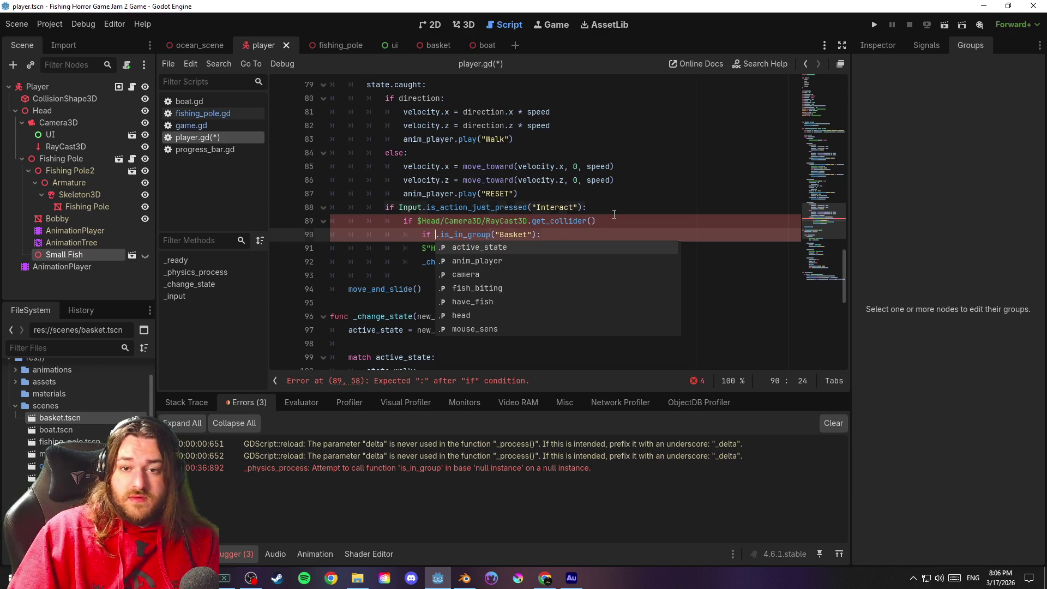
key("Escape")
left_click(612, 223)
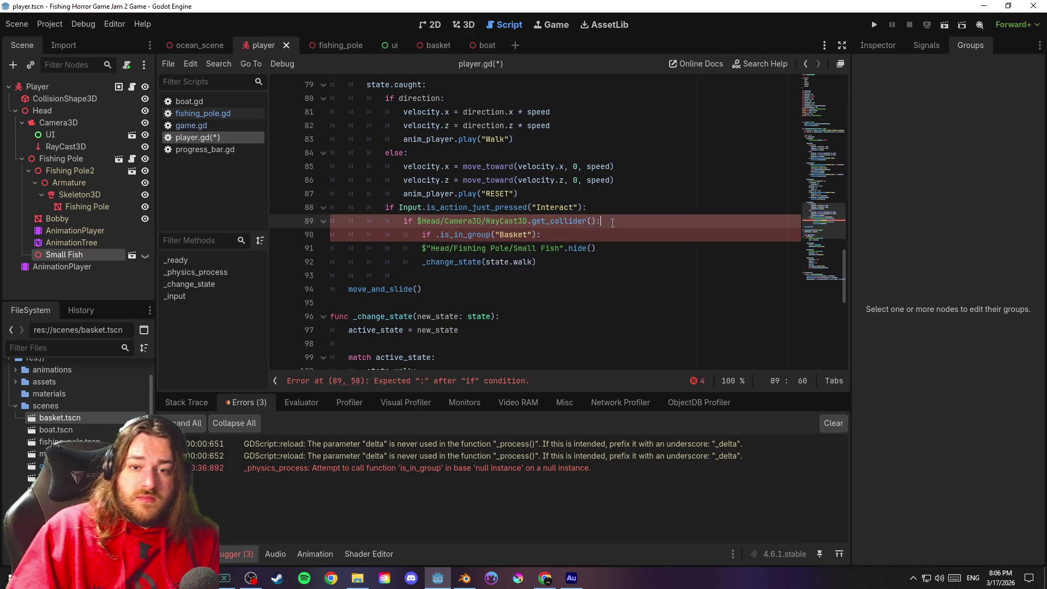
type(":")
Step: Paste $Head/Camera3D/RayCast3D.get_collider() in front of .is_in_group on line 90
left_click_drag(422, 220, 552, 222)
left_click(561, 221)
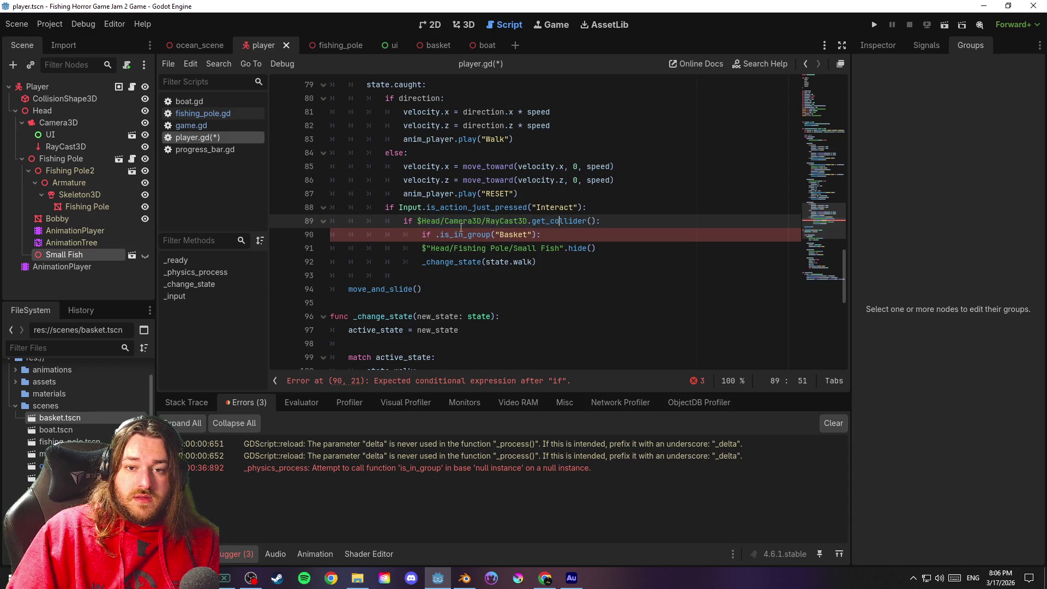
left_click_drag(417, 222, 595, 225)
key("ctrl+c")
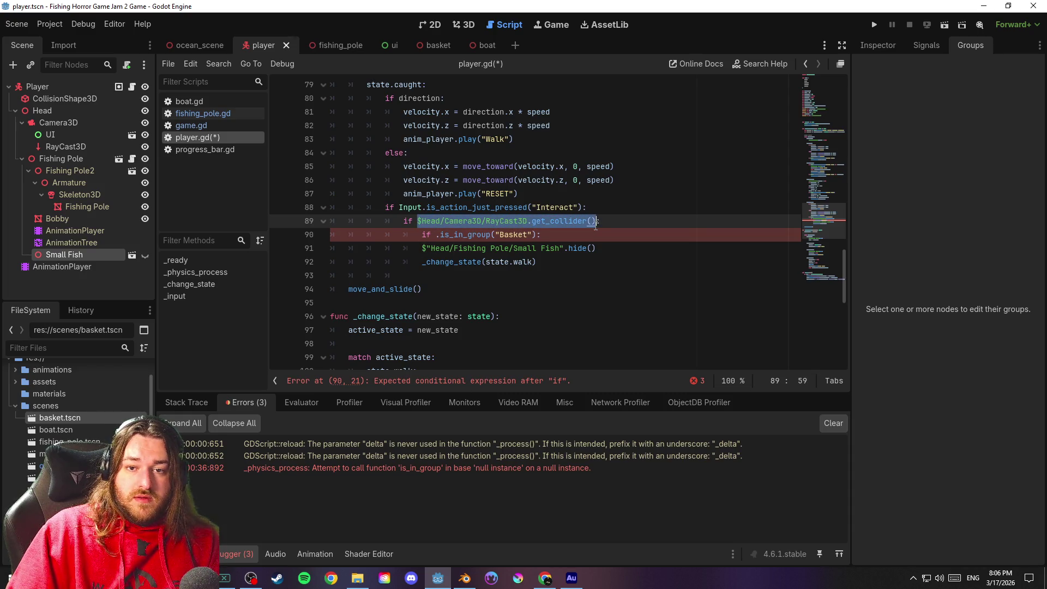
left_click(440, 234)
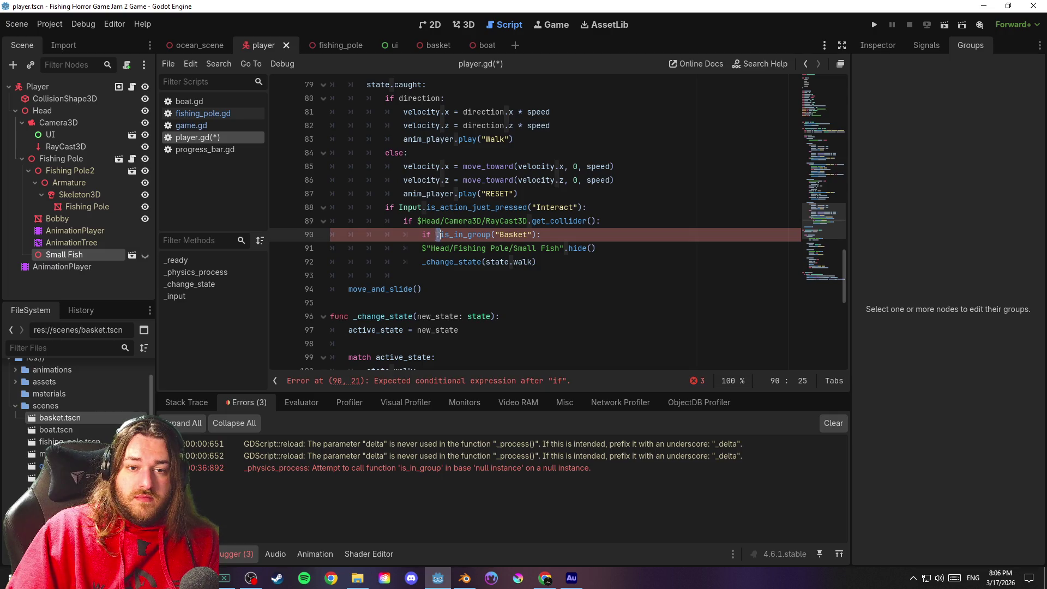
key("ctrl+v")
left_click(731, 235)
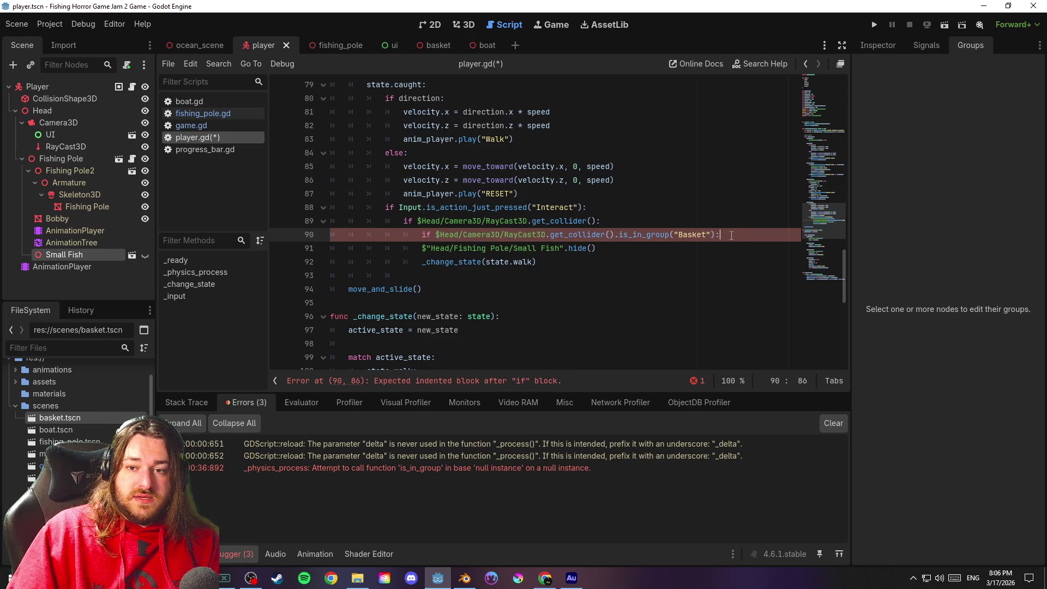
Step: Indent lines 91–92 under the Basket check, save player.gd, and dismiss the get_collider docs
mouse_move(425, 249)
left_mouse_down()
mouse_move(466, 262)
mouse_move(551, 264)
left_mouse_up()
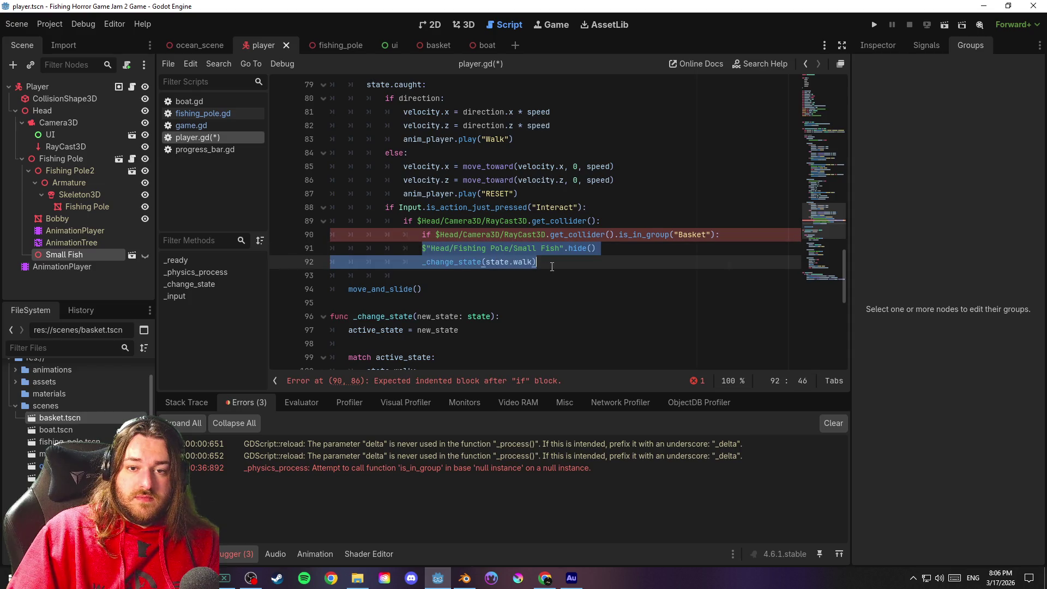
key("Tab")
left_click(625, 261)
key("ctrl+s")
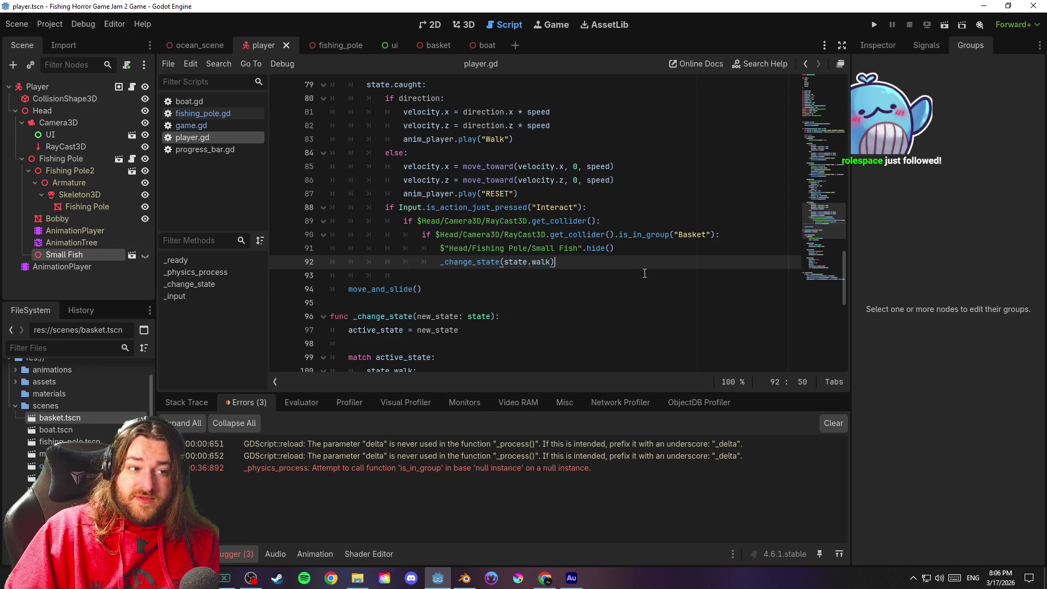
left_click(729, 239)
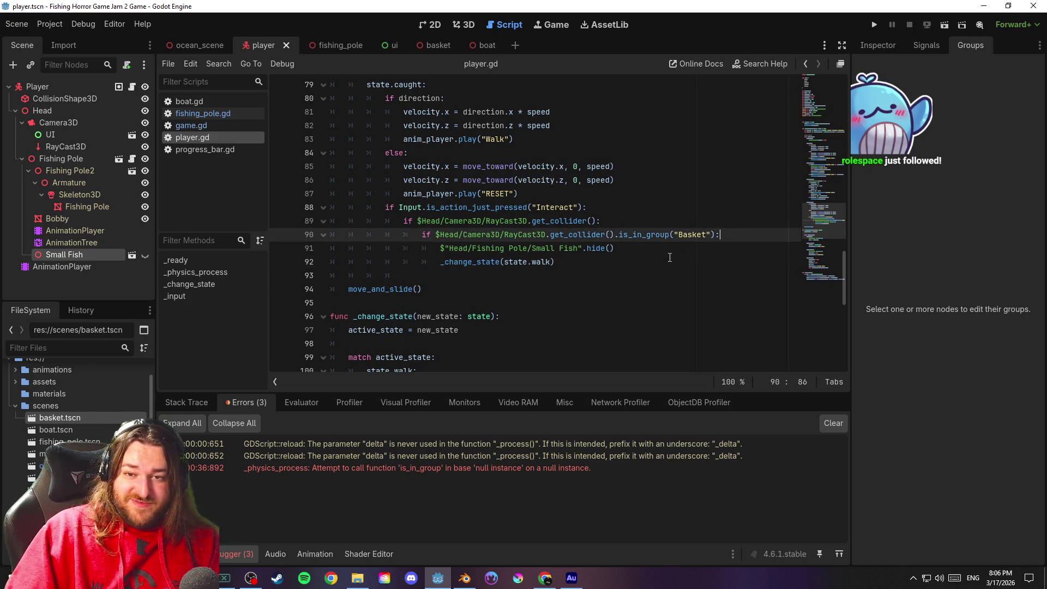
left_click(671, 261)
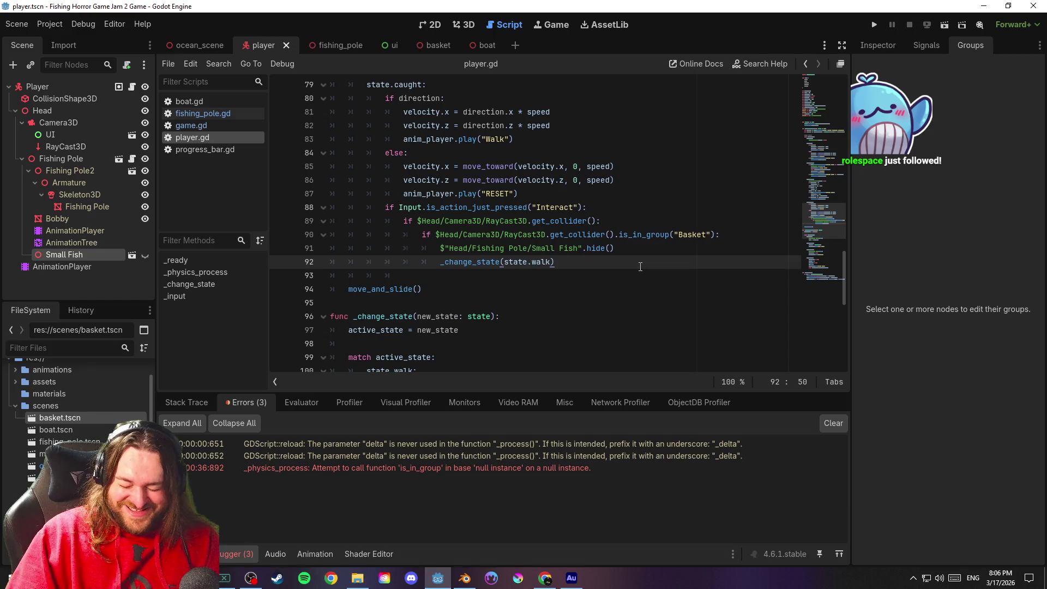
mouse_move(570, 235)
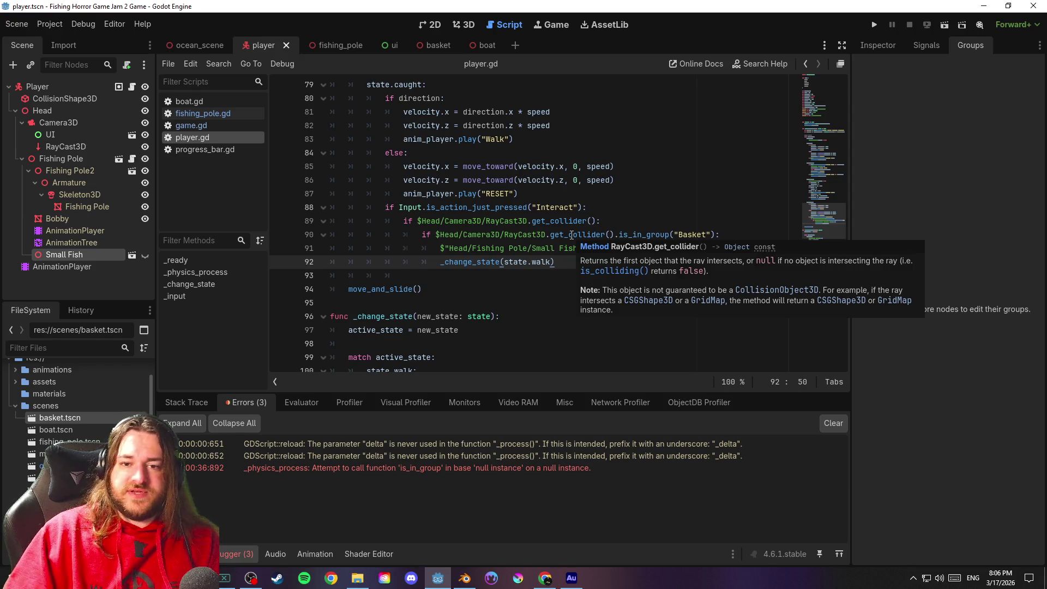
left_click(621, 221)
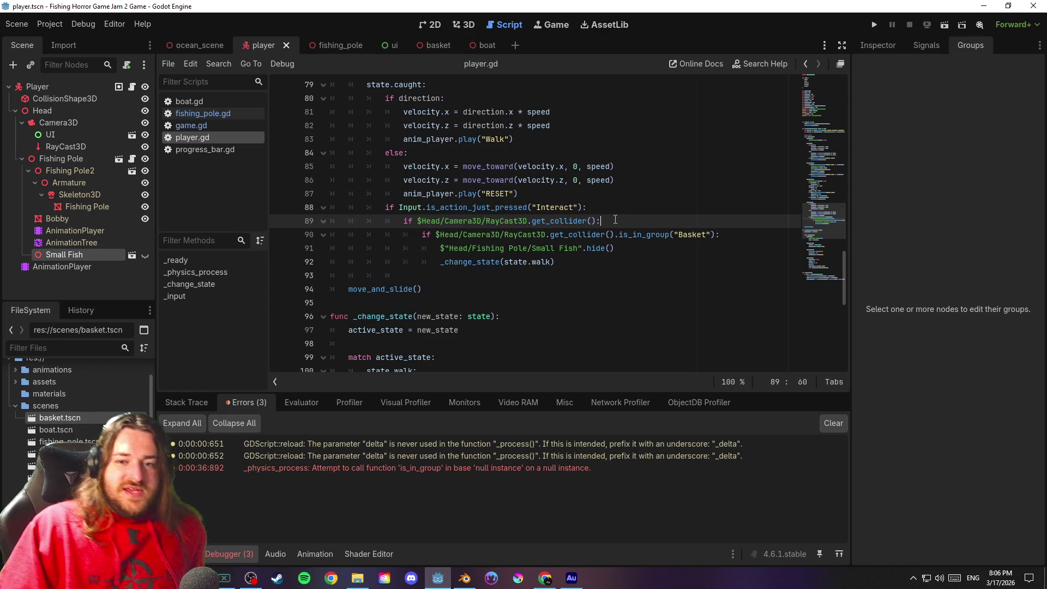
key("alt+Tab")
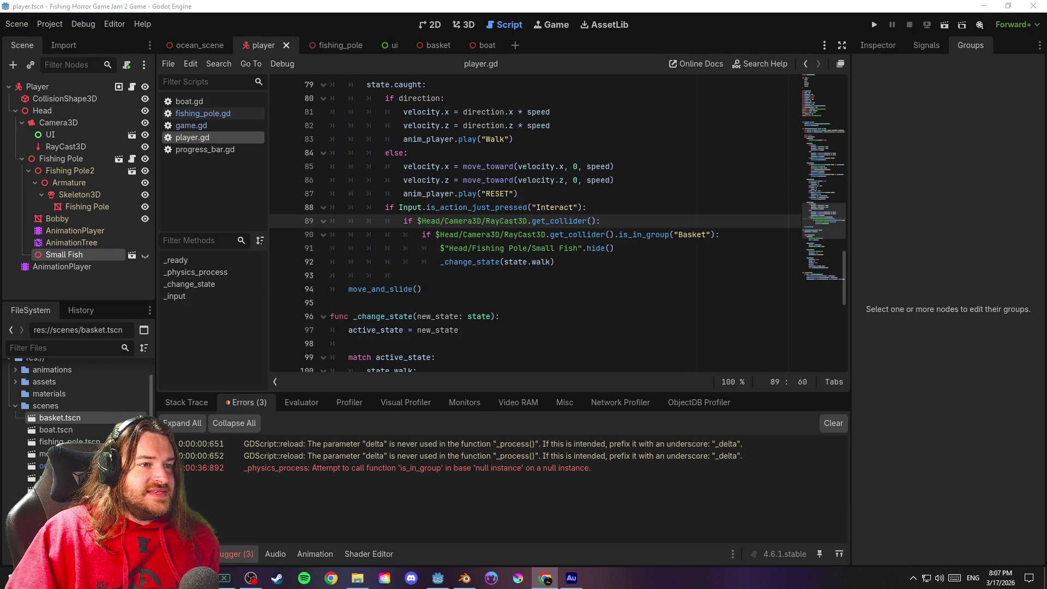
key("alt+Tab")
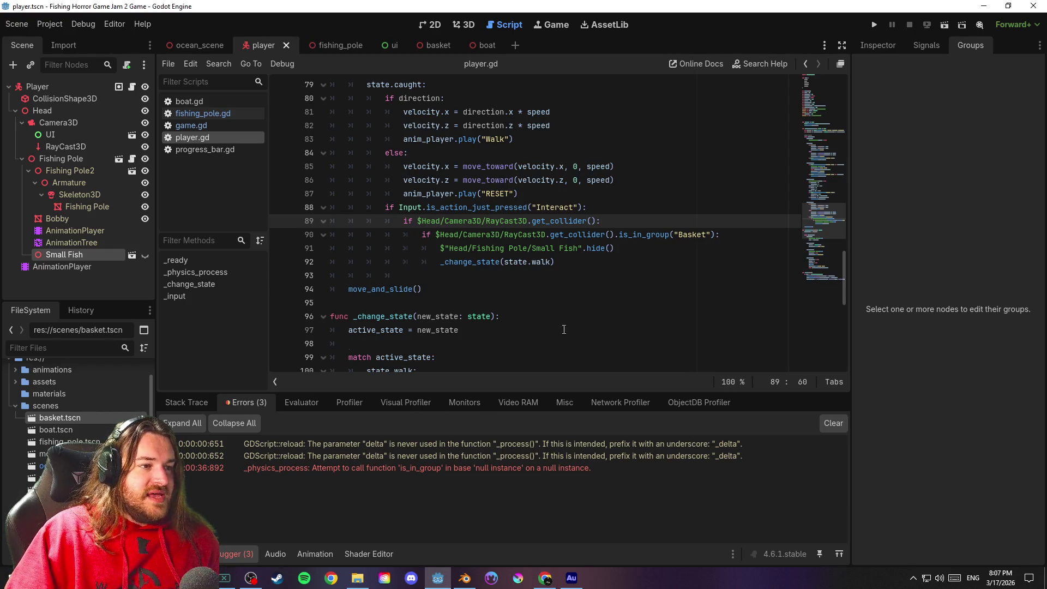
left_click(598, 270)
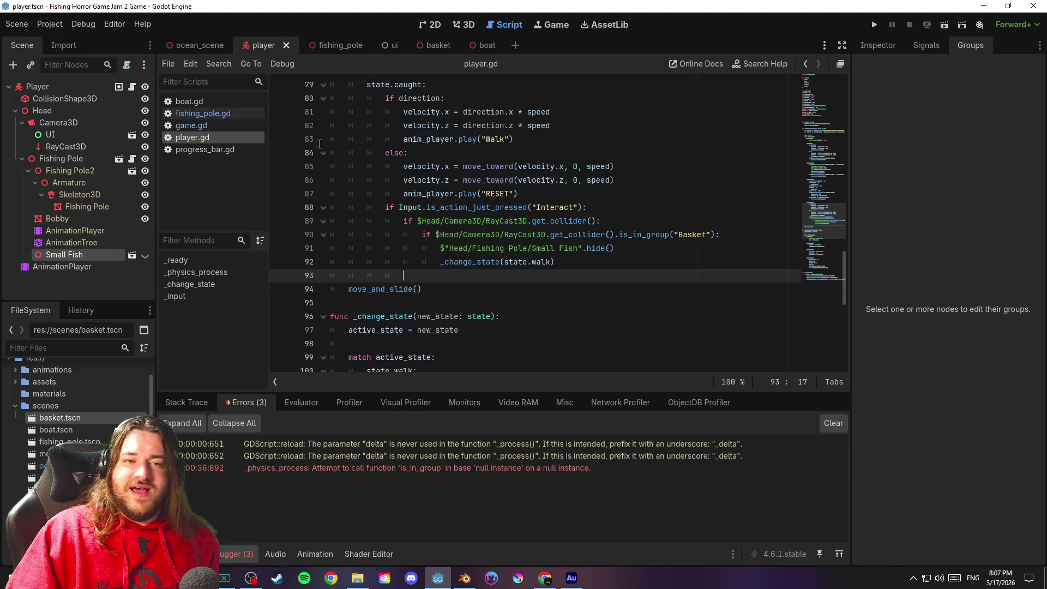
left_click(17, 24)
left_click(83, 107)
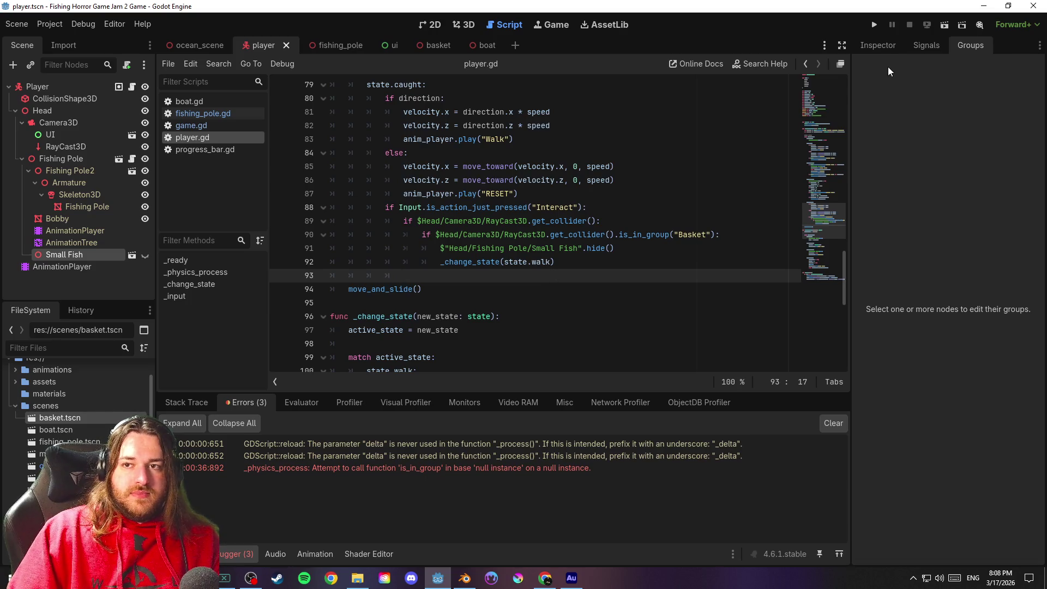
Step: Run the game briefly and end the test run
left_click(874, 24)
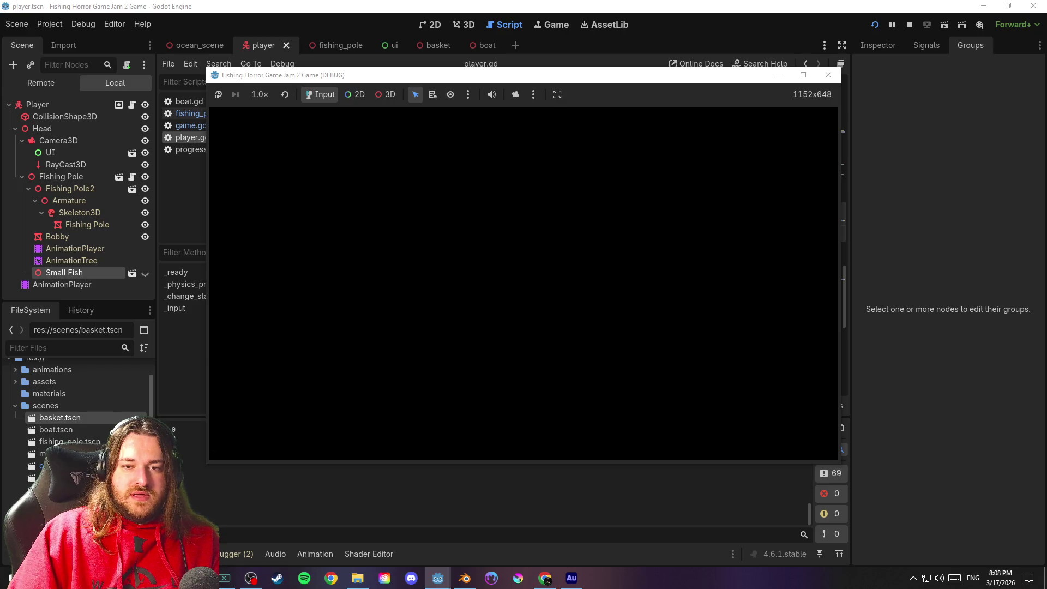
key("ctrl+s")
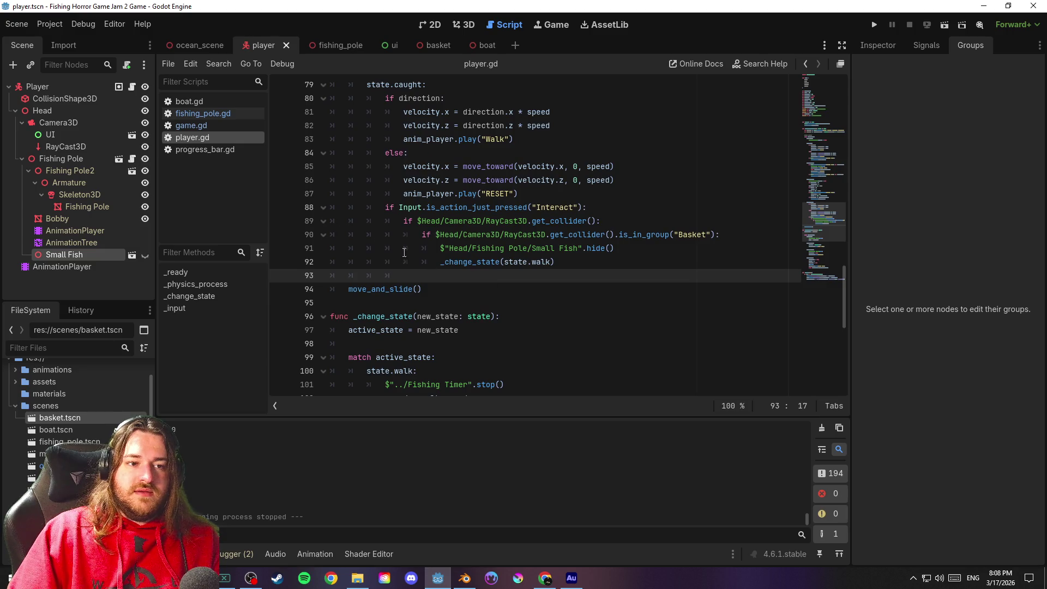
Step: Bring game.gd up in the script editor and save
left_click(213, 117)
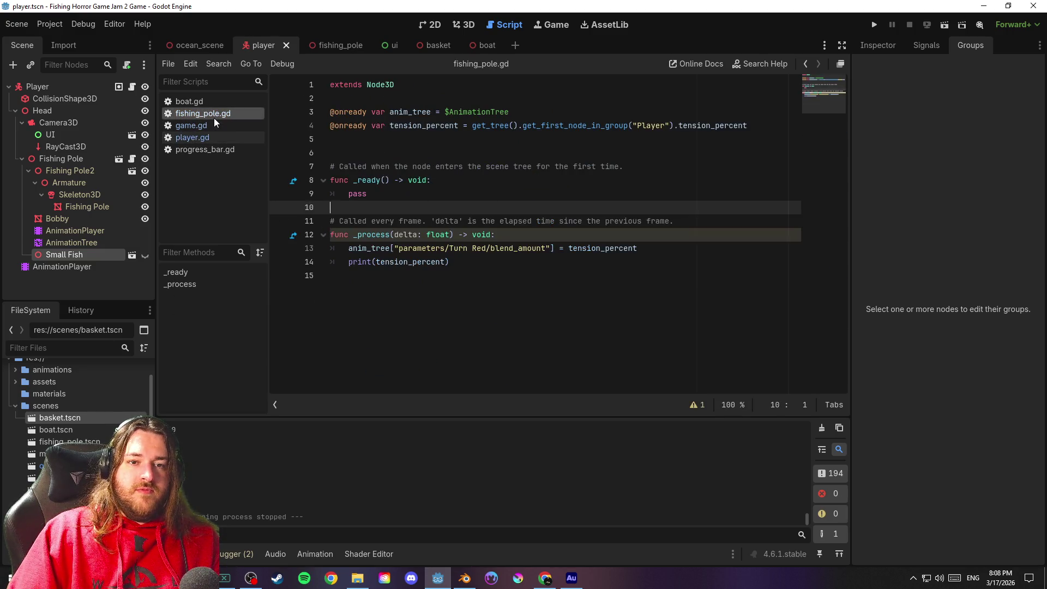
left_click(208, 142)
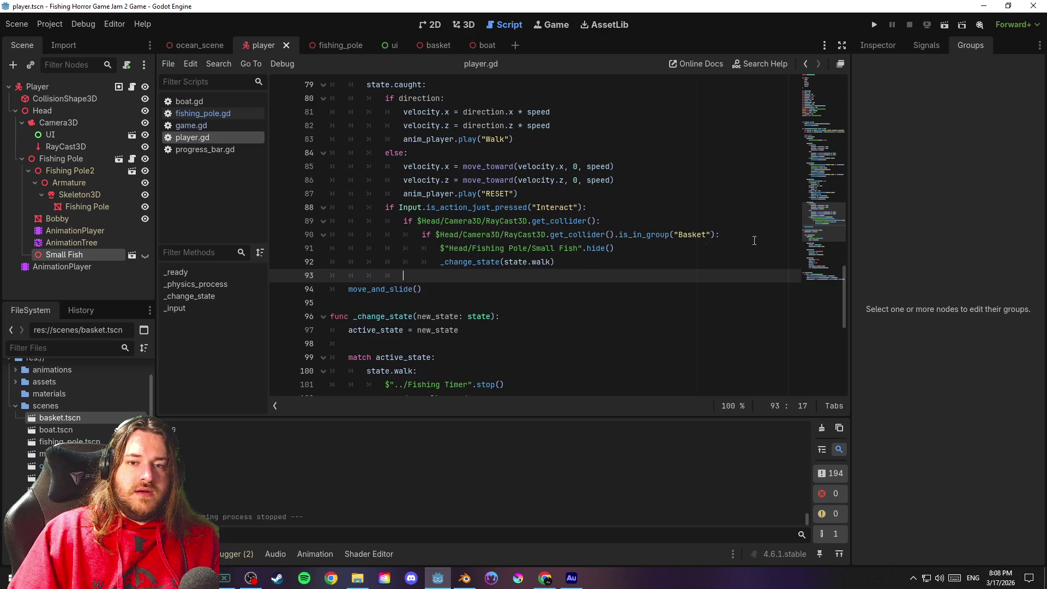
left_click_drag(843, 297, 866, 88)
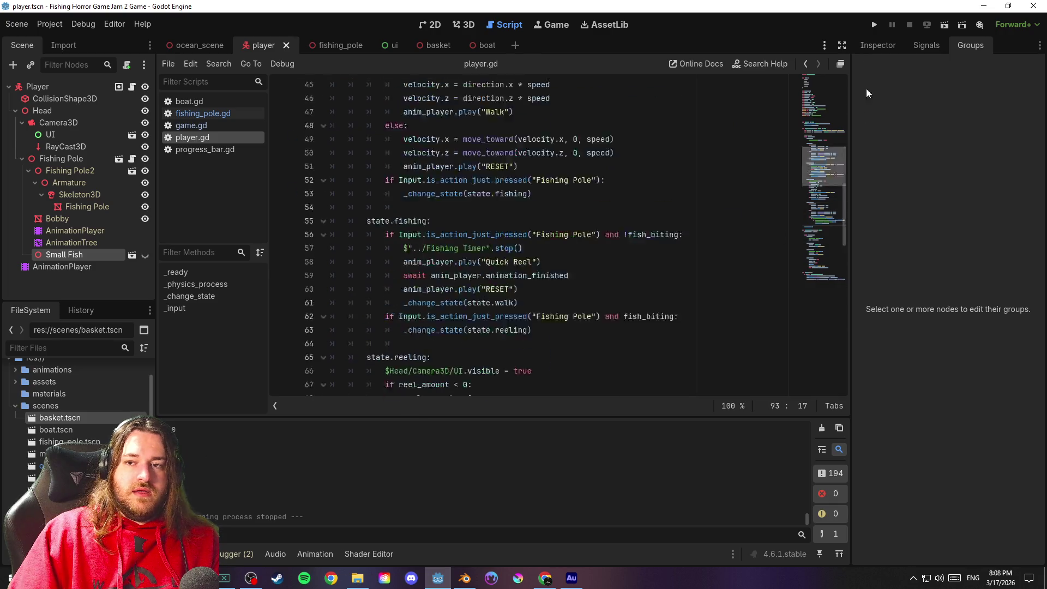
left_click(208, 125)
key("ctrl+s")
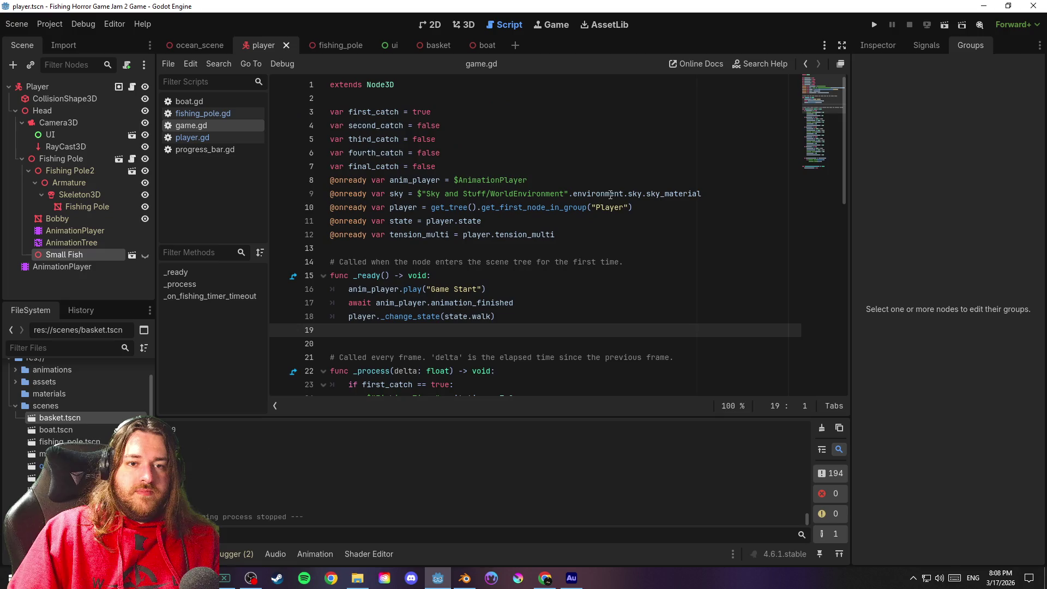
scroll(565, 223, "down", 4)
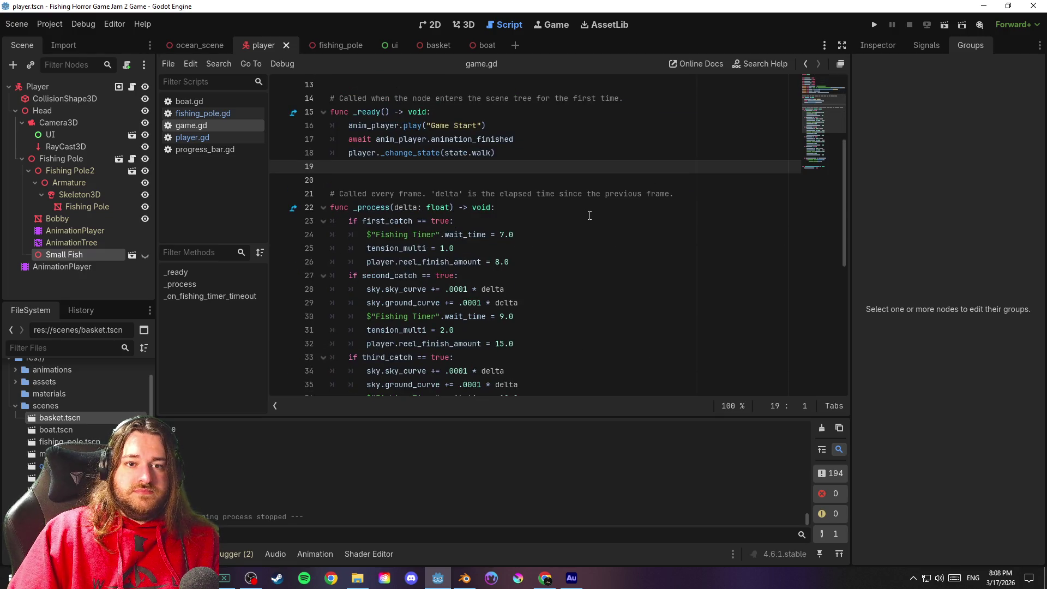
scroll(482, 174, "up", 1)
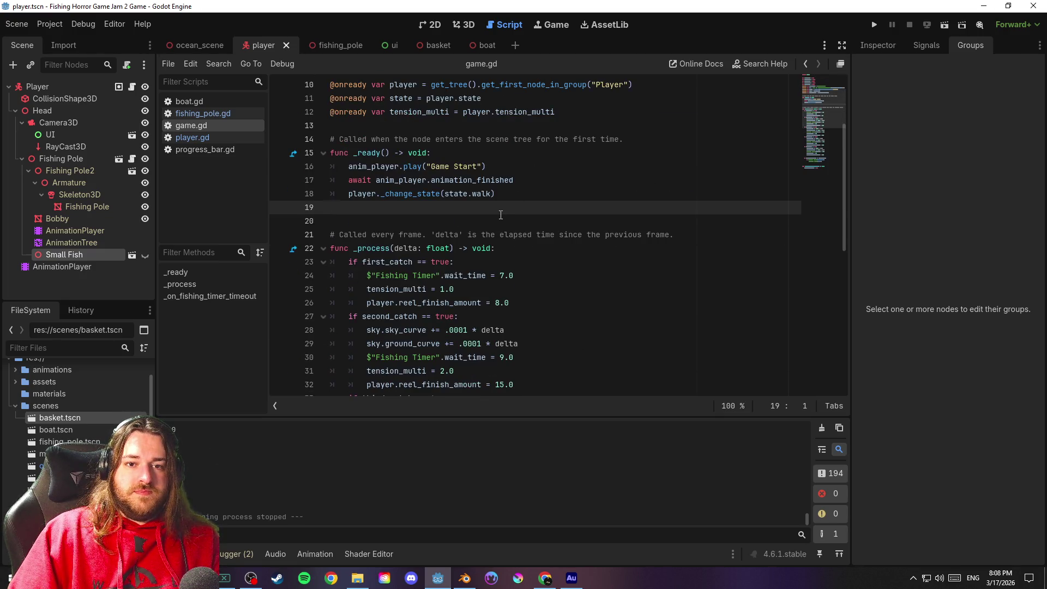
Step: Add 'if Input.is_action_just_pressed("Menu")' as the first line of _process
left_click(519, 249)
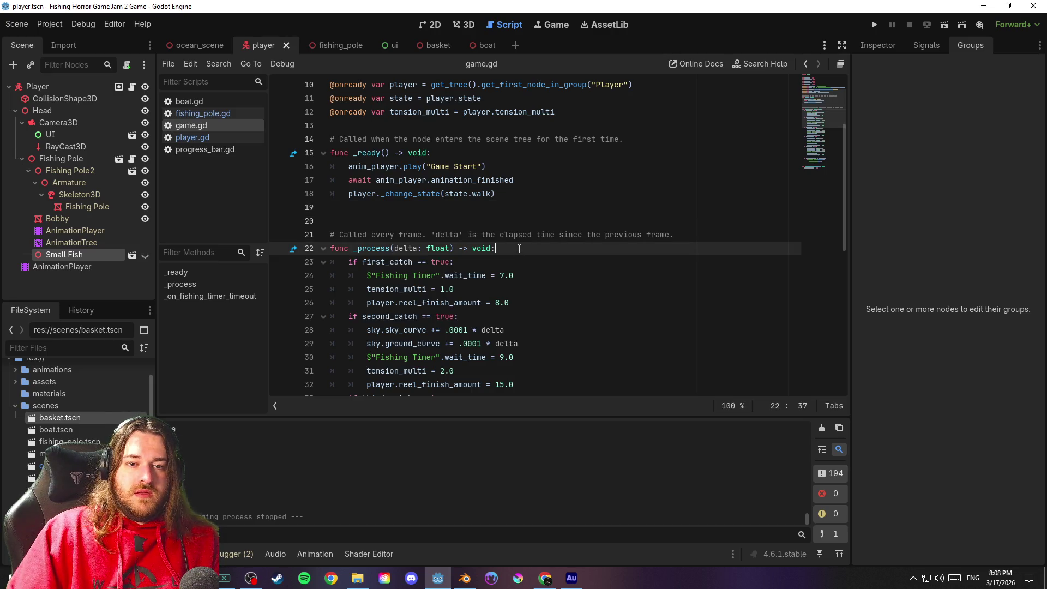
key("Return")
type("if ")
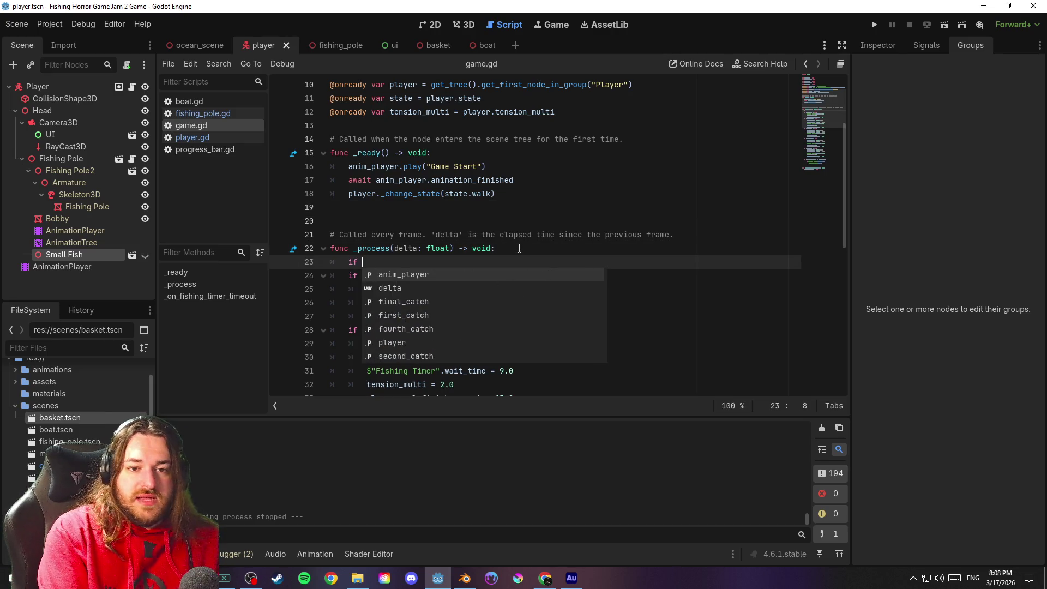
type("INput.is")
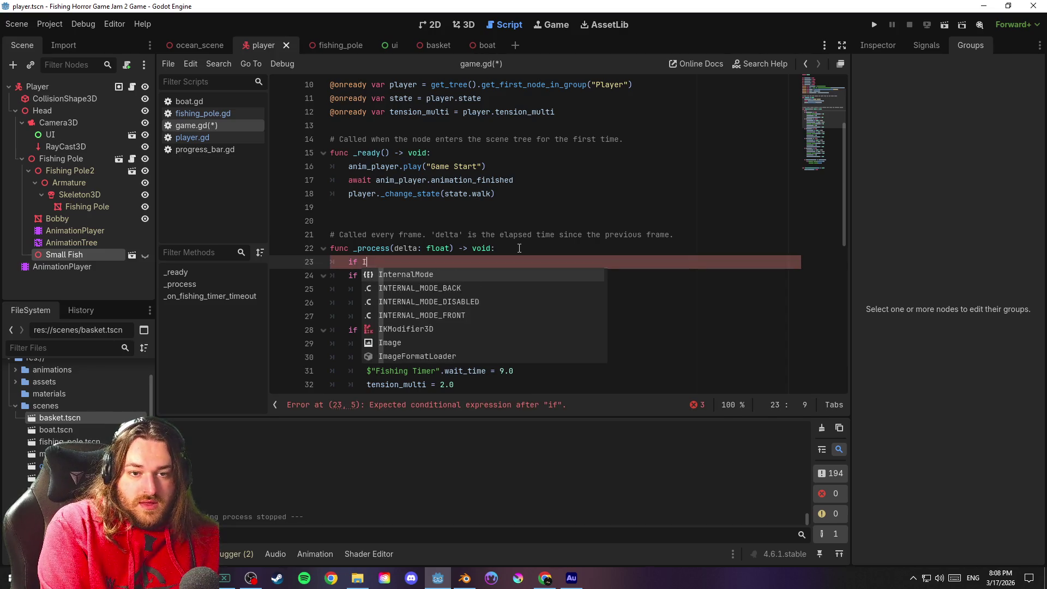
key("BackSpace")
key("BackSpace")
key("BackSpace")
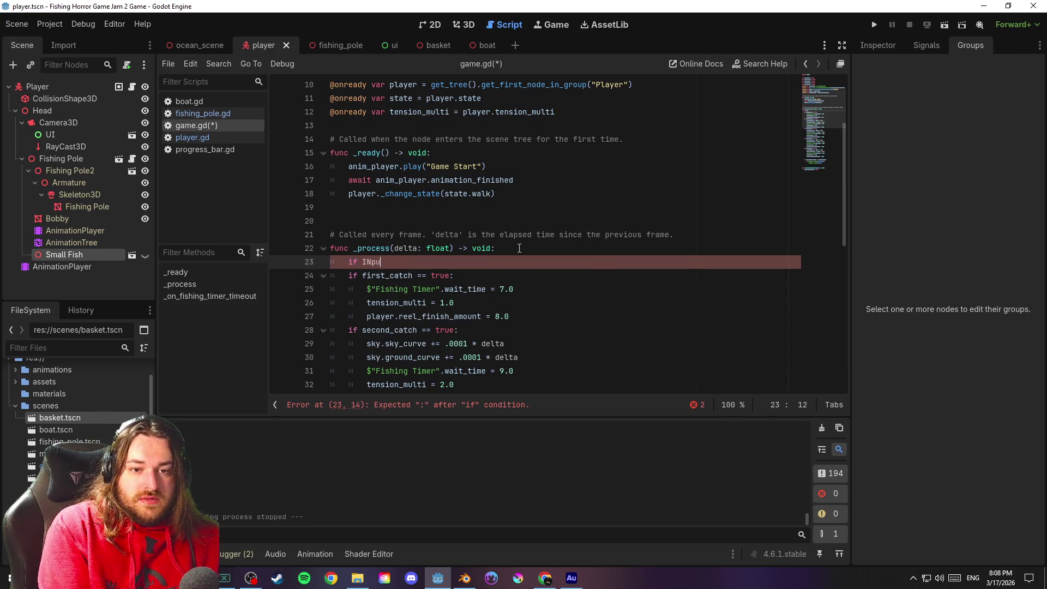
type("nput.is_a")
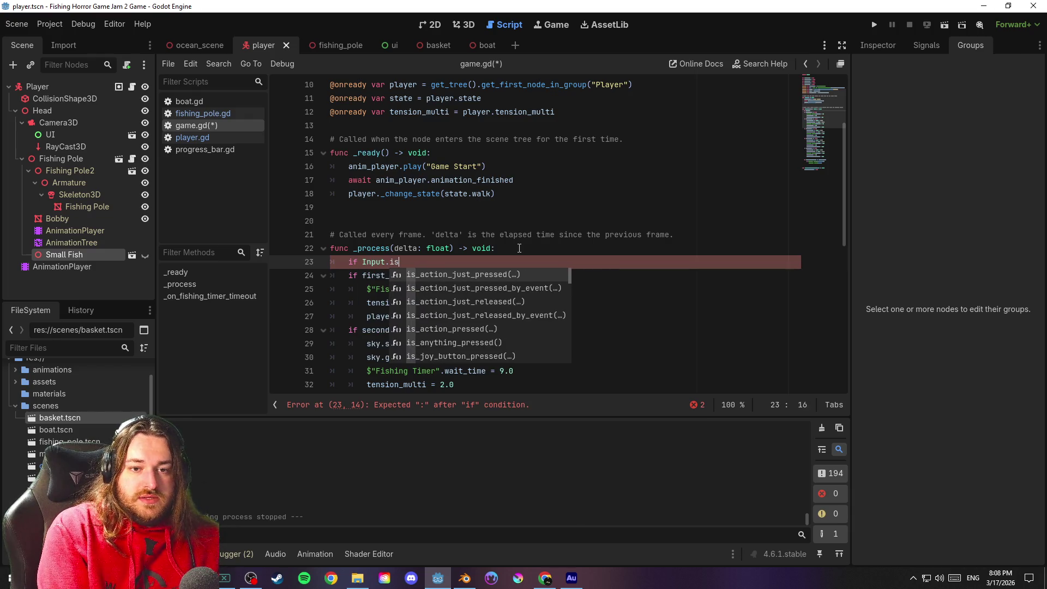
key("Return")
type("\"")
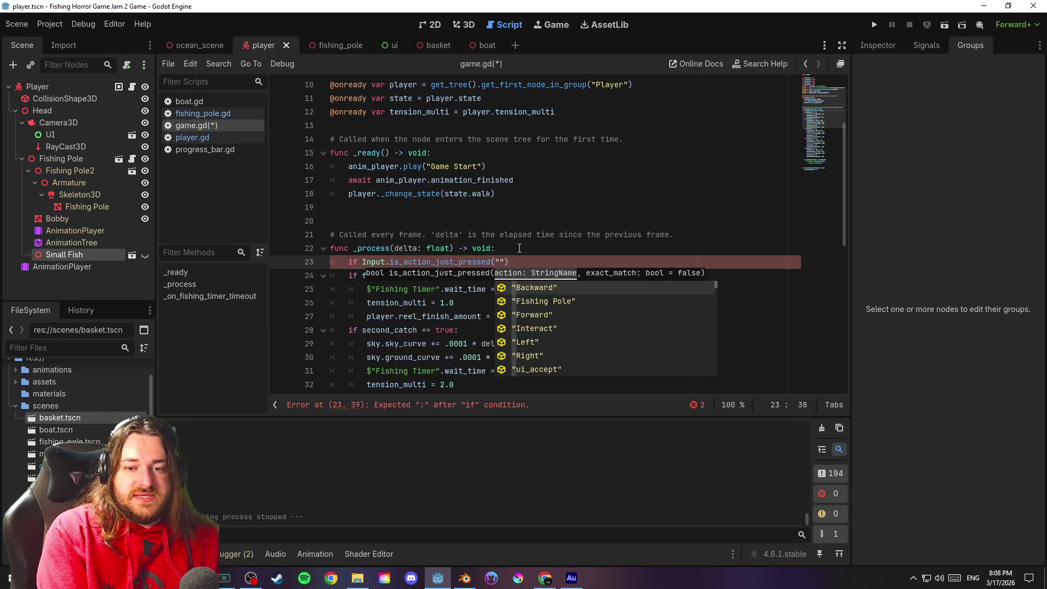
type("escape")
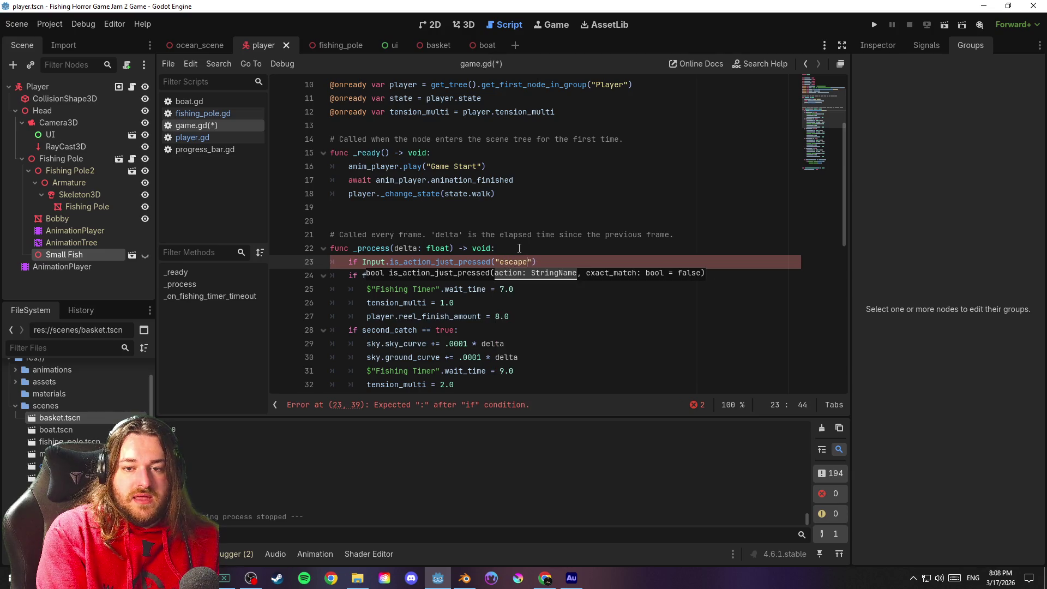
key("BackSpace")
key("BackSpace")
key("BackSpace")
type("M")
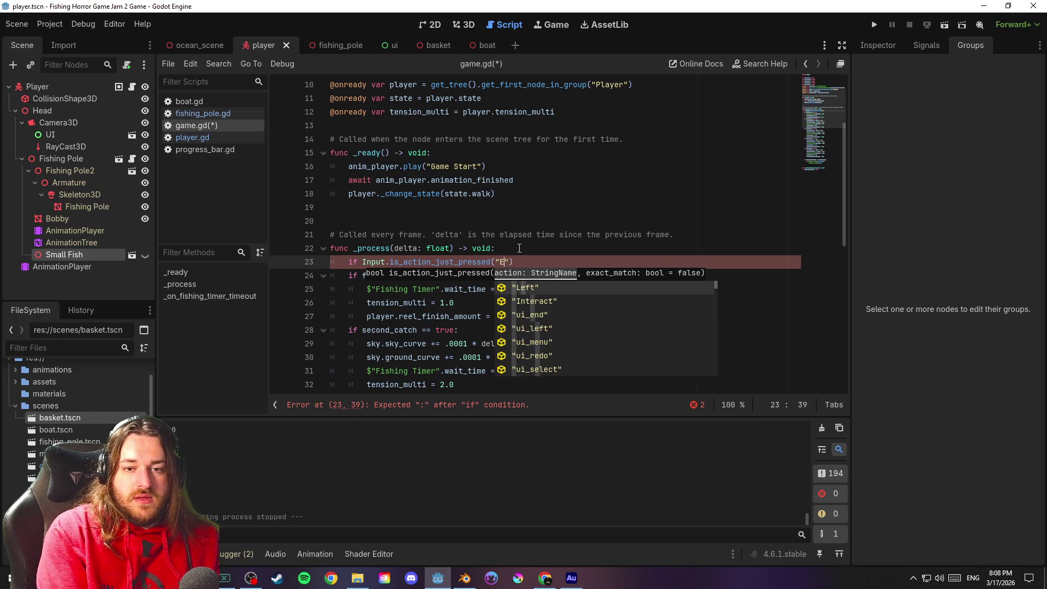
type("enu")
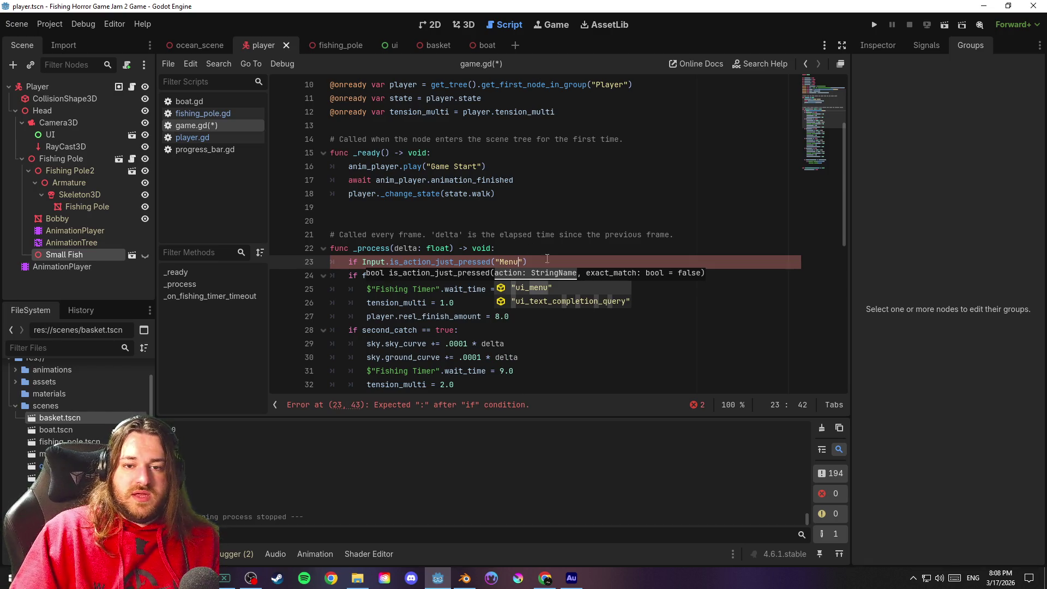
Step: Close the Menu check with a colon and give it a placeholder pass body
left_click(551, 261)
key("ctrl+s")
type(":")
key("Return")
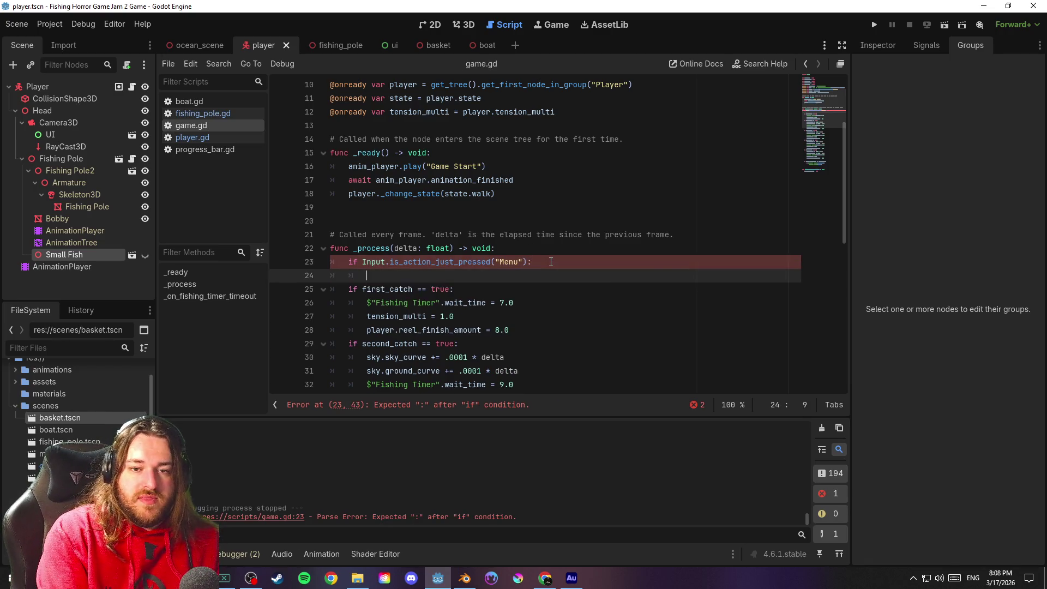
type("pass")
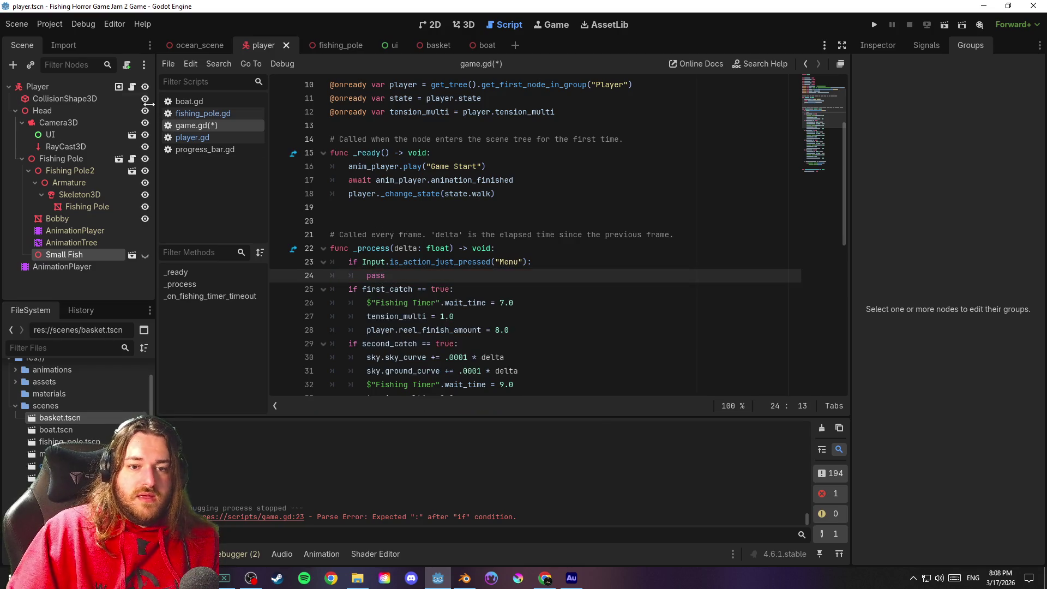
Step: Create a new Menu action in the Project Settings Input Map
left_click(50, 24)
left_click(82, 40)
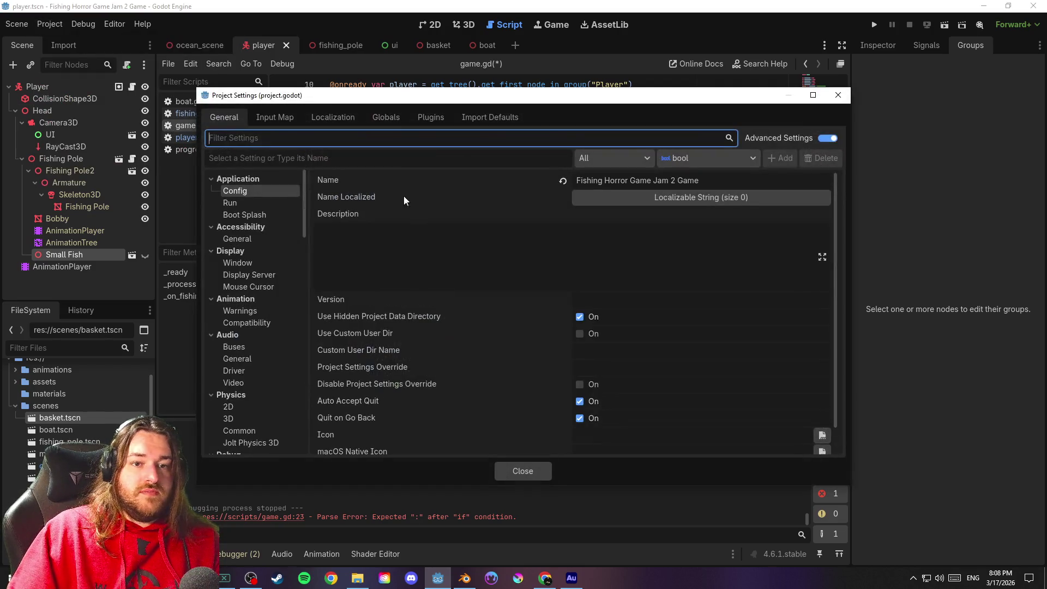
left_click(274, 117)
left_click(338, 160)
type("E")
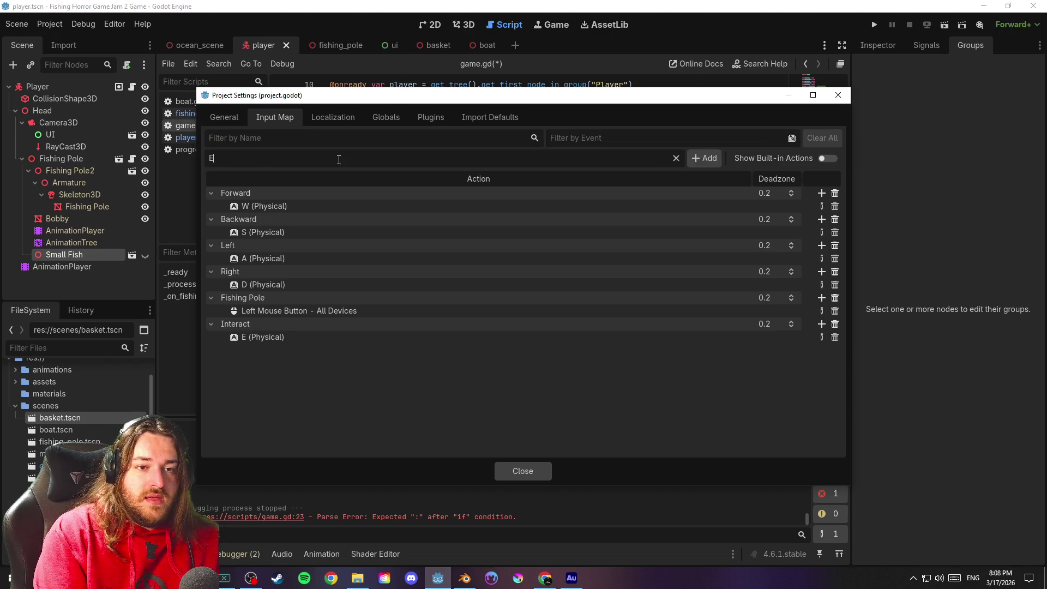
key("BackSpace")
type("Menu")
key("Return")
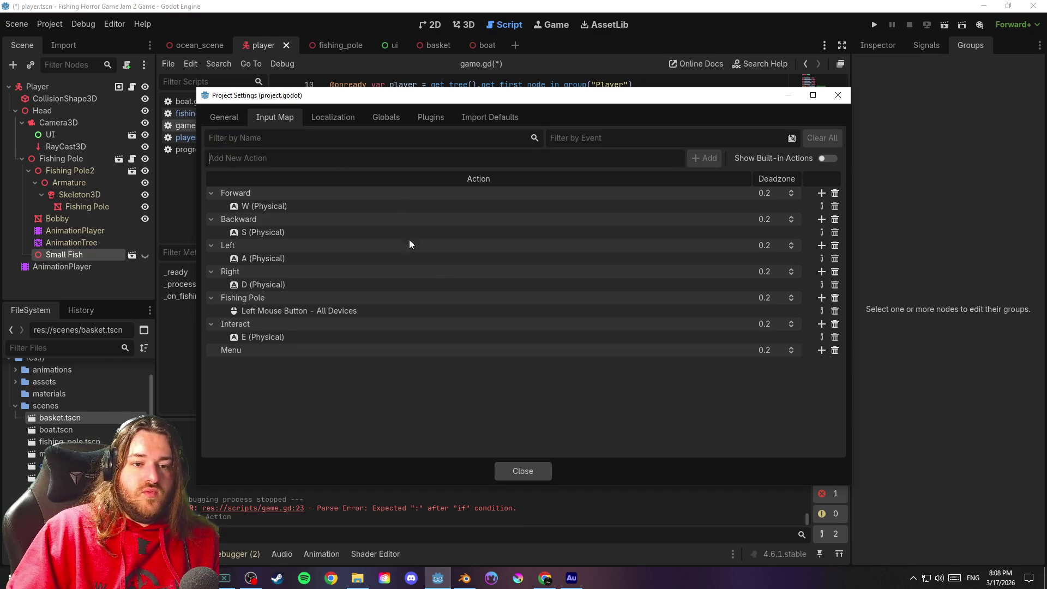
Step: Bind the Escape key to the Menu action and close Project Settings
left_click(822, 350)
key("Escape")
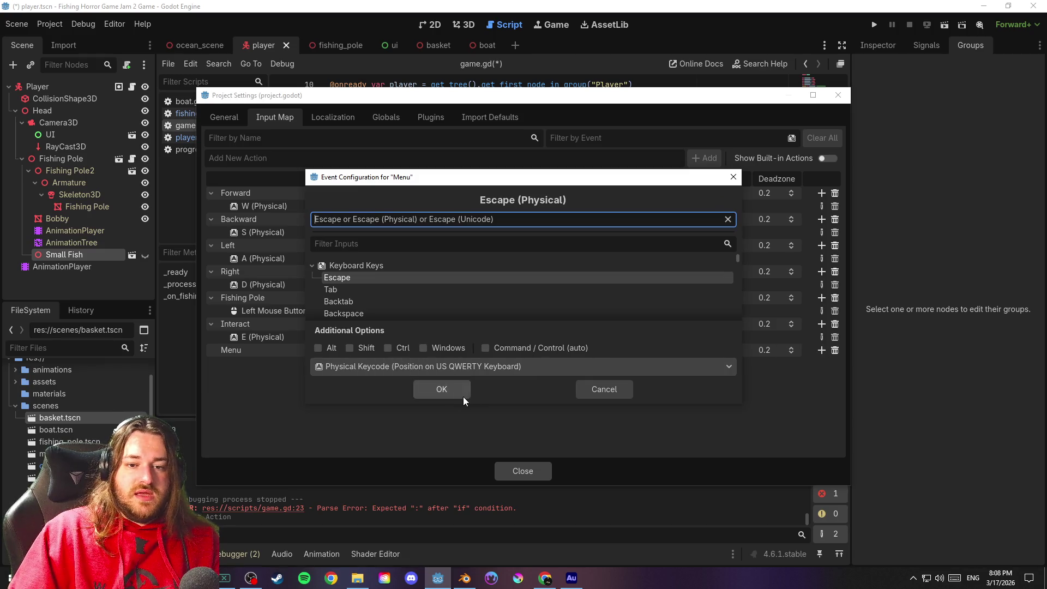
left_click(455, 388)
left_click(541, 471)
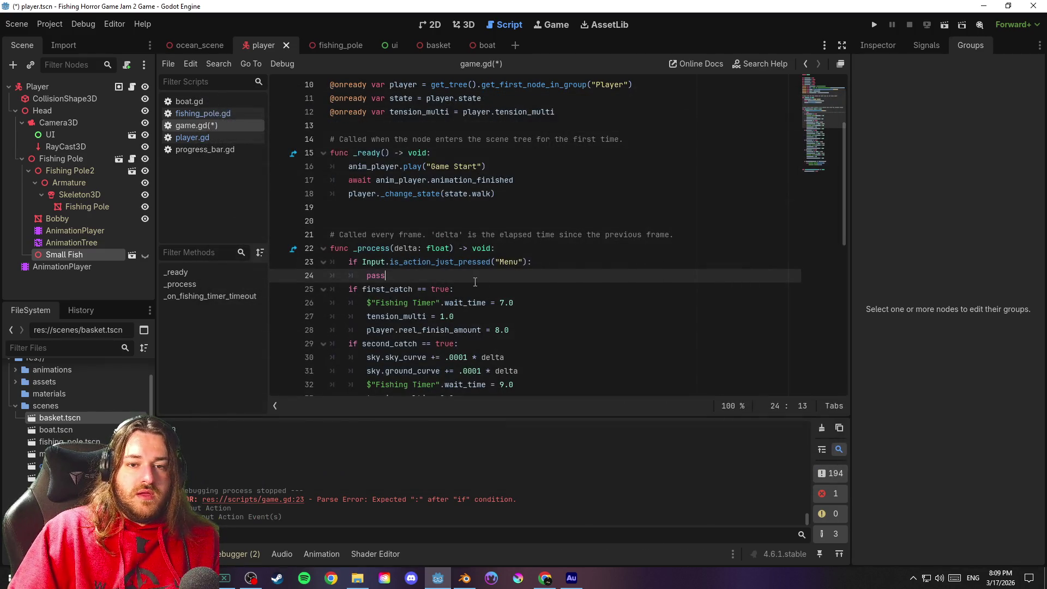
Step: Replace the placeholder pass under the Menu check with 'if anim_player.'
key("ctrl+s")
key("ctrl+shift+Left")
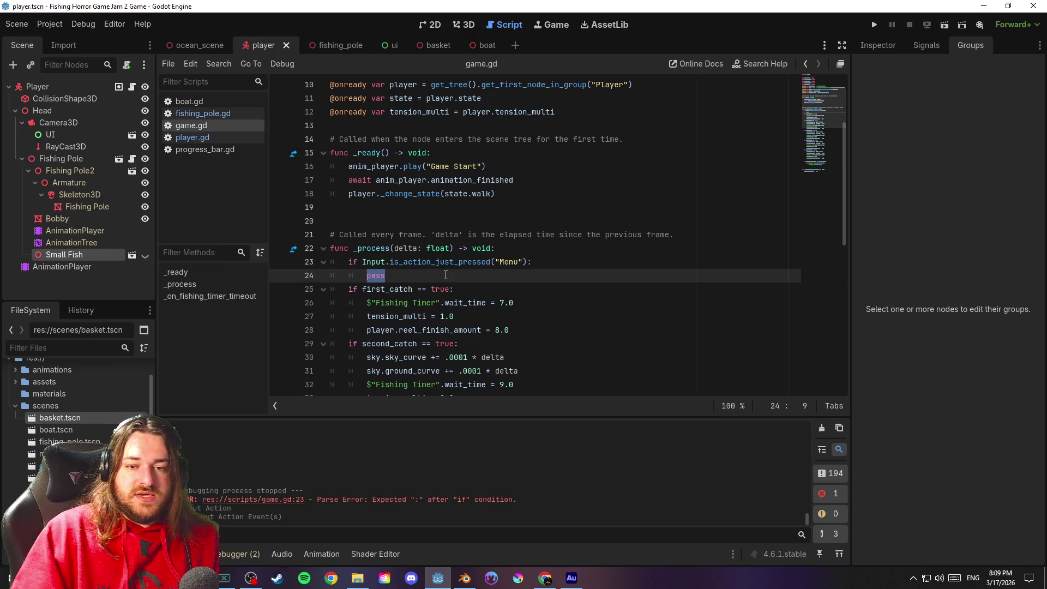
key("BackSpace")
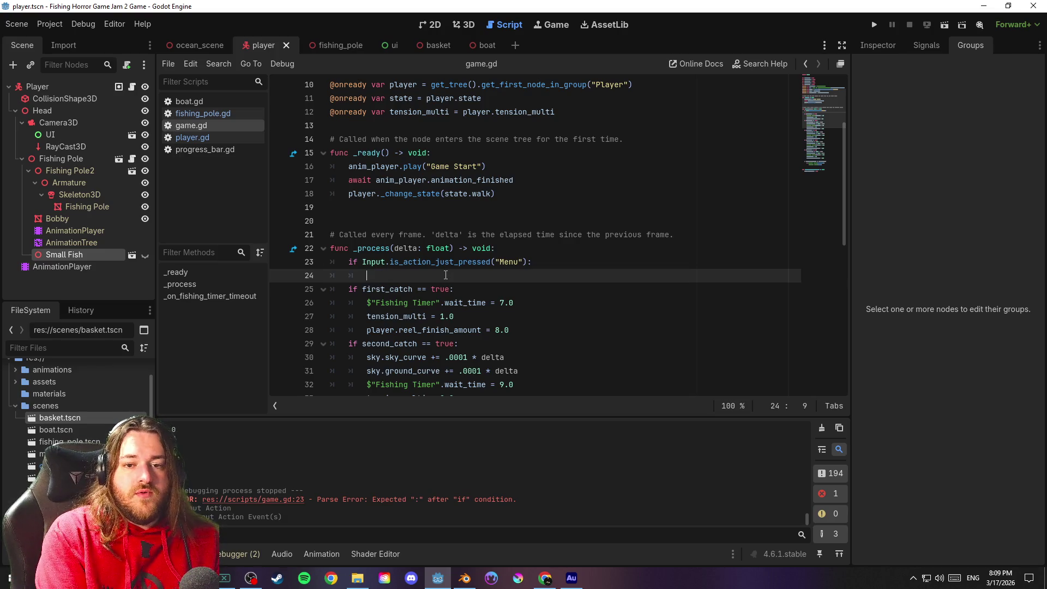
type("if a")
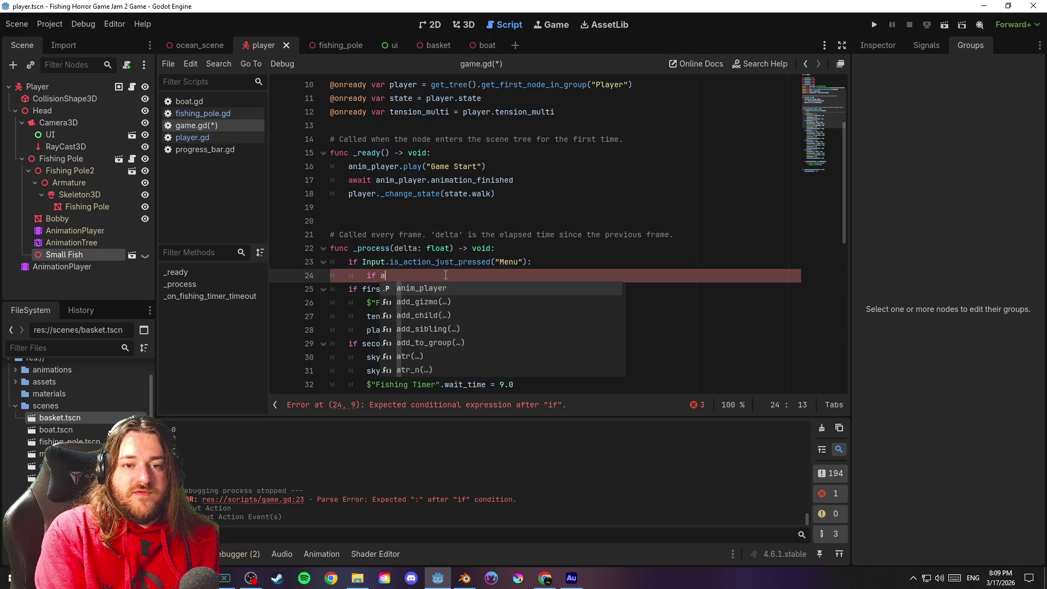
type("nim_player.p")
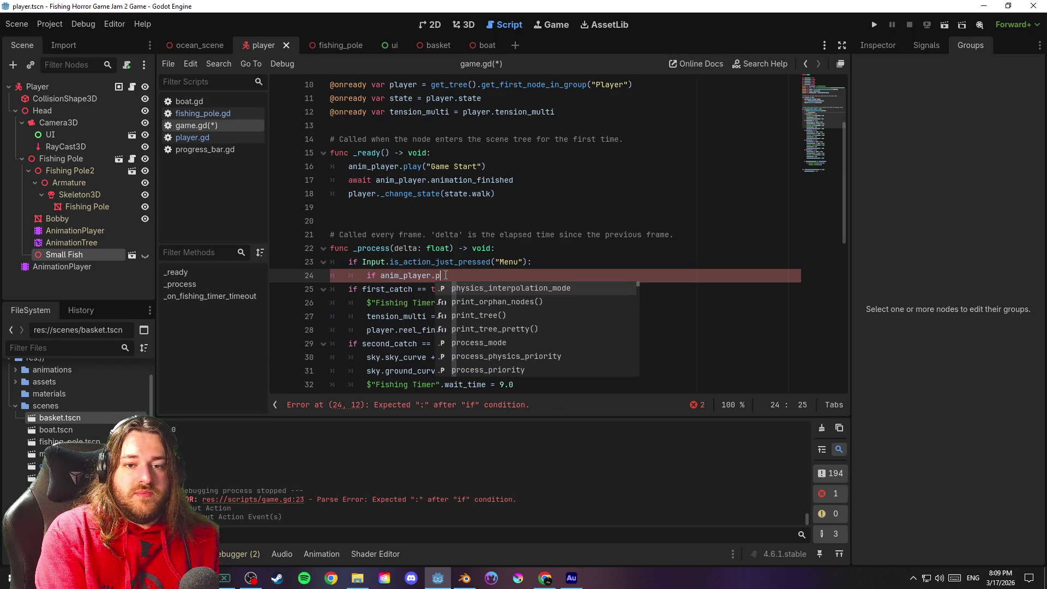
type("lay(\"G")
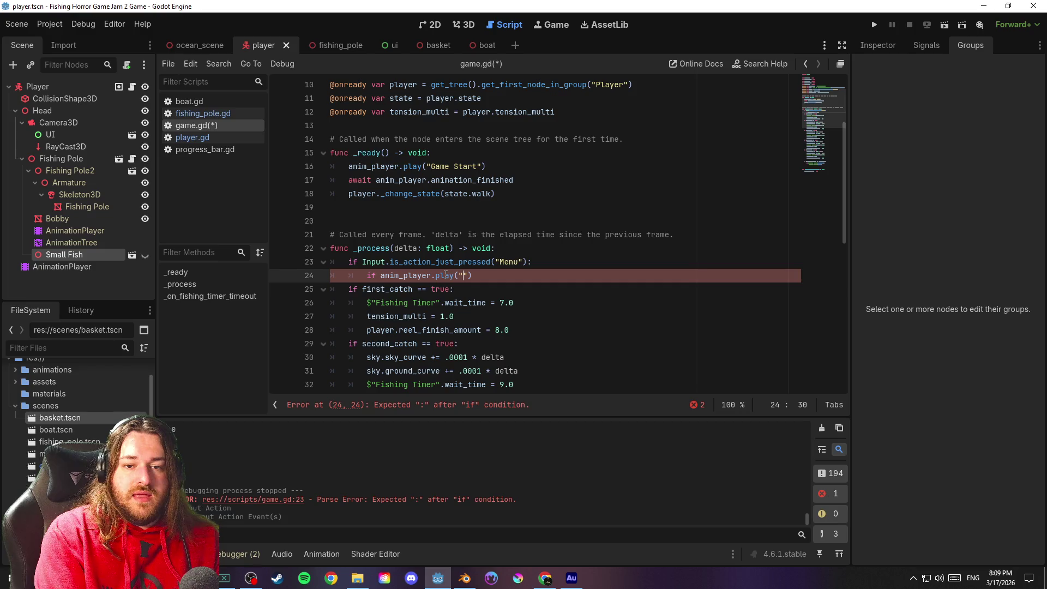
key("BackSpace")
key("BackSpace")
key("BackSpace")
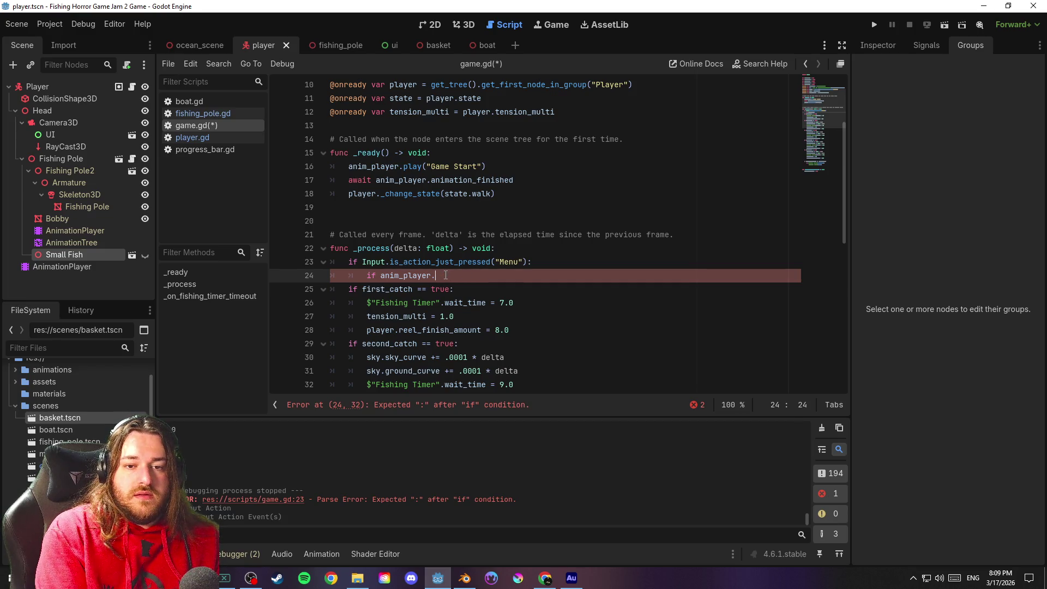
type("animation")
key("BackSpace")
key("BackSpace")
key("BackSpace")
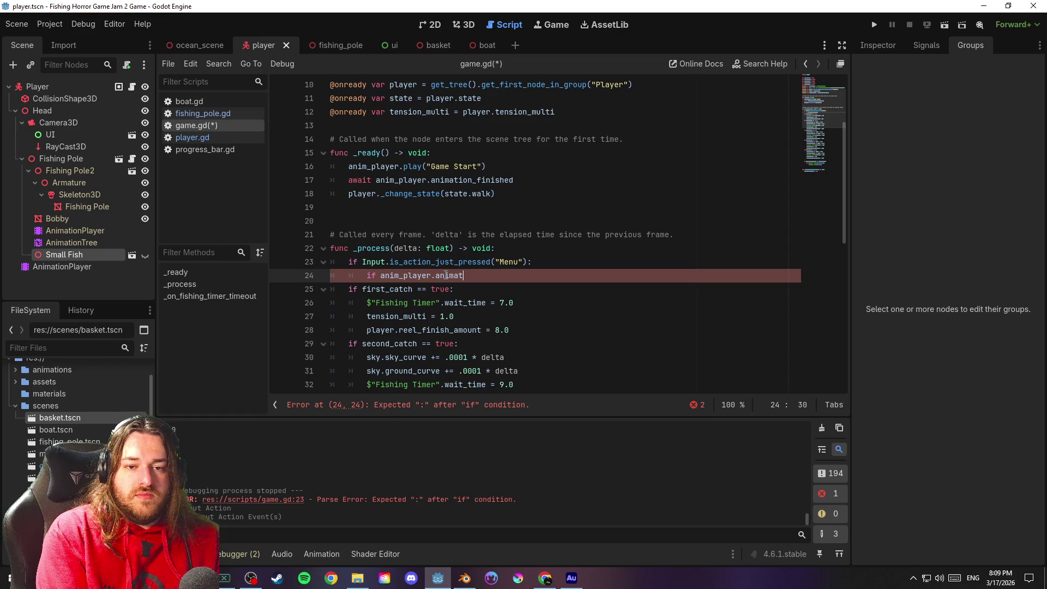
key("BackSpace")
key("BackSpace")
key("BackSpace")
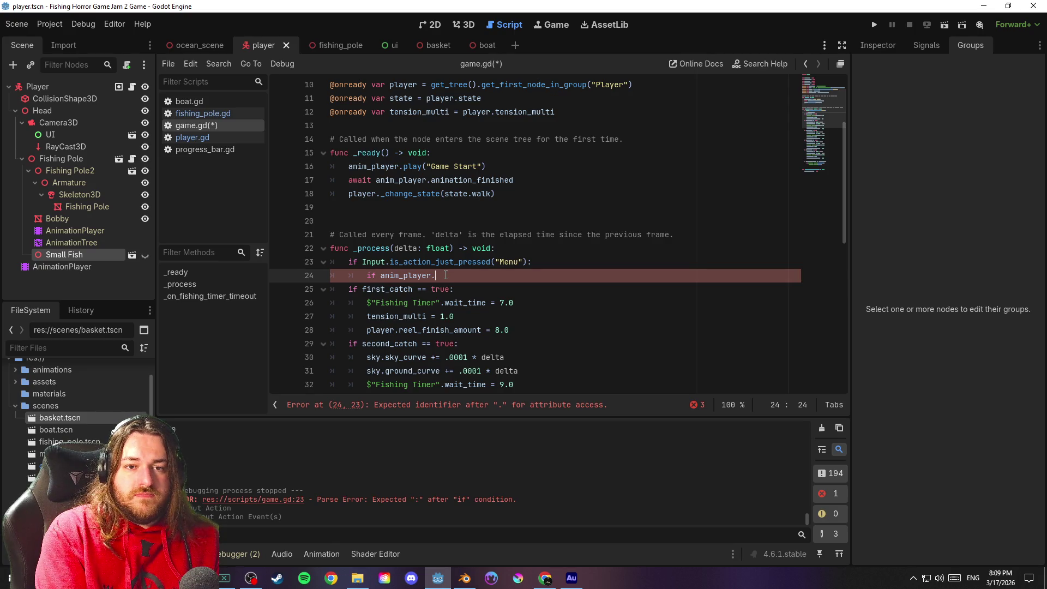
type("c")
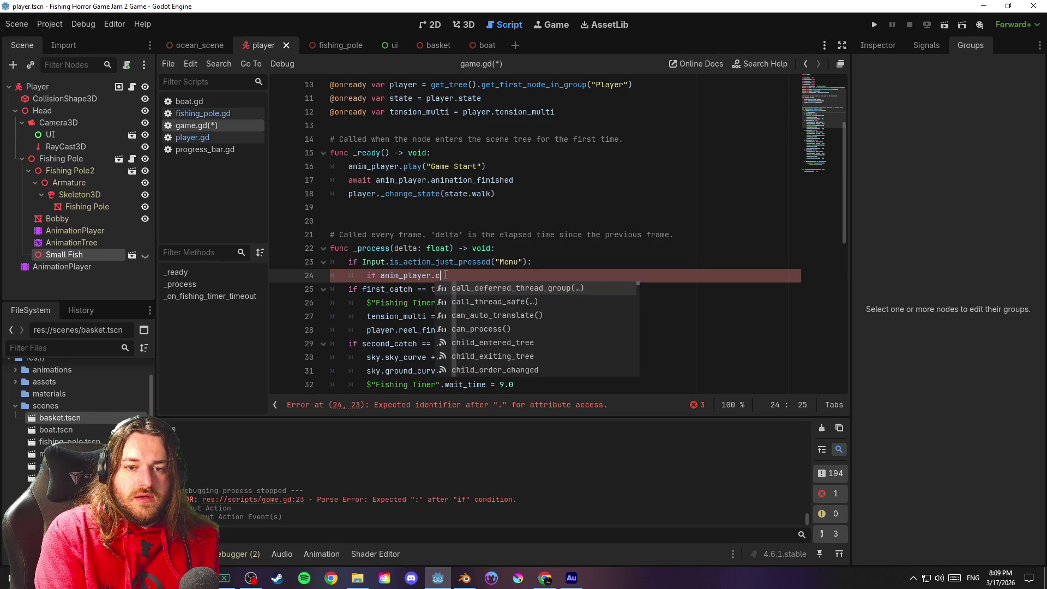
key("BackSpace")
key("BackSpace")
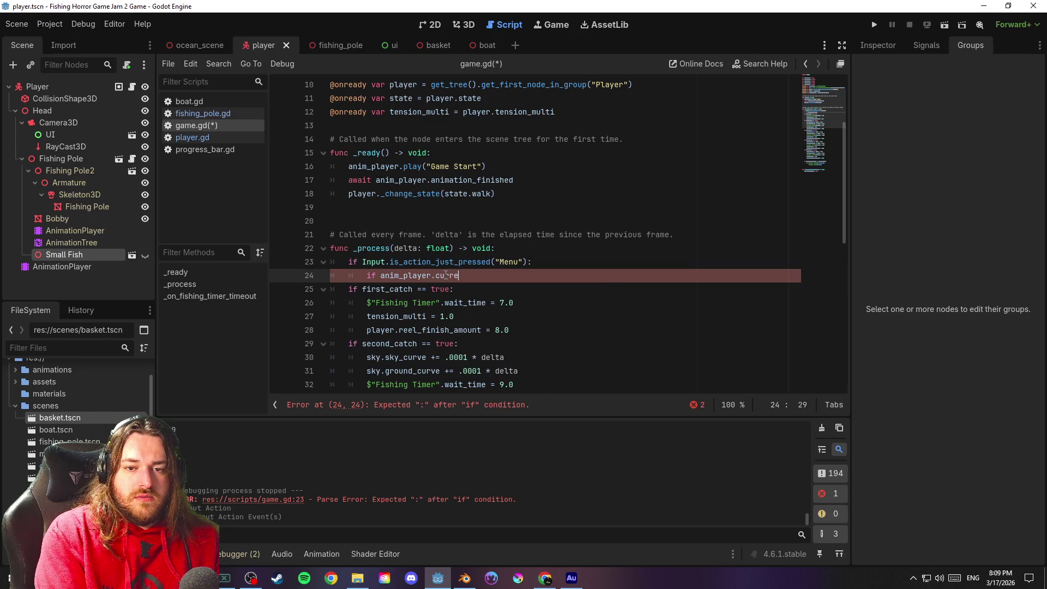
key("BackSpace")
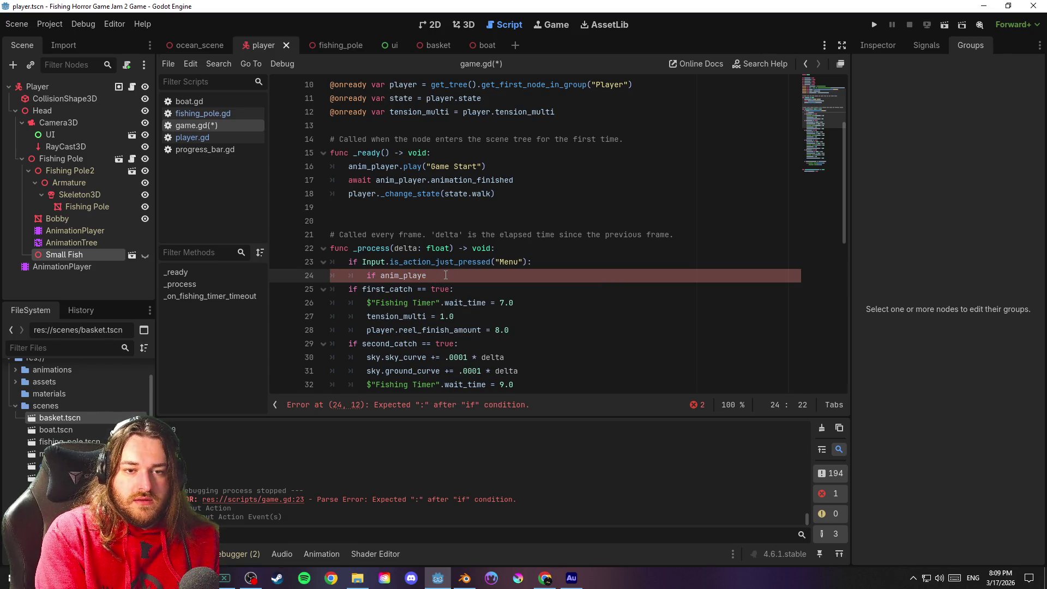
type("r.")
key("BackSpace")
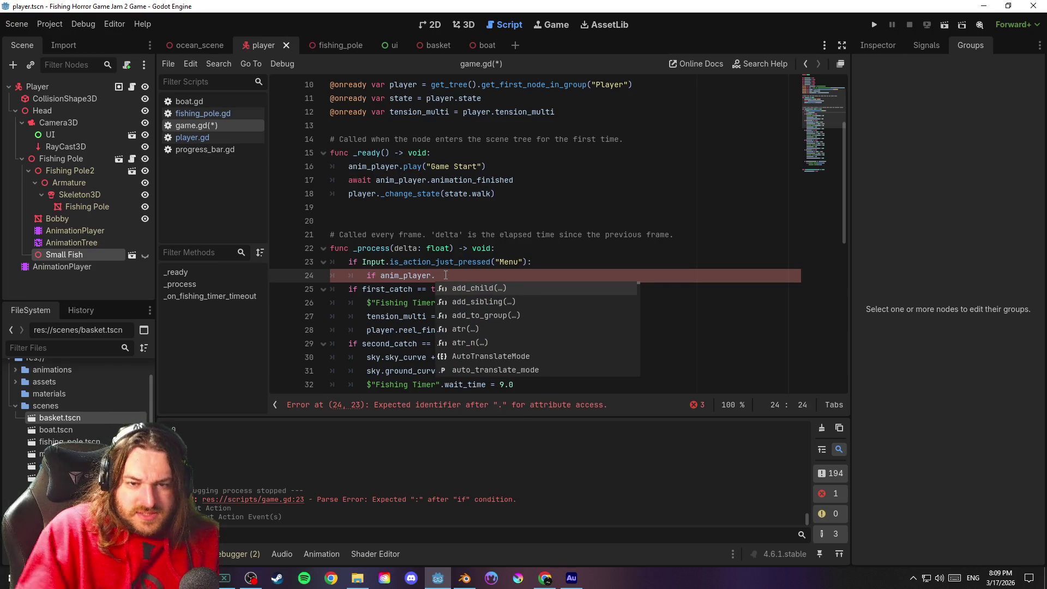
Step: Scroll down through the rest of game.gd and dismiss the suggestions
scroll(527, 322, "down", 3)
scroll(531, 328, "down", 10)
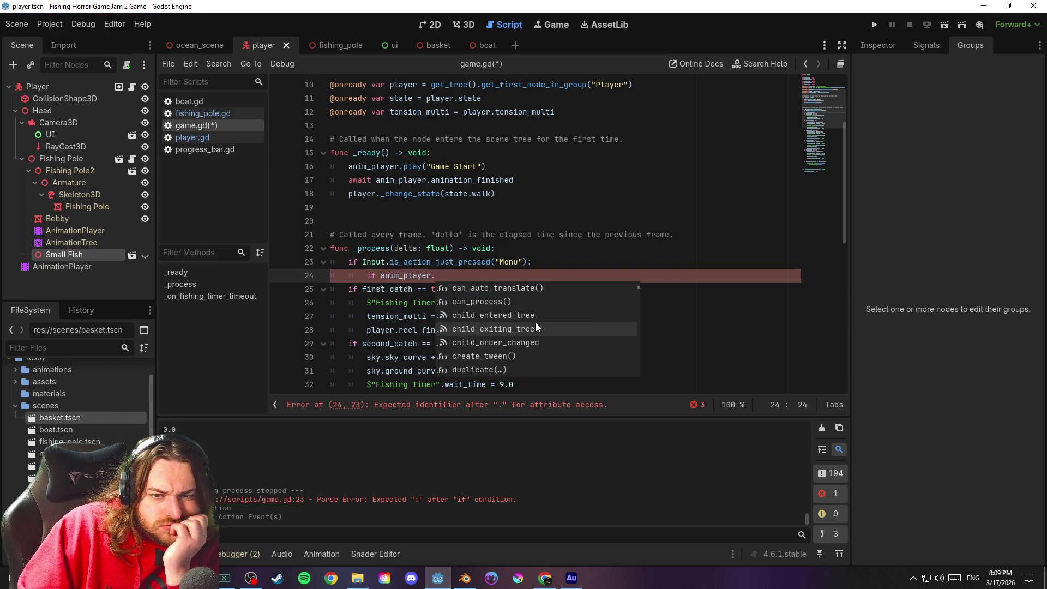
scroll(545, 331, "down", 5)
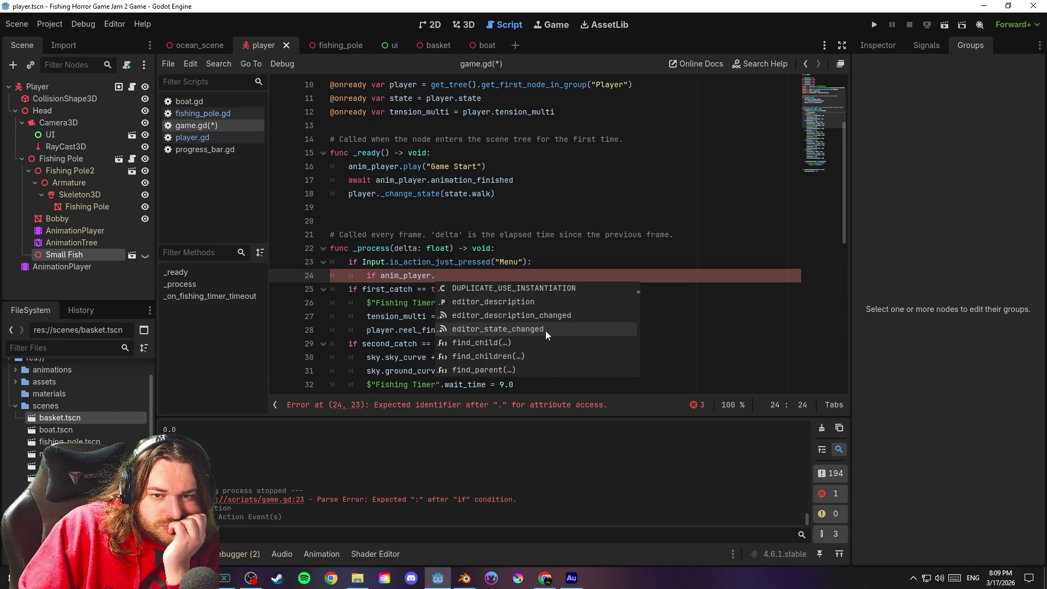
scroll(562, 334, "down", 15)
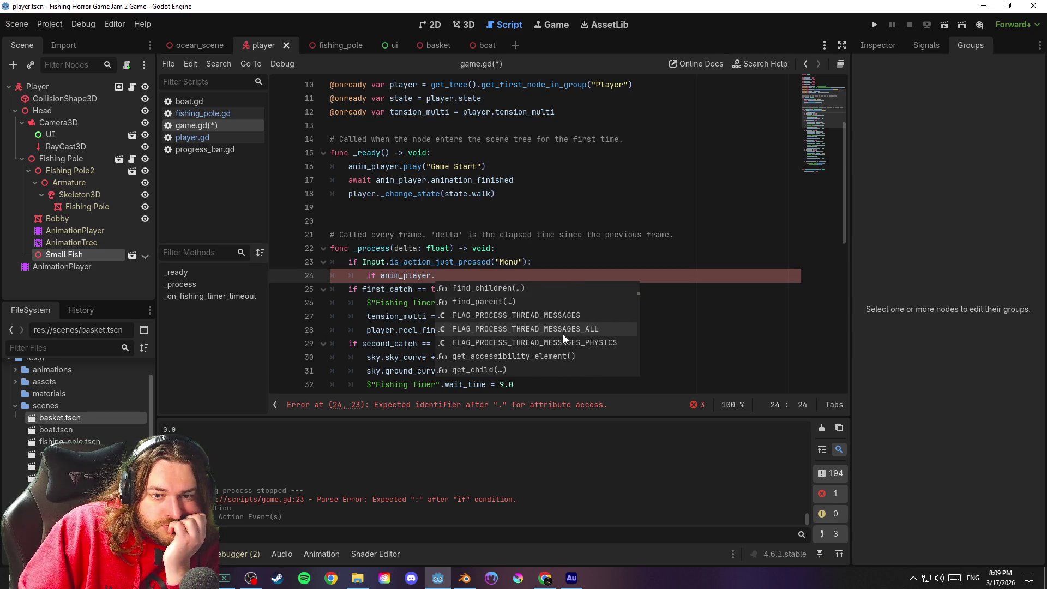
scroll(562, 334, "down", 20)
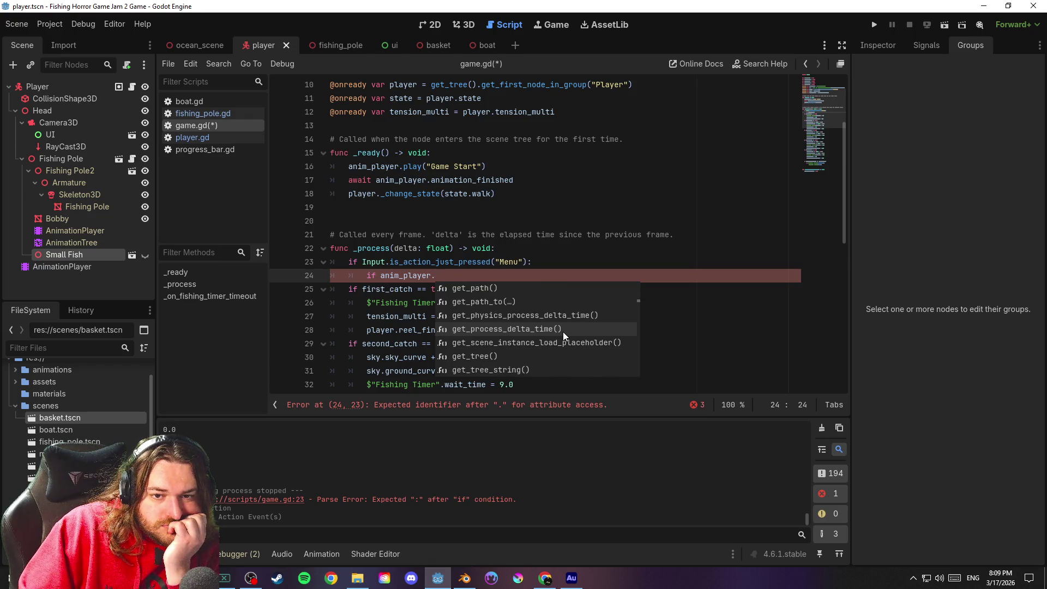
scroll(565, 331, "down", 15)
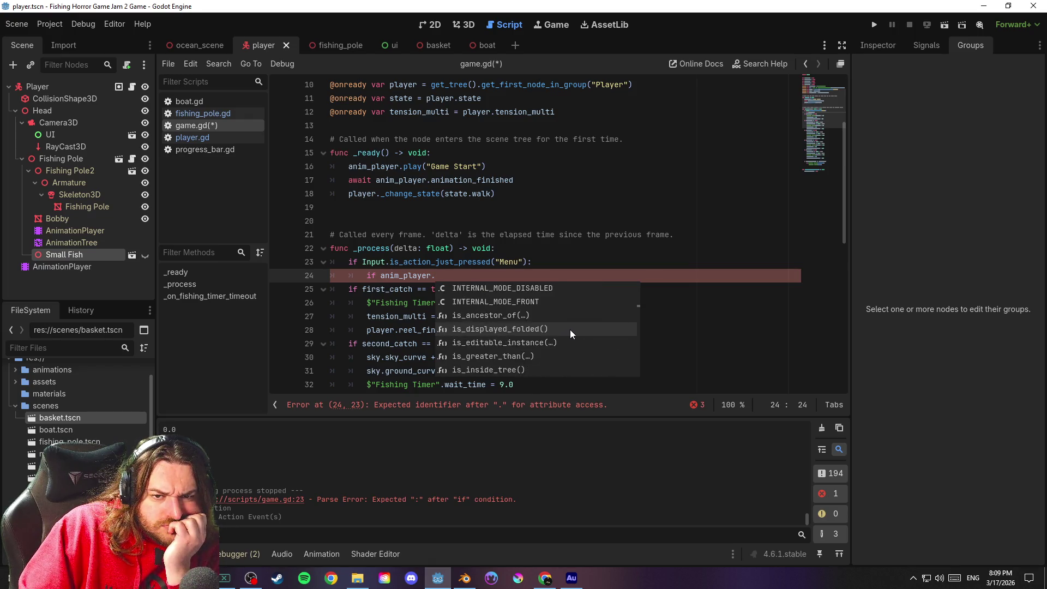
scroll(569, 326, "down", 20)
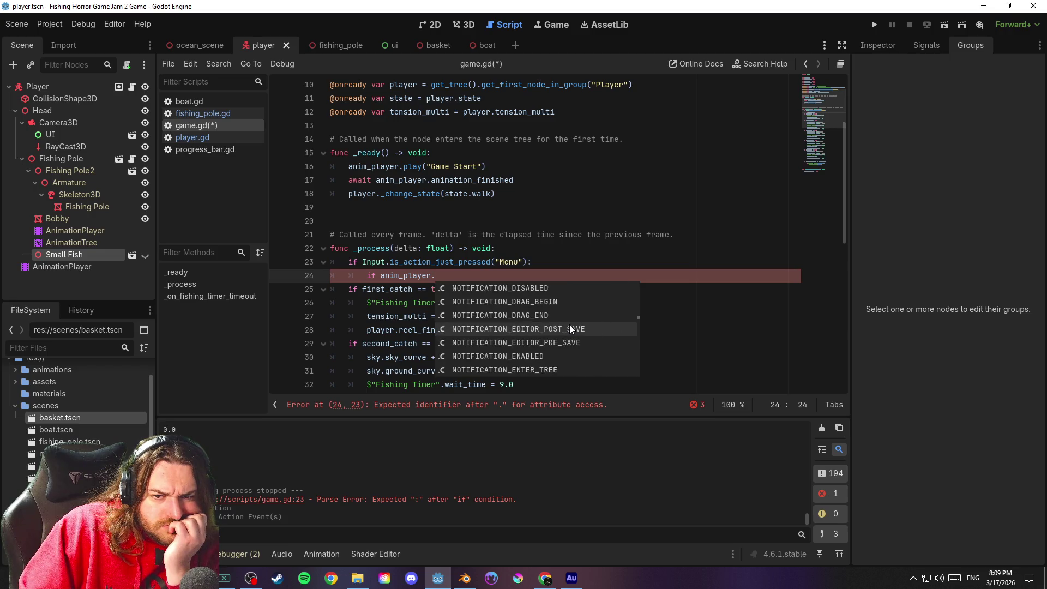
scroll(639, 327, "down", 15)
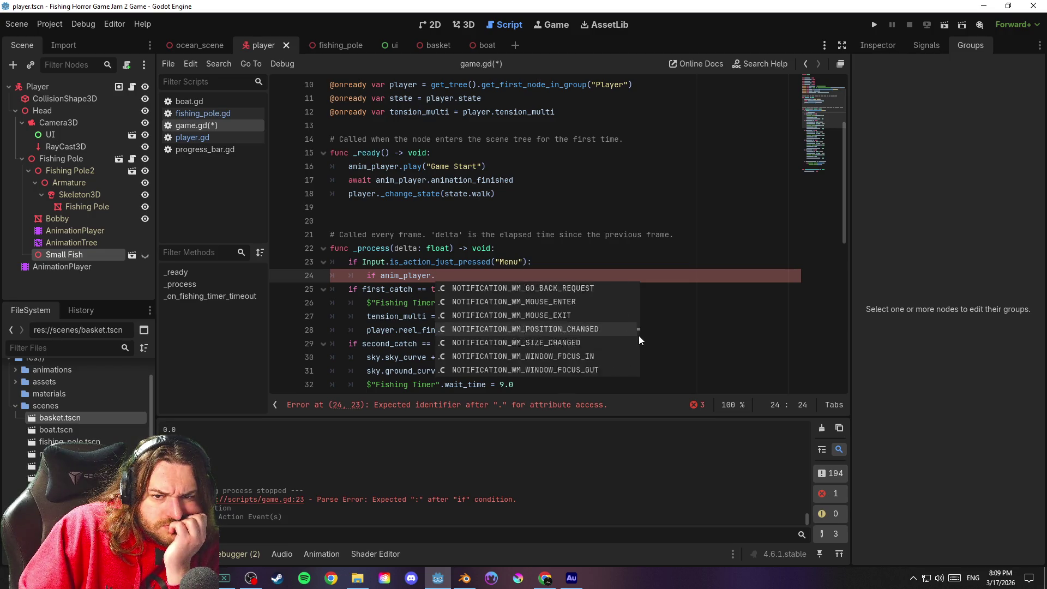
scroll(644, 358, "up", 20)
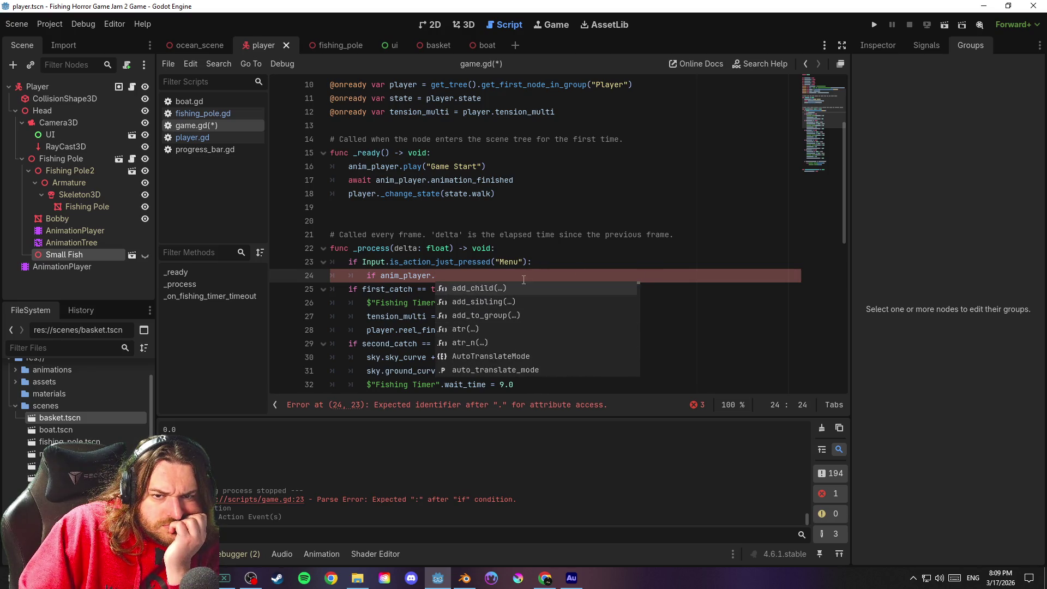
key("Escape")
Step: Save game.gd and the scene, leaving 'if anim_player.' unfinished on line 24
key("ctrl+s")
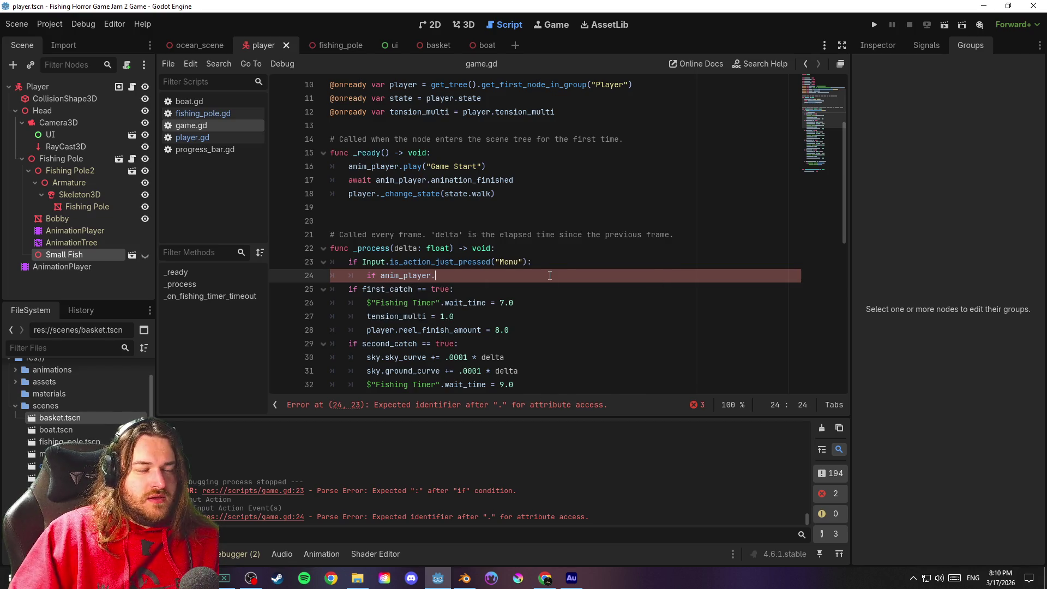
key("Escape")
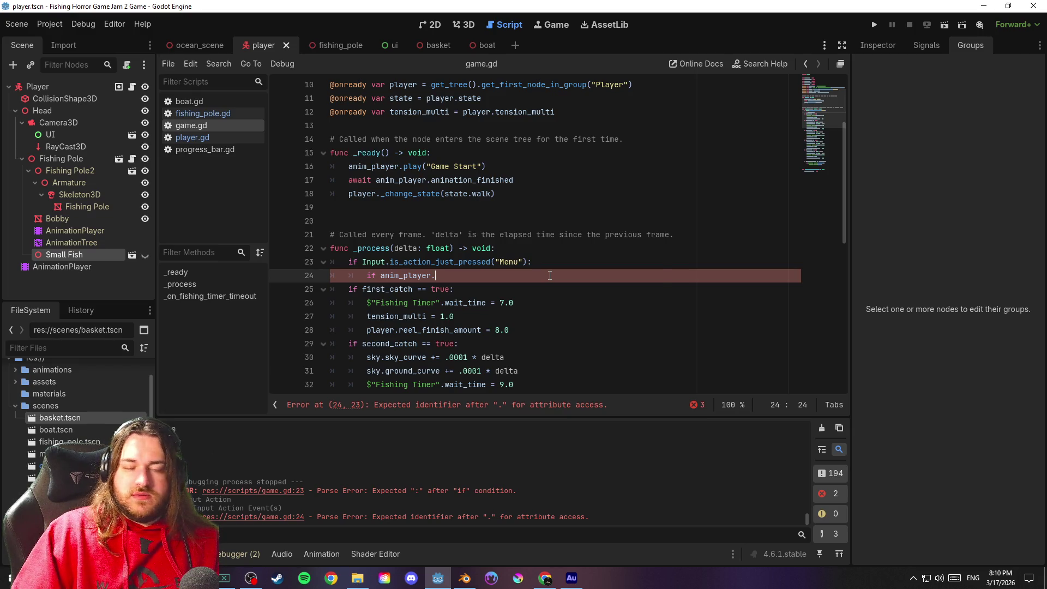
scroll(545, 278, "down", 1)
key("ctrl+s")
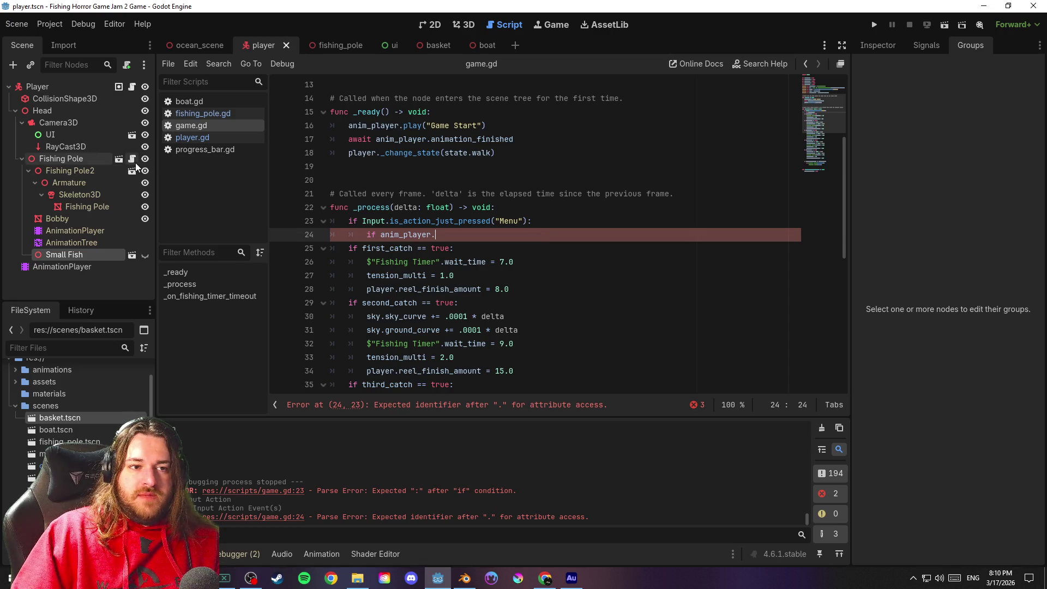
Step: Check the player scene's AnimationPlayer animation list, keeping Catch Fish selected
left_click(73, 266)
left_click(332, 369)
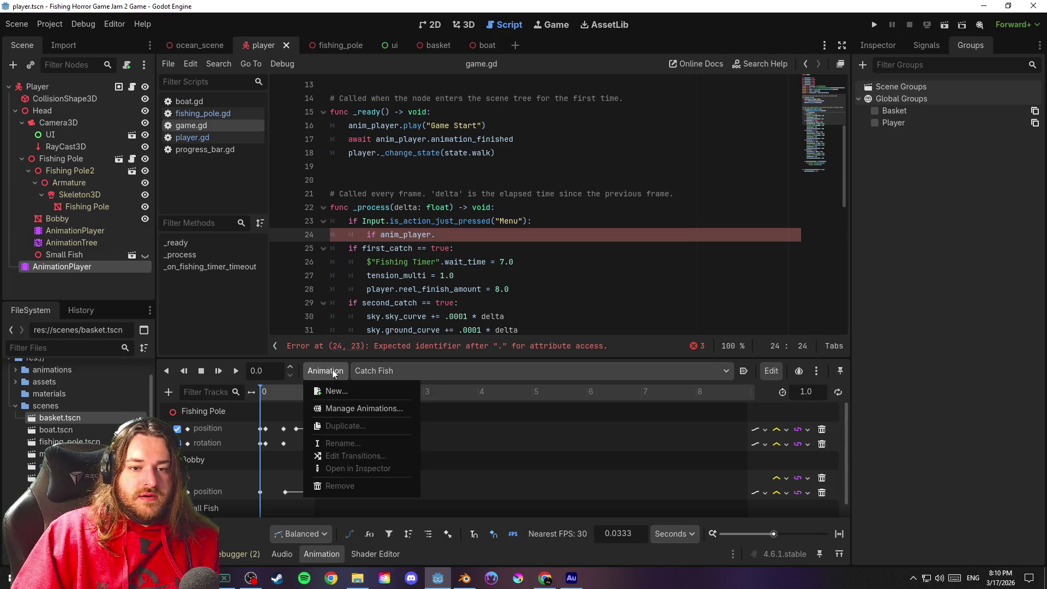
left_click(326, 368)
left_click(402, 372)
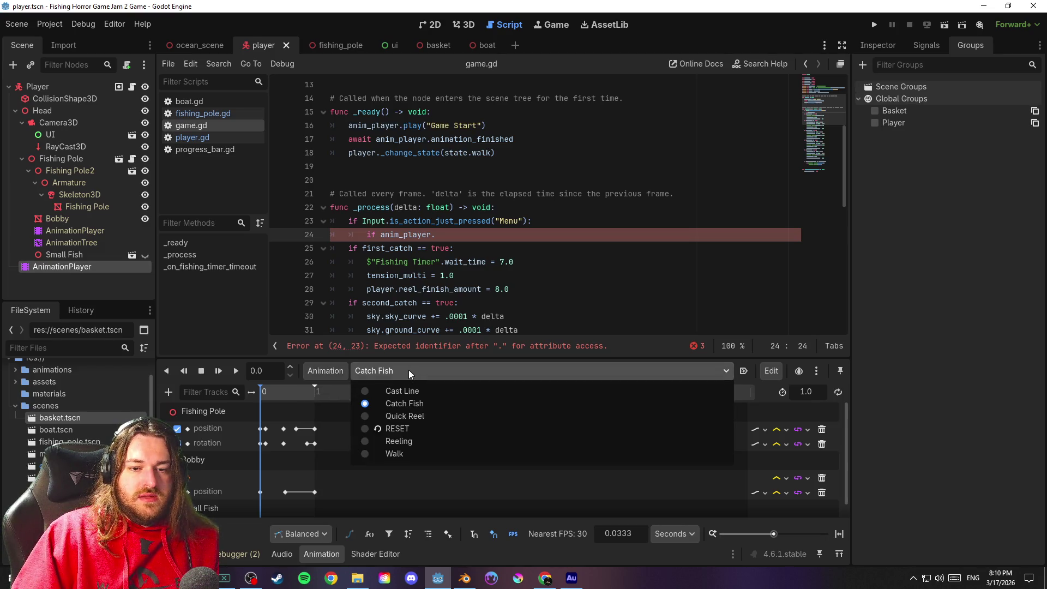
left_click(407, 369)
scroll(507, 225, "up", 4)
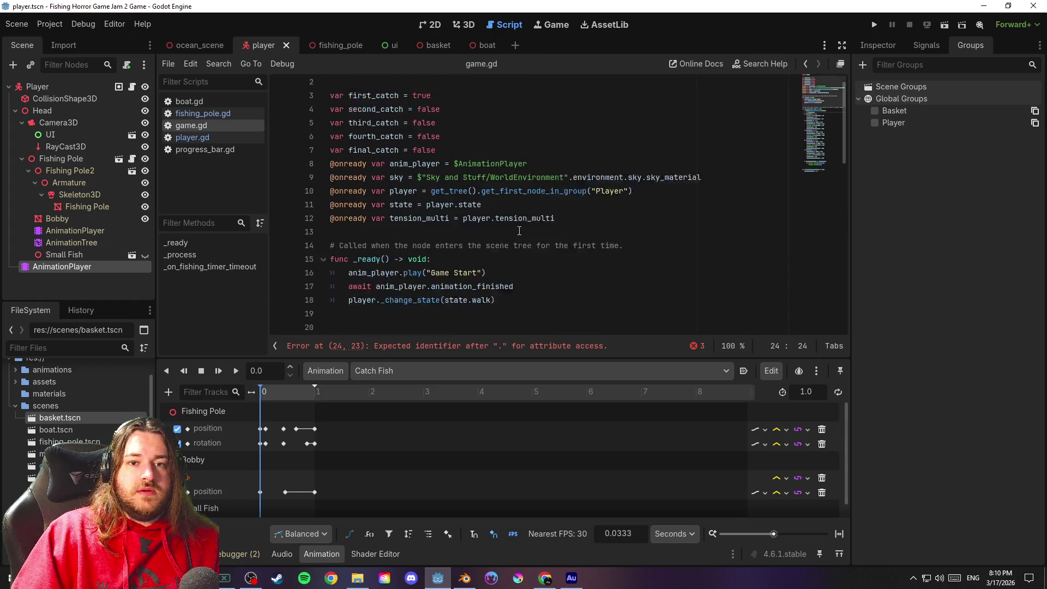
scroll(507, 225, "down", 4)
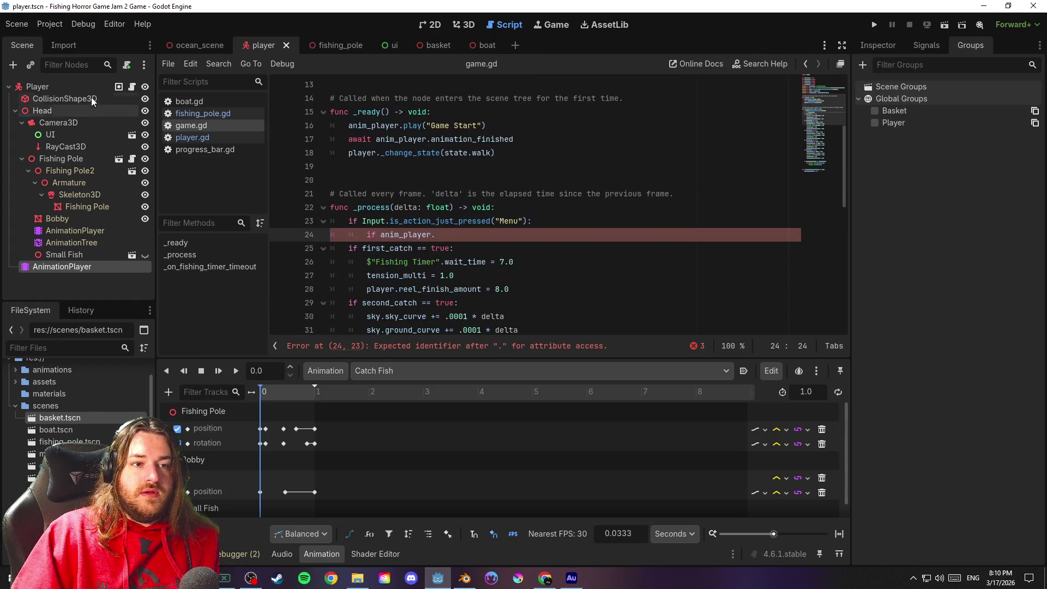
Step: Inspect the ocean_scene AnimationPlayer's animations and its Current Animation property in the Inspector
left_click(201, 45)
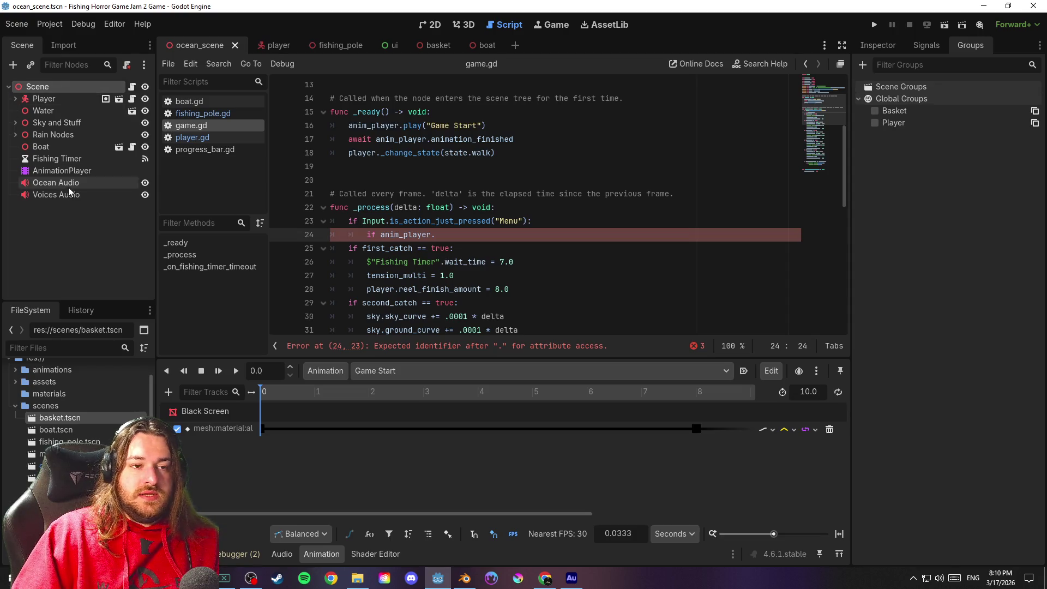
left_click(66, 170)
left_click(391, 374)
left_click(397, 369)
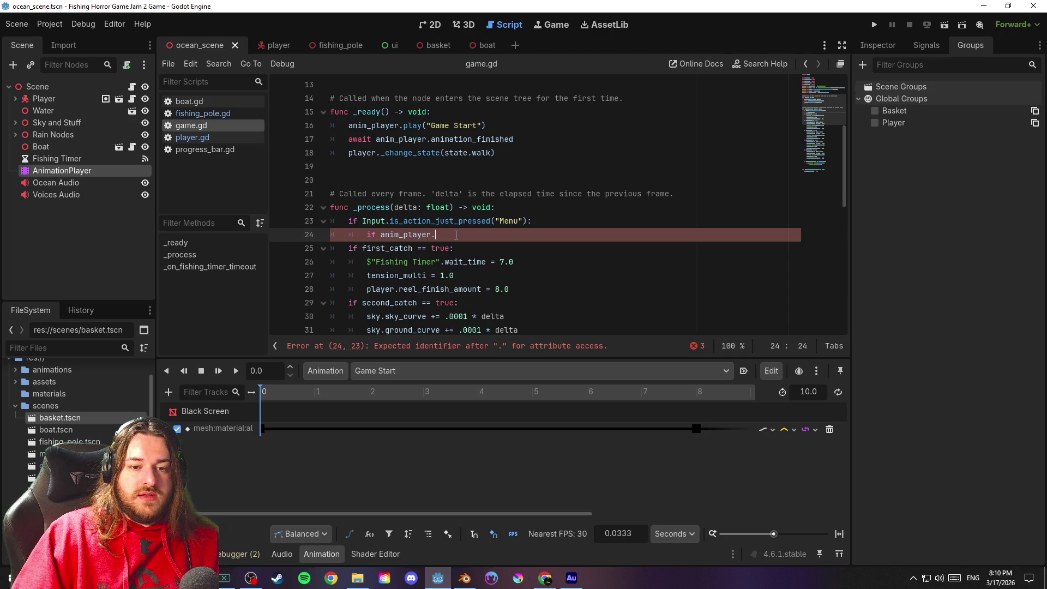
left_click(885, 48)
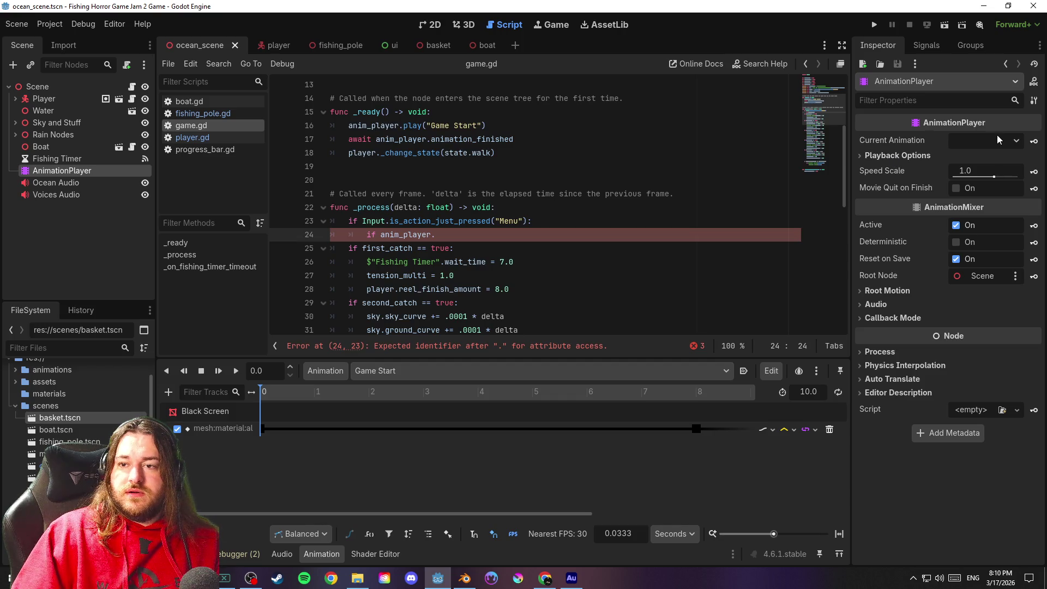
left_click(997, 136)
left_click(990, 138)
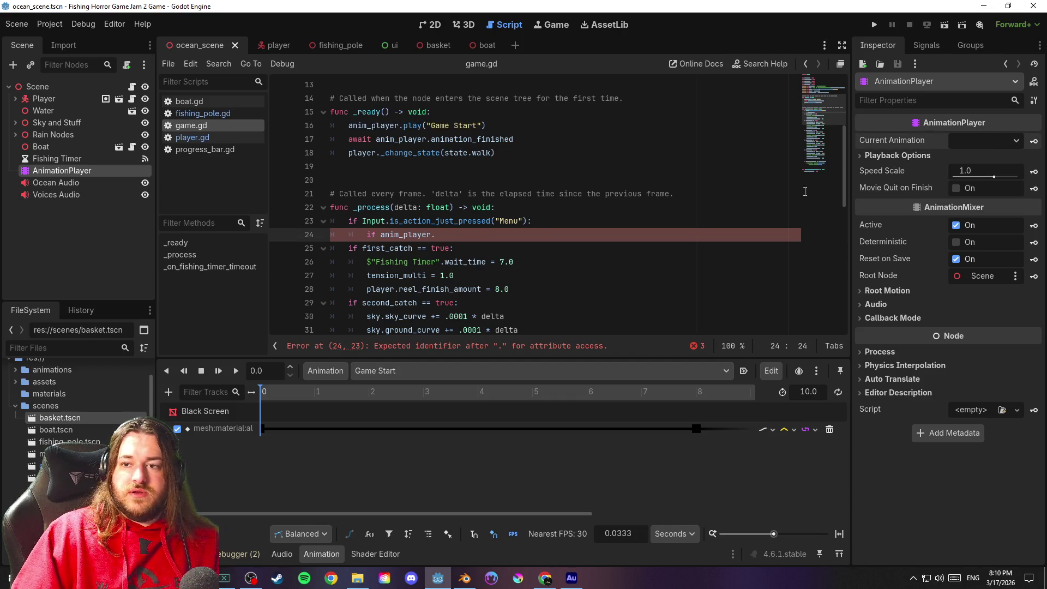
mouse_move(894, 140)
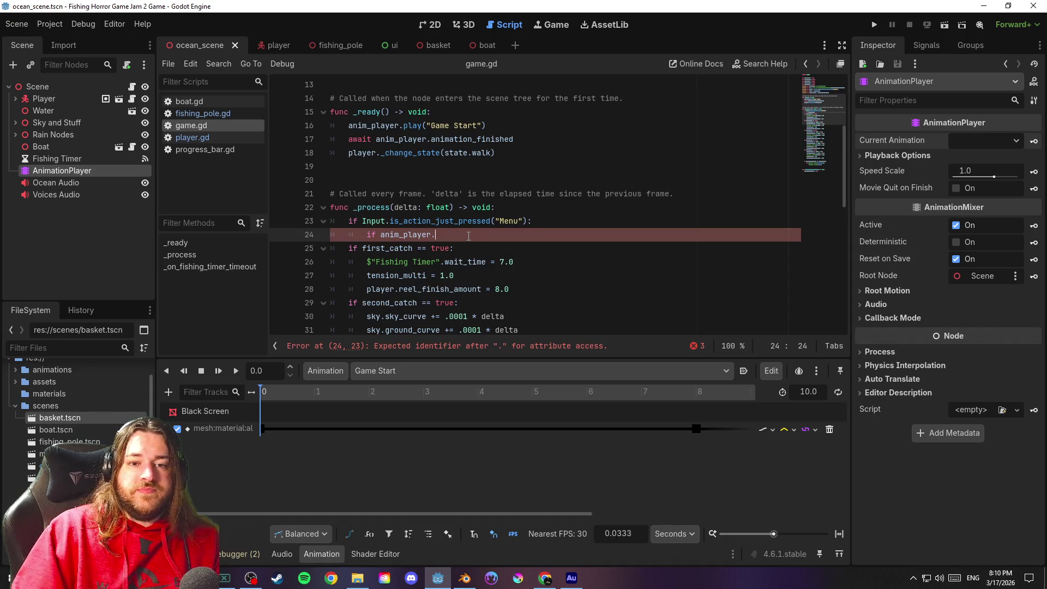
Step: Complete line 24 as 'if anim_player.current_animation == "Game Start":' with a pass body
type("current")
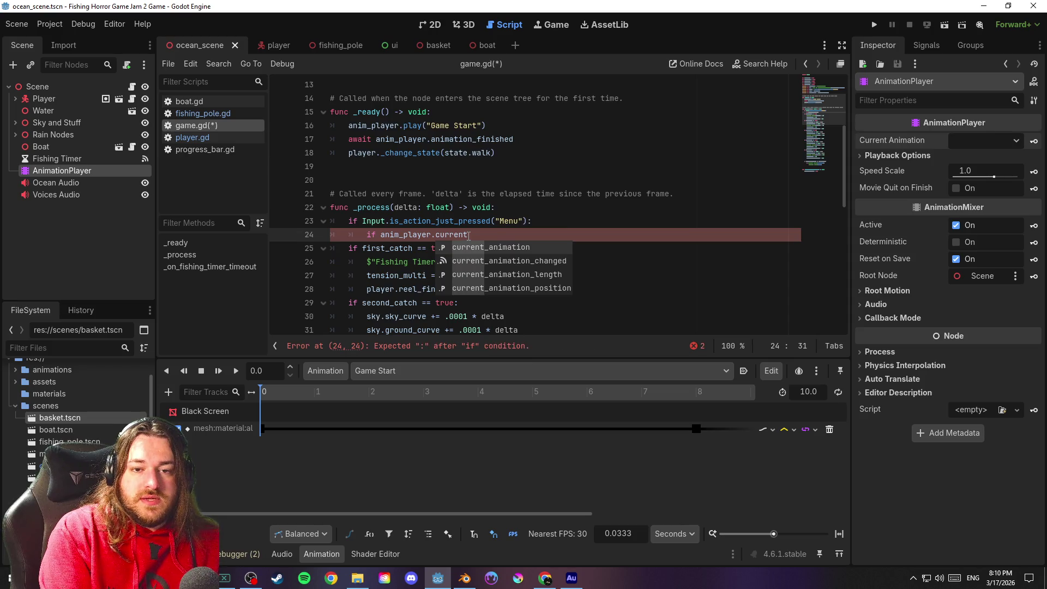
key("Return")
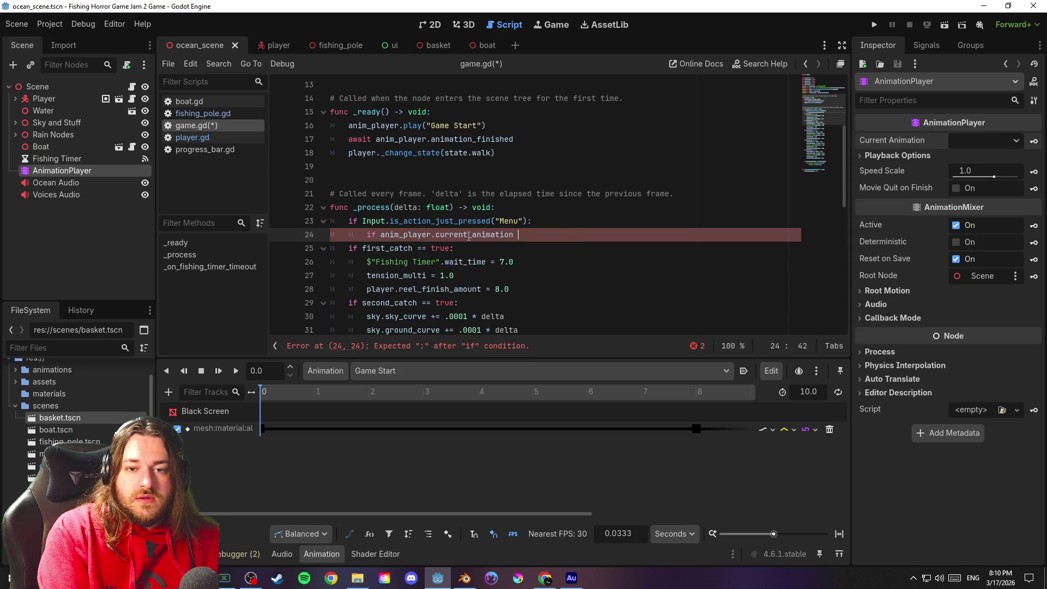
type("== \"")
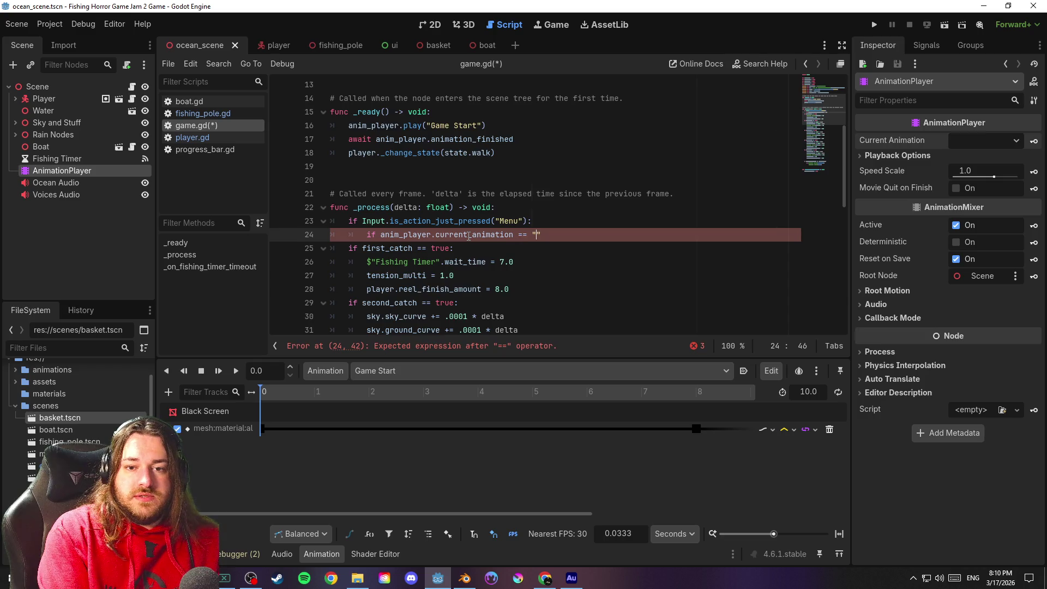
type("Game Start")
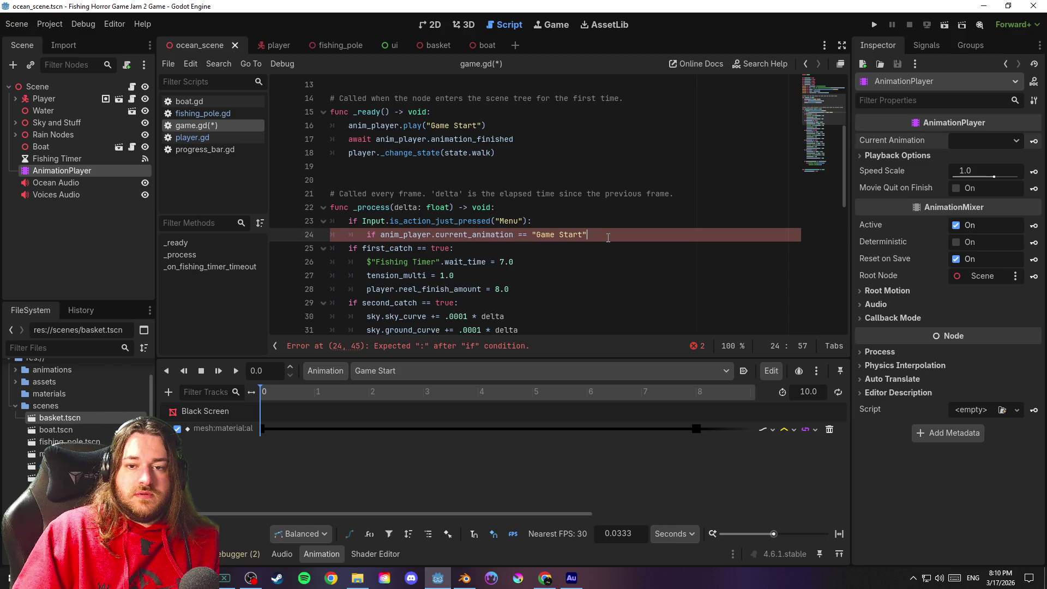
key("Right")
type(":")
key("Return")
type("pass")
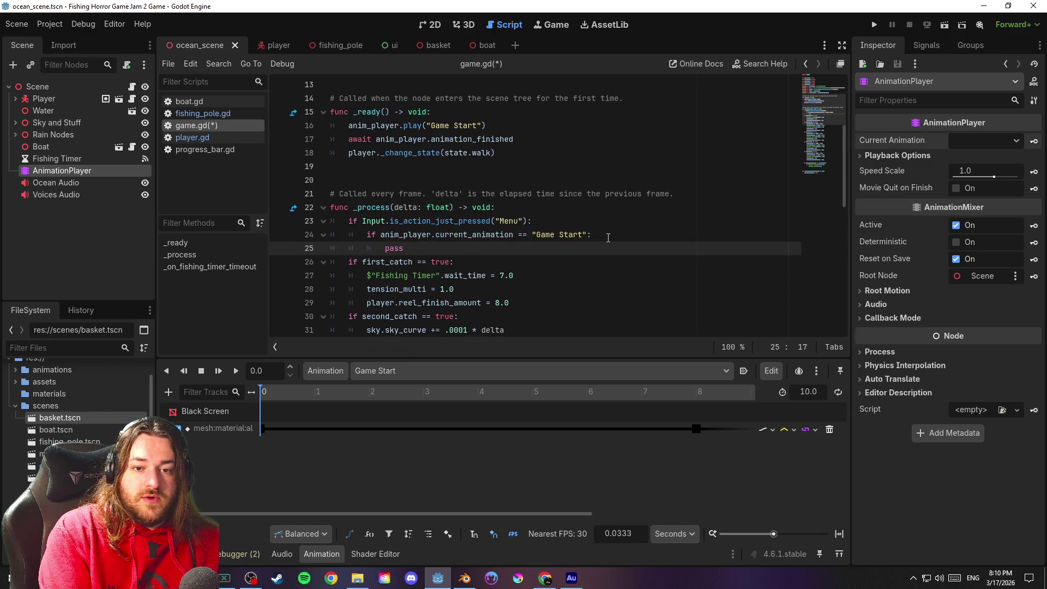
Step: Replace pass with anim_player. and browse its members down to is_playing()
key("BackSpace")
key("BackSpace")
key("BackSpace")
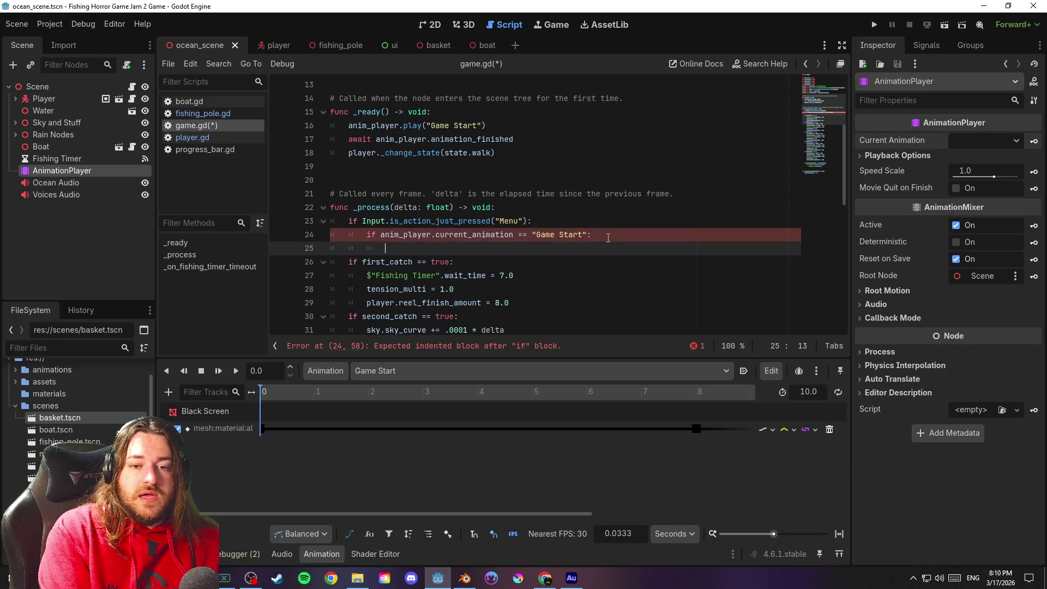
type("anim")
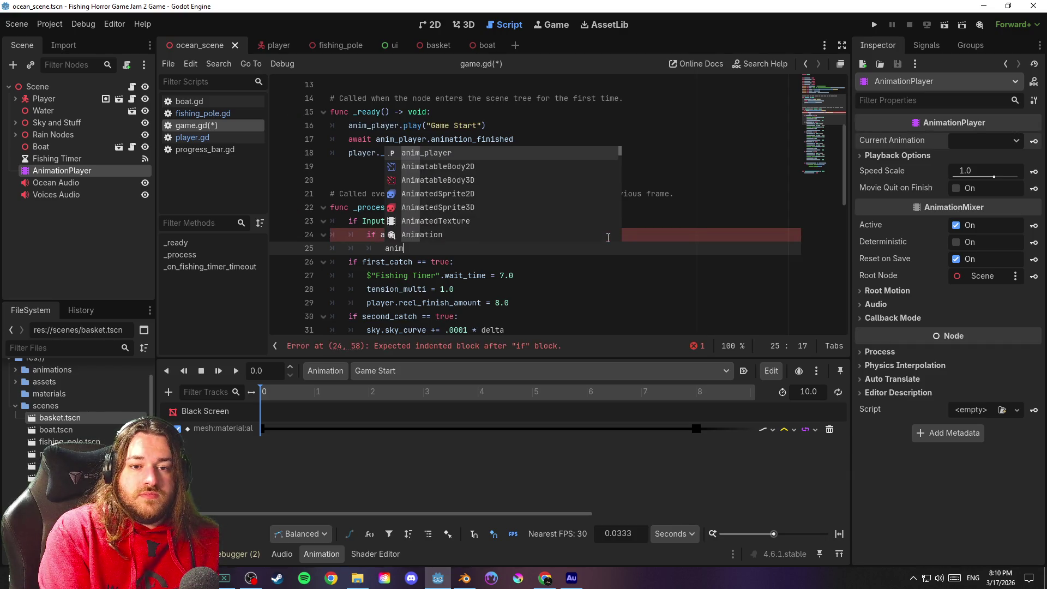
key("Return")
type(".")
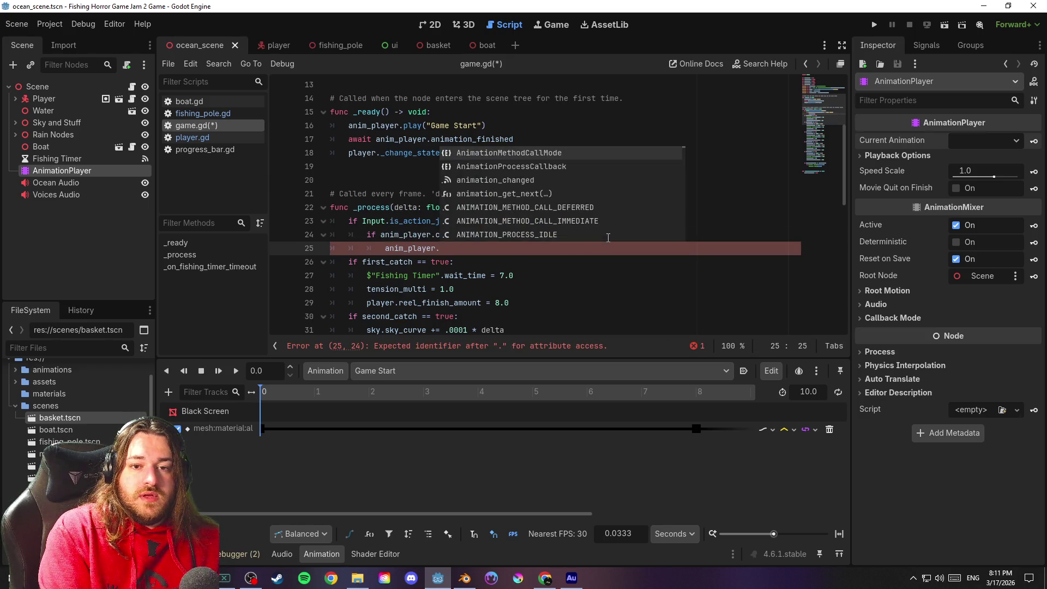
type("a")
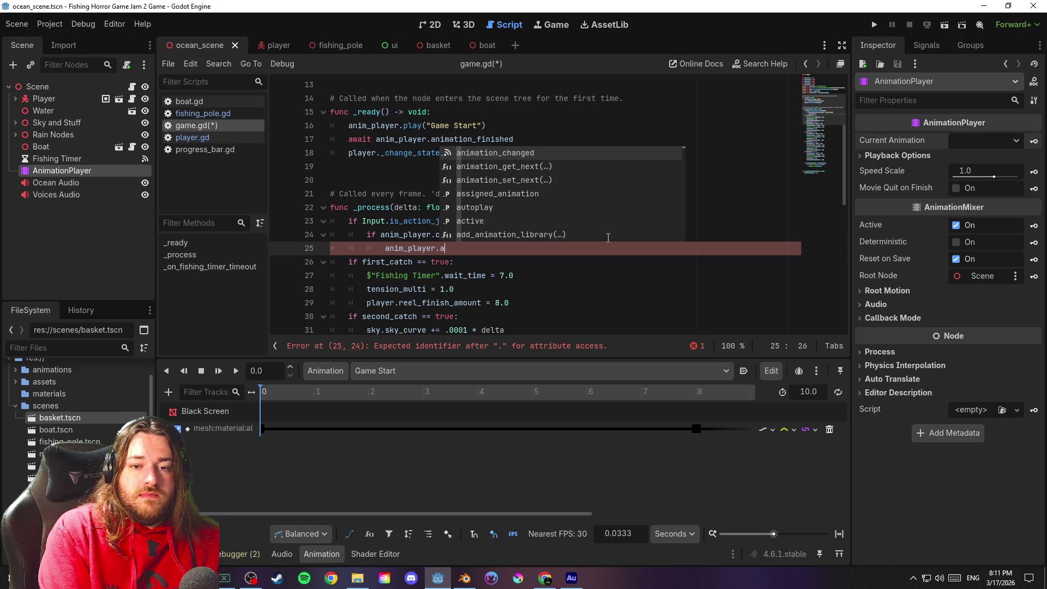
key("Down")
key("Down")
key("Down")
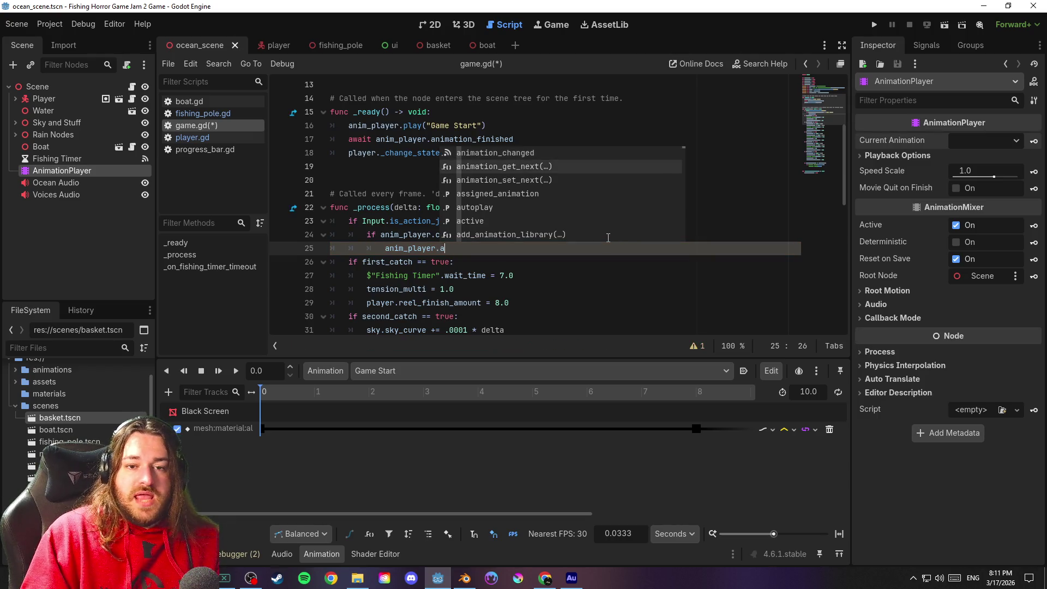
key("Down")
key("Down")
key("Down")
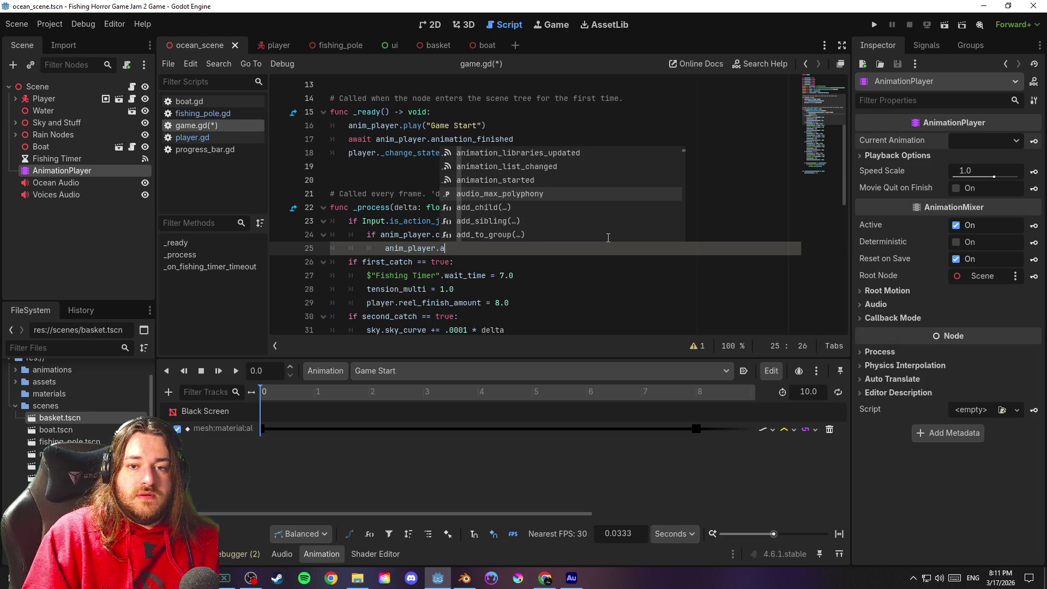
key("Down")
key("Down")
key("Down")
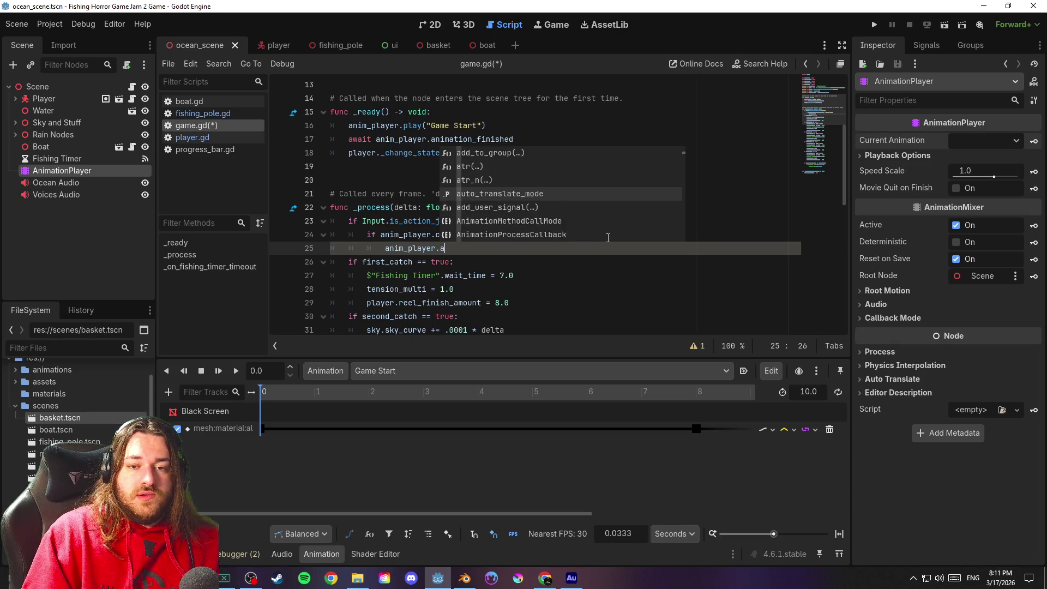
key("Down")
key("Down")
key("Down")
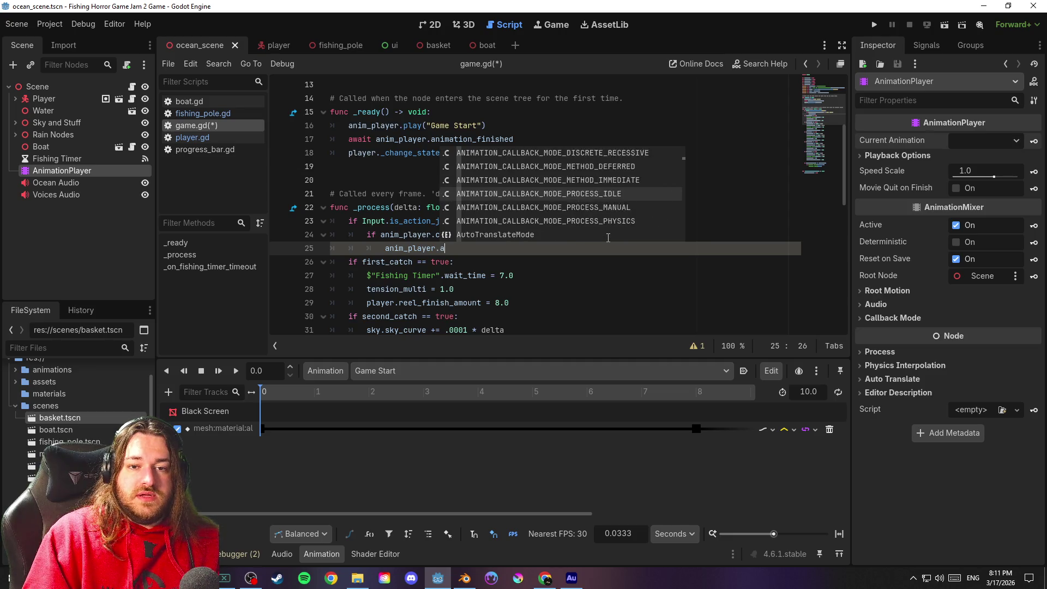
key("Up")
key("Up")
key("Up")
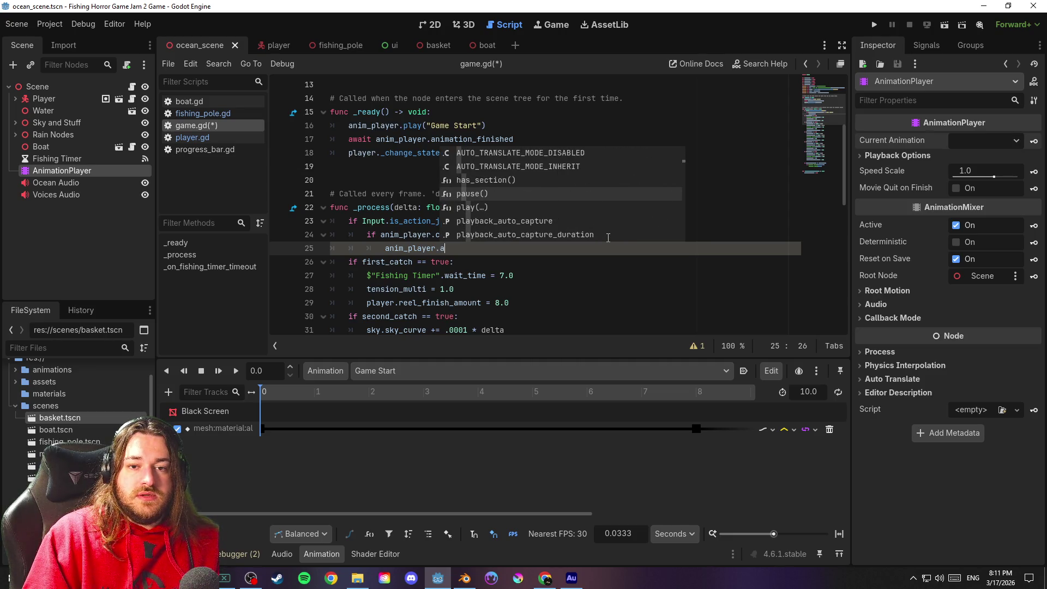
key("Down")
key("Down")
key("Down")
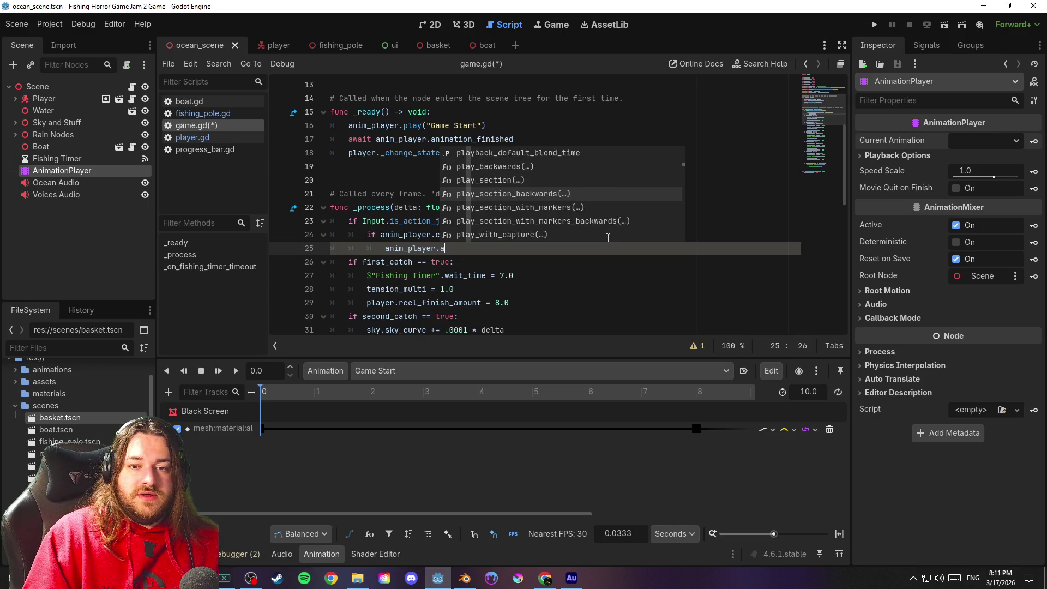
key("Down")
key("Down")
key("Down")
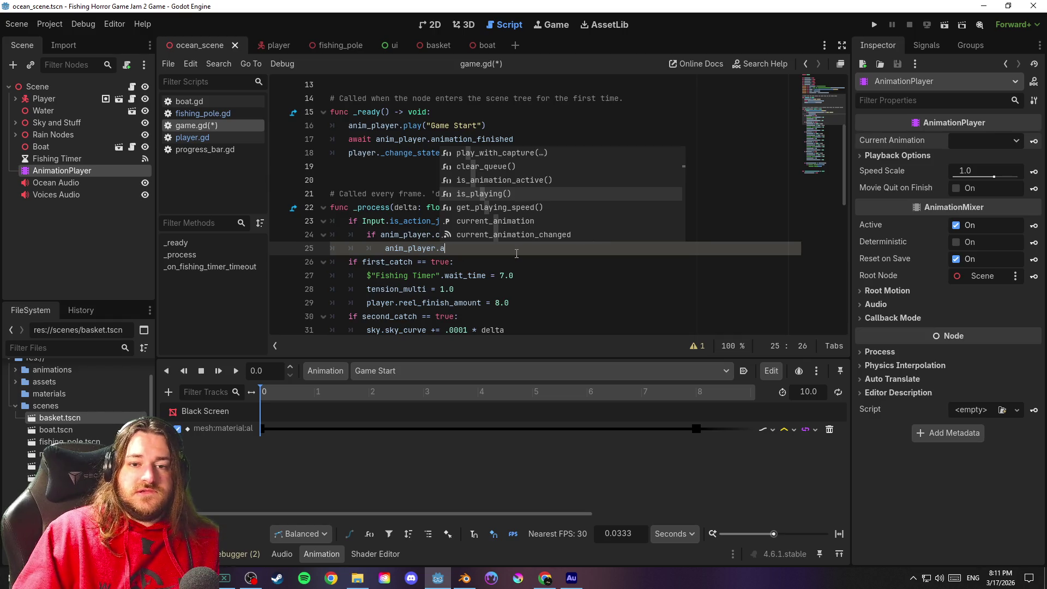
key("Escape")
Step: Finish line 25 as anim_player.stop(), save, and run the project
key("BackSpace")
type("sto")
key("Return")
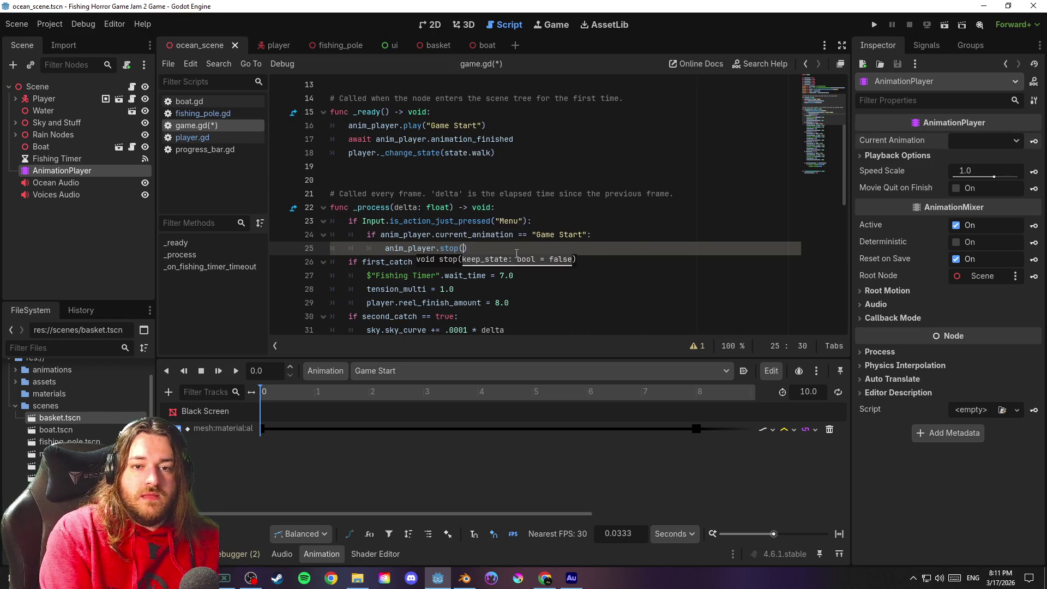
key("ctrl+s")
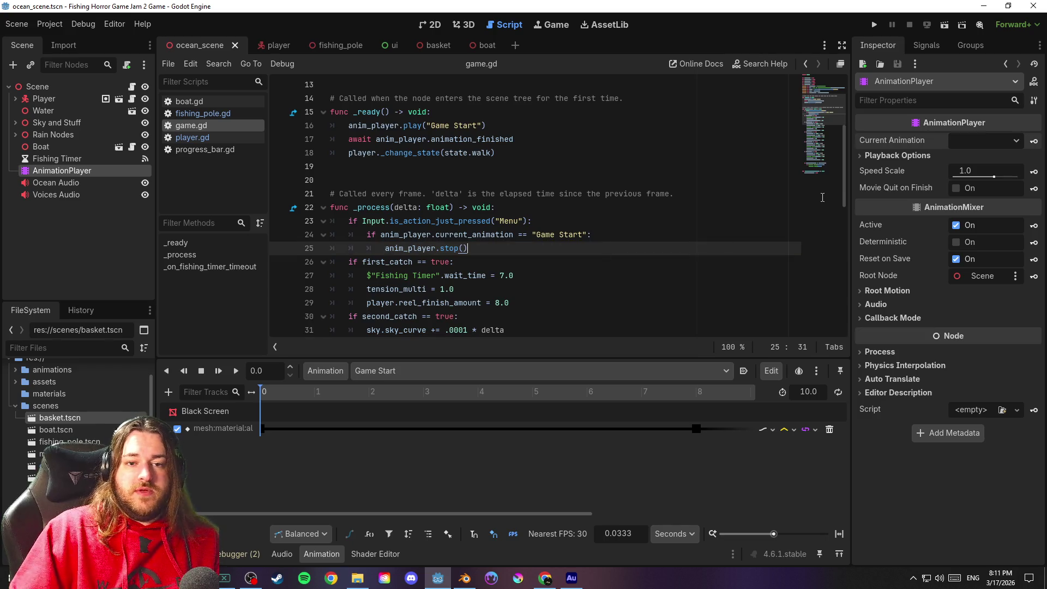
key("F5")
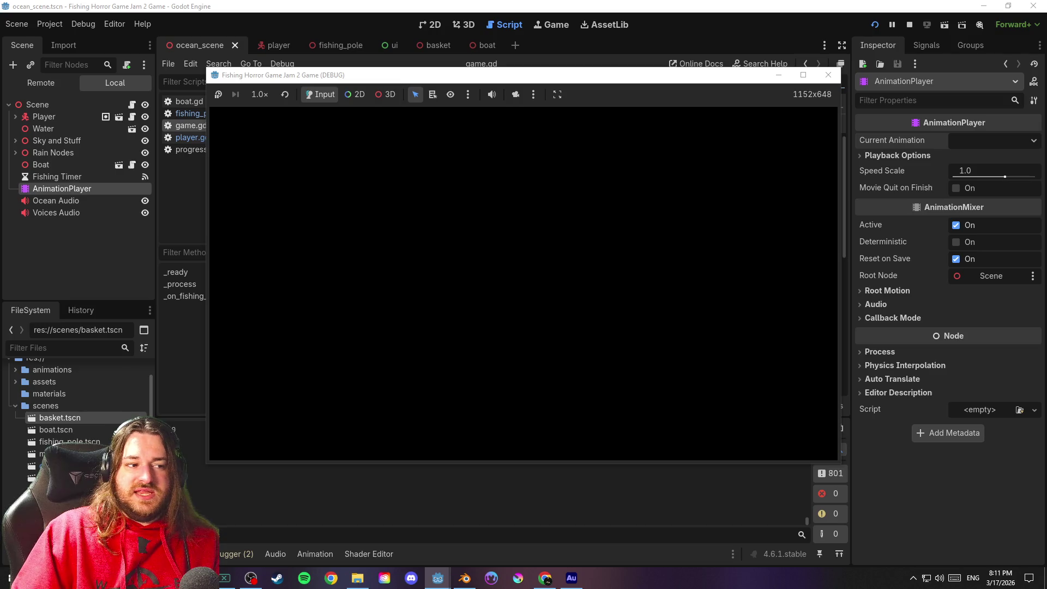
Step: Stop the debug run and view the tooltip documentation for stop() on line 25
left_click(909, 24)
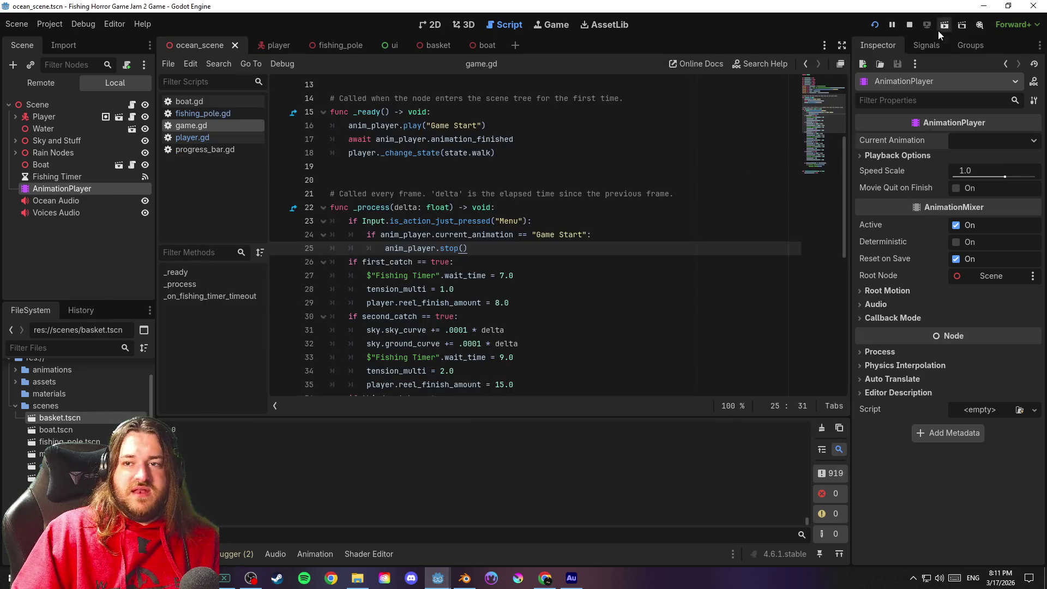
left_click(909, 24)
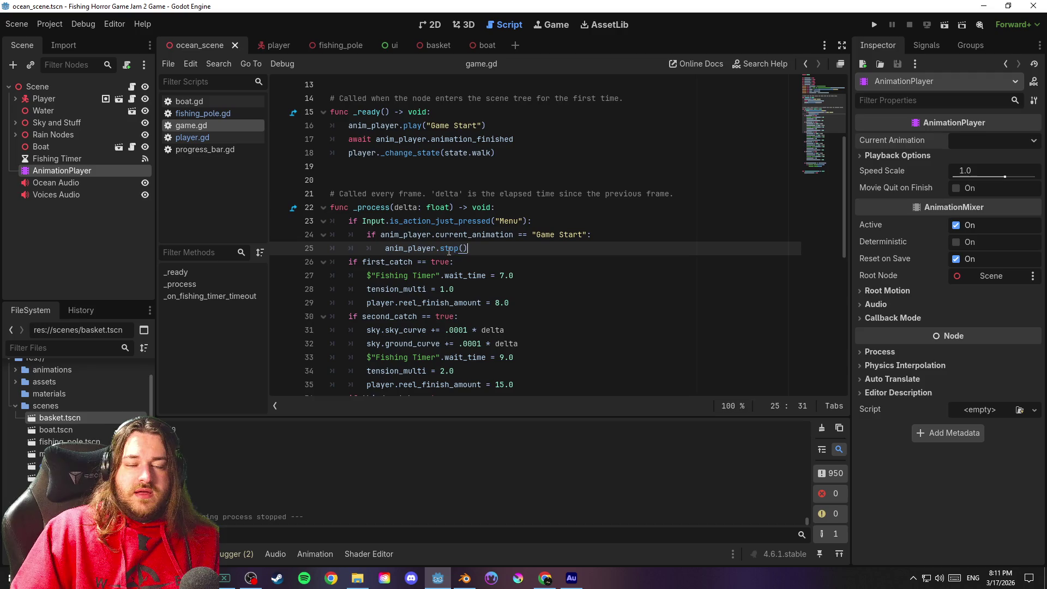
mouse_move(443, 251)
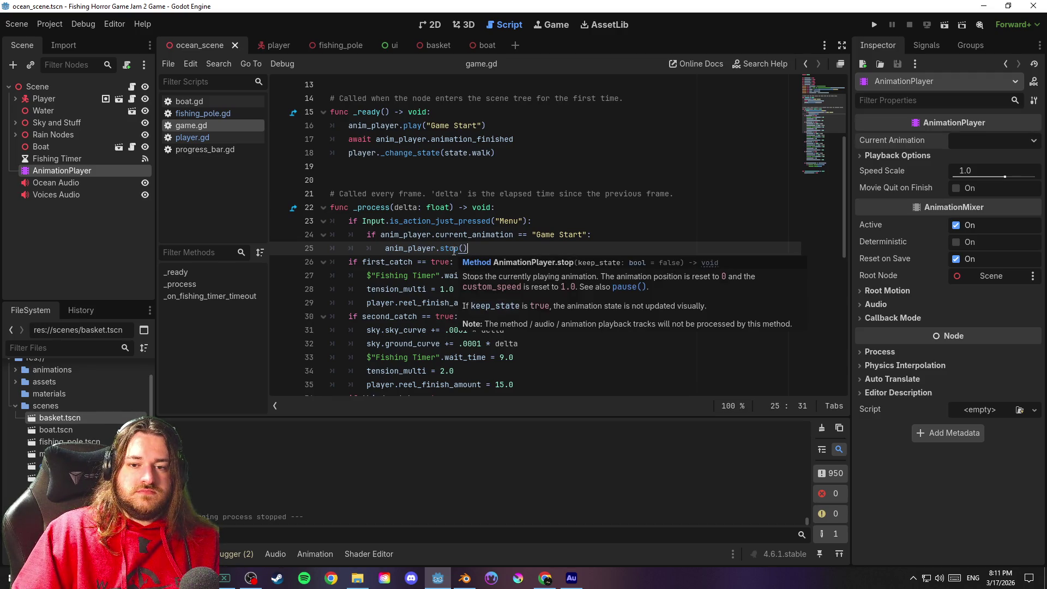
Step: Replace stop() on line 25 with anim_player.clear_queue() via autocomplete
double_click(450, 248)
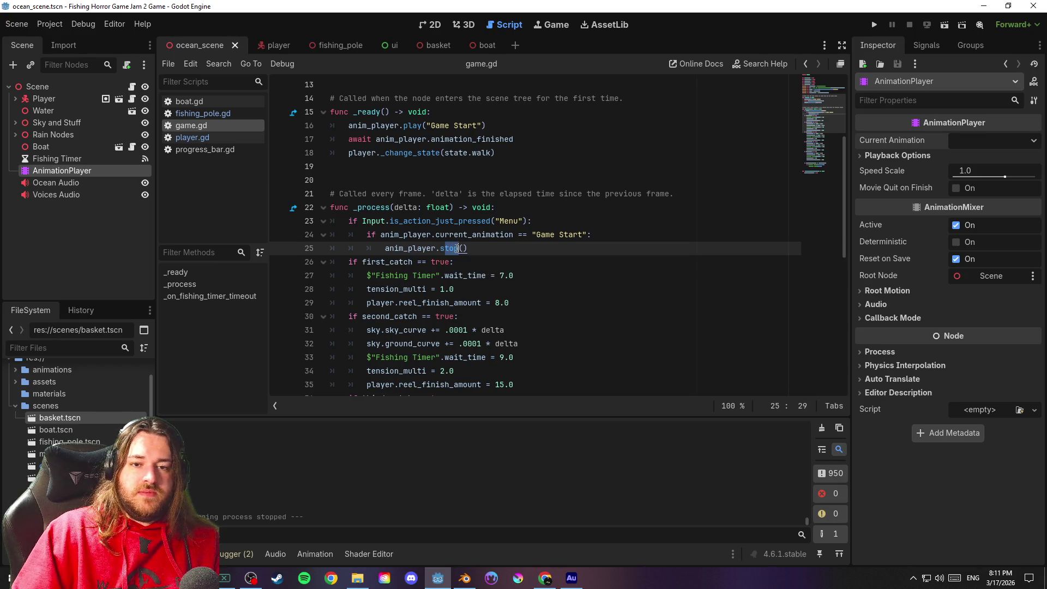
type("skip")
key("BackSpace")
key("BackSpace")
key("BackSpace")
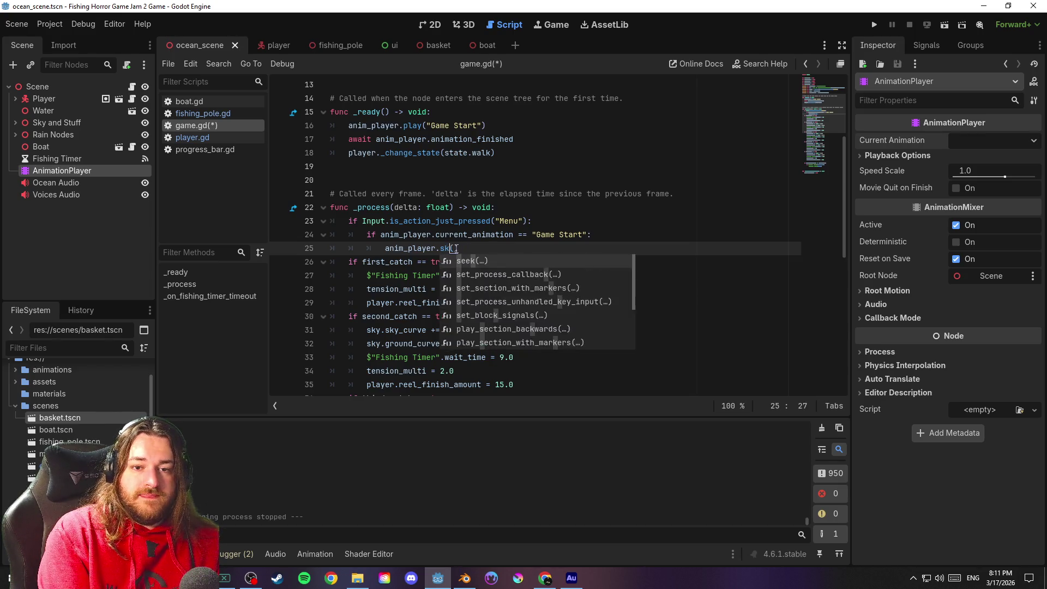
key("Delete")
key("Delete")
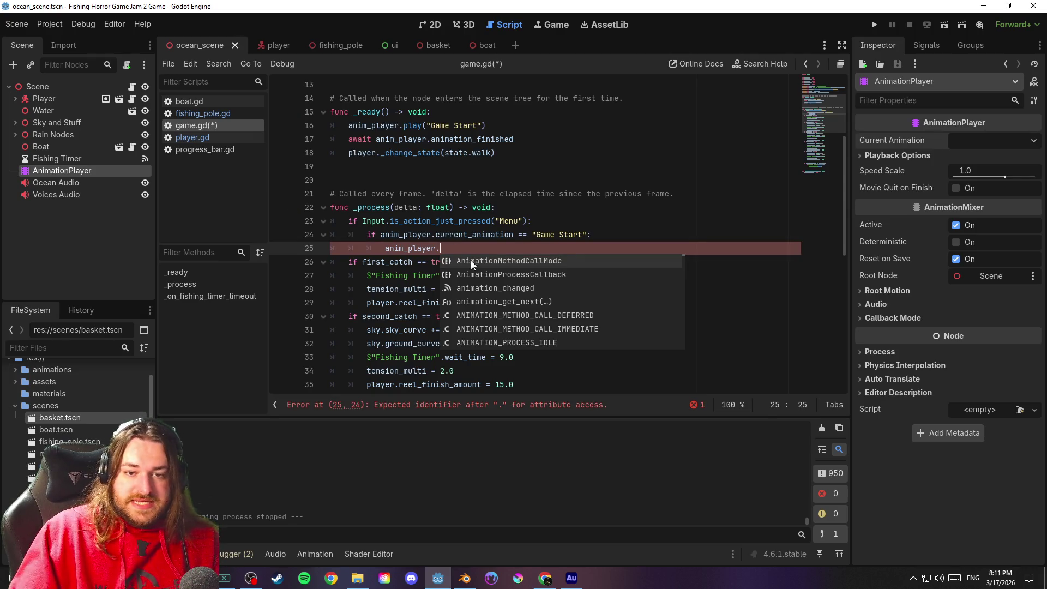
scroll(573, 280, "down", 9)
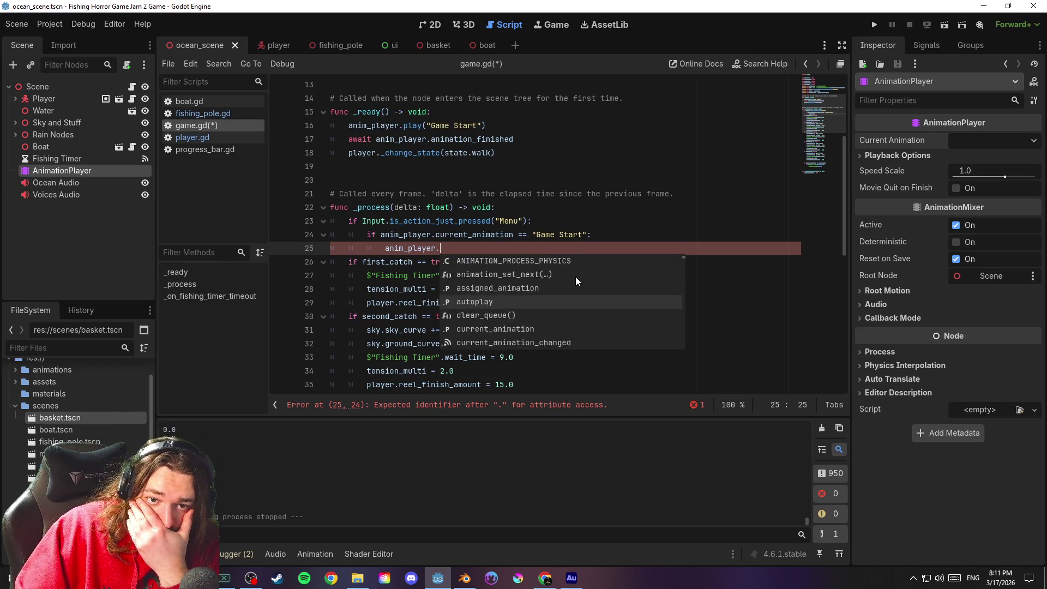
scroll(574, 276, "down", 1)
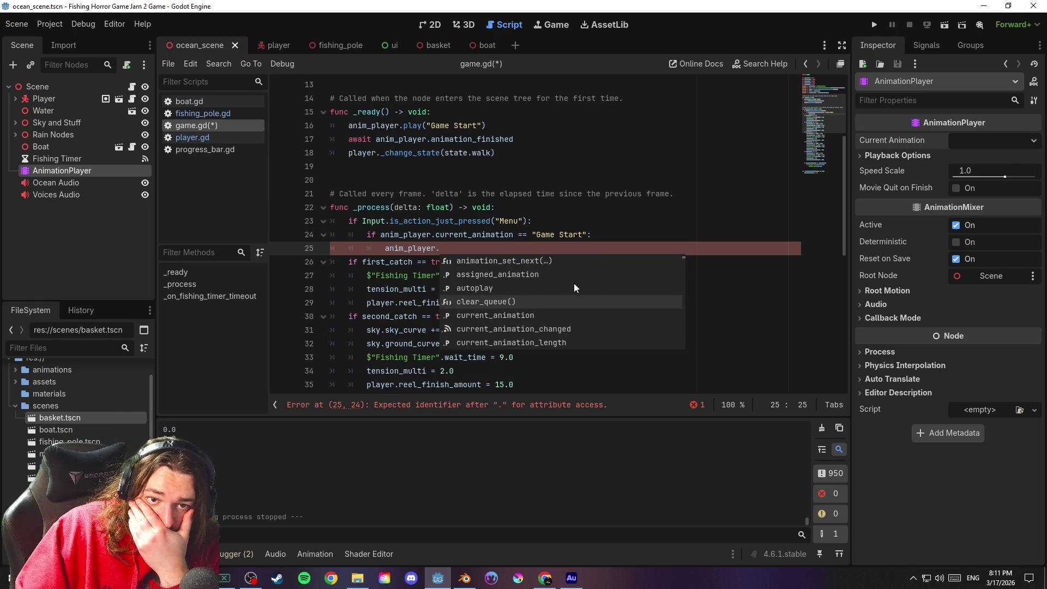
double_click(554, 302)
Step: Save, test-run the game with clear_queue(), then delete the call, leaving 'anim_player.' incomplete
key("ctrl+s")
key("F5")
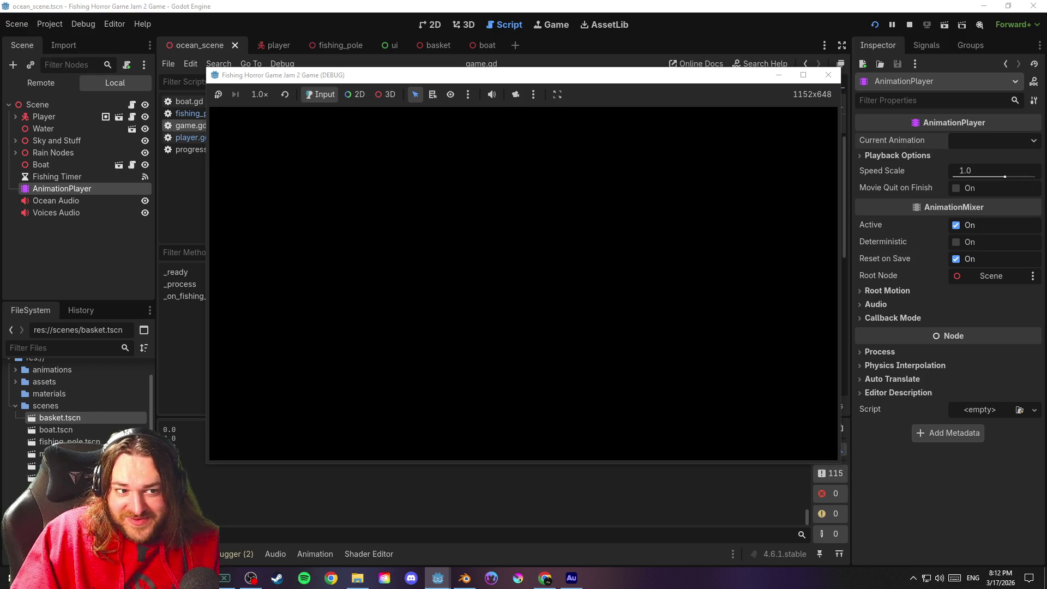
key("F8")
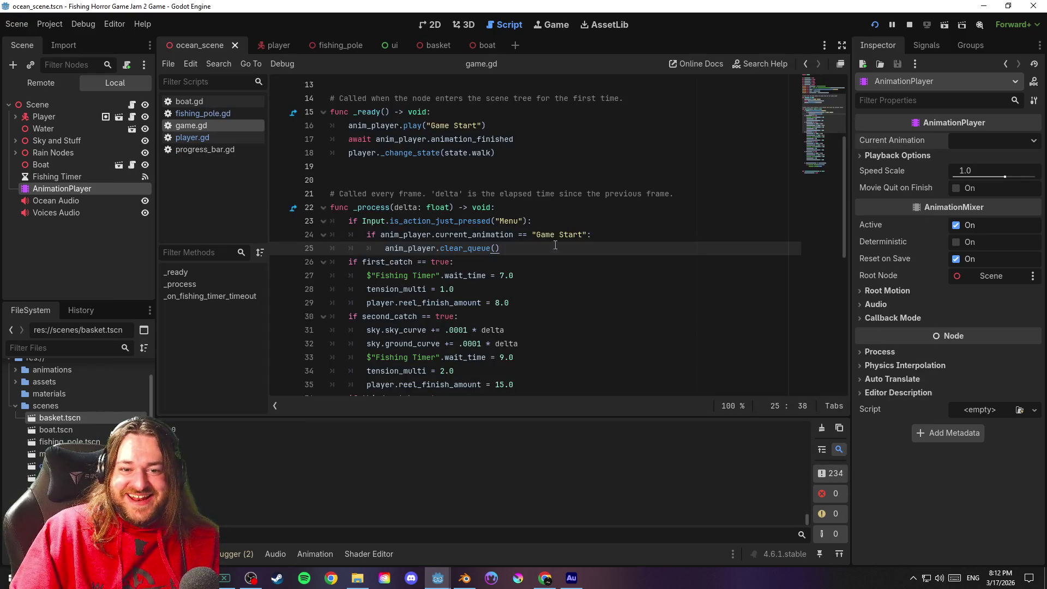
key("F8")
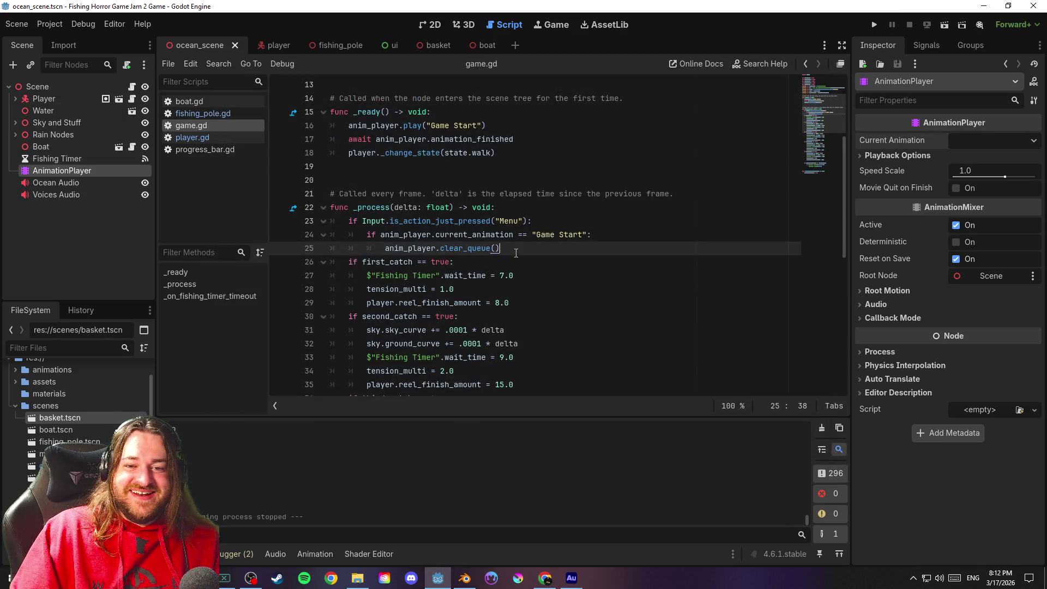
left_click_drag(516, 253, 441, 249)
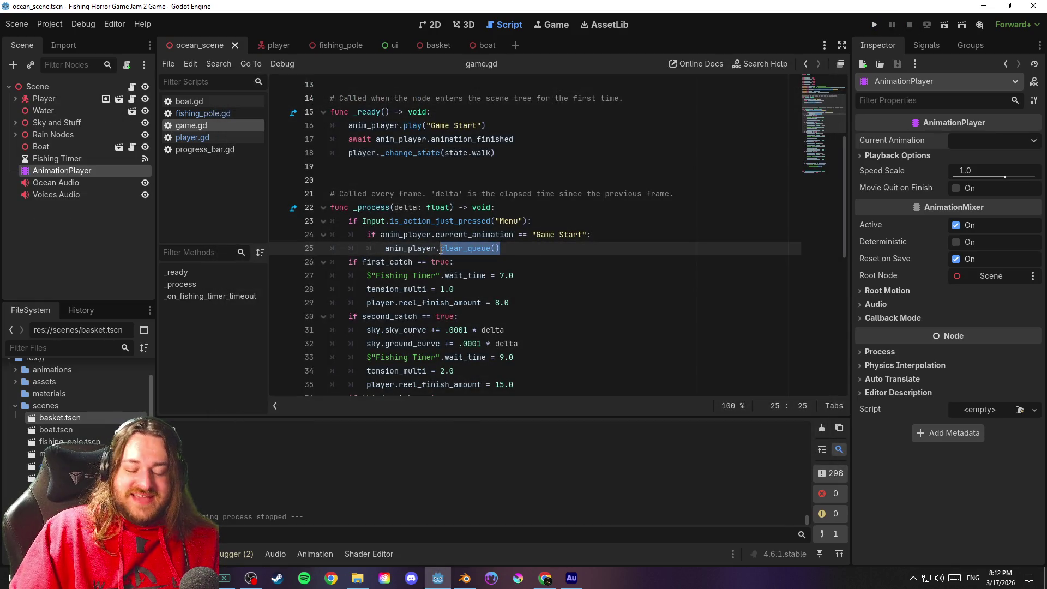
key("BackSpace")
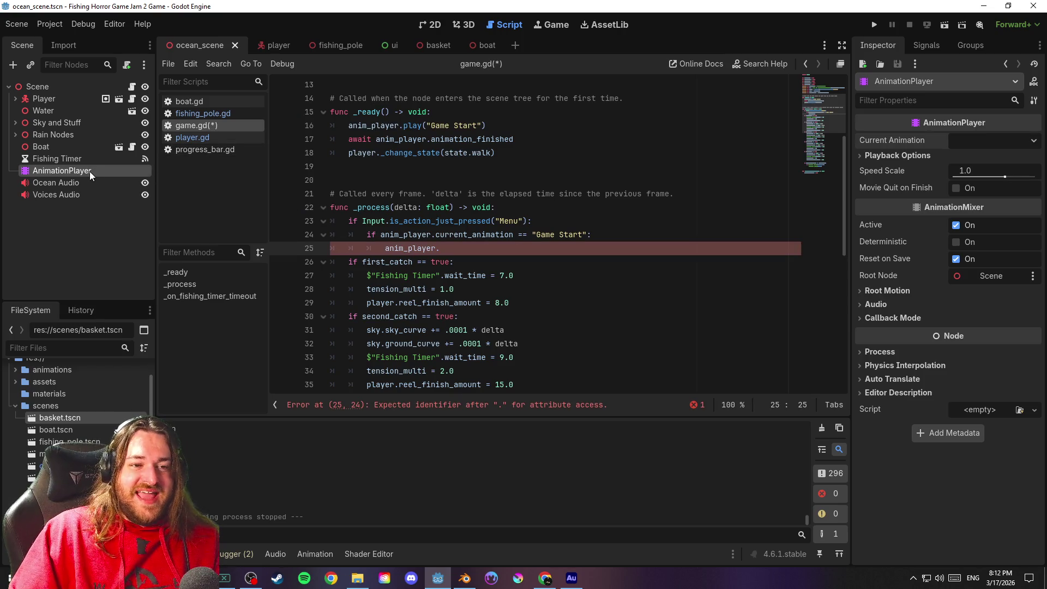
Step: Open the AnimationPlayer class reference from anim_player and browse its methods, such as stop()
left_click(402, 235, "ctrl")
left_click(487, 186, "ctrl")
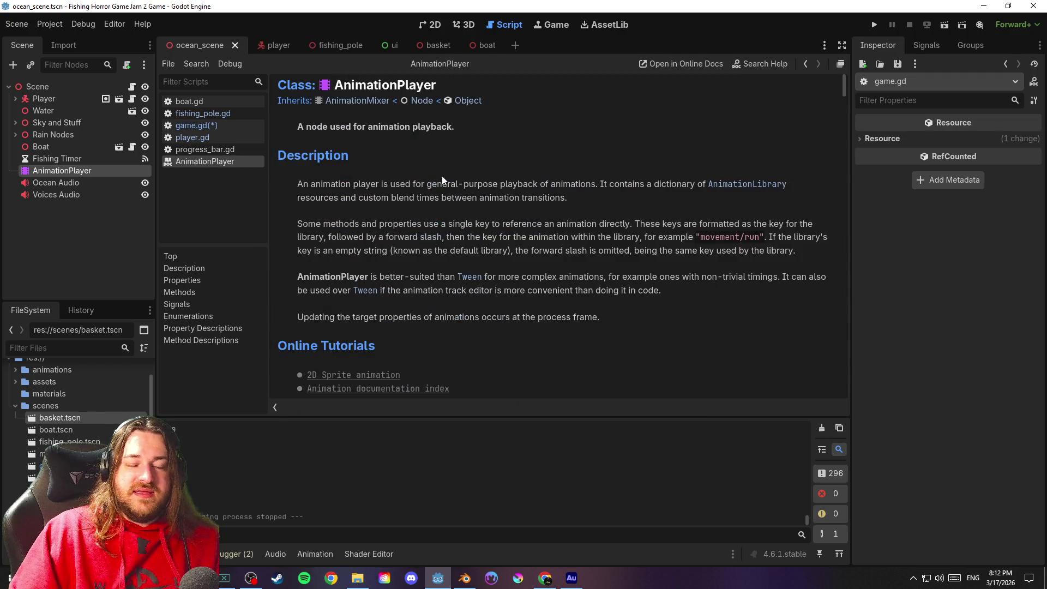
scroll(622, 246, "down", 5)
scroll(684, 244, "down", 5)
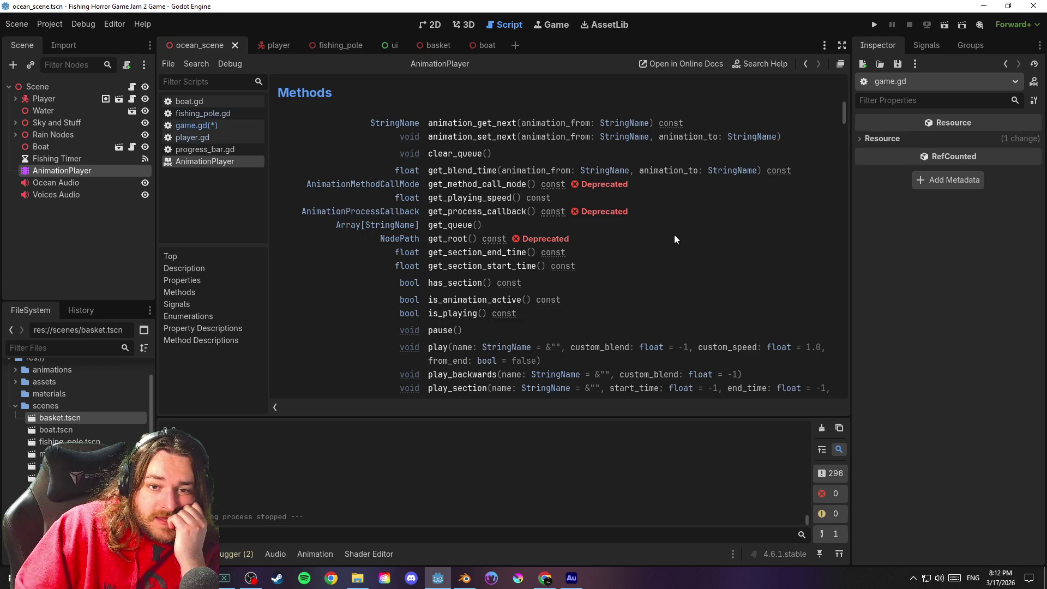
scroll(688, 227, "down", 3)
scroll(747, 280, "down", 3)
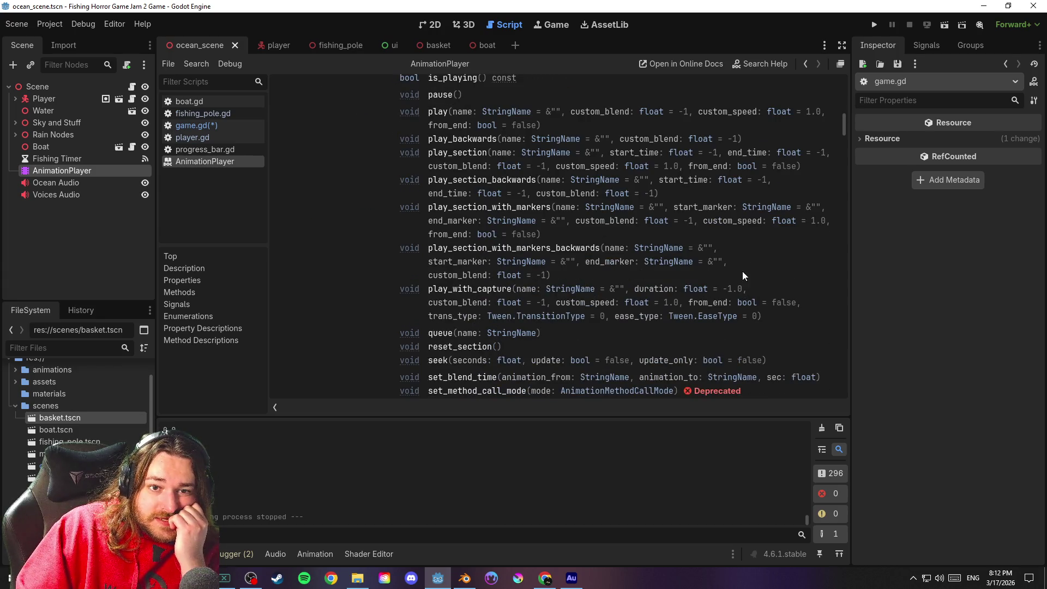
scroll(767, 299, "down", 3)
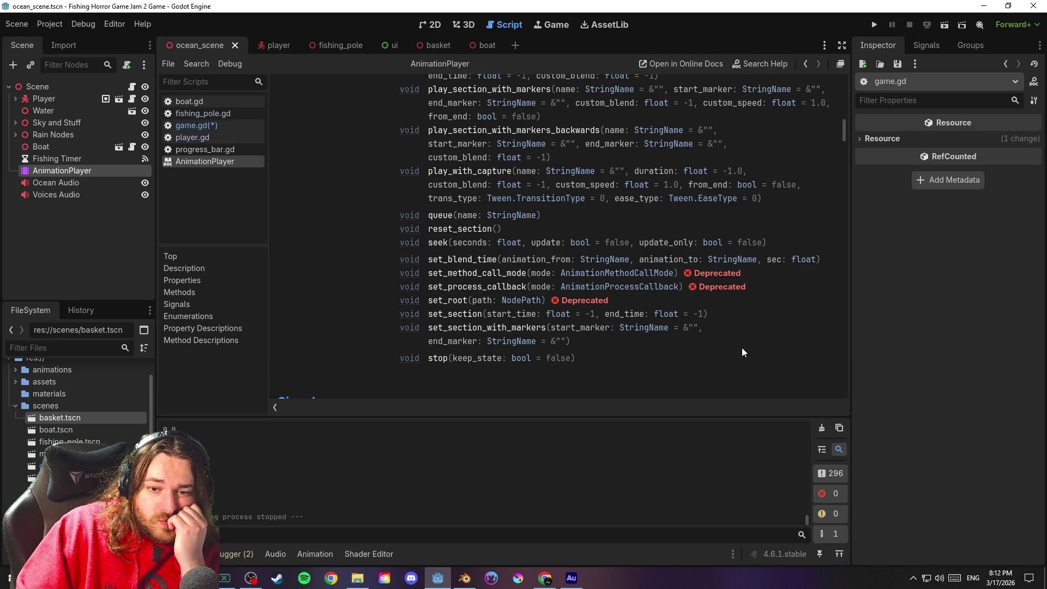
scroll(740, 349, "up", 1)
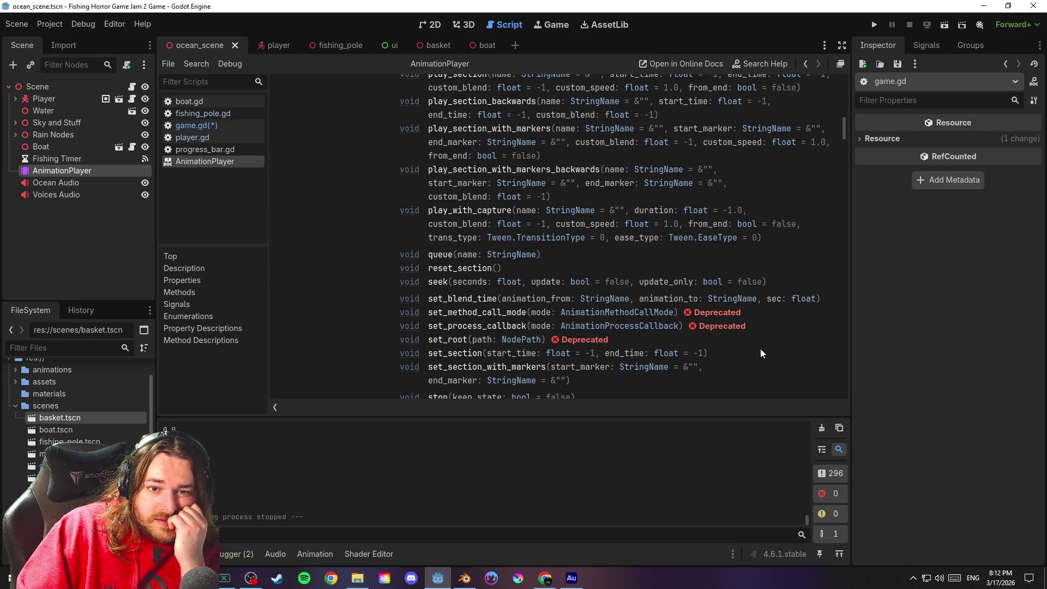
scroll(761, 352, "up", 2)
scroll(761, 352, "up", 2)
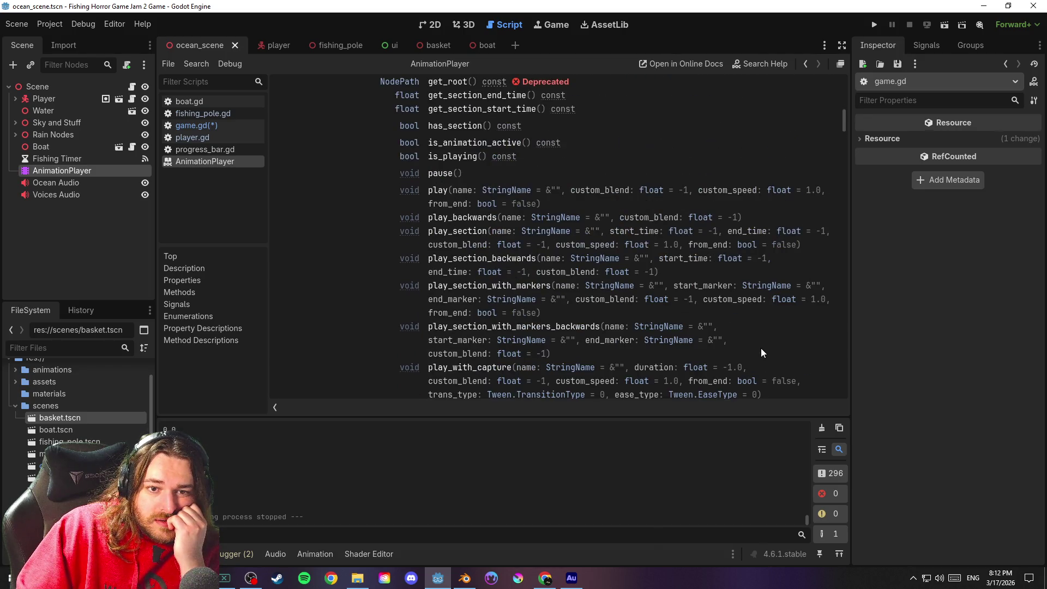
scroll(763, 353, "up", 2)
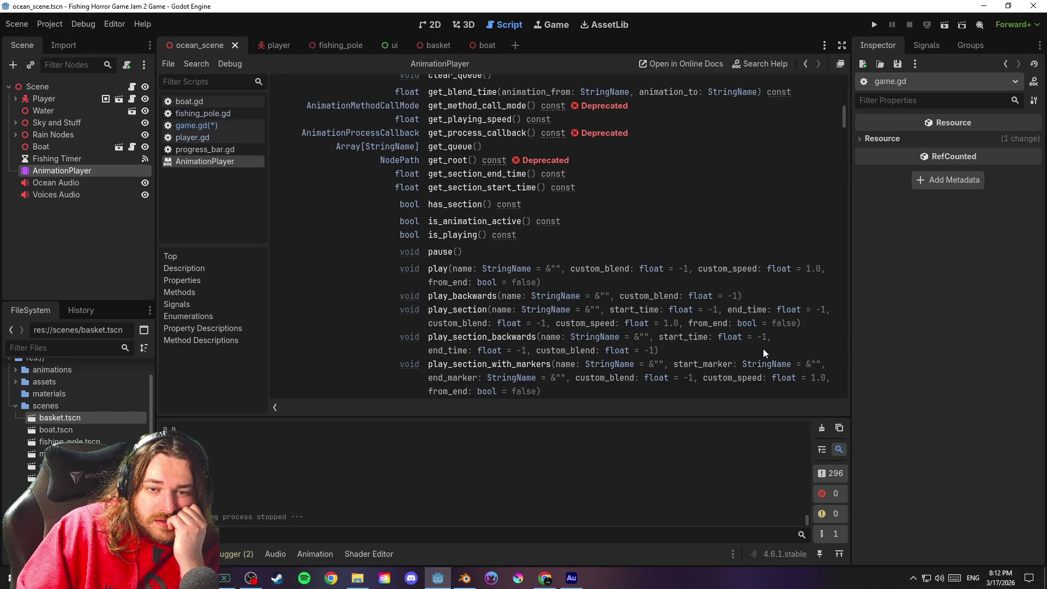
scroll(763, 353, "up", 2)
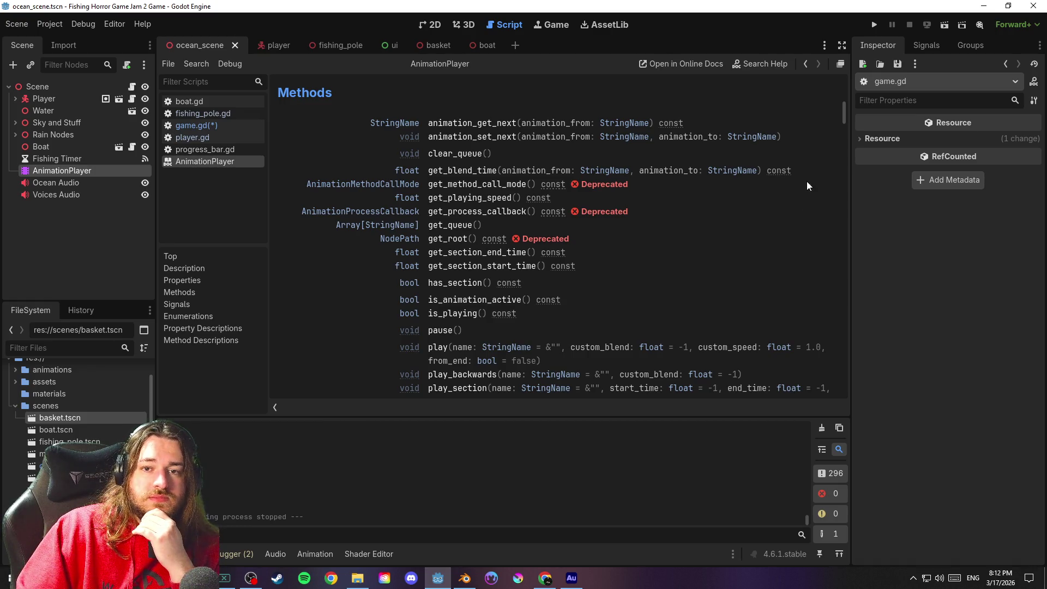
left_click_drag(843, 117, 848, 139)
scroll(848, 140, "up", 2)
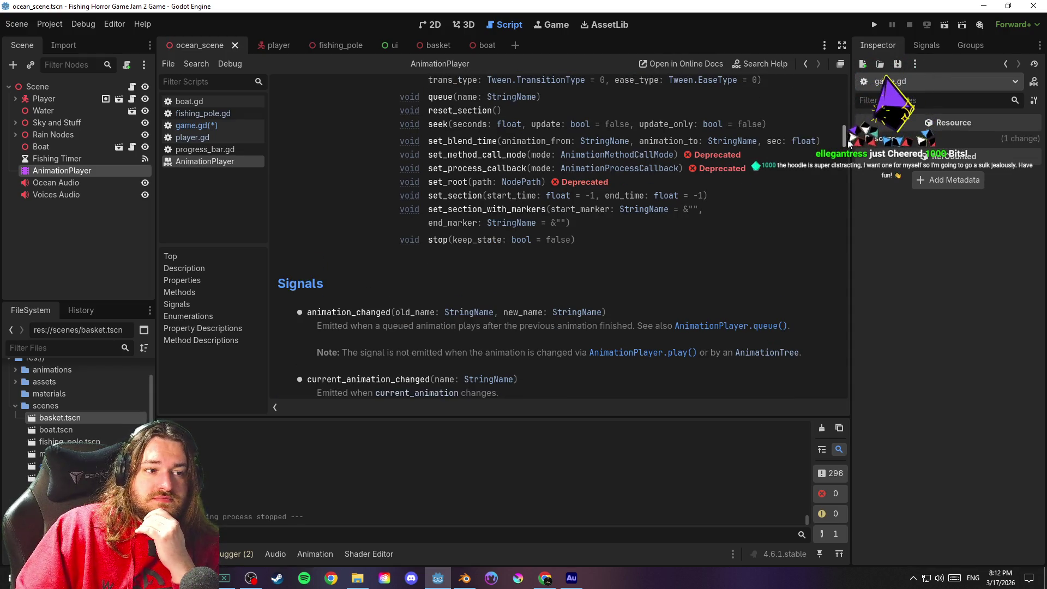
Step: Jump to the set_section() description and scroll up to read the seek() entry
left_click_drag(848, 143, 853, 137)
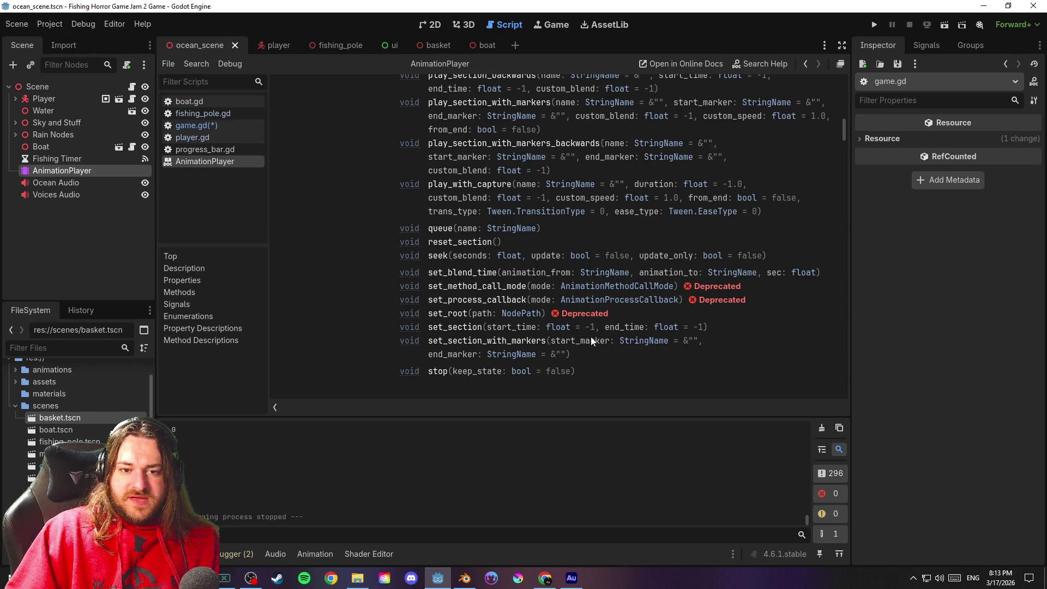
left_click(464, 334)
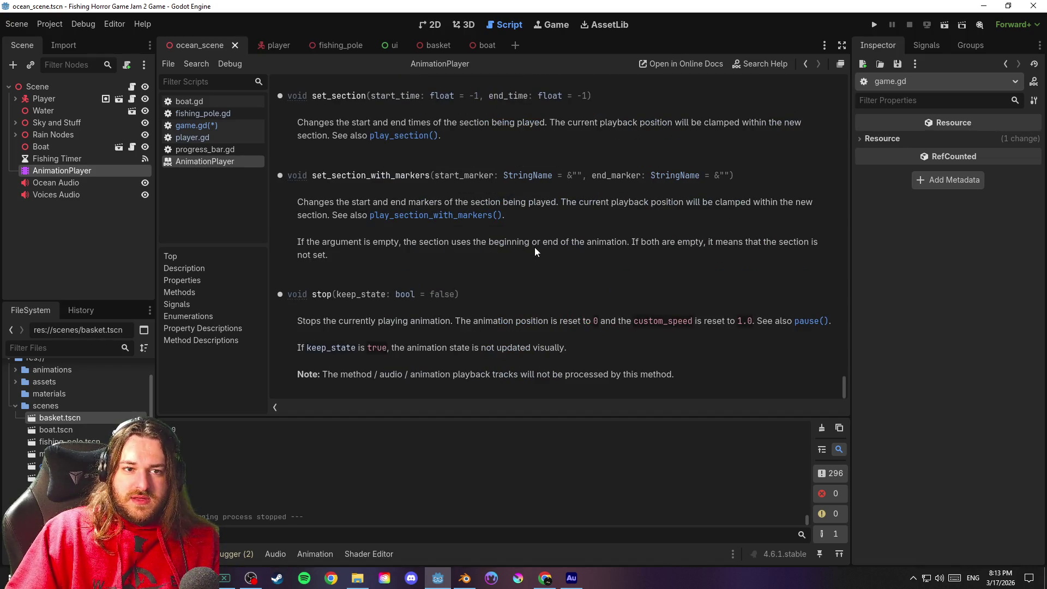
scroll(643, 239, "up", 5)
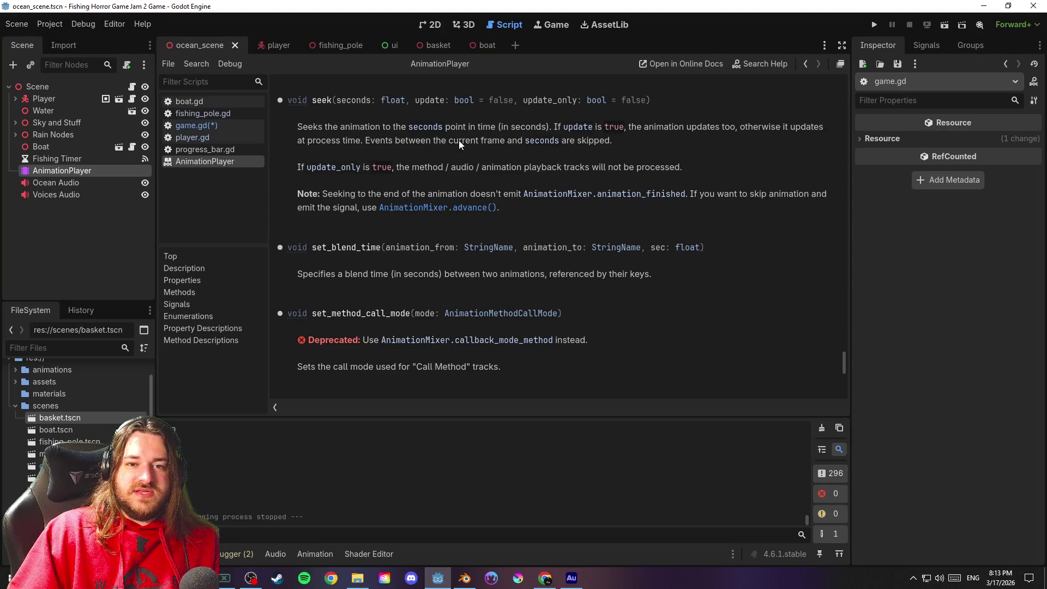
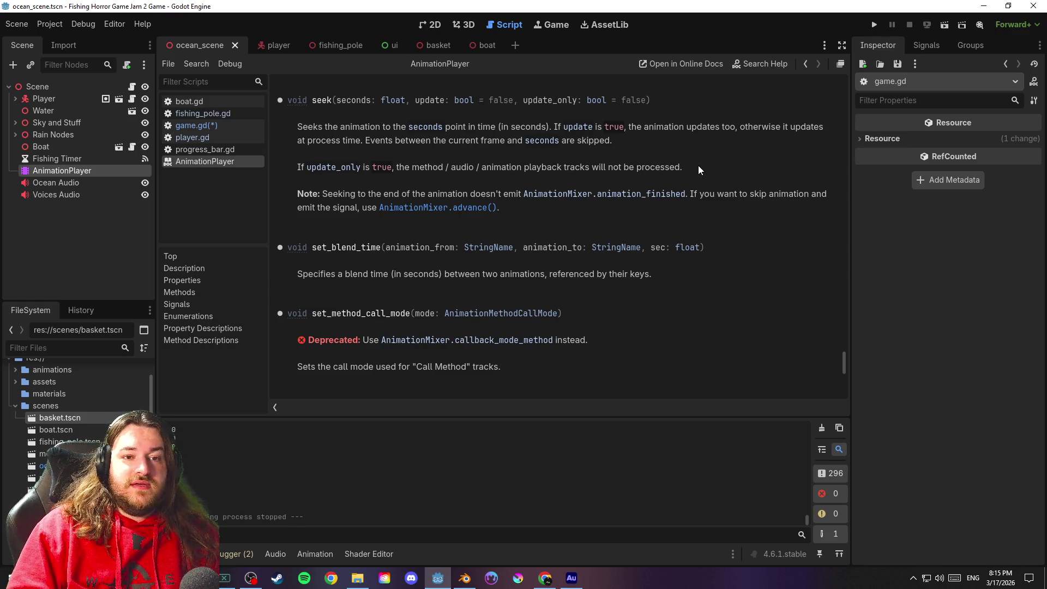
Step: Leave the AnimationPlayer seek help page and switch back to the game.gd script
scroll(698, 165, "up", 2)
scroll(702, 168, "down", 2)
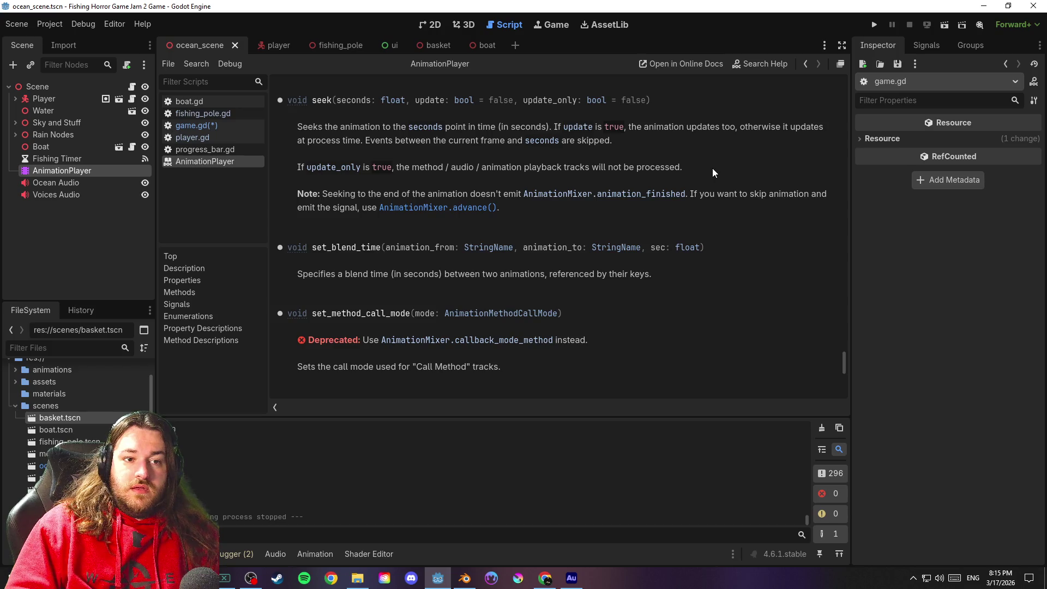
left_click(222, 127)
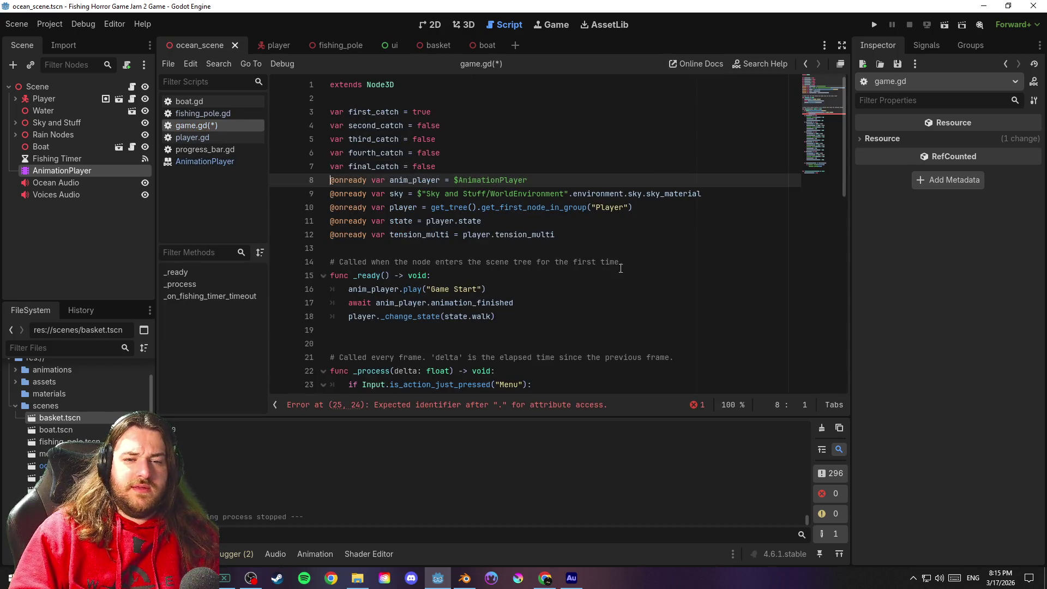
Step: Complete line 25 as anim_player.seek(10.0, false, false) and run the game with F5
scroll(621, 266, "down", 5)
left_click(474, 208)
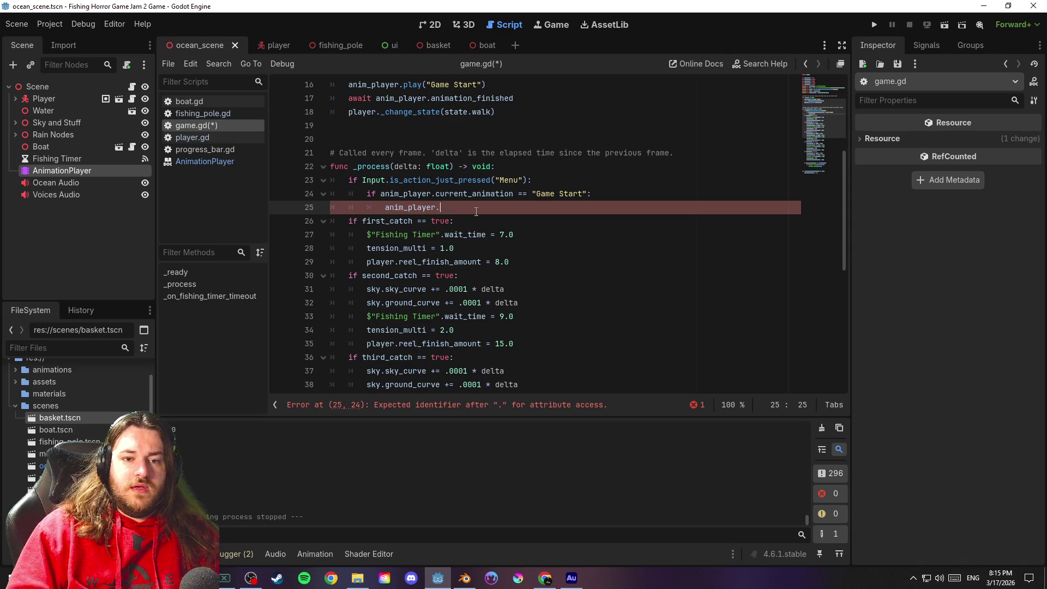
type("seek(")
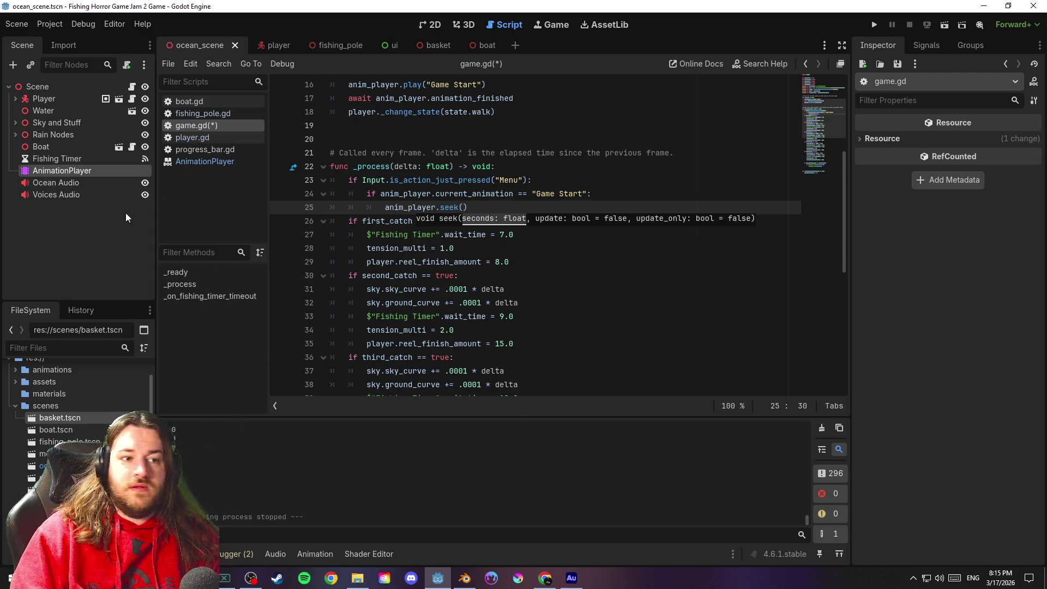
left_click(90, 171)
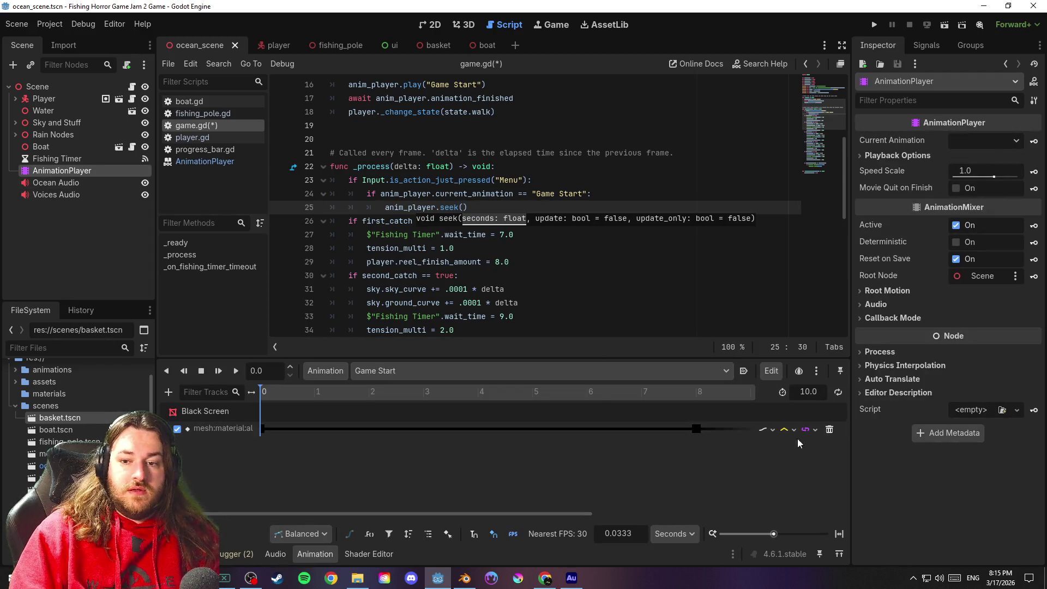
mouse_move(589, 513)
left_mouse_down()
mouse_move(809, 527)
mouse_move(627, 521)
left_mouse_up()
key("Left")
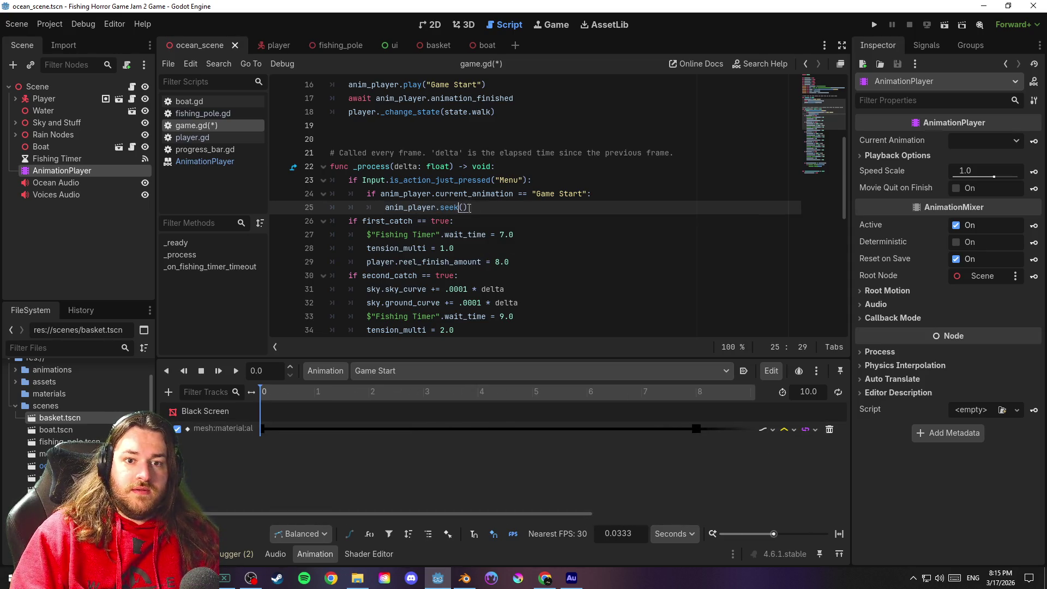
key("Right")
type("10.0, ")
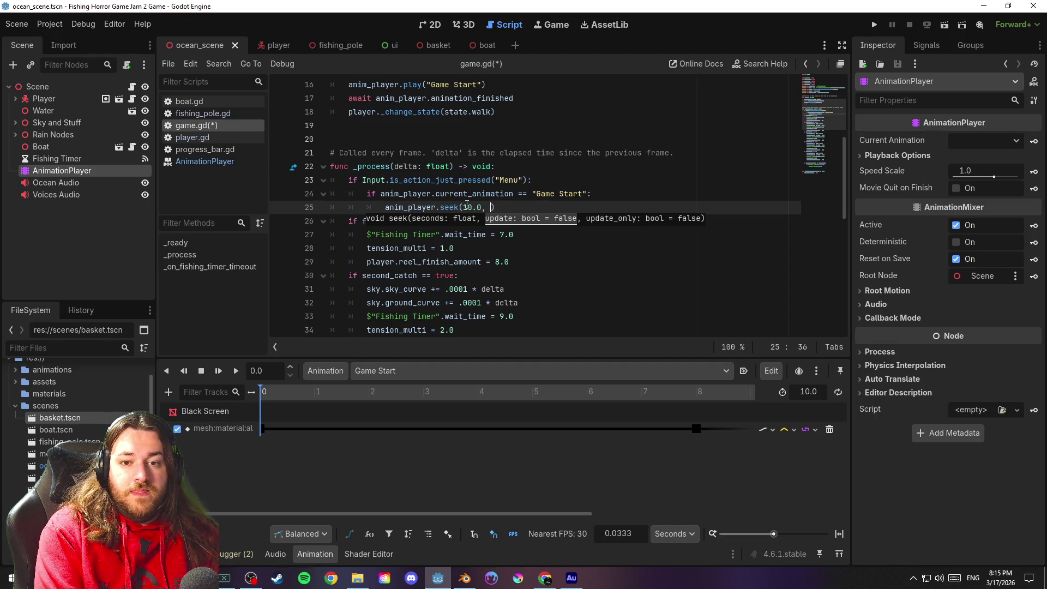
type("false, ")
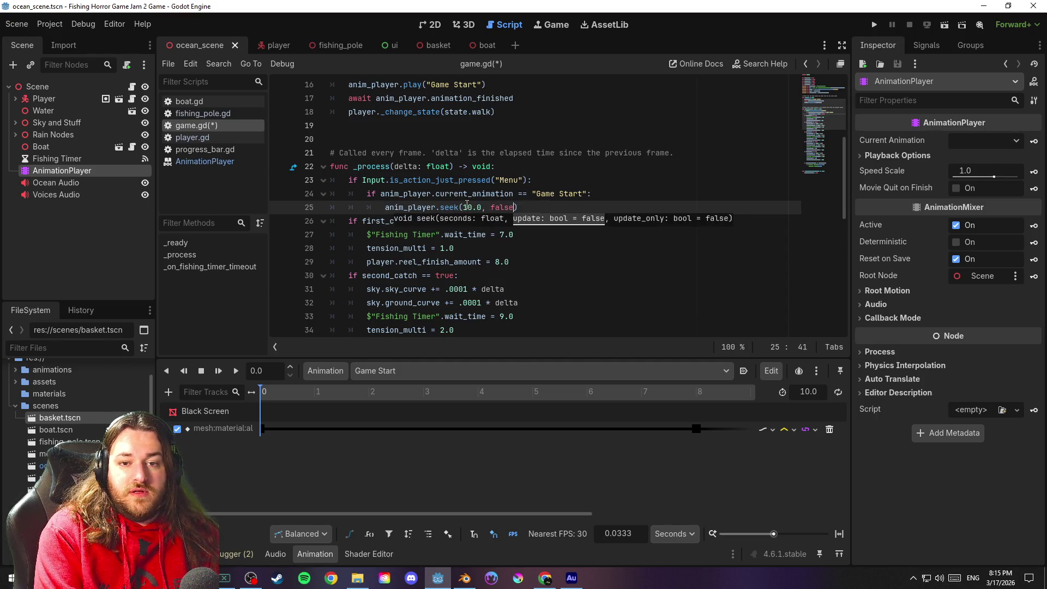
type("false")
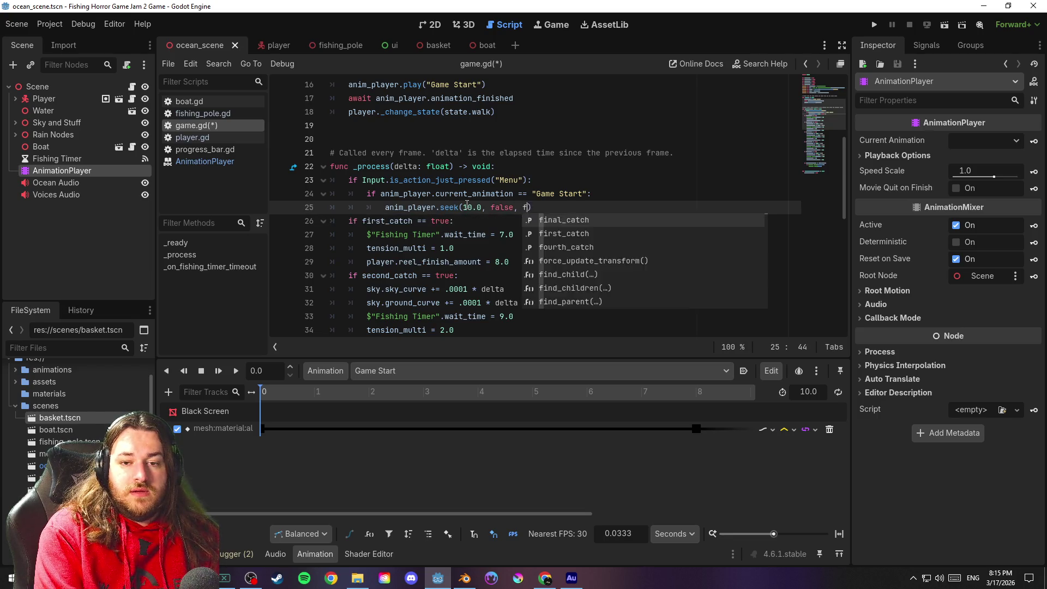
key("F5")
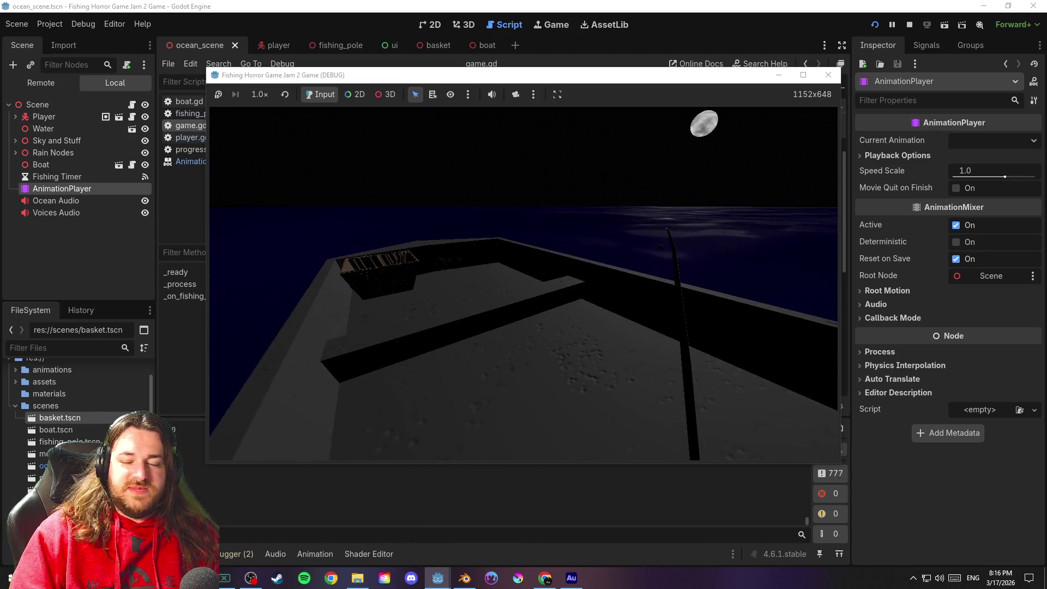
Step: Stop the running game, save game.gd and check the animation_finished await in _ready
key("F8")
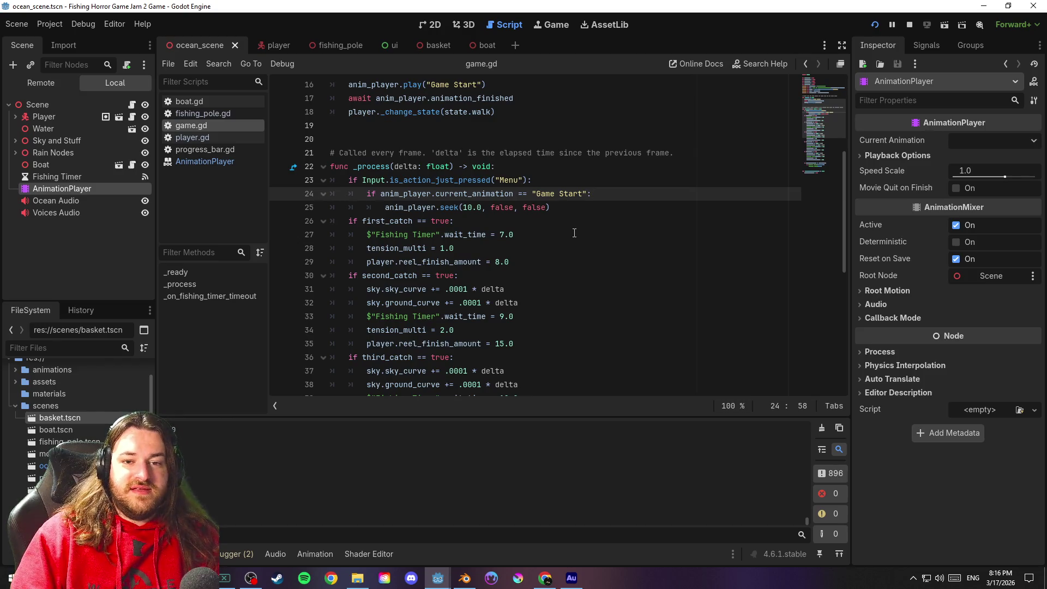
left_click(574, 229)
key("ctrl+s")
scroll(567, 191, "up", 1)
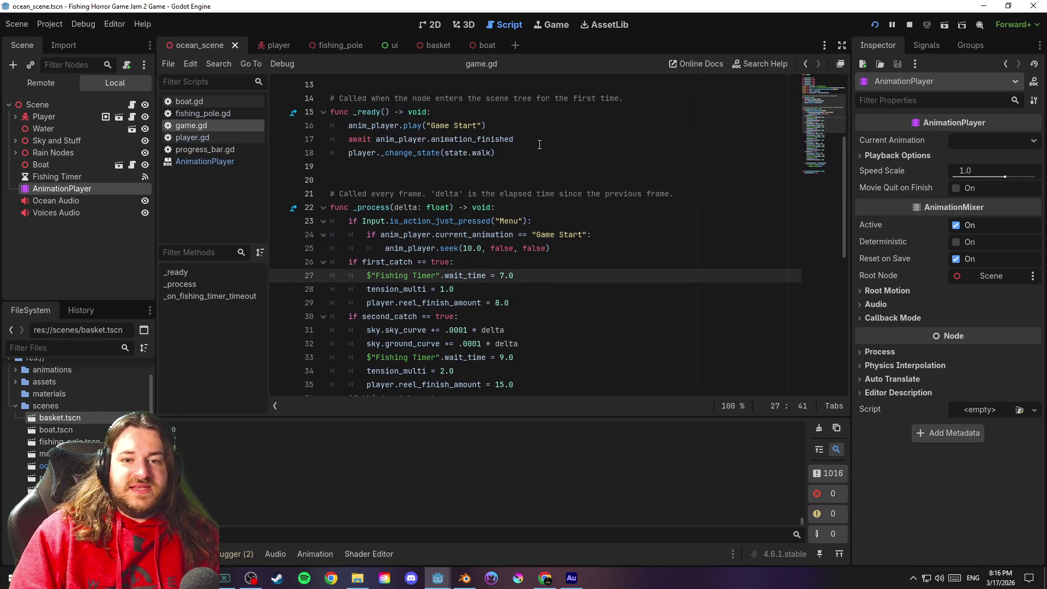
left_click(557, 143)
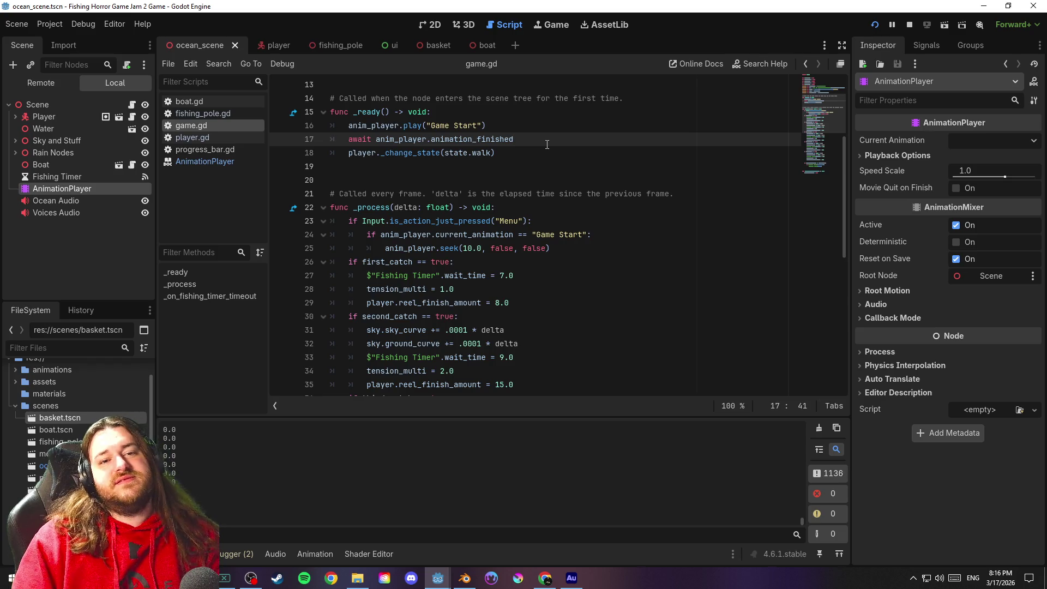
Step: Add line 26 anim_player.animation_finished below the seek call using autocomplete, and save
left_click(575, 248)
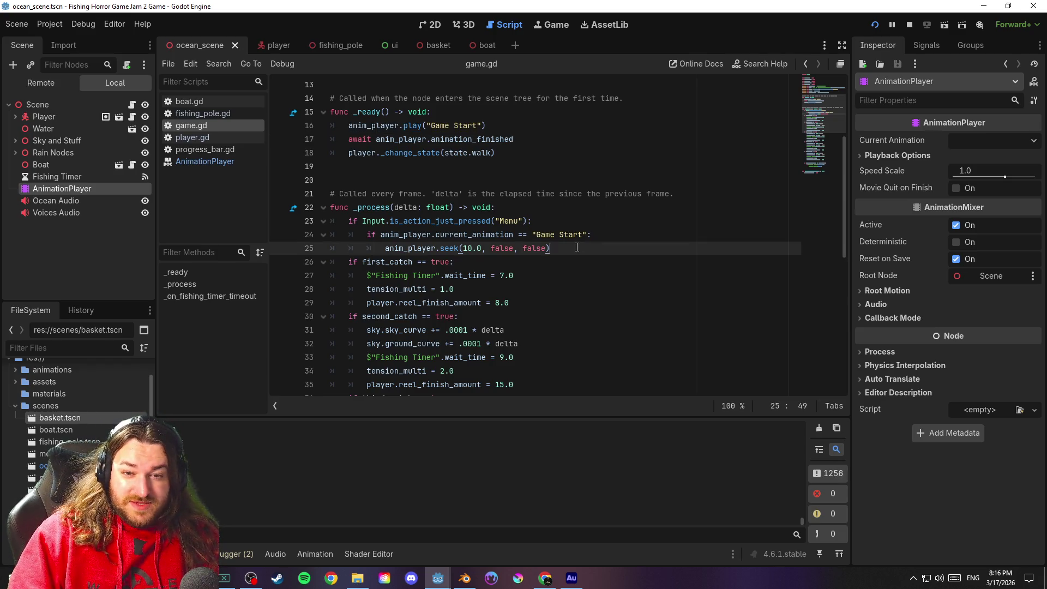
key("Return")
type("anim")
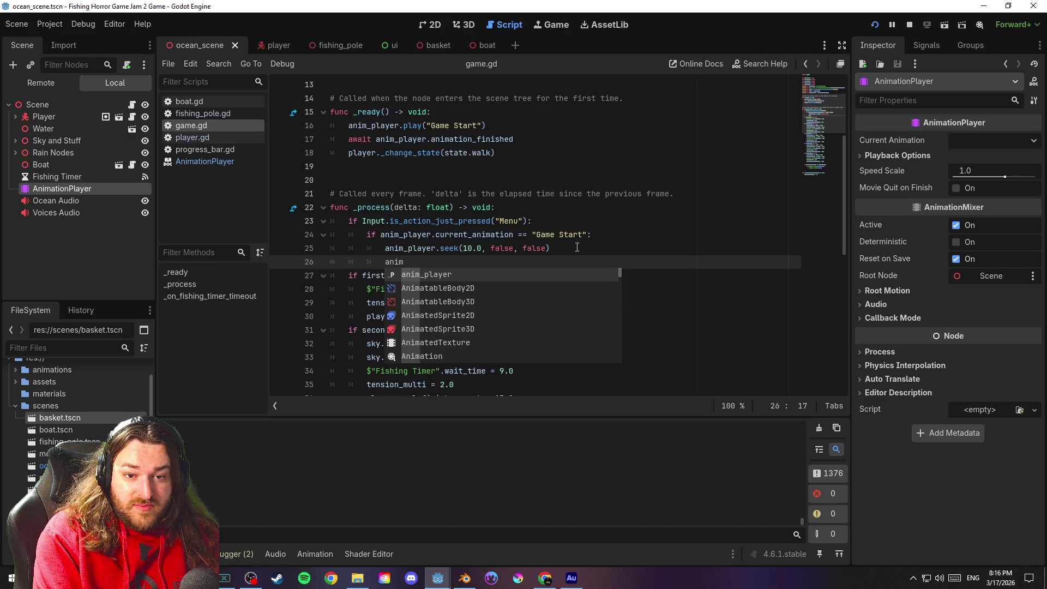
type("_")
key("Return")
type(".")
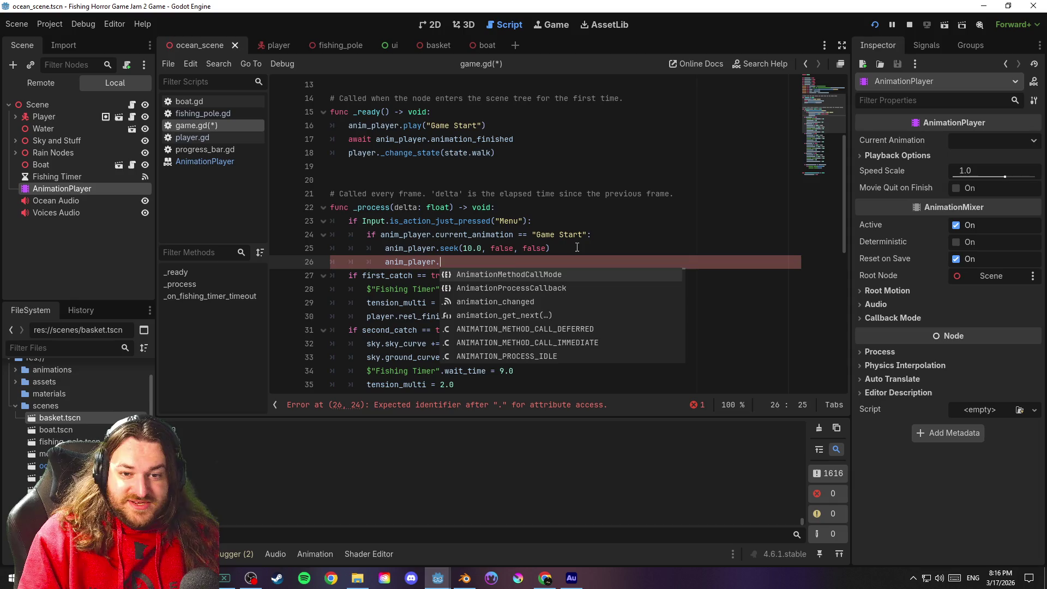
key("Down")
key("Down")
key("Down")
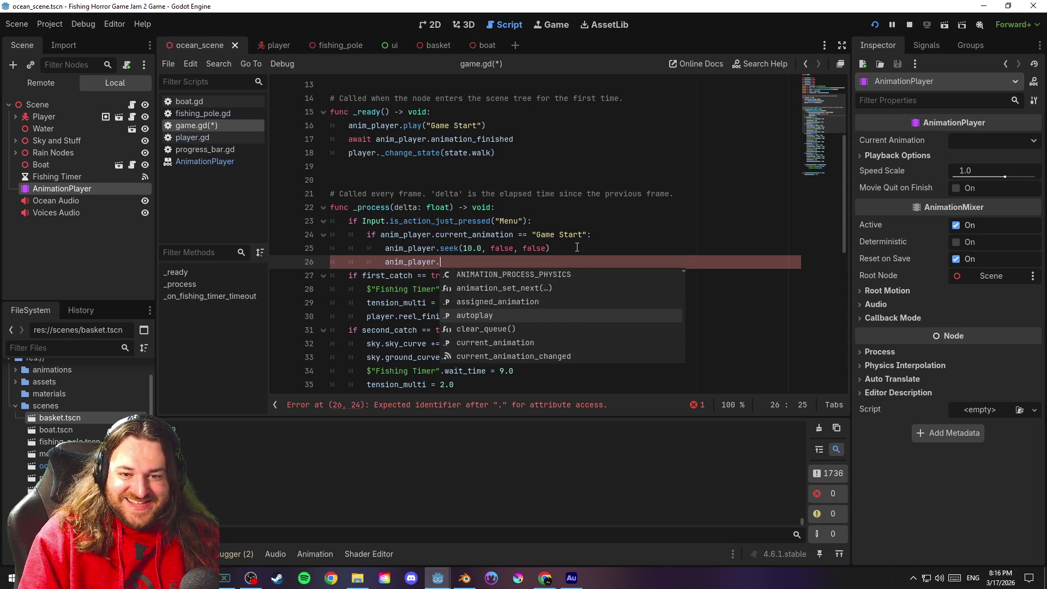
key("Down")
key("Down")
key("Down")
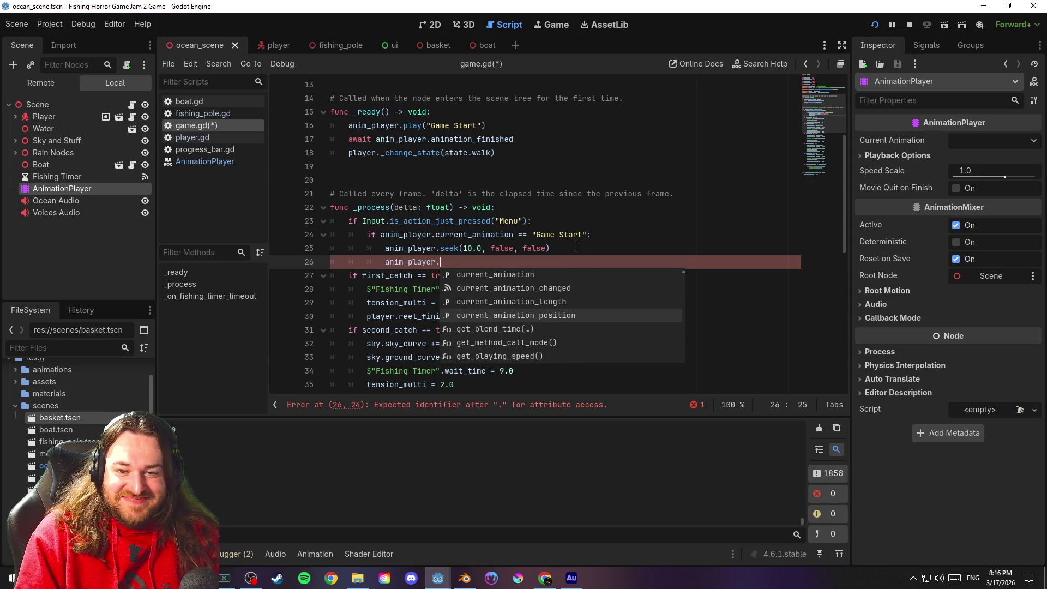
key("Up")
key("Up")
key("Up")
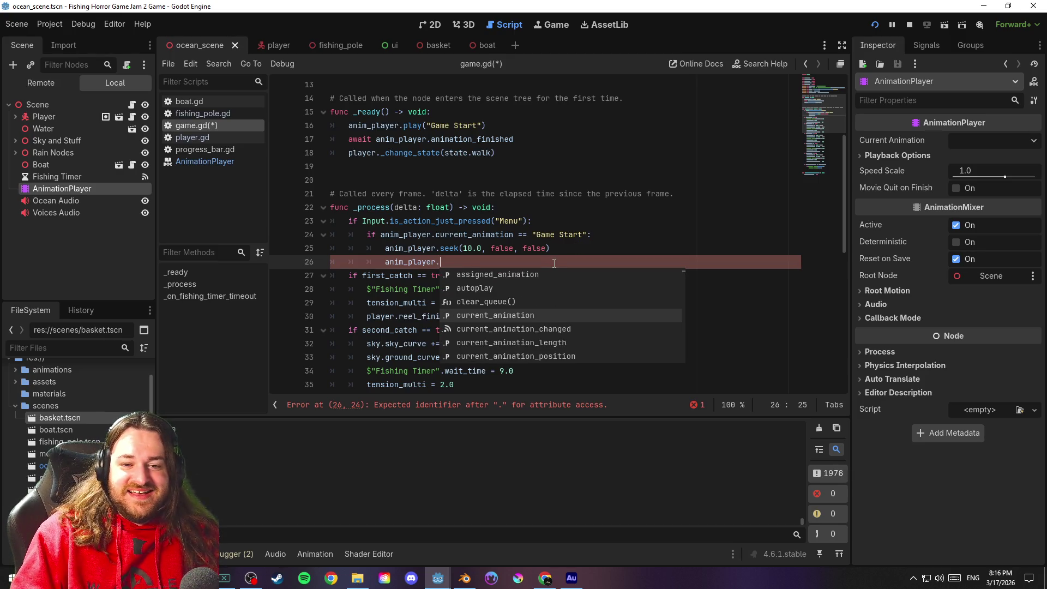
scroll(554, 325, "down", 20)
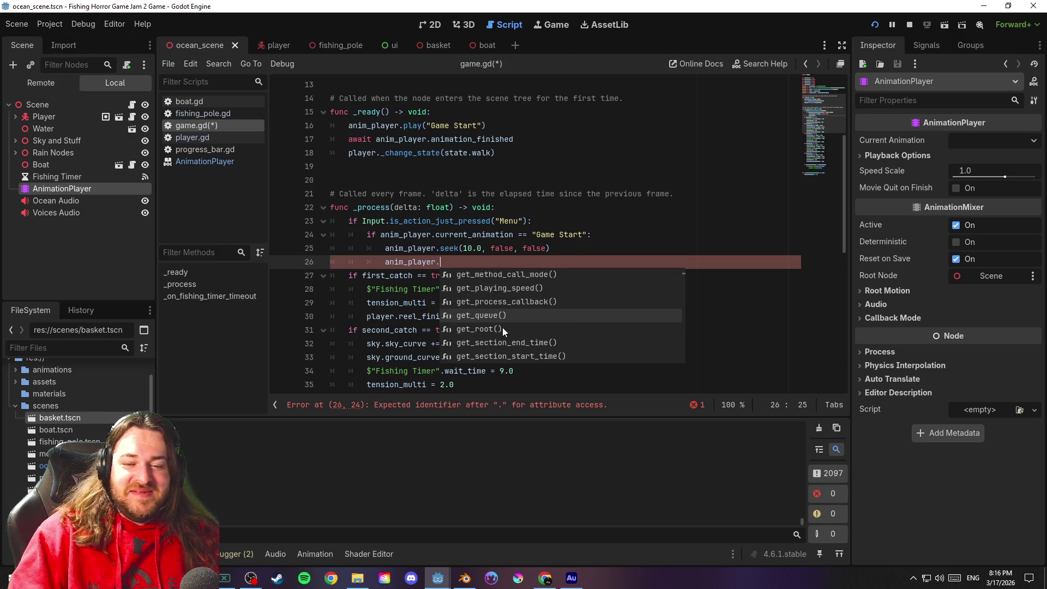
scroll(512, 324, "down", 10)
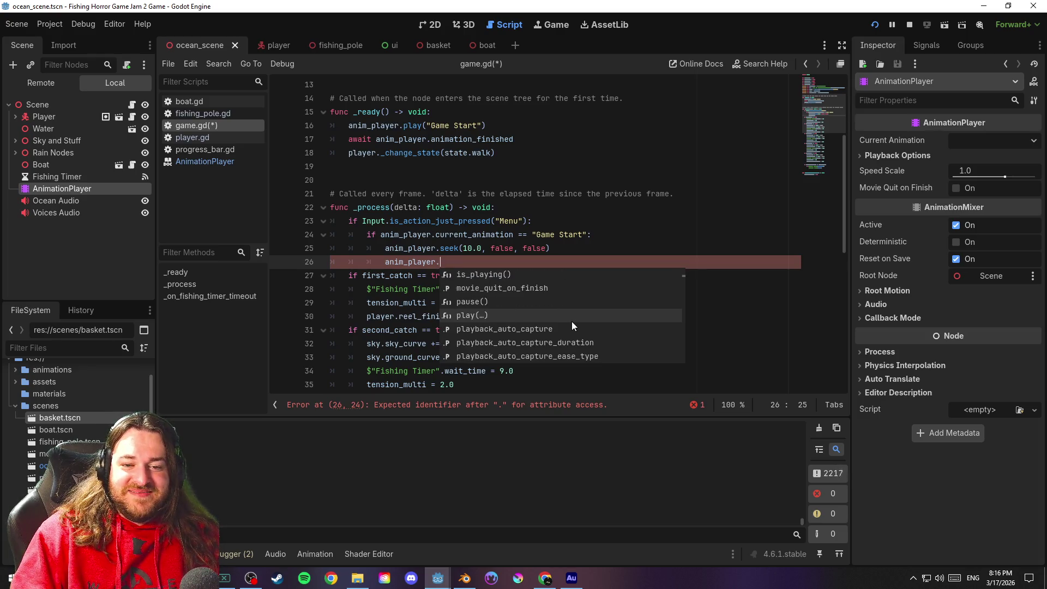
left_click(493, 262)
type("animat")
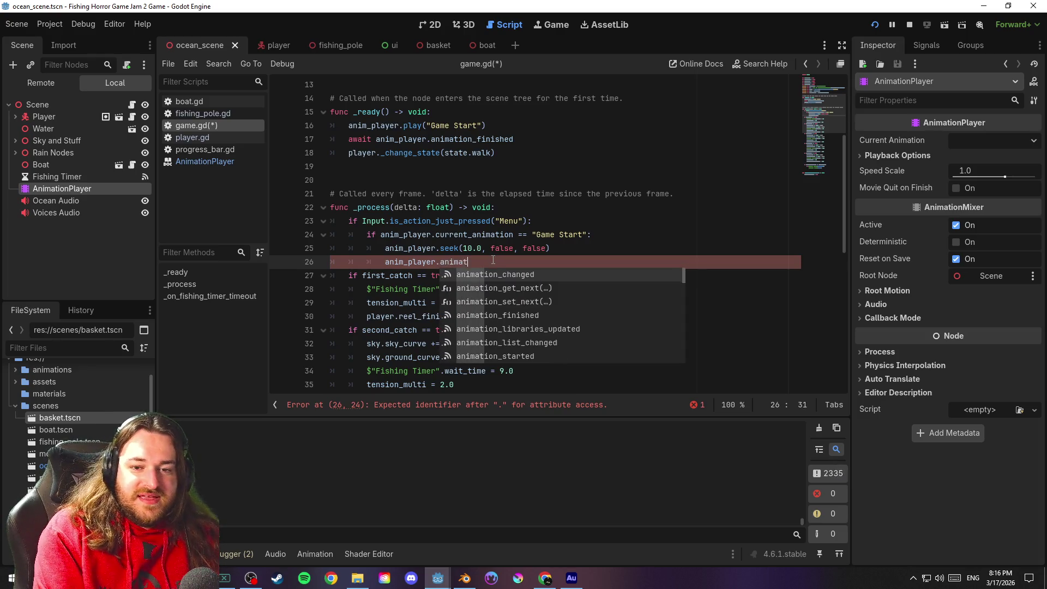
type("ion_finished")
key("Return")
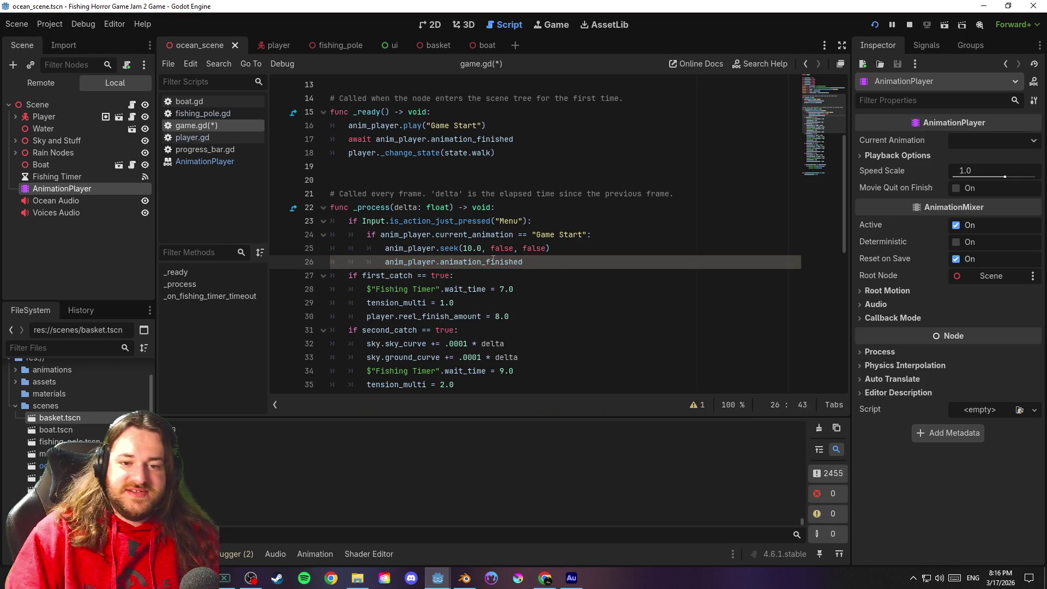
key("ctrl+s")
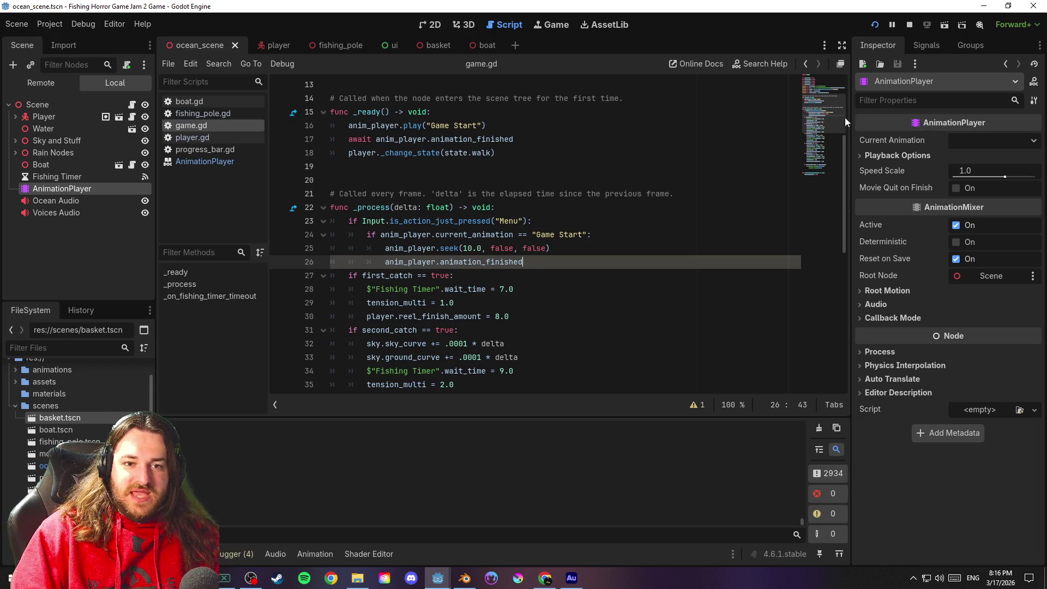
Step: Test-run the game, then add player._change_state(state.walk) on line 27 and save
left_click(874, 24)
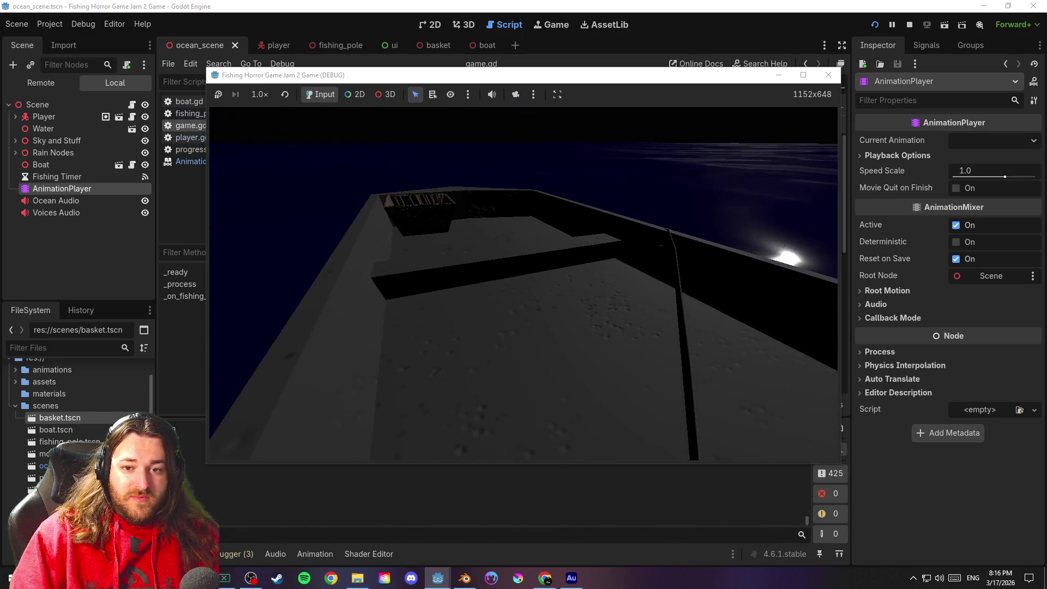
key("alt+Tab")
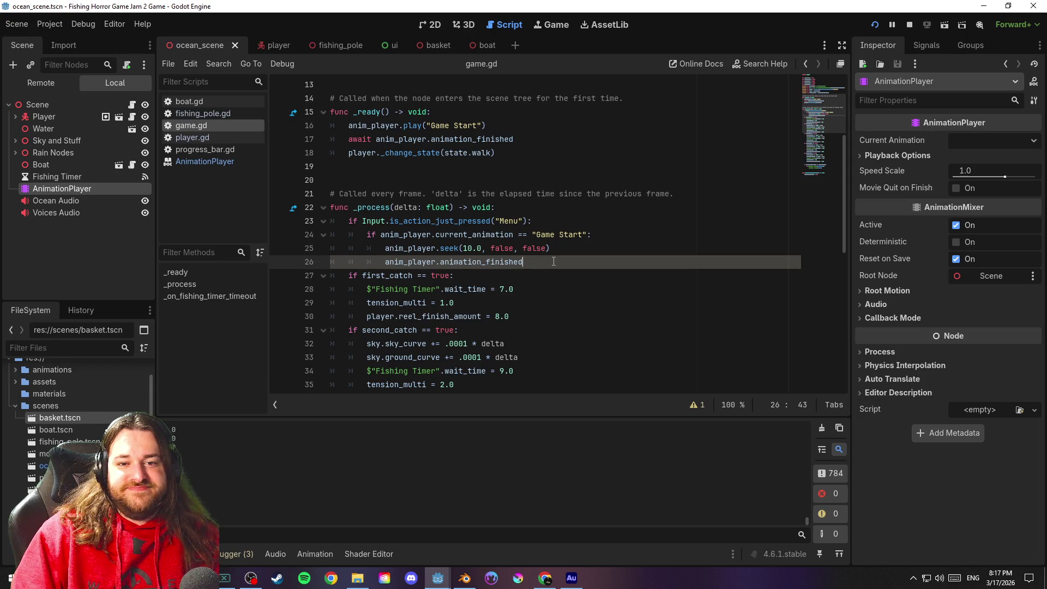
key("Return")
type("player.")
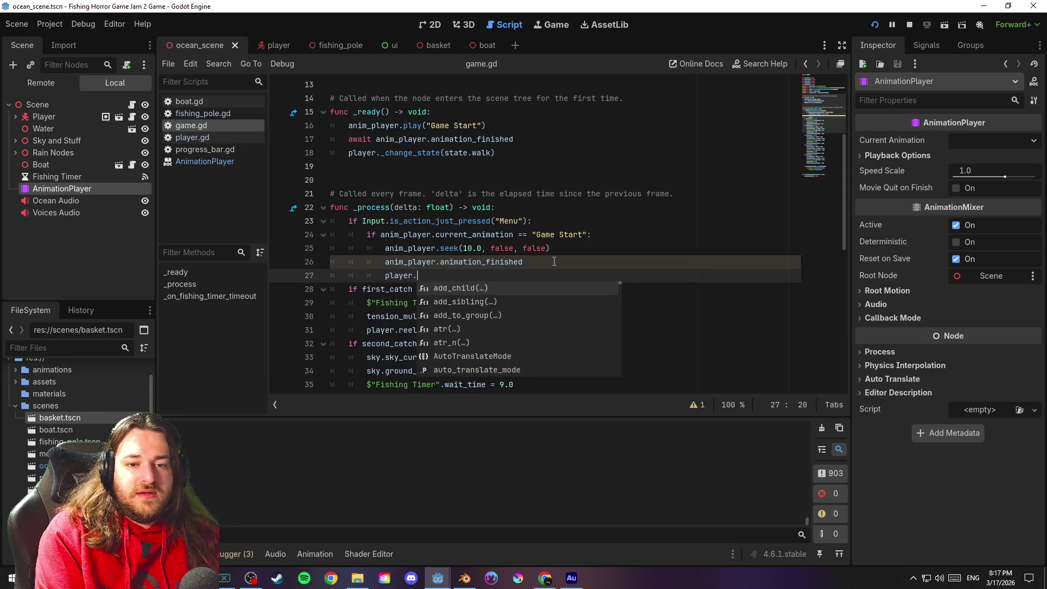
type("_change_")
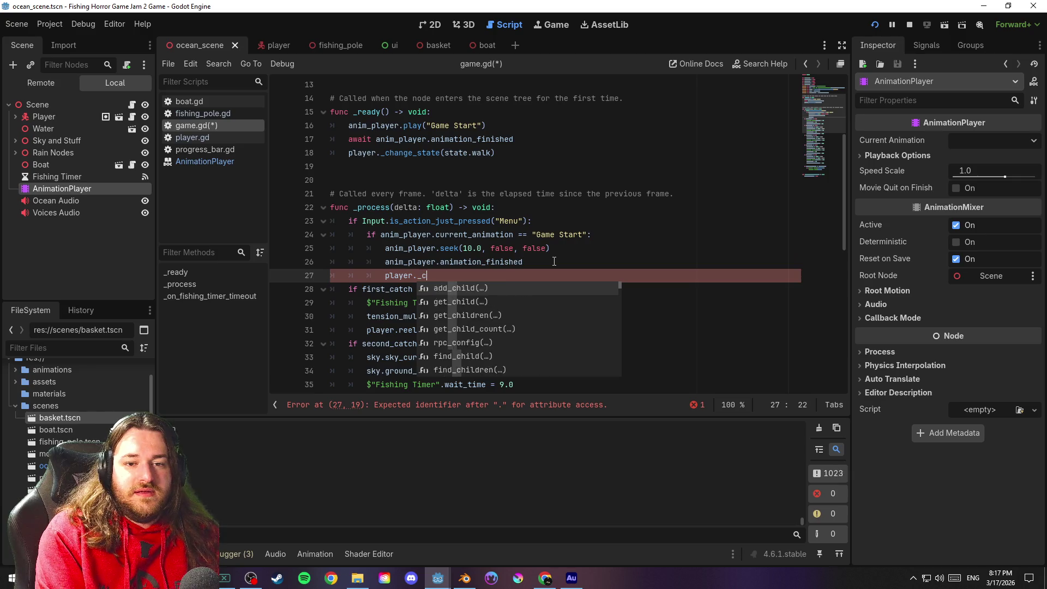
type("state(state.")
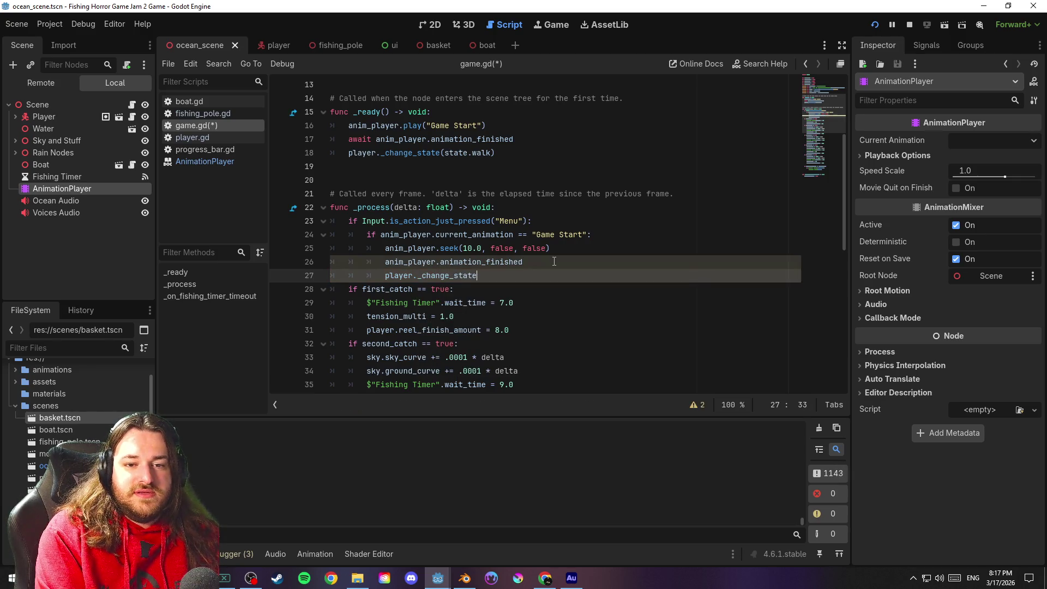
type("walk")
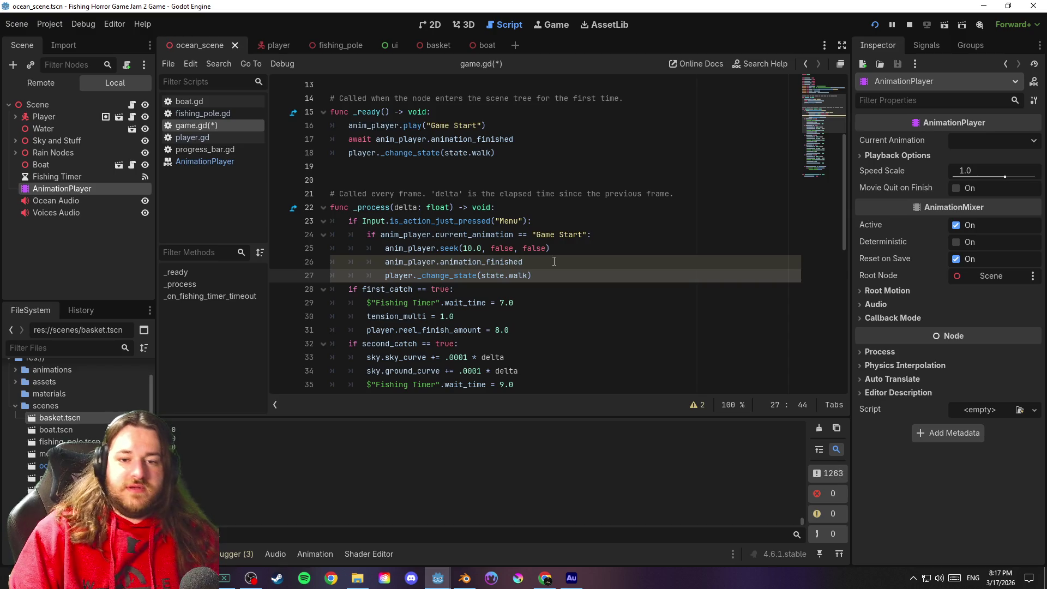
left_click(553, 261)
key("ctrl+s")
Step: Run the game to test the Menu skip, then stop the test run
left_click(875, 24)
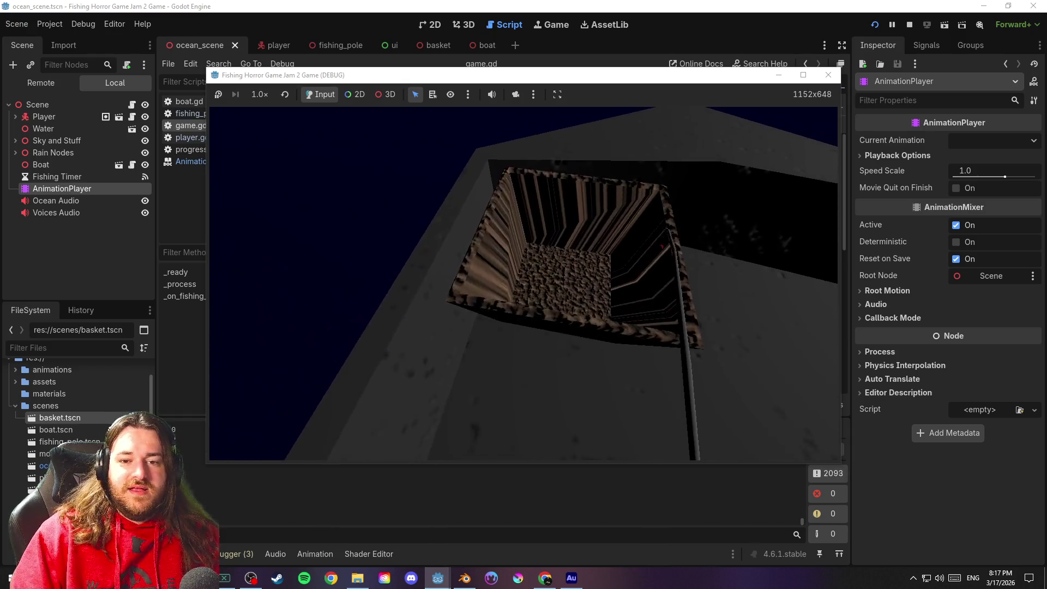
key("F8")
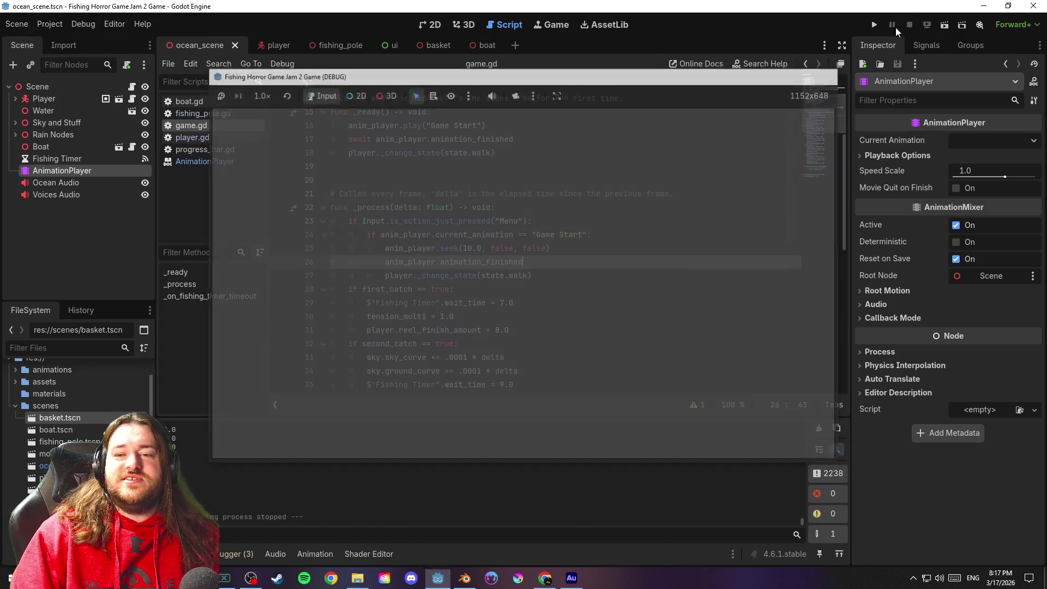
left_click(874, 25)
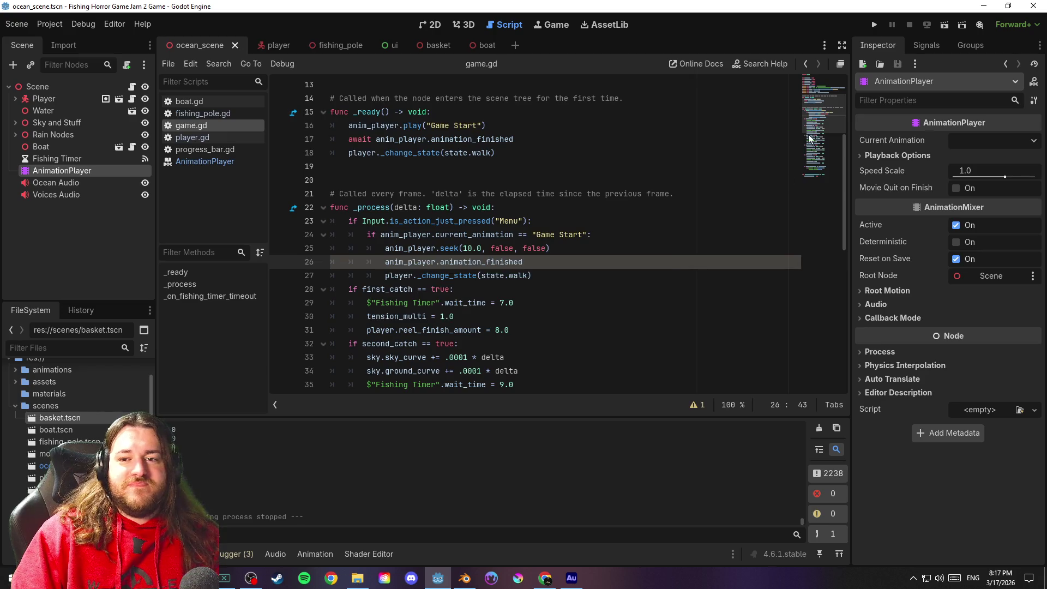
Step: Open the fishing_pole and player scenes and review the final_catch settings in game.gd
left_click(819, 179)
left_click(336, 47)
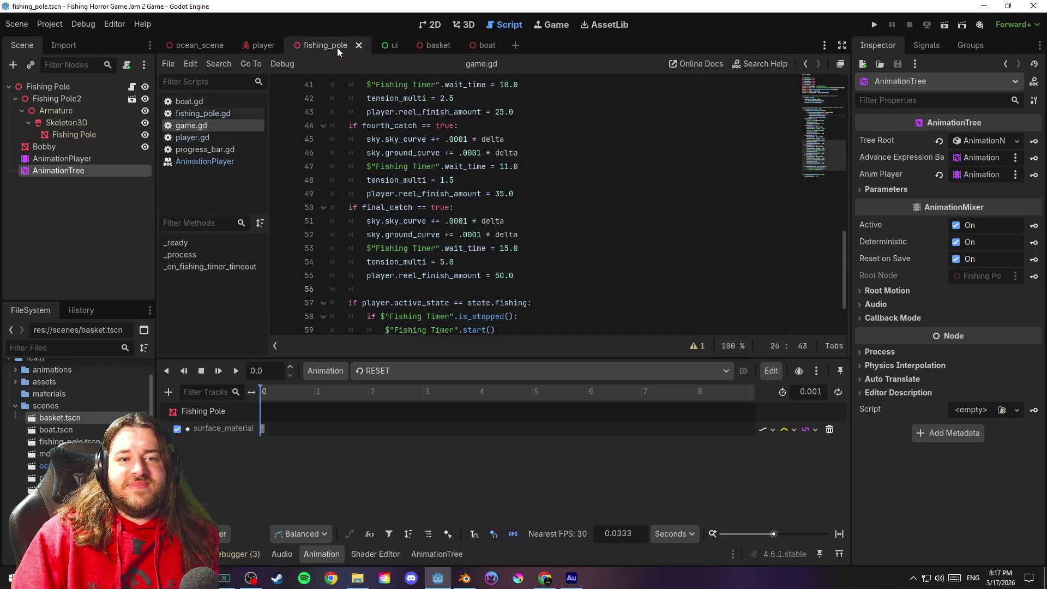
left_click(267, 45)
left_click(600, 208)
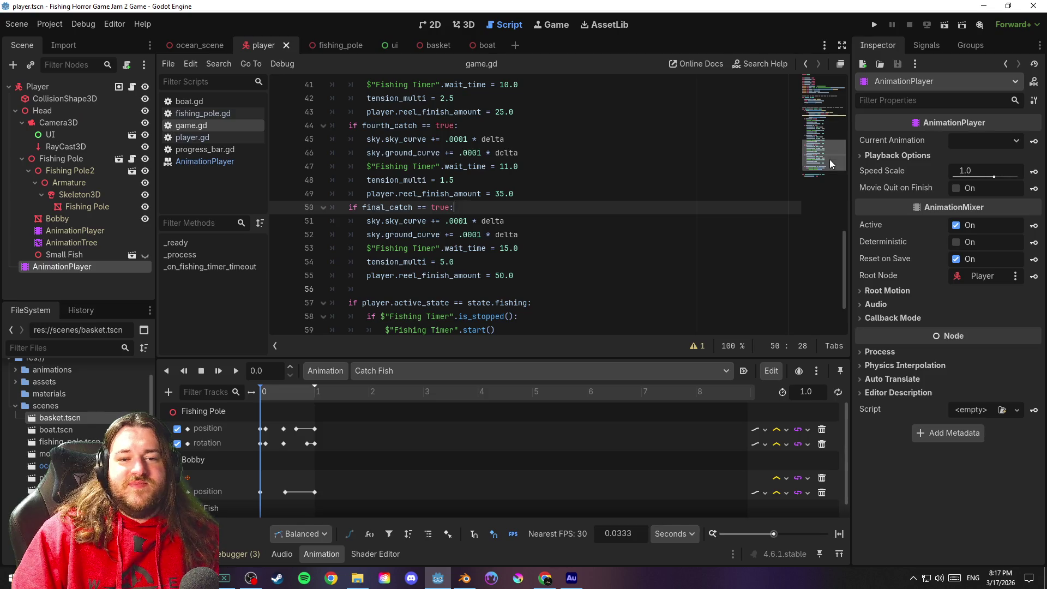
scroll(832, 159, "down", 2)
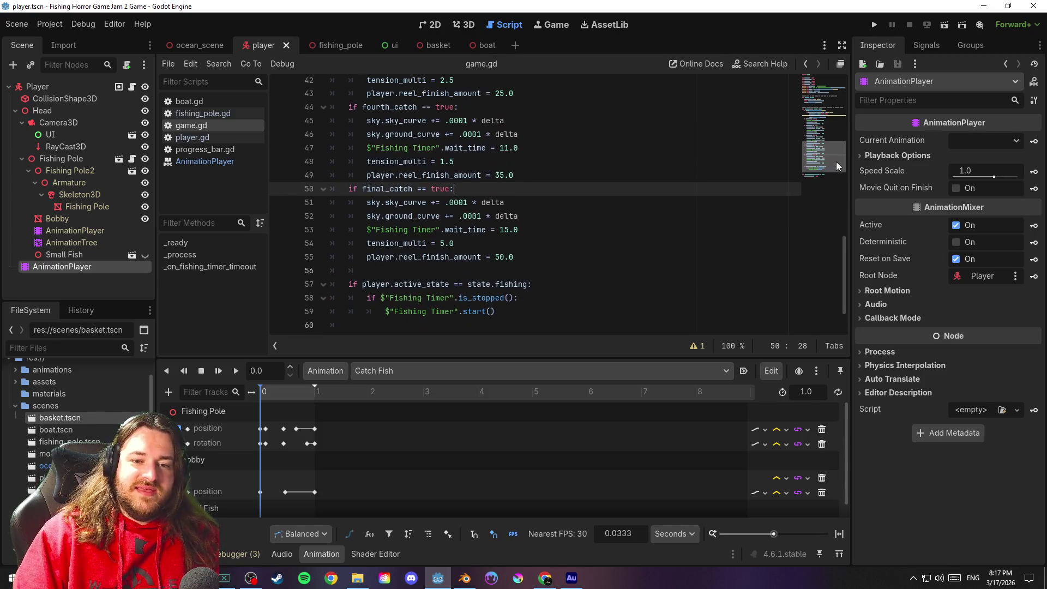
scroll(835, 161, "down", 2)
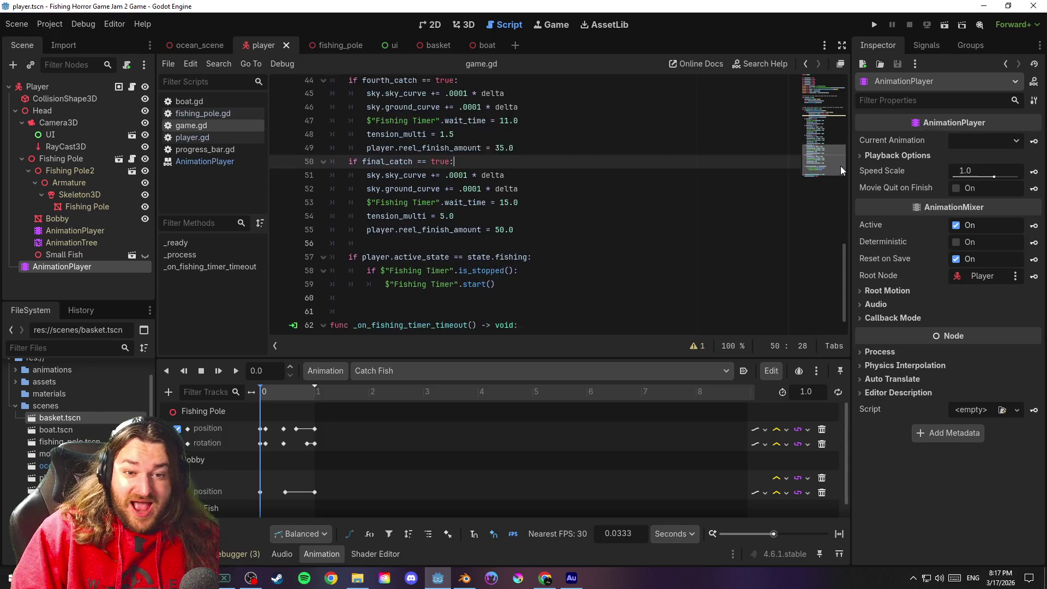
scroll(839, 166, "up", 3)
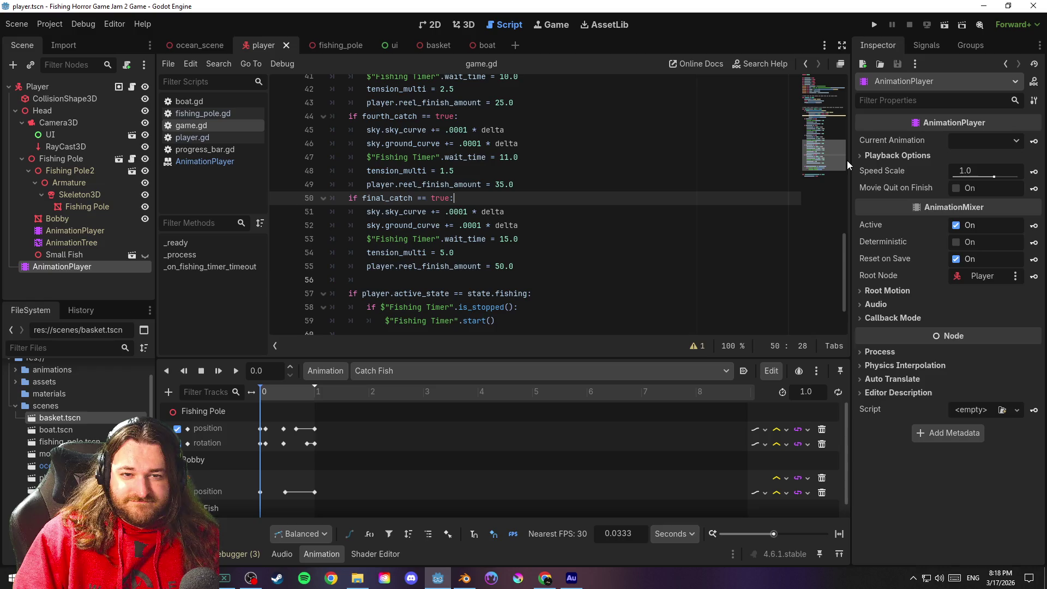
Step: Save the player scene and open player.gd from the Scripts list
left_click(210, 138)
key("ctrl+s")
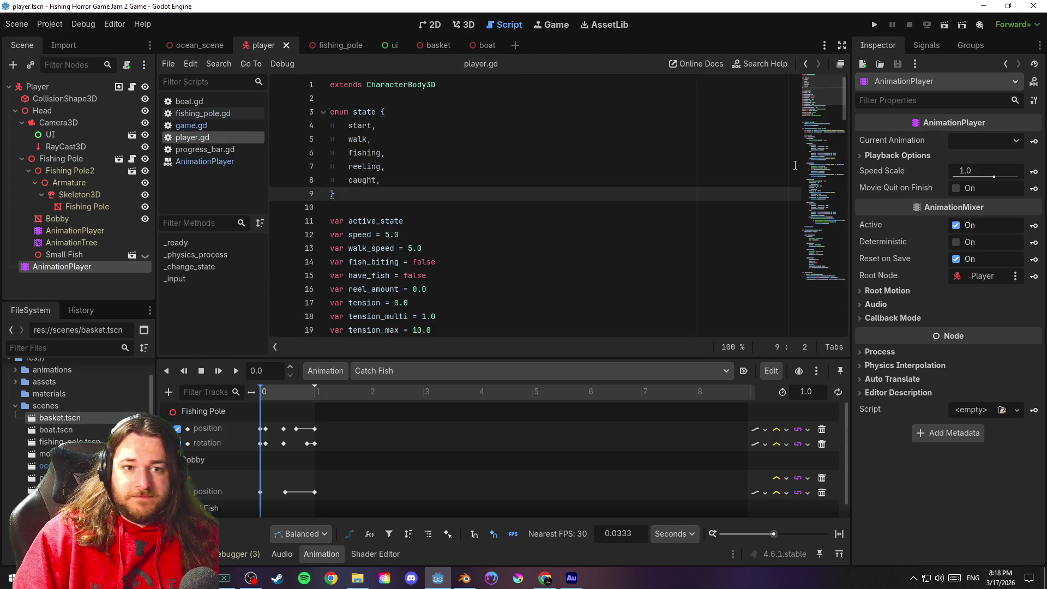
left_click(222, 124)
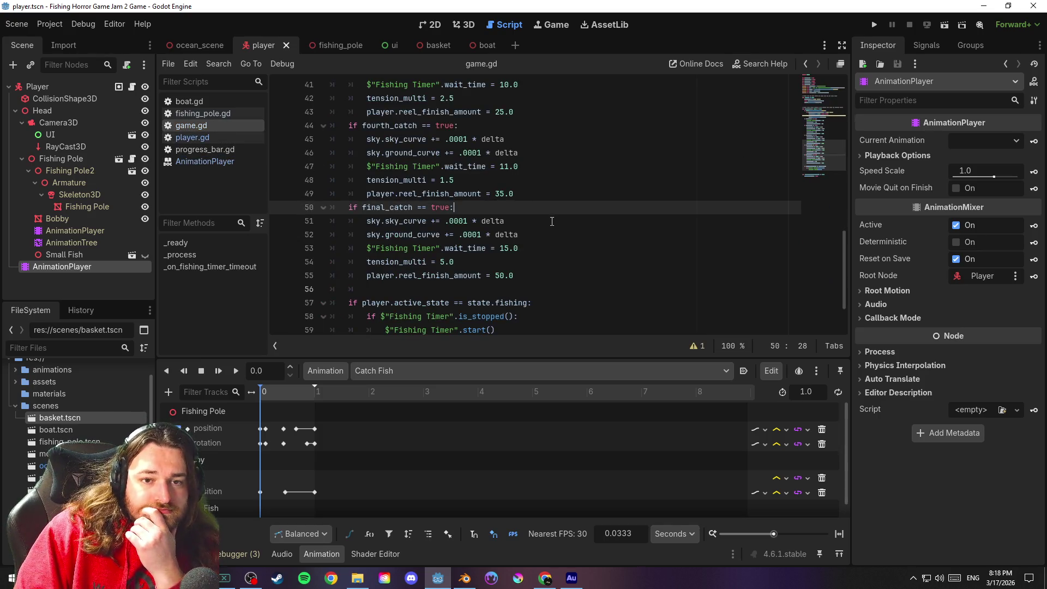
scroll(448, 267, "down", 1)
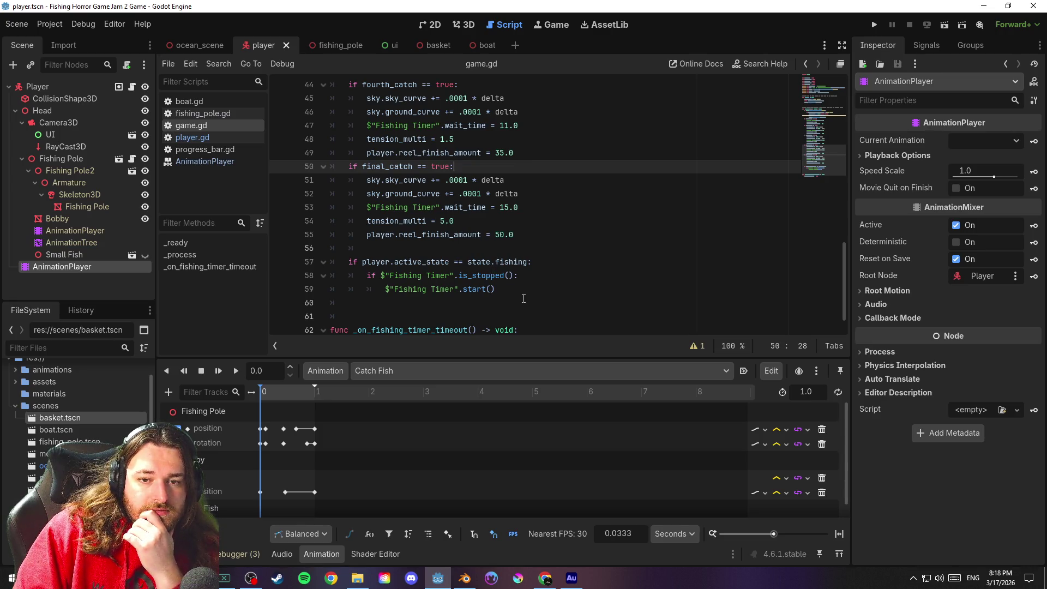
left_click(218, 149)
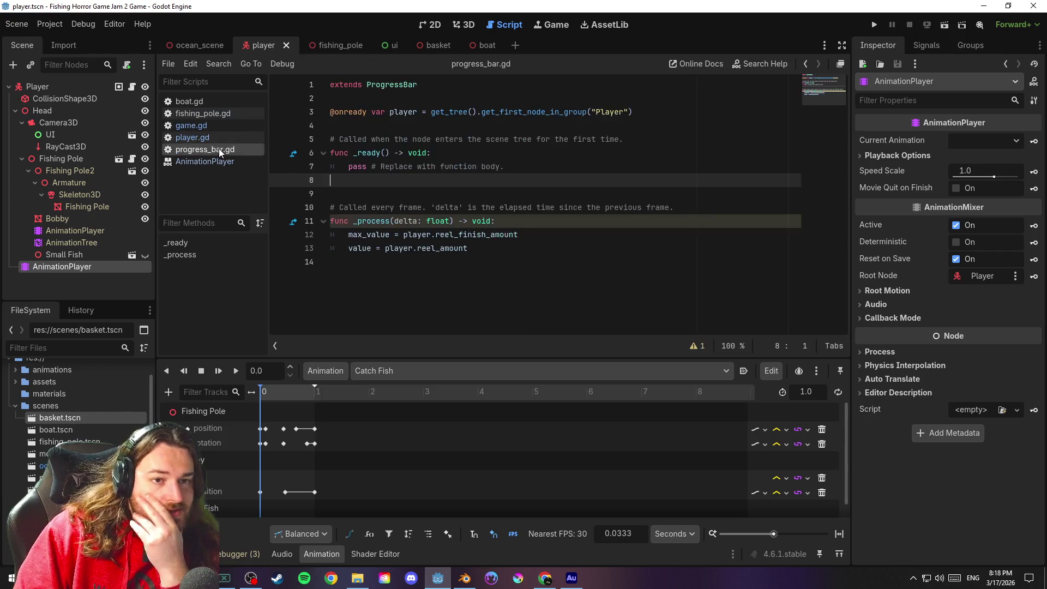
left_click(203, 138)
Step: Scroll player.gd down to the state.reeling reel_amount code and the state.caught block
left_click(516, 210)
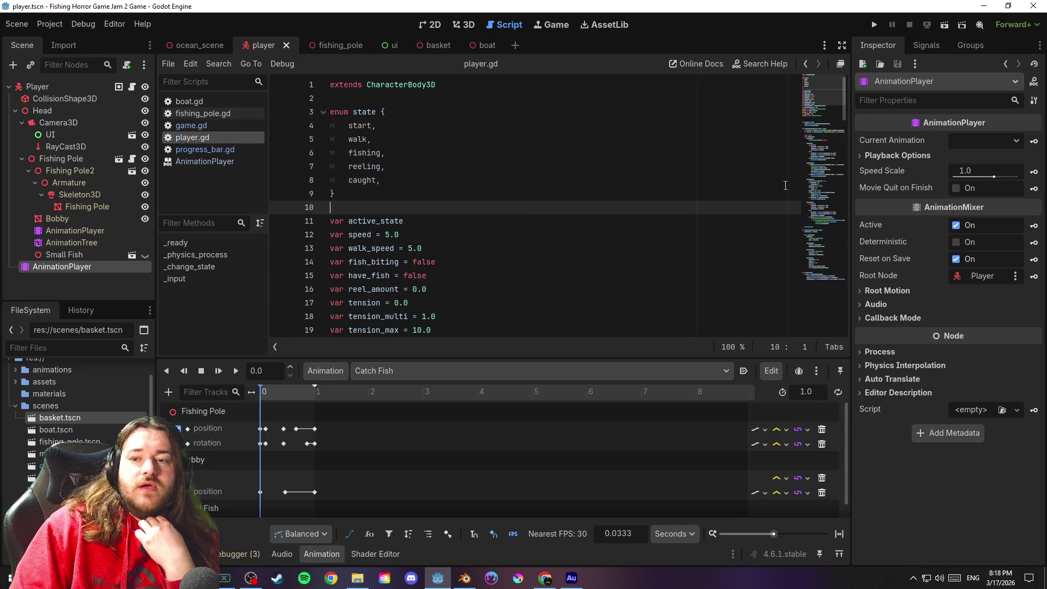
left_click_drag(827, 108, 836, 192)
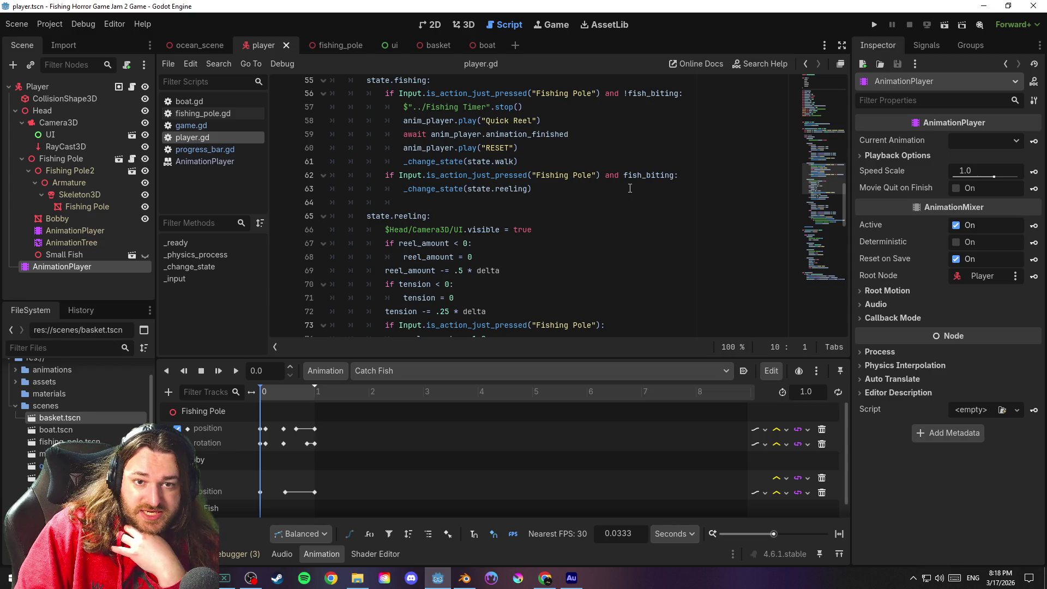
scroll(593, 203, "down", 2)
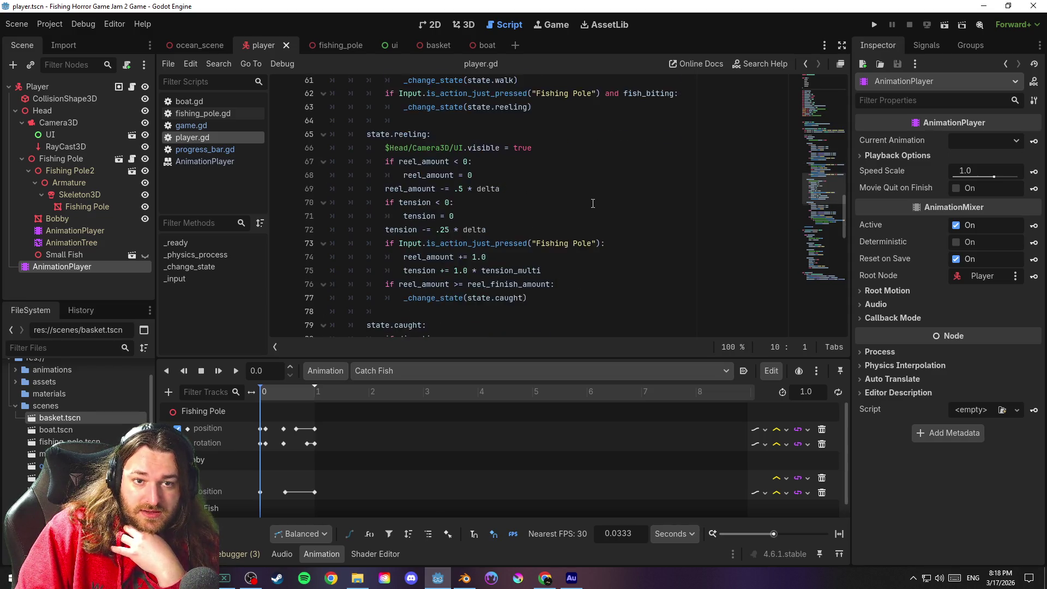
scroll(593, 203, "down", 1)
scroll(826, 194, "down", 1)
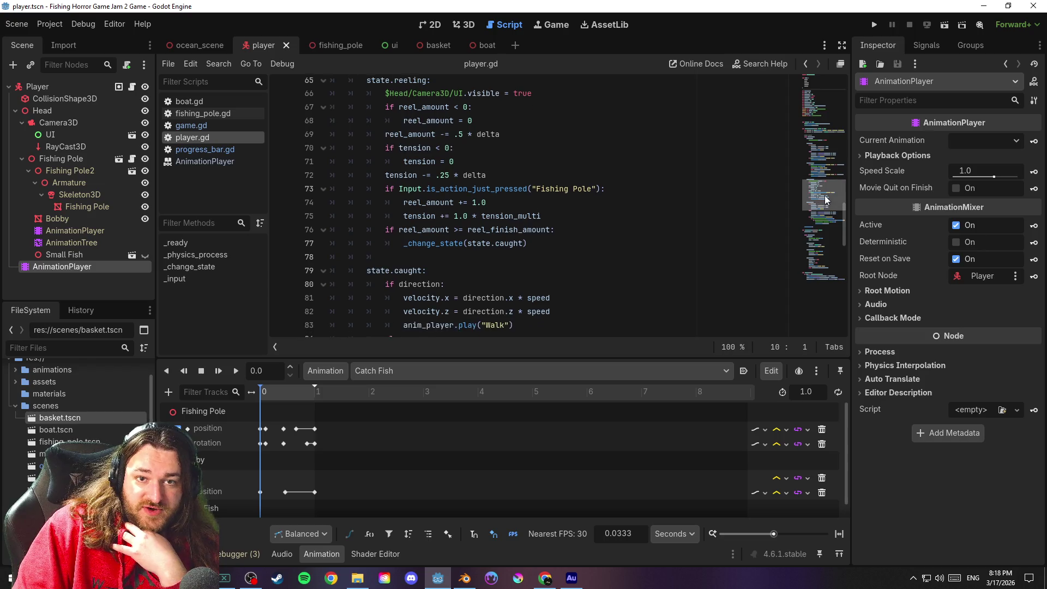
left_click(497, 108)
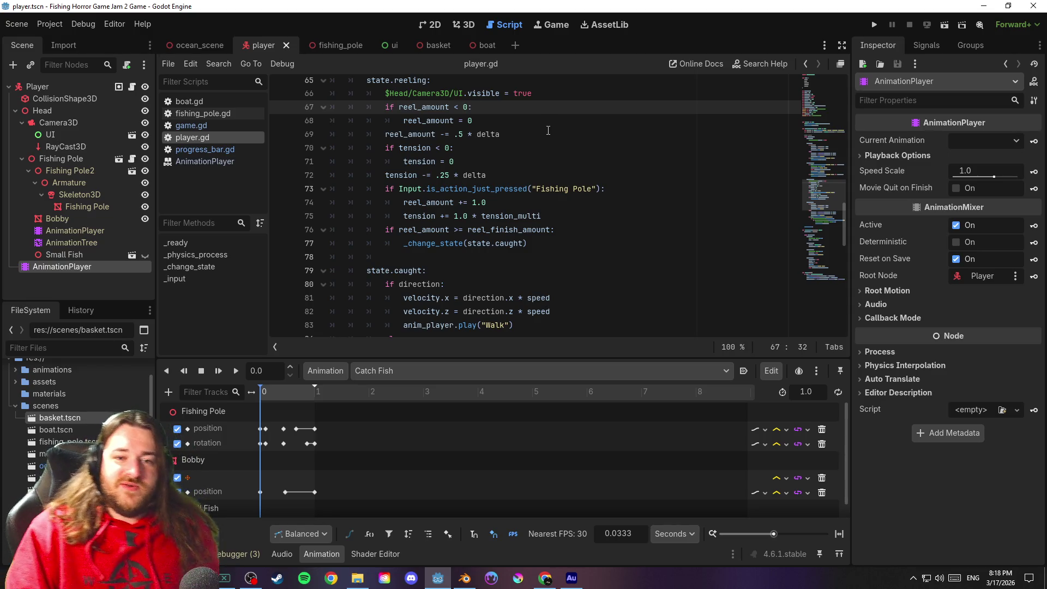
left_click(548, 130)
left_click(489, 254)
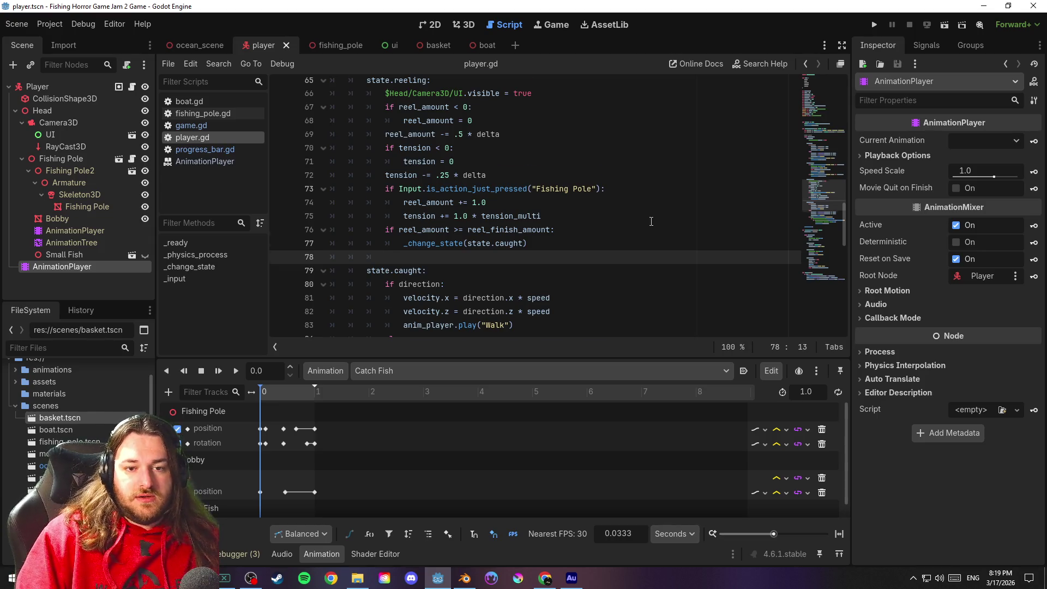
scroll(651, 221, "down", 15)
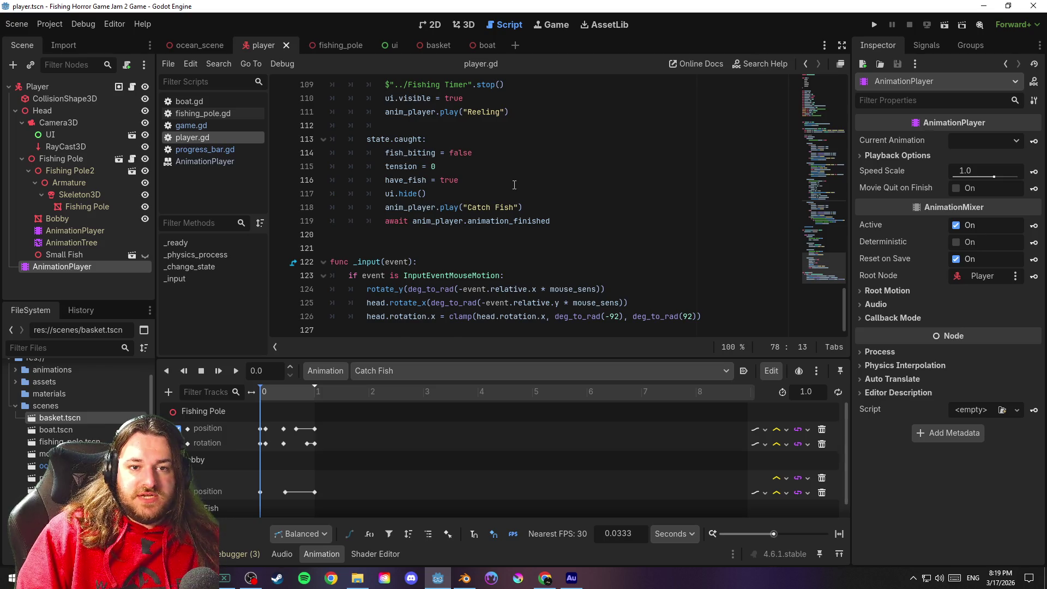
scroll(514, 185, "up", 1)
Step: Add reel_amount = 0.0 after fish_biting in the caught state
left_click(498, 193)
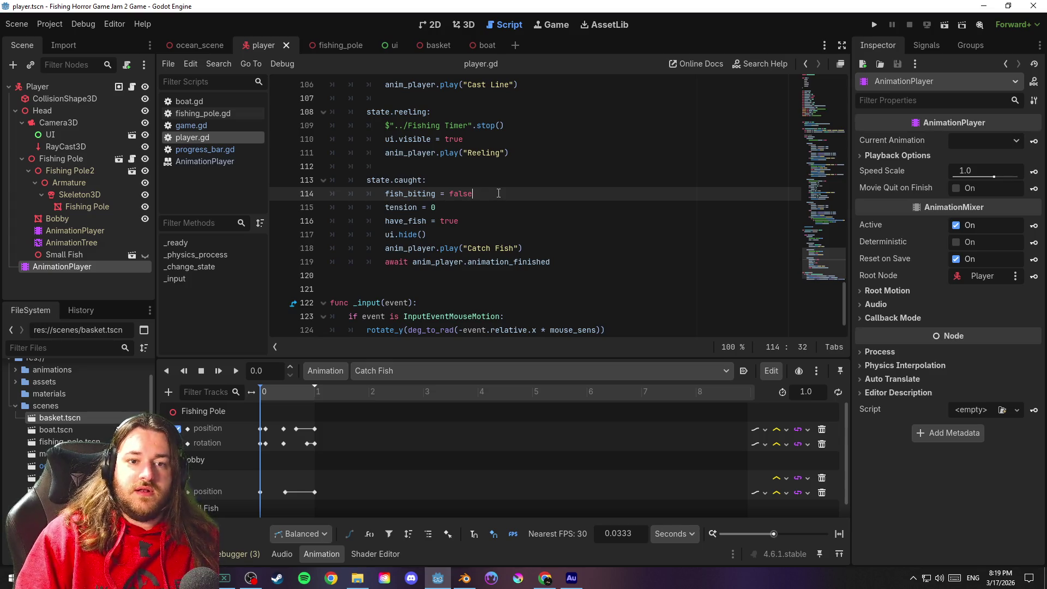
key("Return")
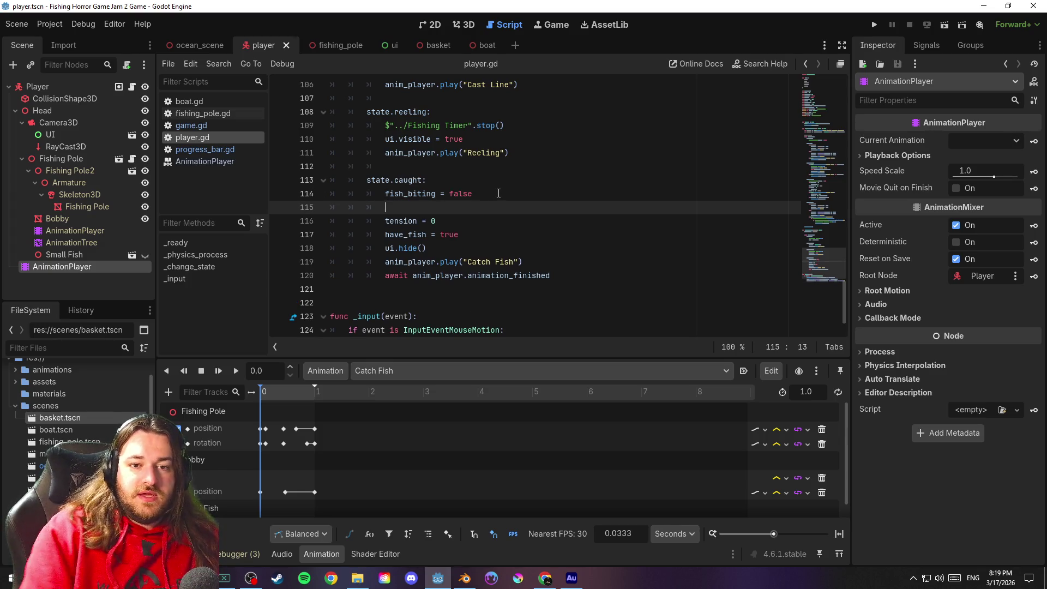
type("reel_amount = ")
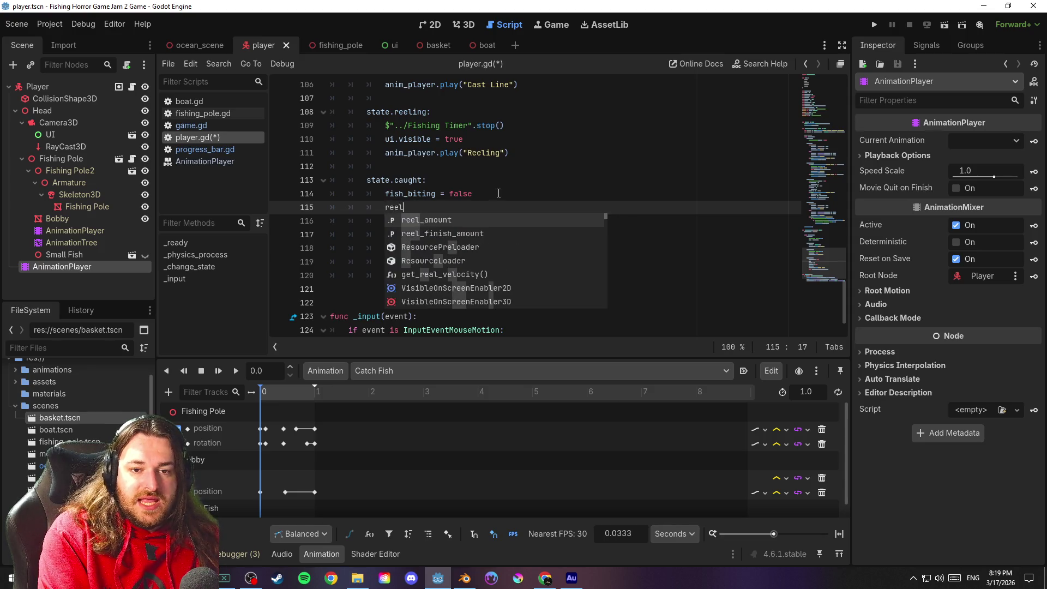
type("0..0")
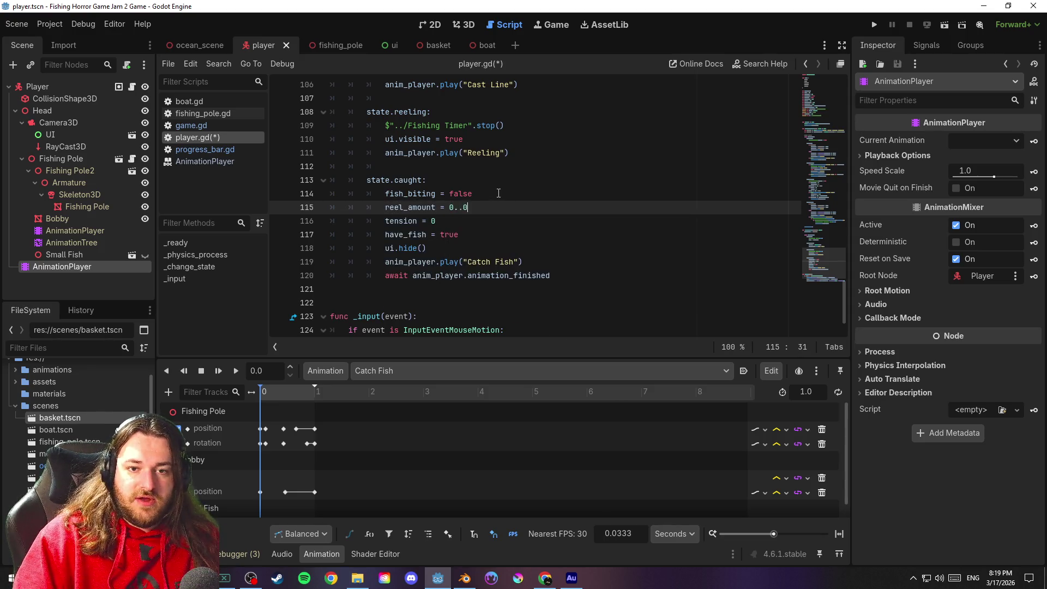
key("BackSpace")
type("0")
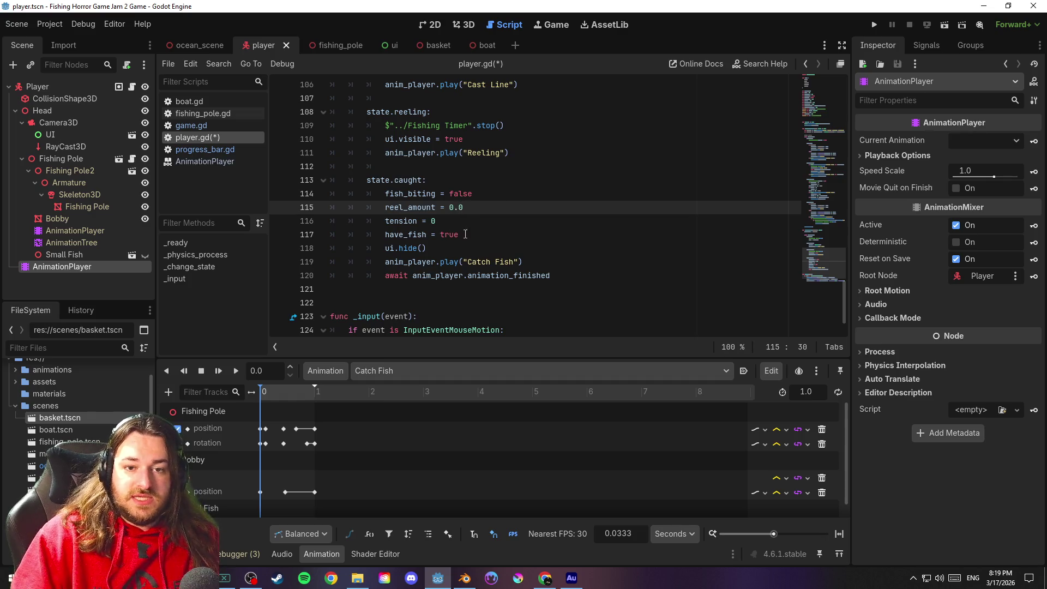
Step: Change the caught state's tension value to 0.0 and save player.gd
key("Down")
type(".0")
key("shift+Up")
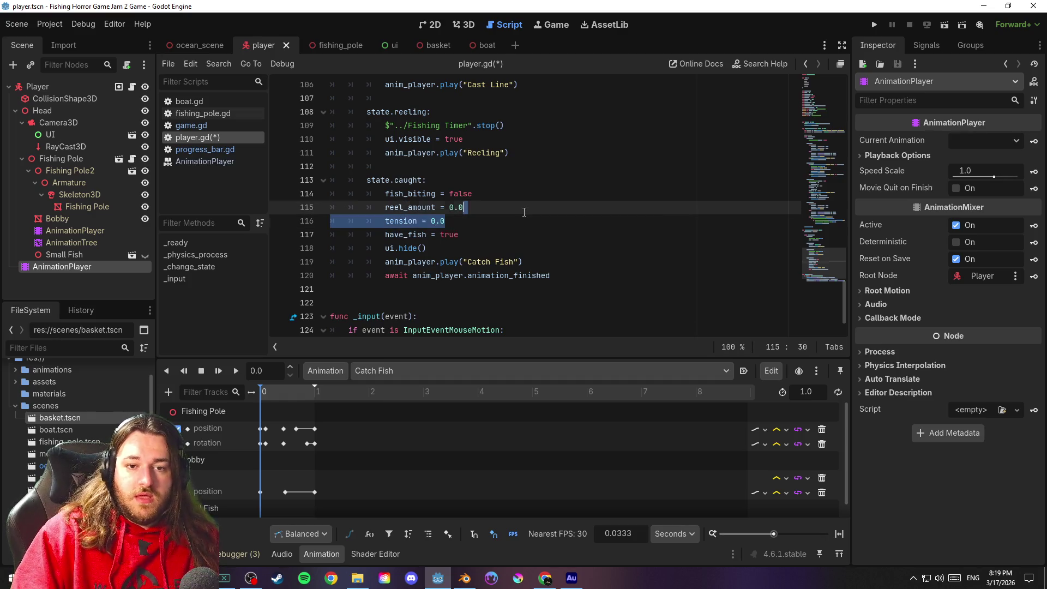
key("ctrl+s")
left_click(524, 212)
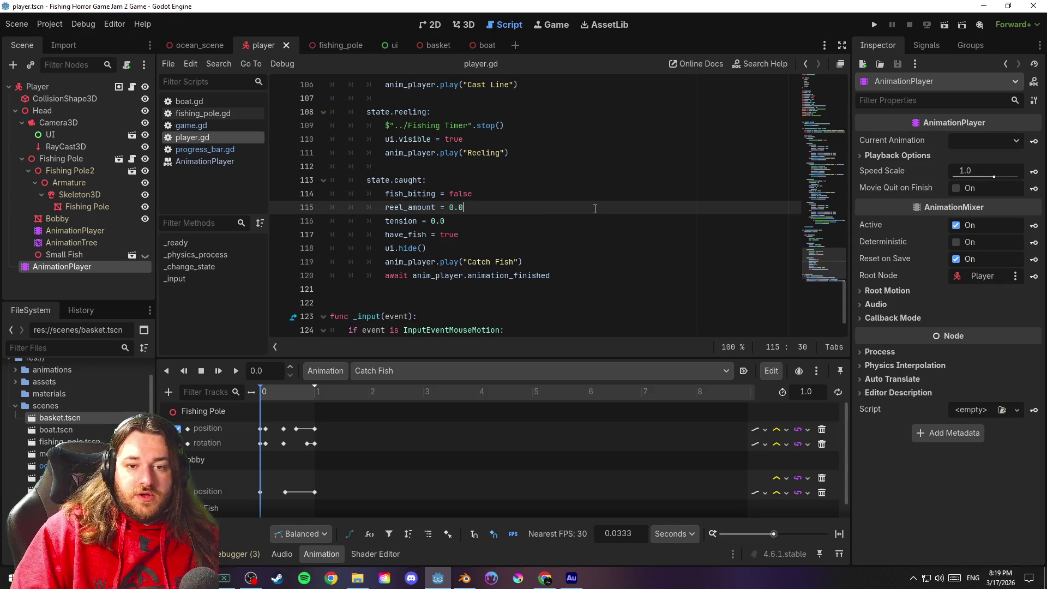
key("ctrl+z")
key("ctrl+y")
left_click(568, 207)
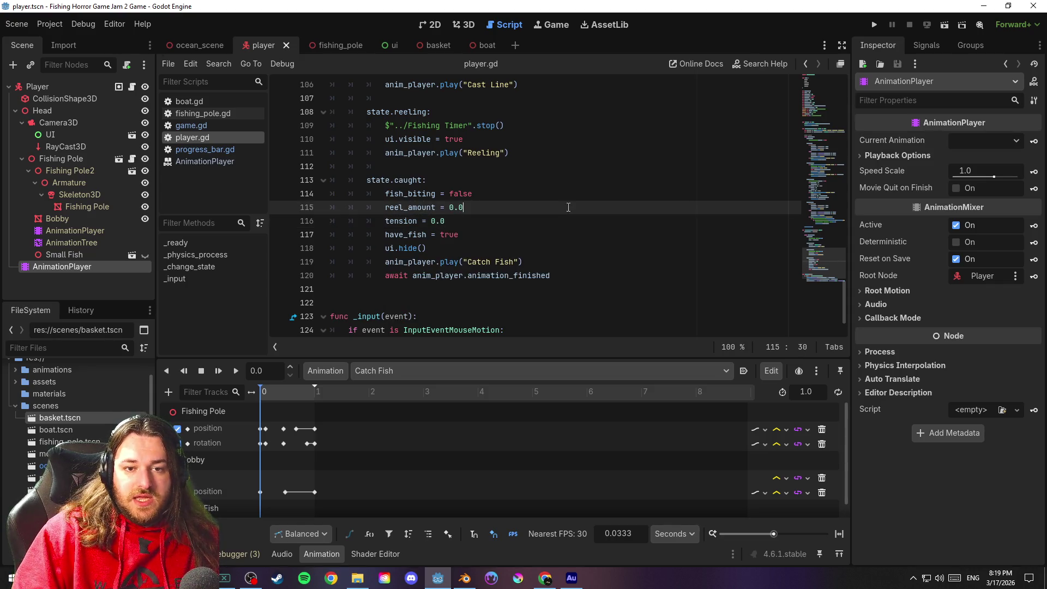
scroll(637, 201, "up", 1)
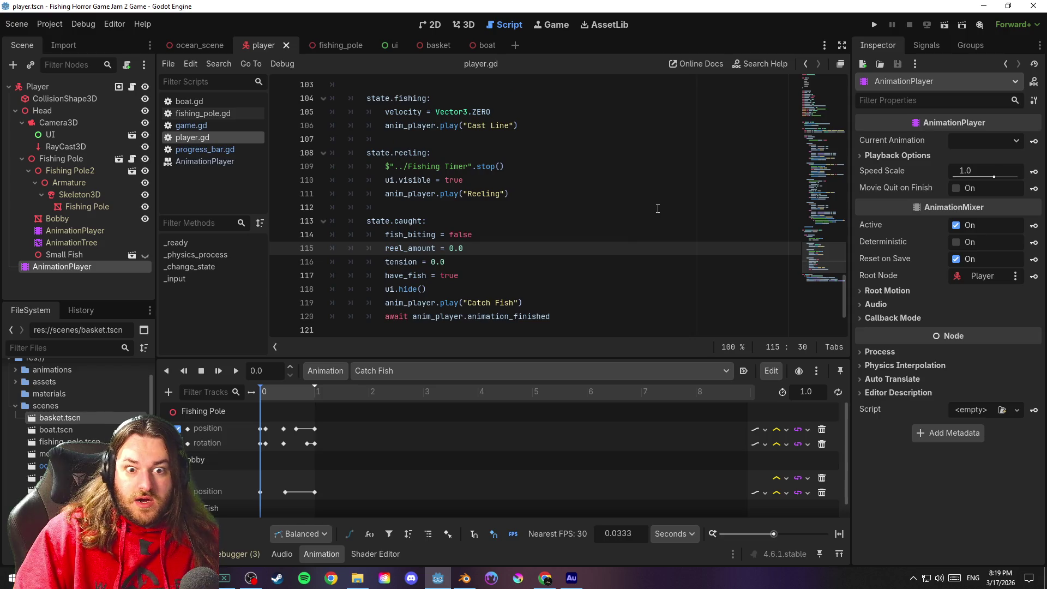
left_click(573, 208)
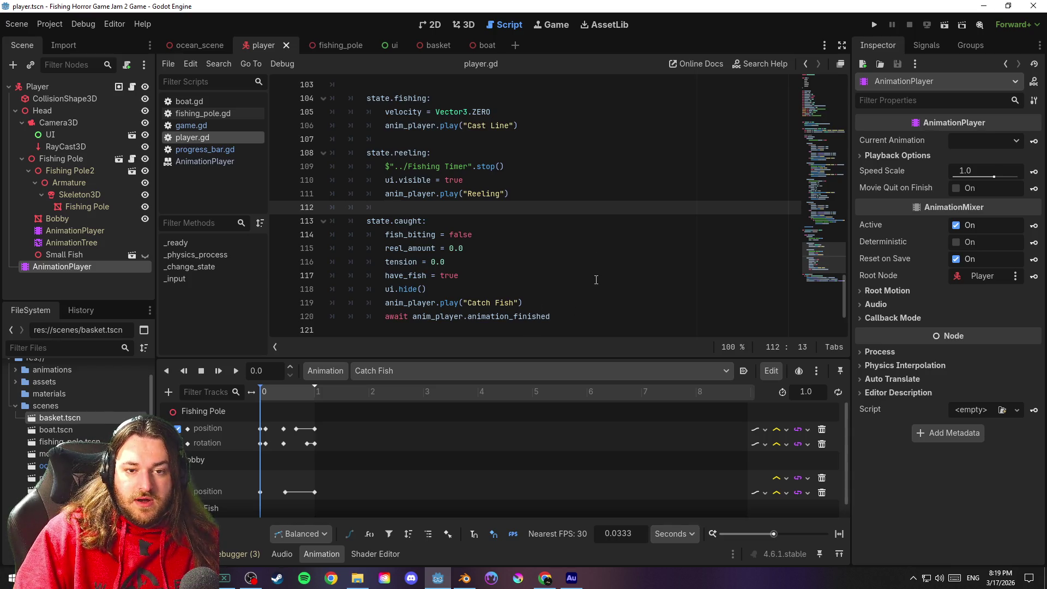
Step: Locate line 120, await anim_player.animation_finished, in the caught state
scroll(591, 268, "up", 5)
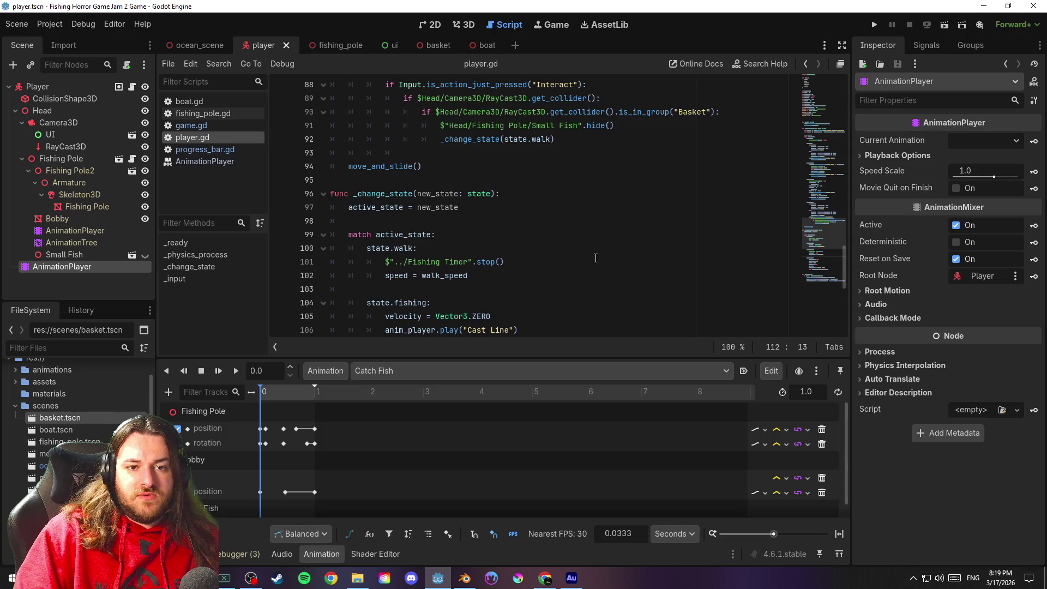
scroll(595, 258, "down", 7)
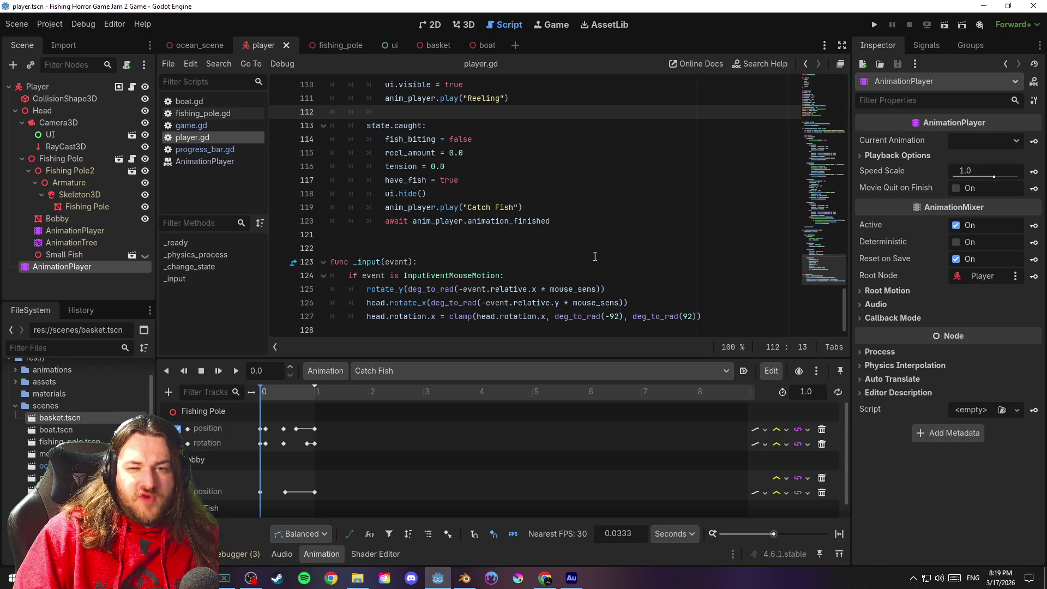
scroll(604, 239, "up", 2)
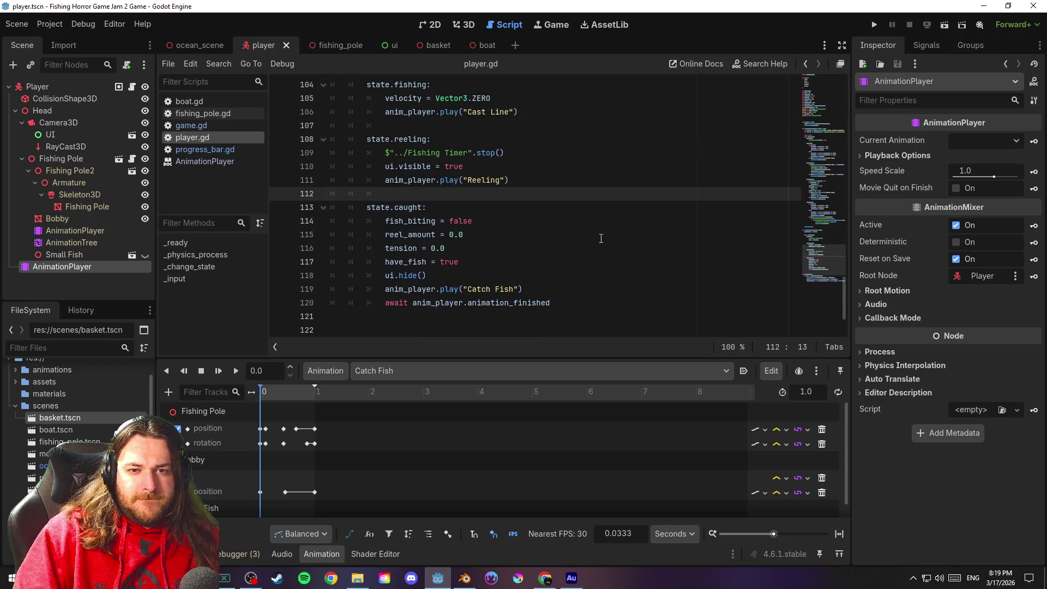
left_click(587, 301)
key("shift+Home")
key("shift+Home")
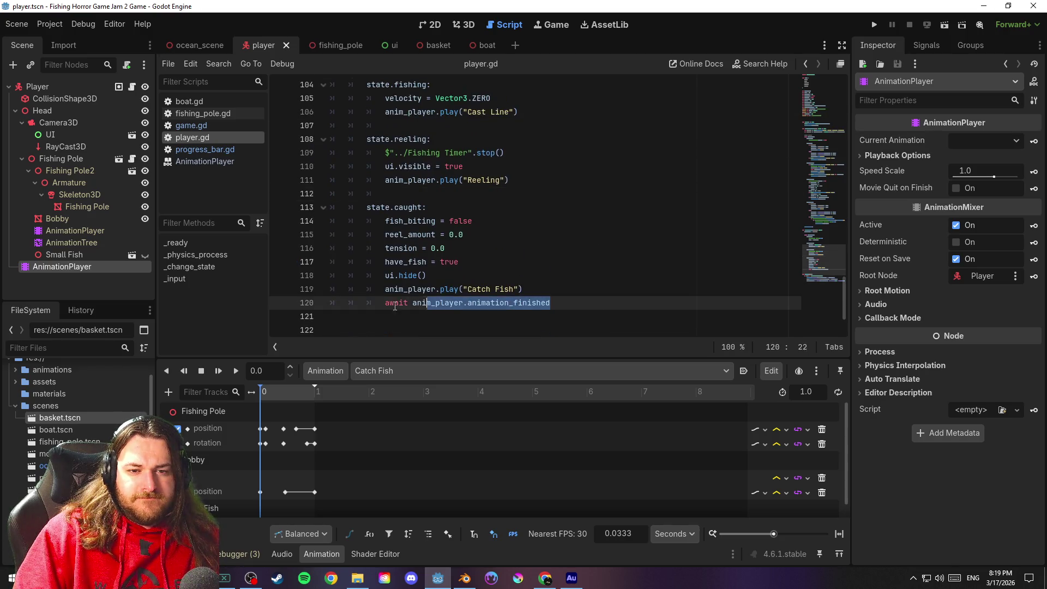
left_click(579, 306)
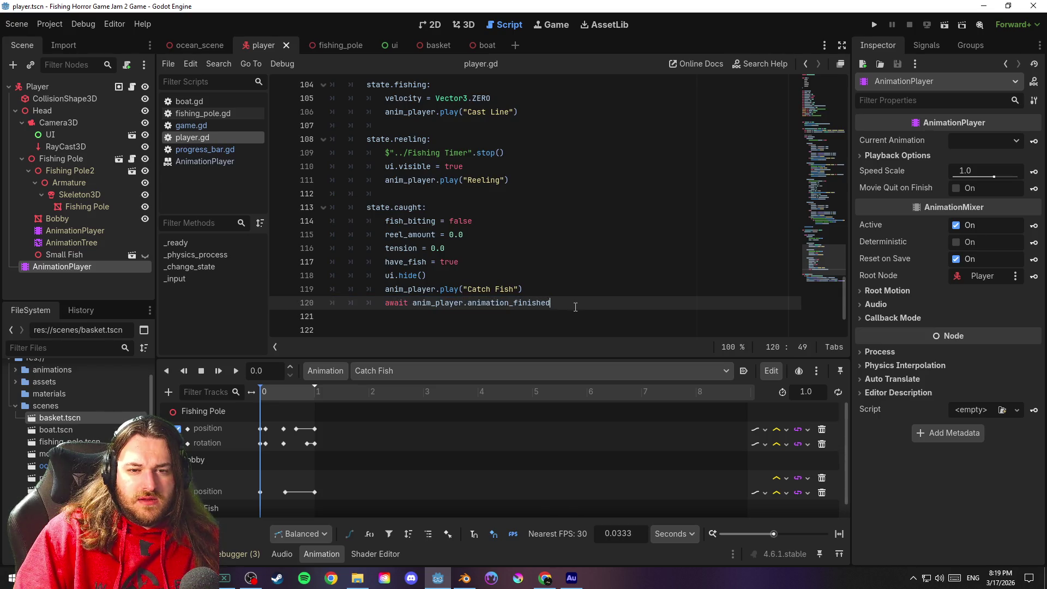
Step: Save the script, then select and delete the await animation_finished line
scroll(575, 306, "up", 10)
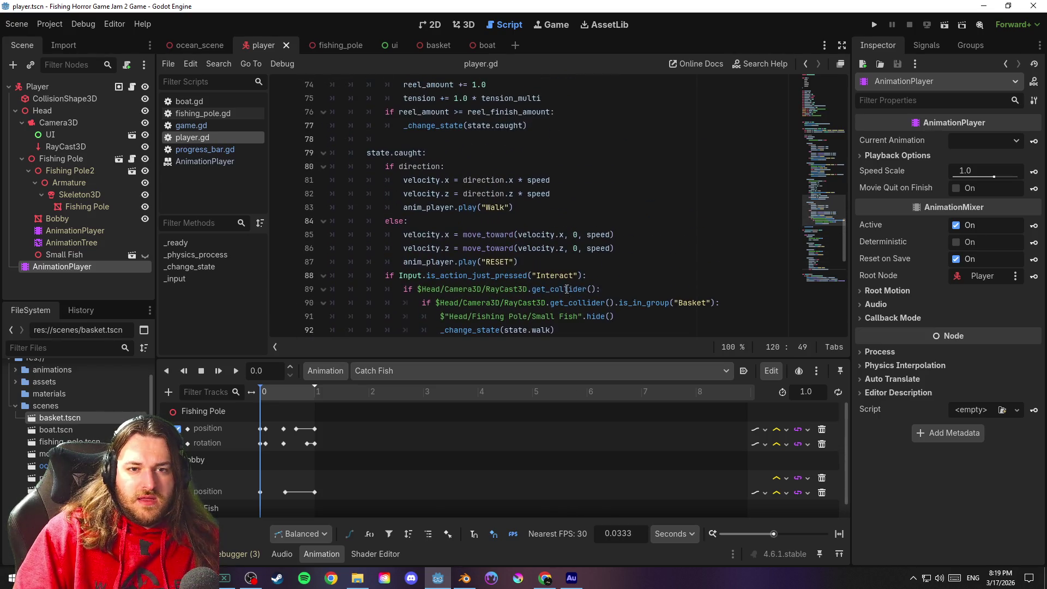
scroll(571, 257, "down", 1)
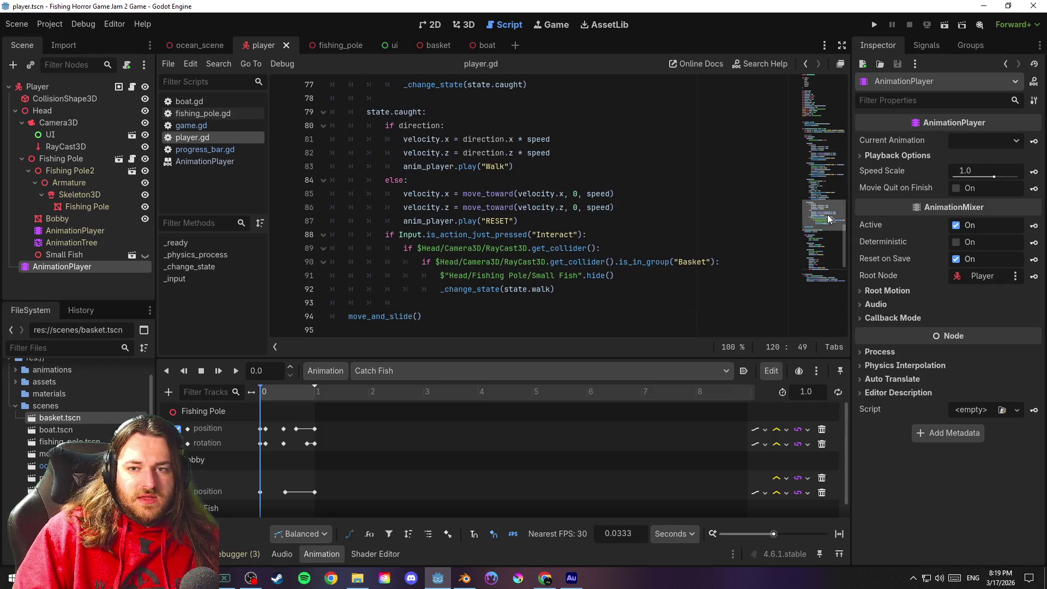
scroll(831, 220, "down", 1)
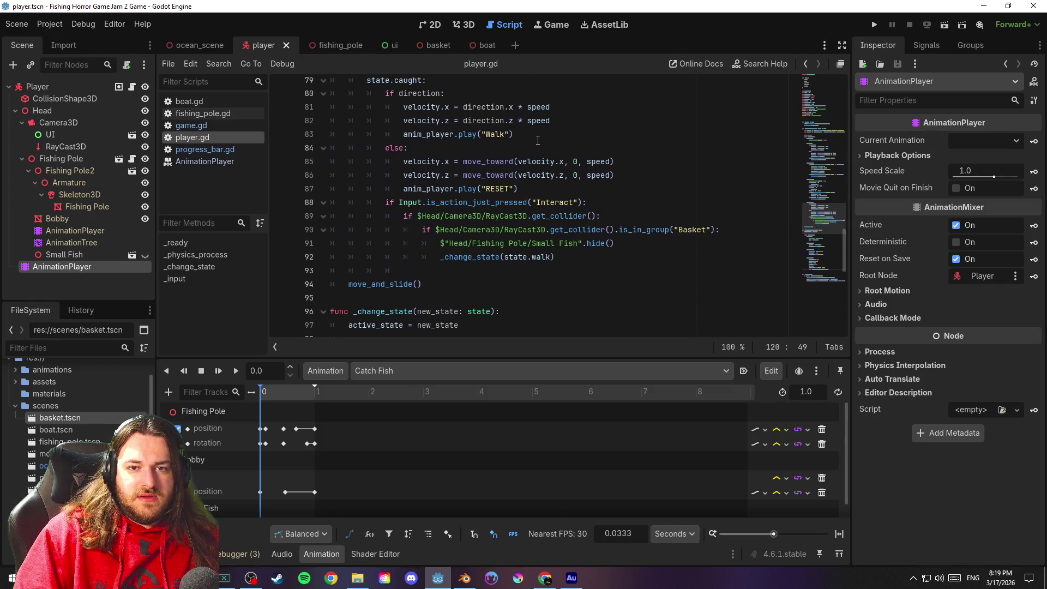
left_click(572, 150)
key("ctrl+s")
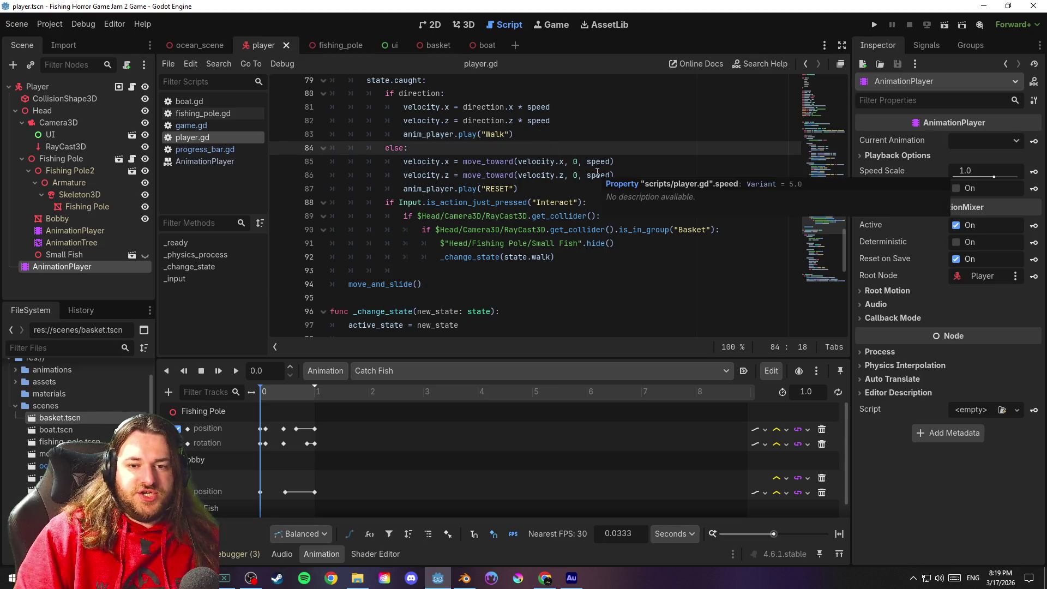
scroll(589, 174, "down", 10)
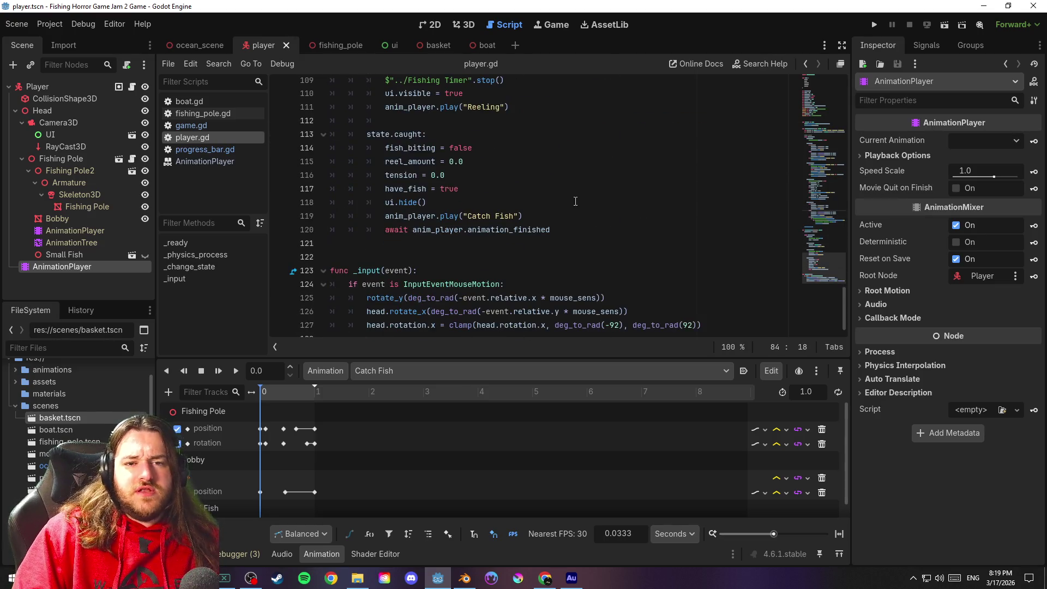
left_click_drag(570, 229, 317, 231)
key("BackSpace")
key("BackSpace")
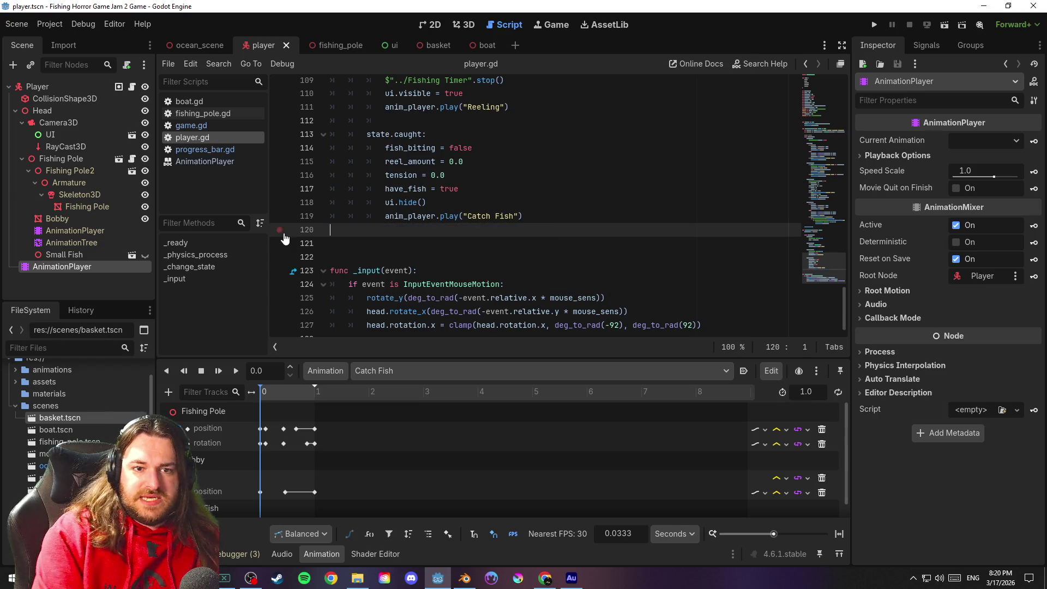
Step: Insert a blank line under state.caught: on line 79 and save player.gd
scroll(526, 177, "up", 3)
scroll(526, 177, "up", 8)
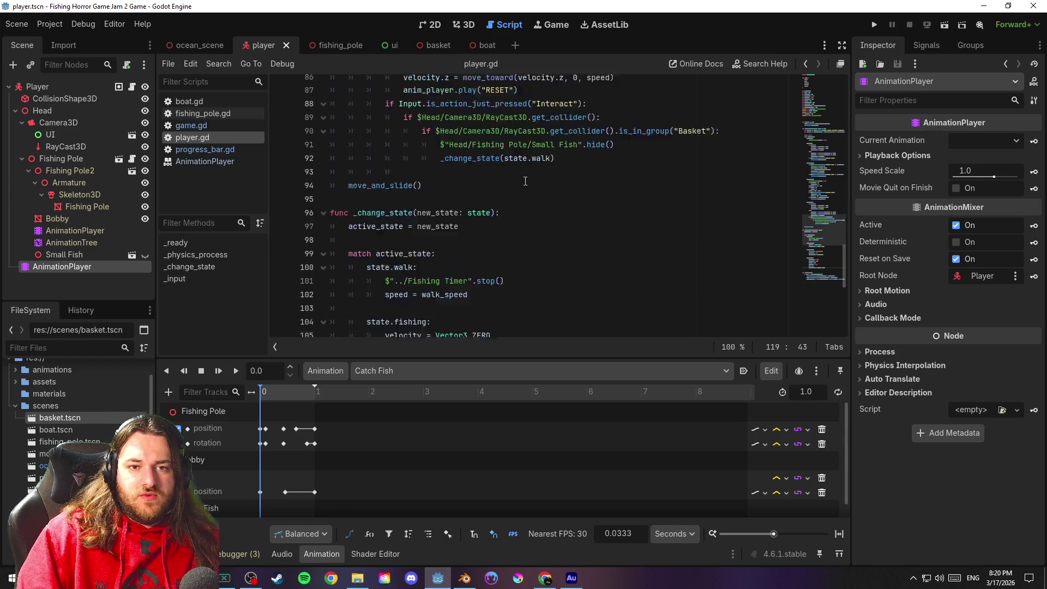
left_click(490, 124)
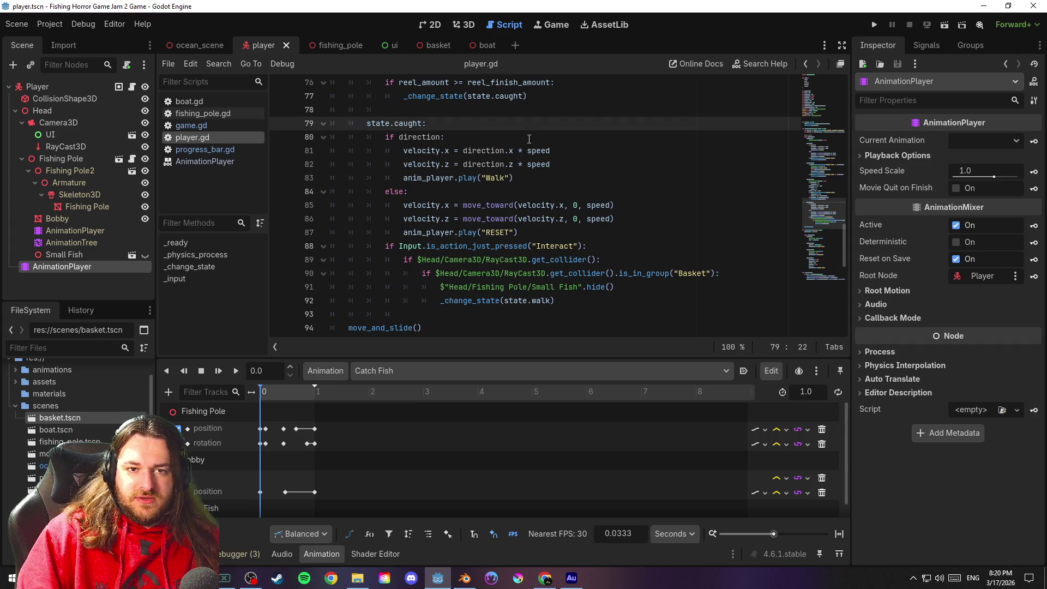
key("Return")
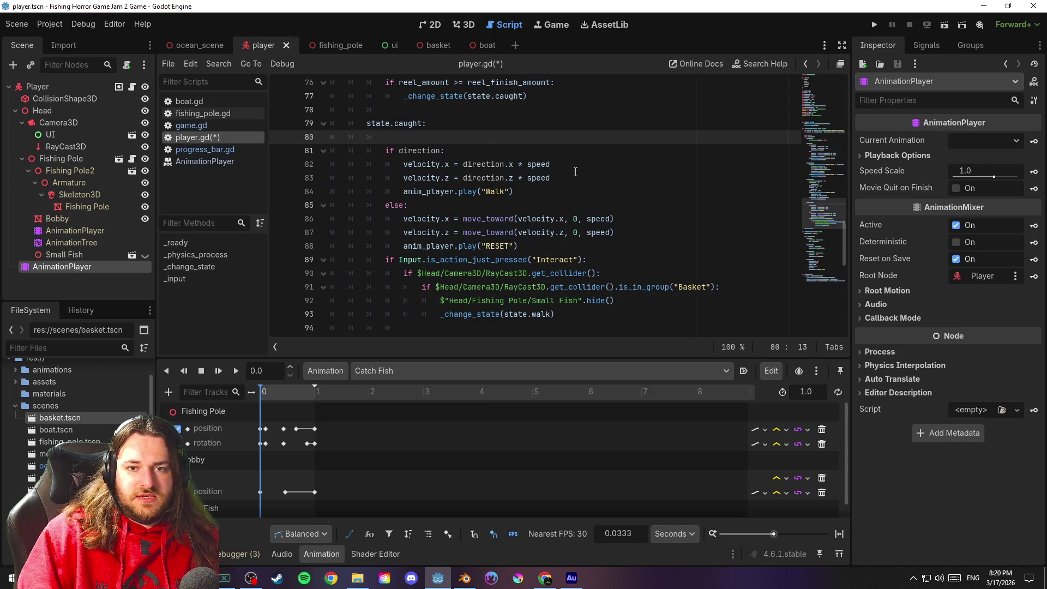
left_click(834, 80)
left_click(829, 149)
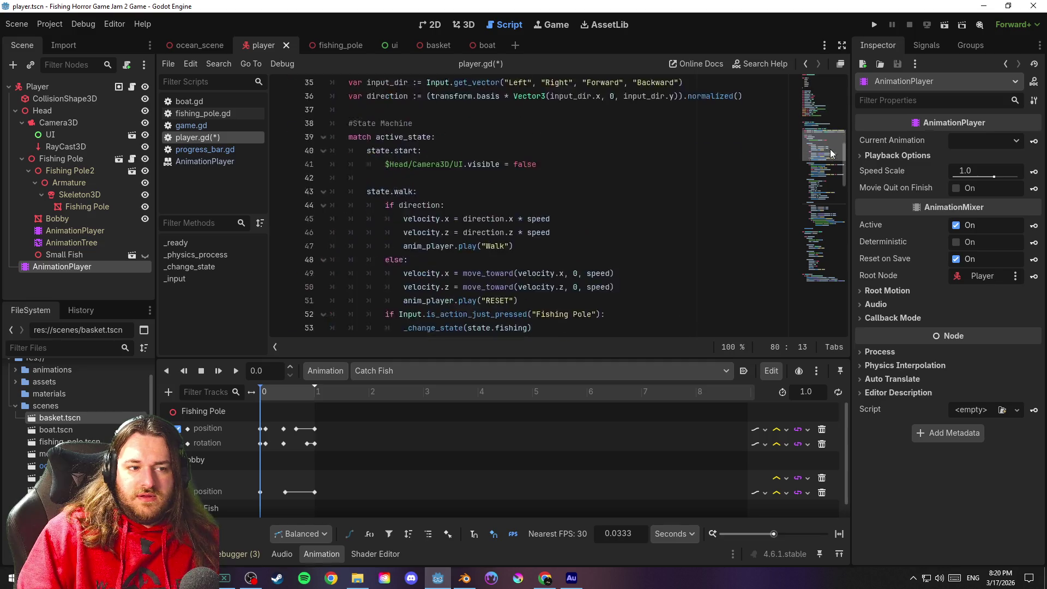
mouse_move(830, 149)
left_mouse_down()
mouse_move(827, 228)
mouse_move(829, 217)
left_mouse_up()
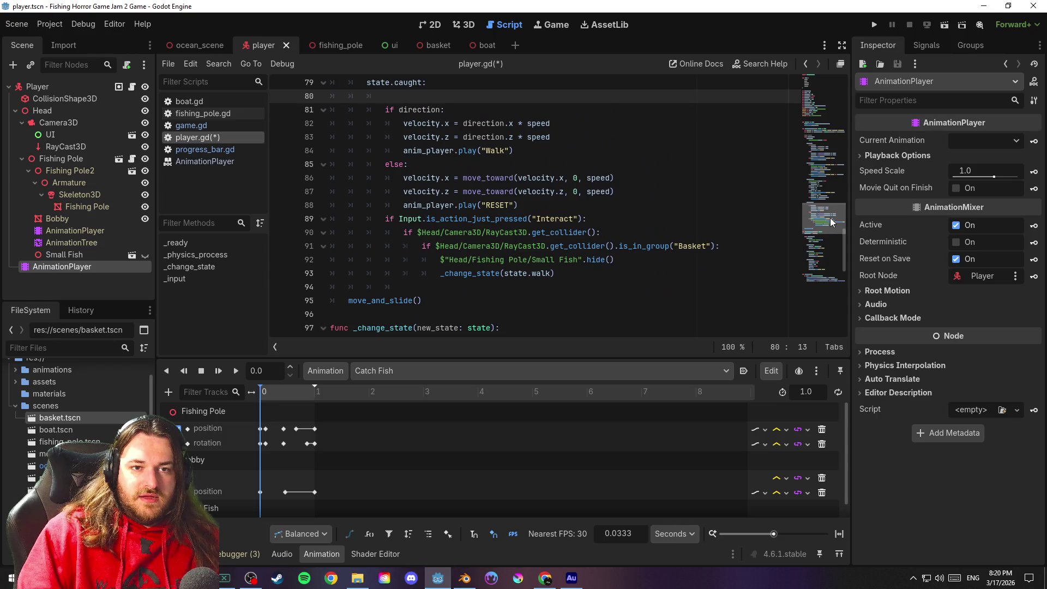
key("Up")
key("End")
key("ctrl+s")
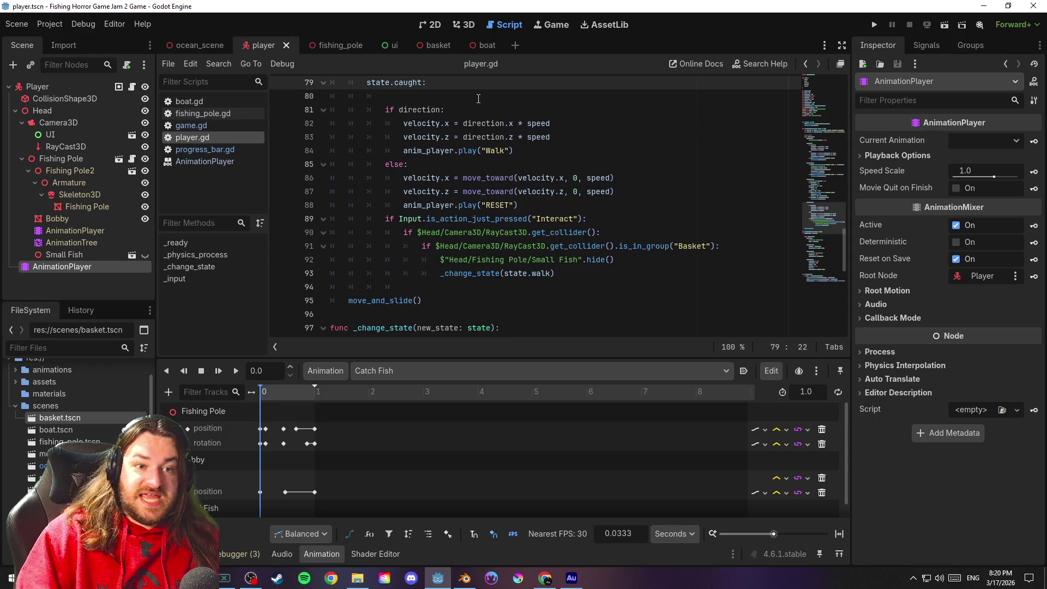
left_click(434, 48)
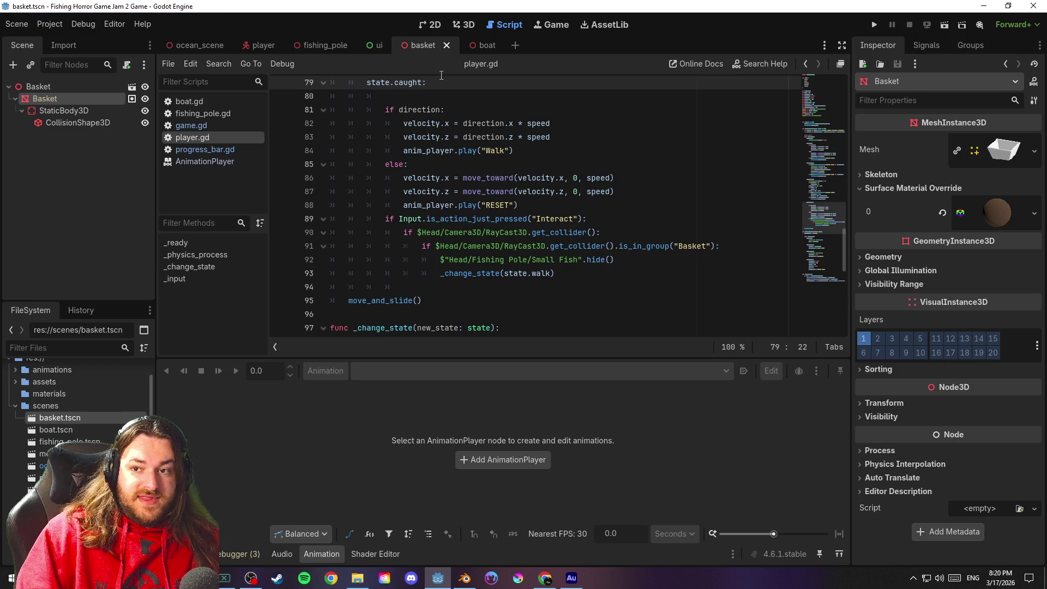
left_click(319, 46)
left_click(457, 98)
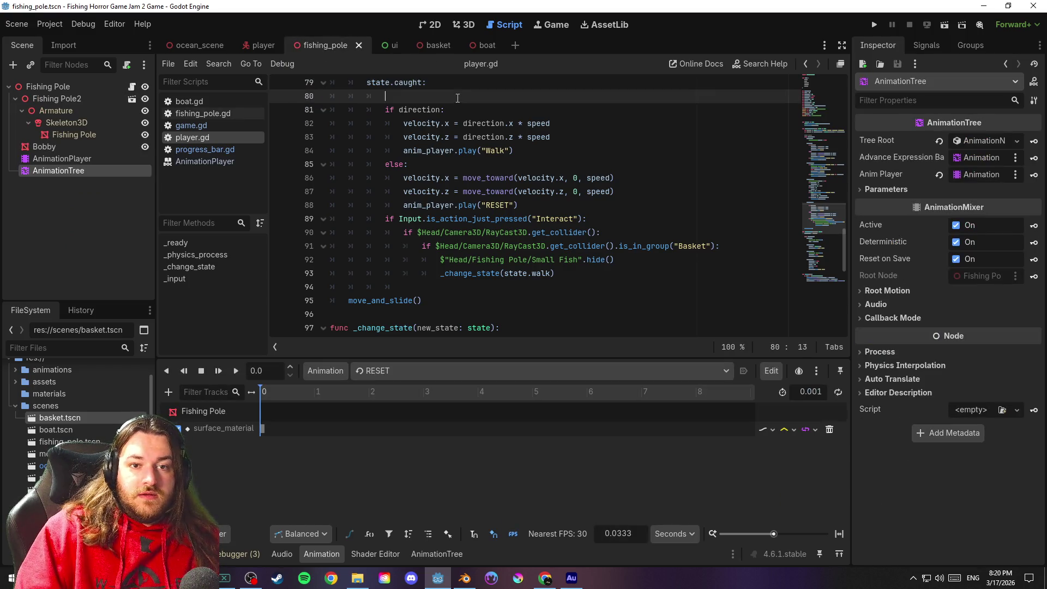
left_click(528, 164)
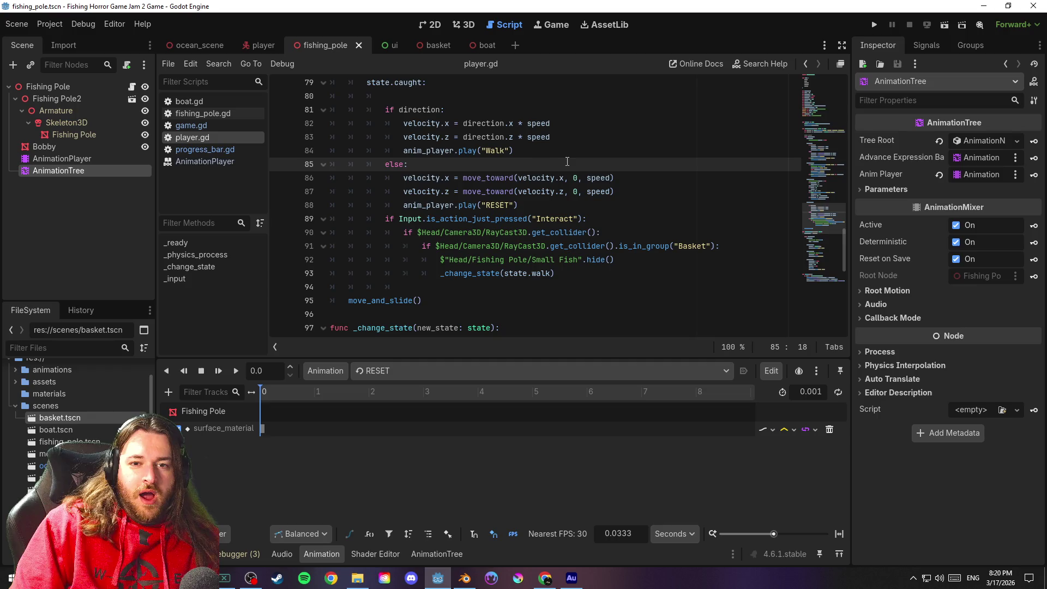
left_click(259, 45)
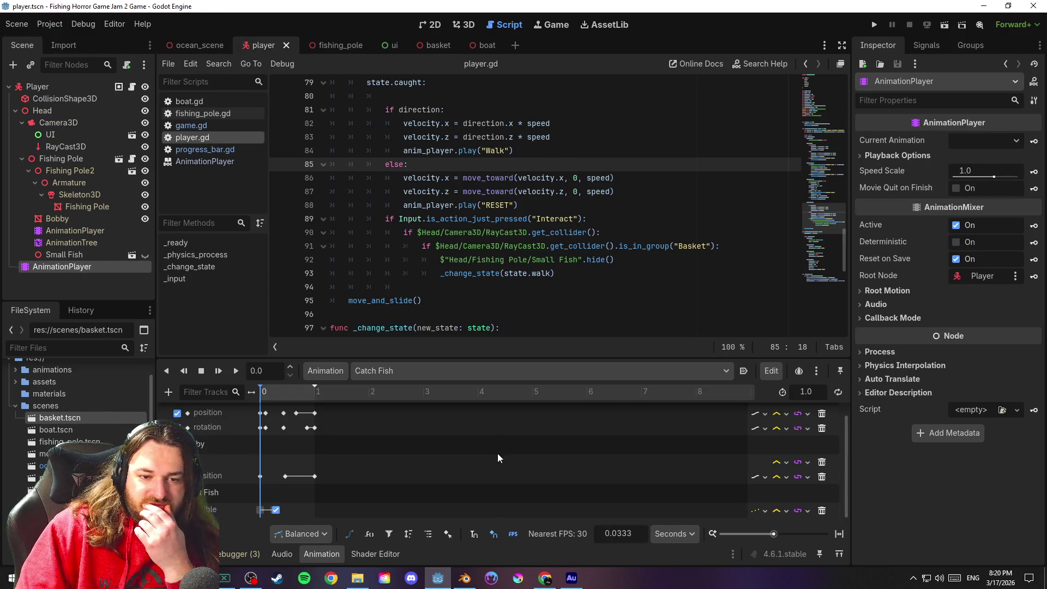
left_click(541, 156)
left_click(458, 112)
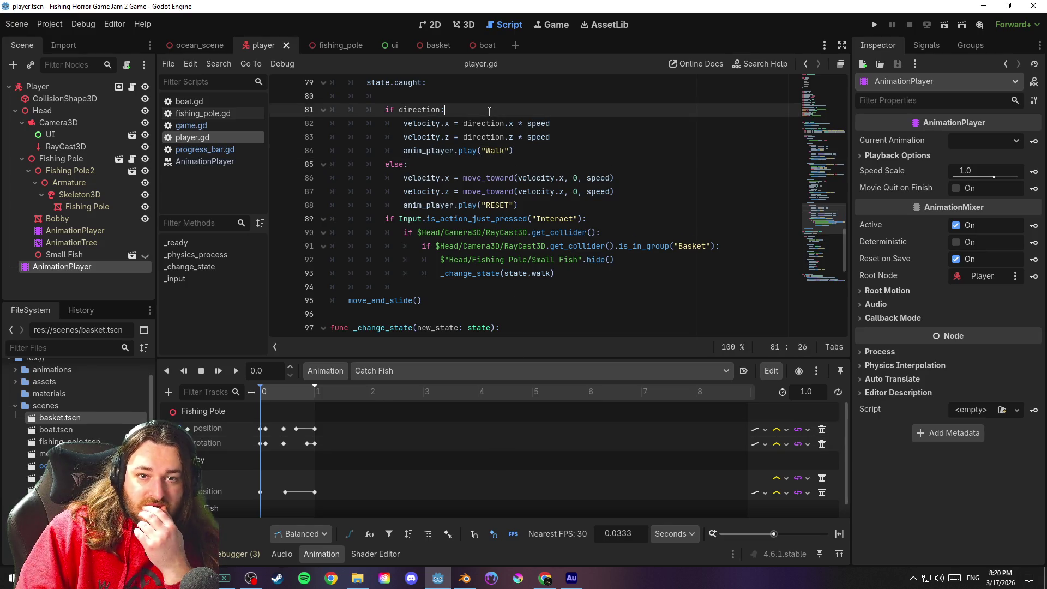
scroll(457, 156, "up", 1)
key("Up")
scroll(575, 211, "up", 2)
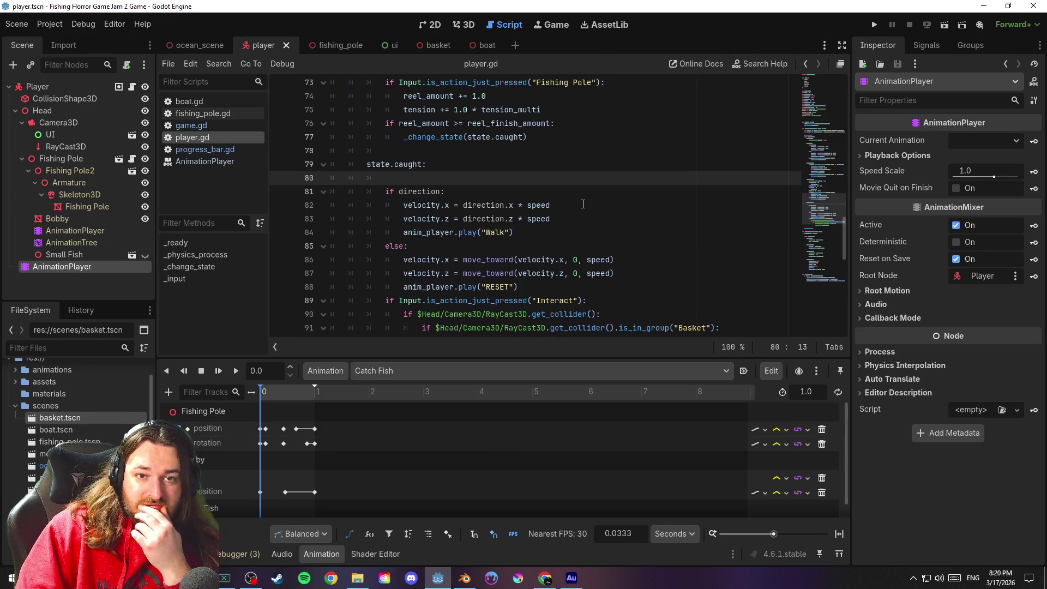
scroll(576, 211, "down", 13)
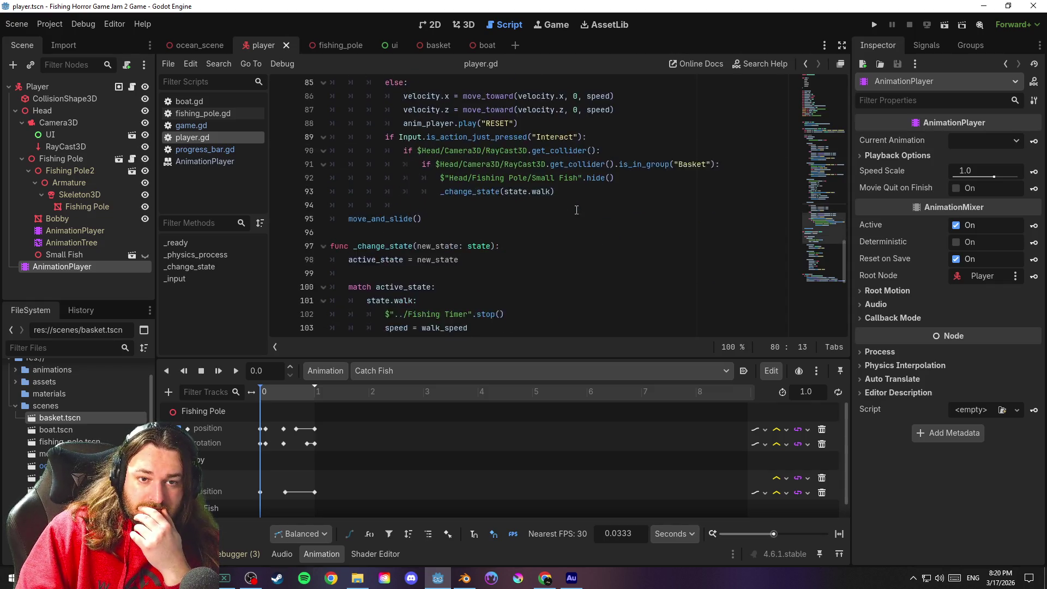
scroll(587, 209, "up", 2)
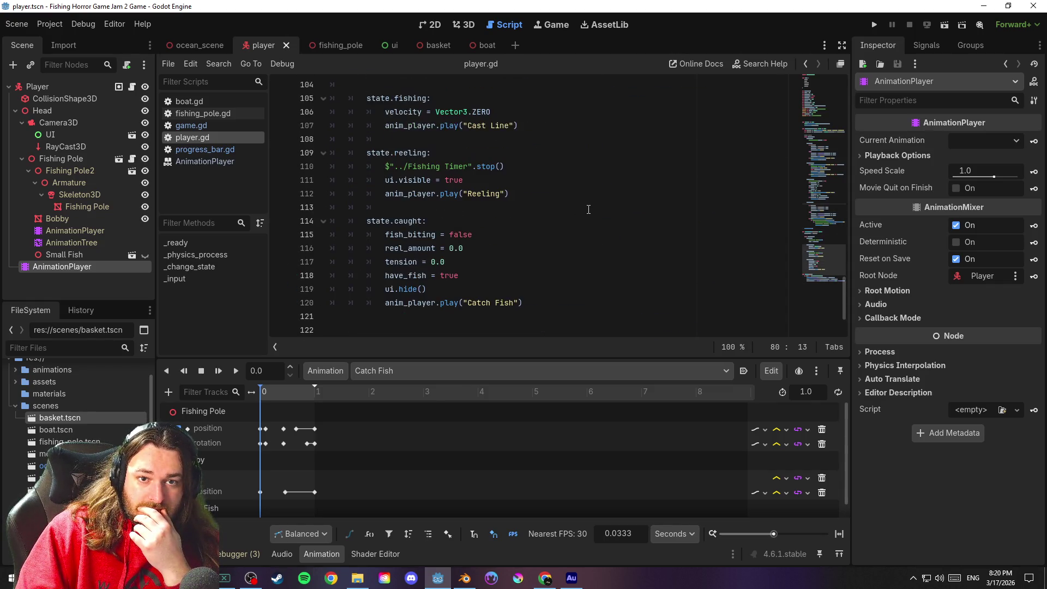
scroll(582, 213, "up", 12)
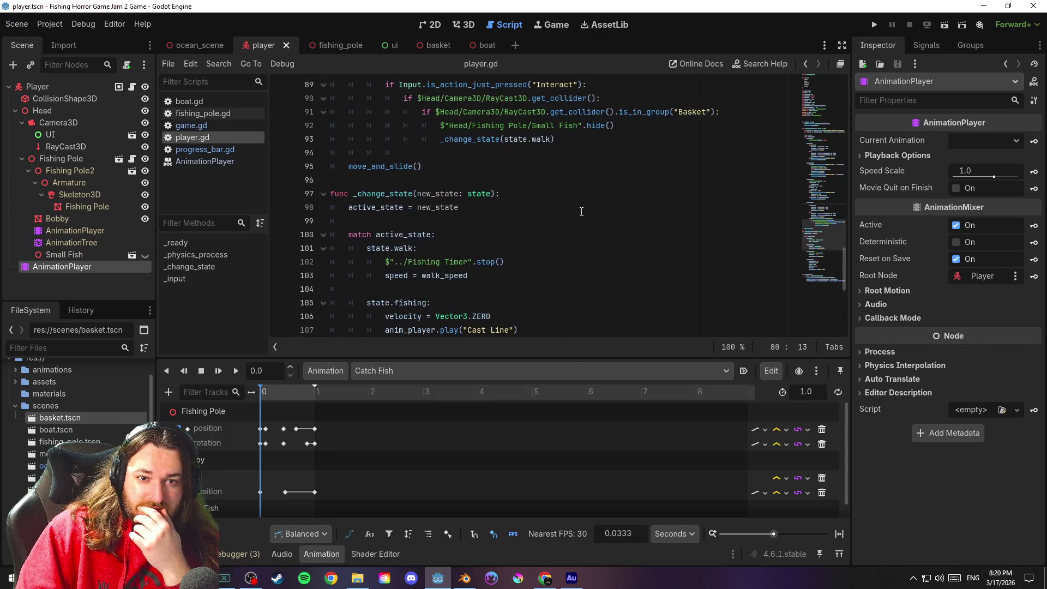
scroll(581, 212, "up", 1)
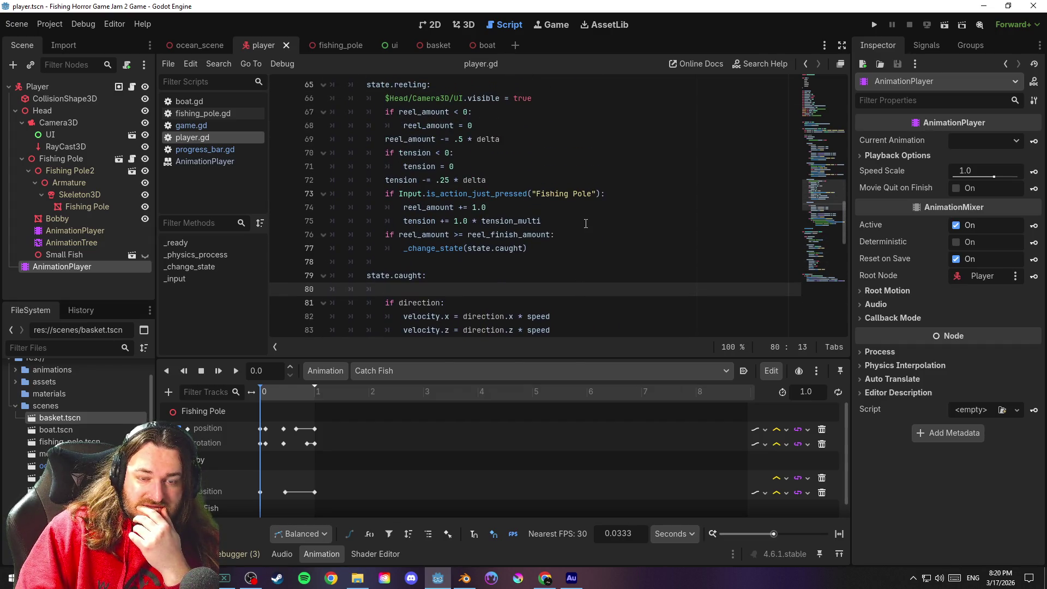
scroll(587, 222, "up", 1)
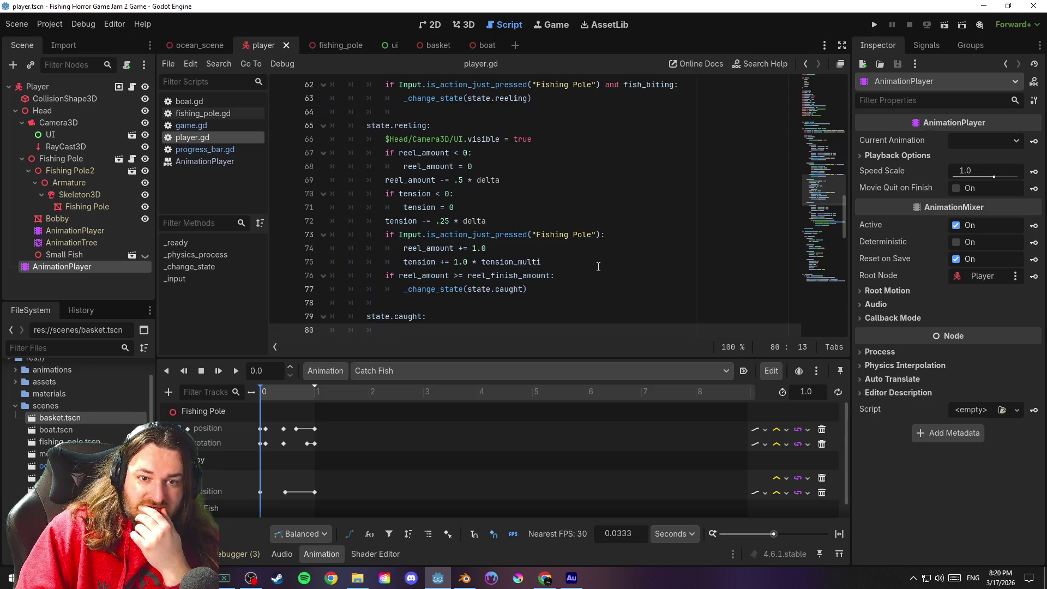
scroll(594, 263, "down", 3)
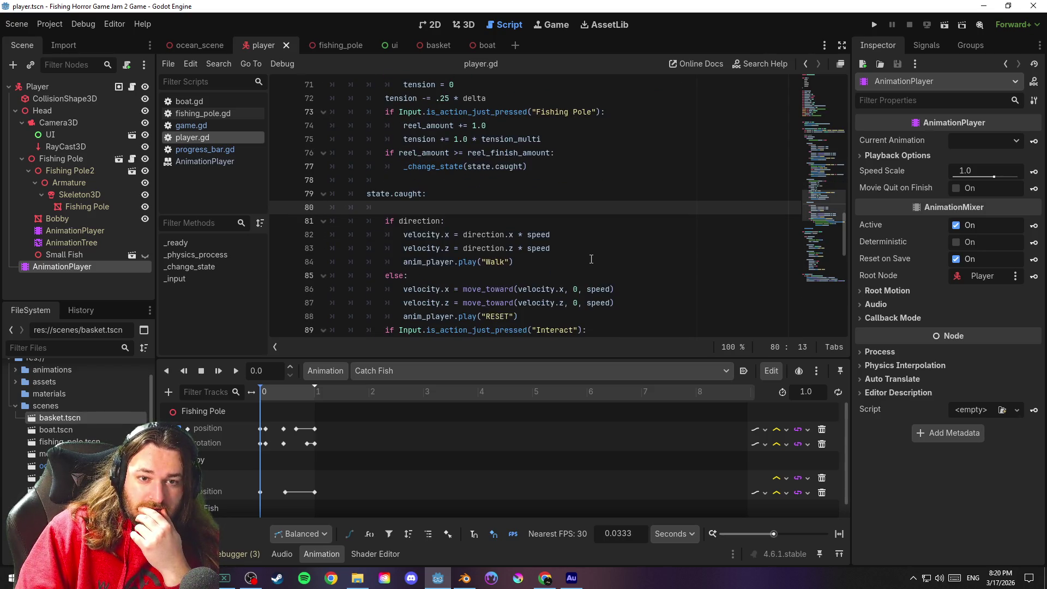
left_click(567, 158)
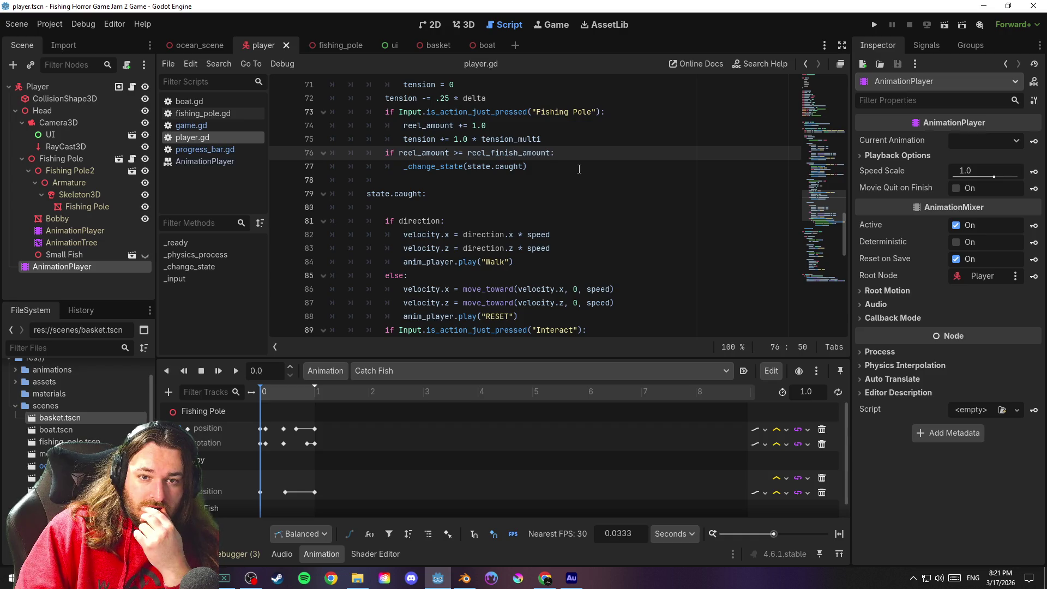
scroll(578, 170, "down", 13)
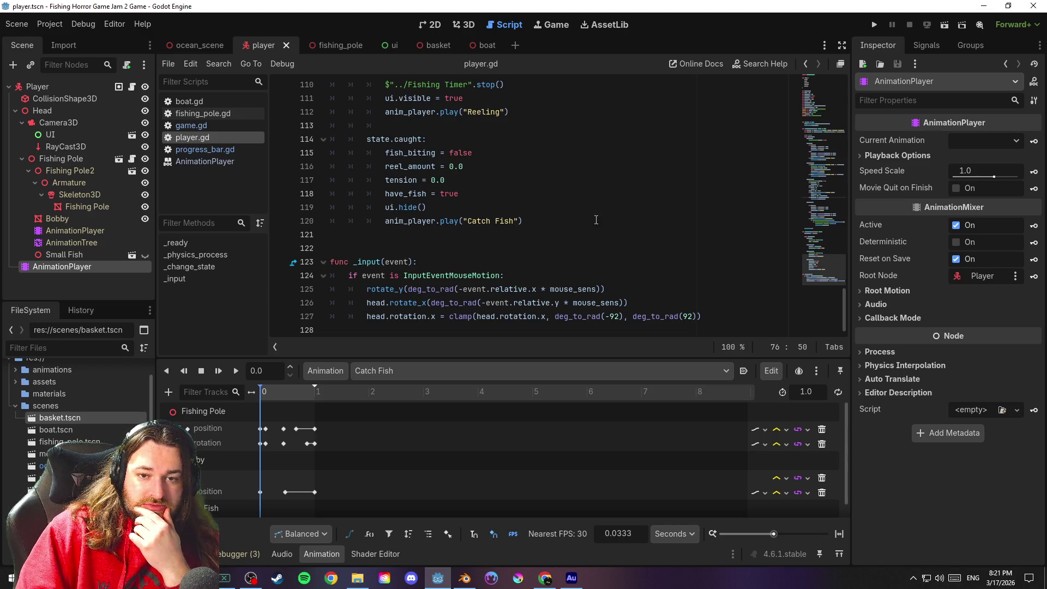
Step: Add and remove a line after the Catch Fish call, then save player.gd
left_click(570, 223)
key("Return")
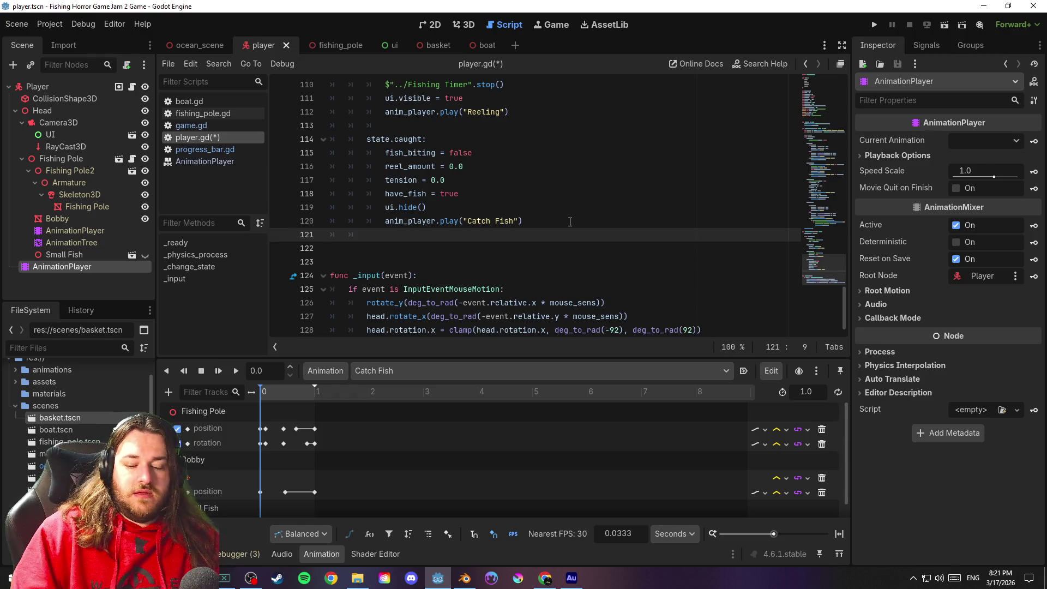
key("BackSpace")
key("BackSpace")
key("BackSpace")
key("ctrl+s")
scroll(607, 250, "up", 12)
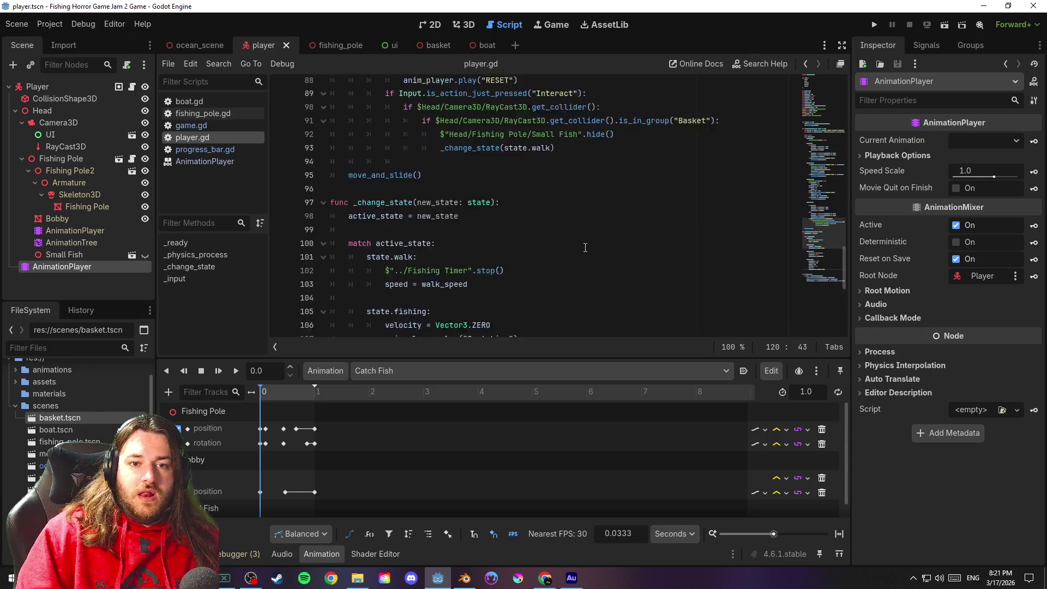
Step: Type if anim_player.animation_finished: on line 80, indent lines 81–93 under it, and save
left_click(450, 166)
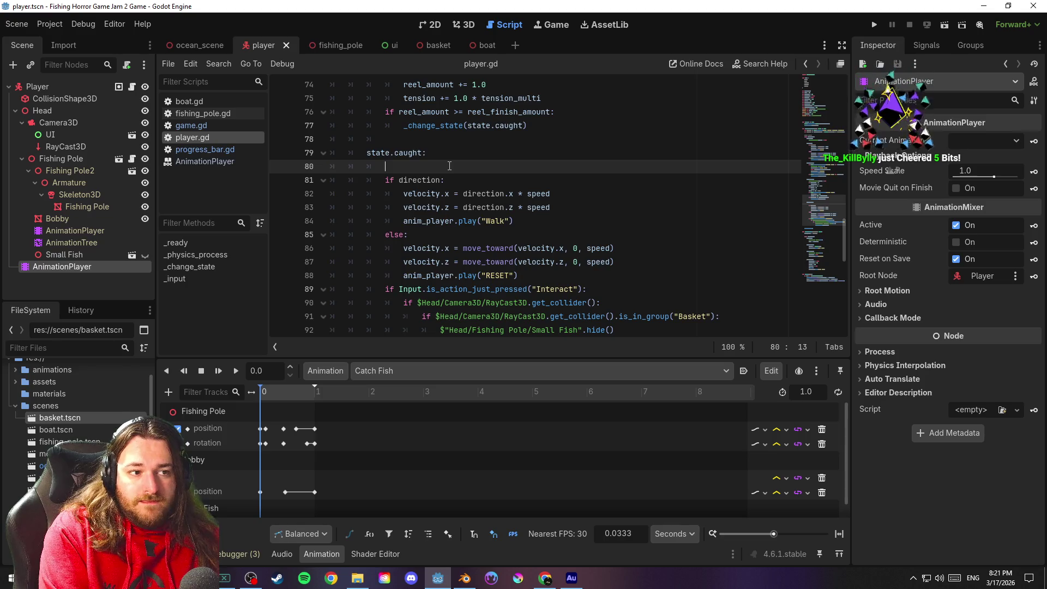
type("if anim_player.ani")
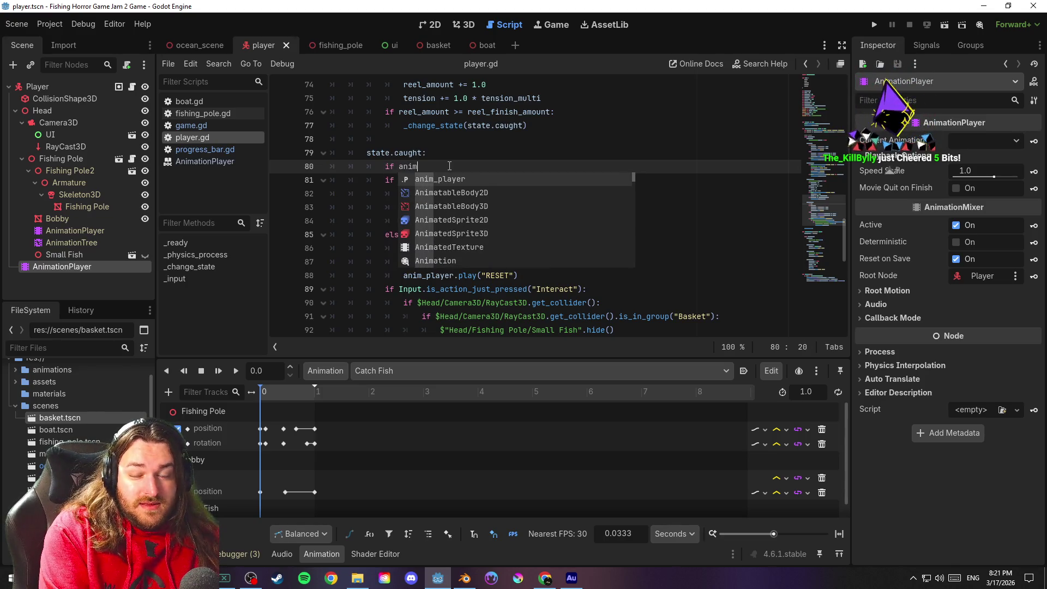
type("mati")
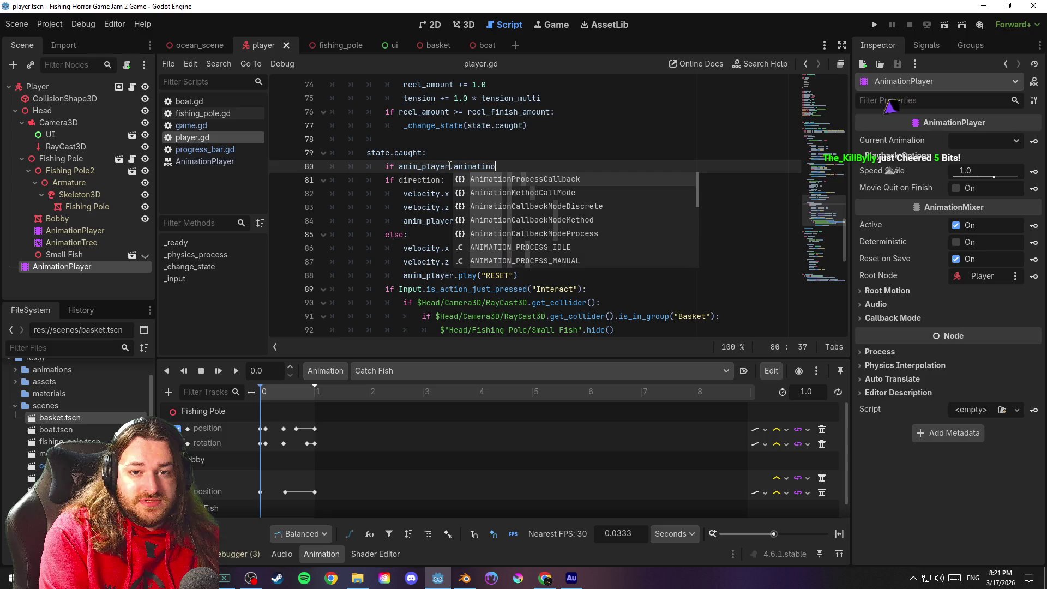
type("on_finished")
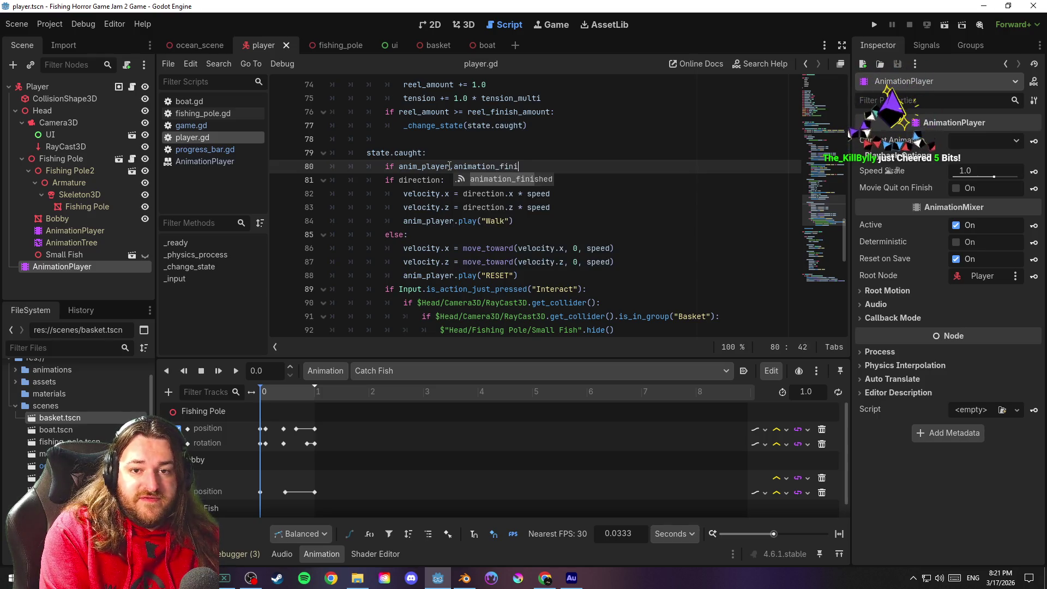
type(":")
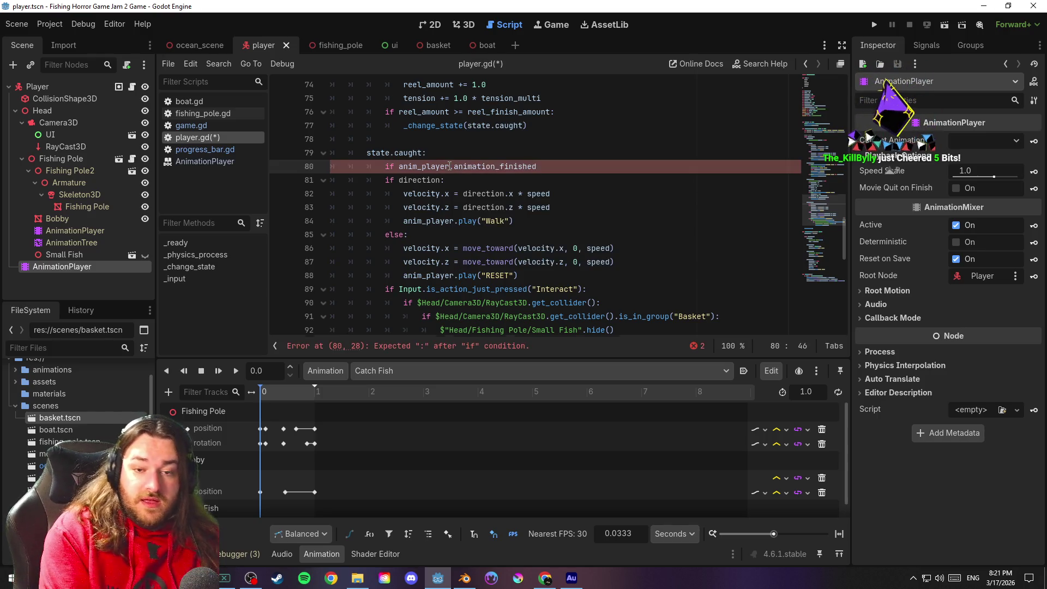
scroll(436, 185, "down", 1)
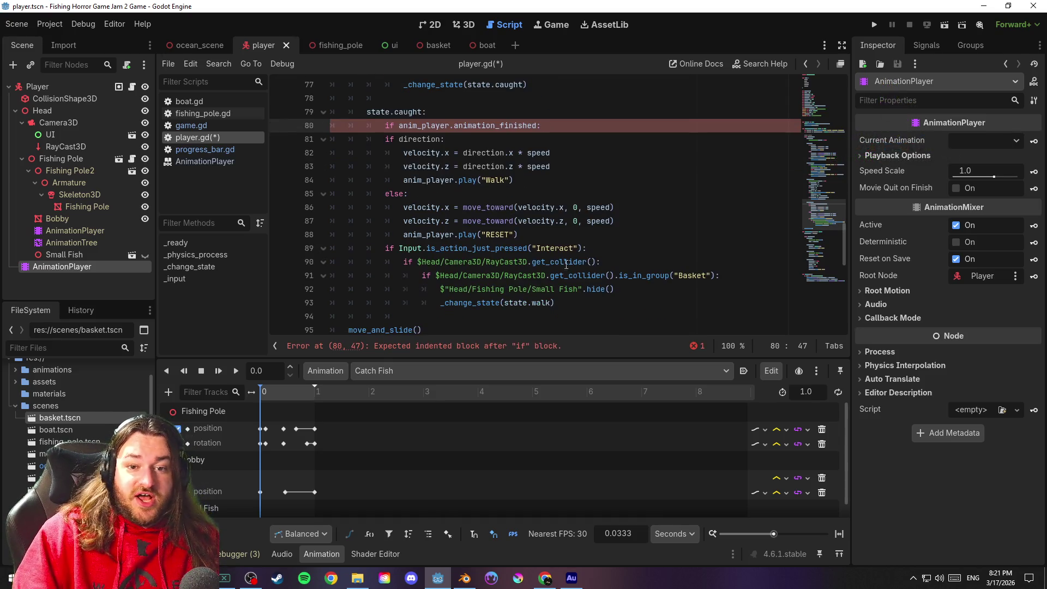
mouse_move(582, 303)
left_mouse_down()
mouse_move(349, 240)
mouse_move(331, 139)
left_mouse_up()
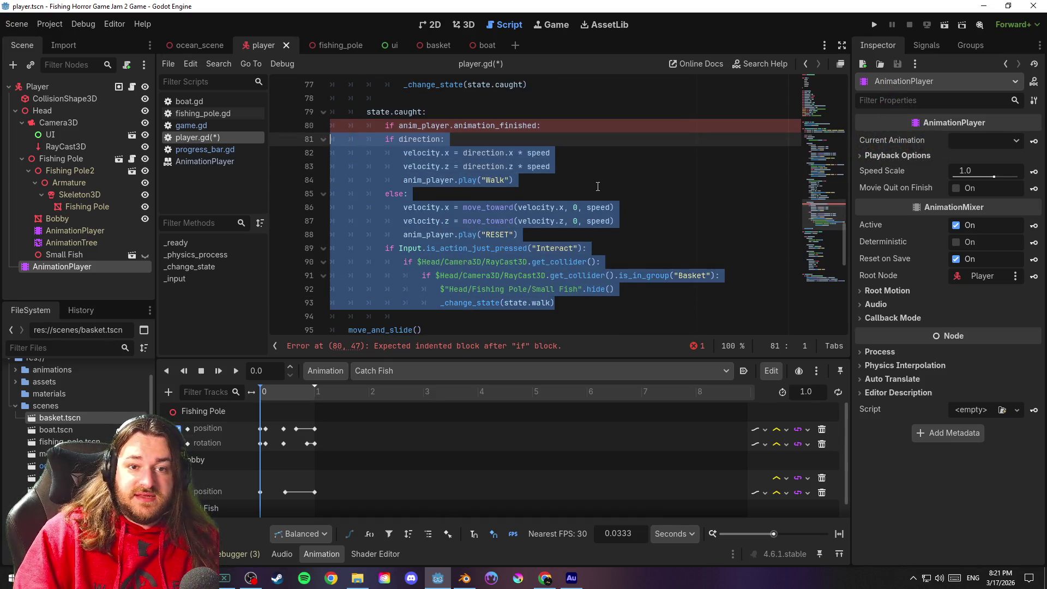
key("Tab")
left_click(614, 173)
key("ctrl+s")
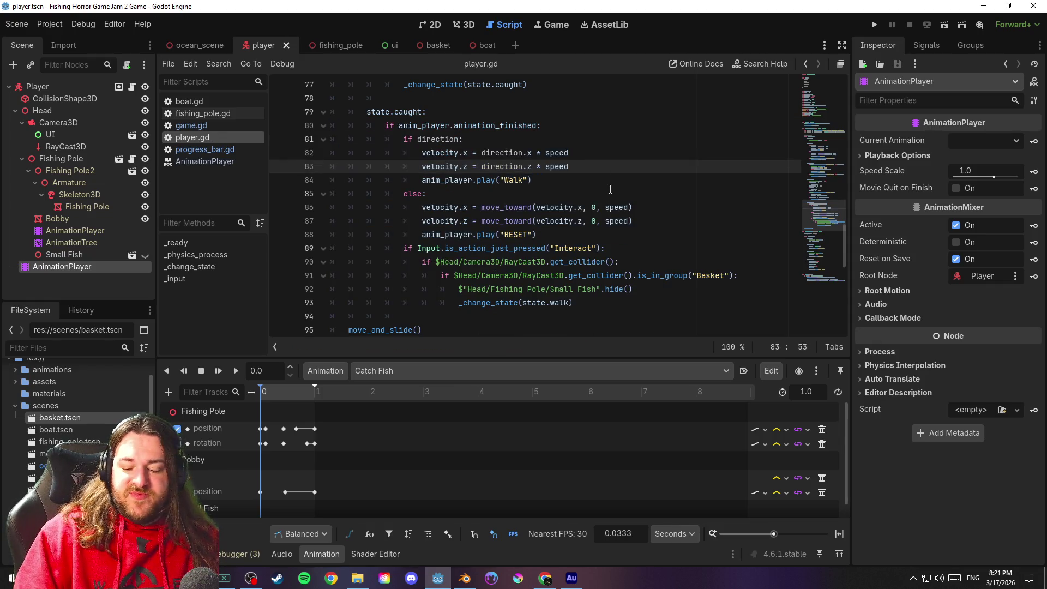
Step: Review the newly nested caught-state code from line 78 to line 93
left_click(466, 101)
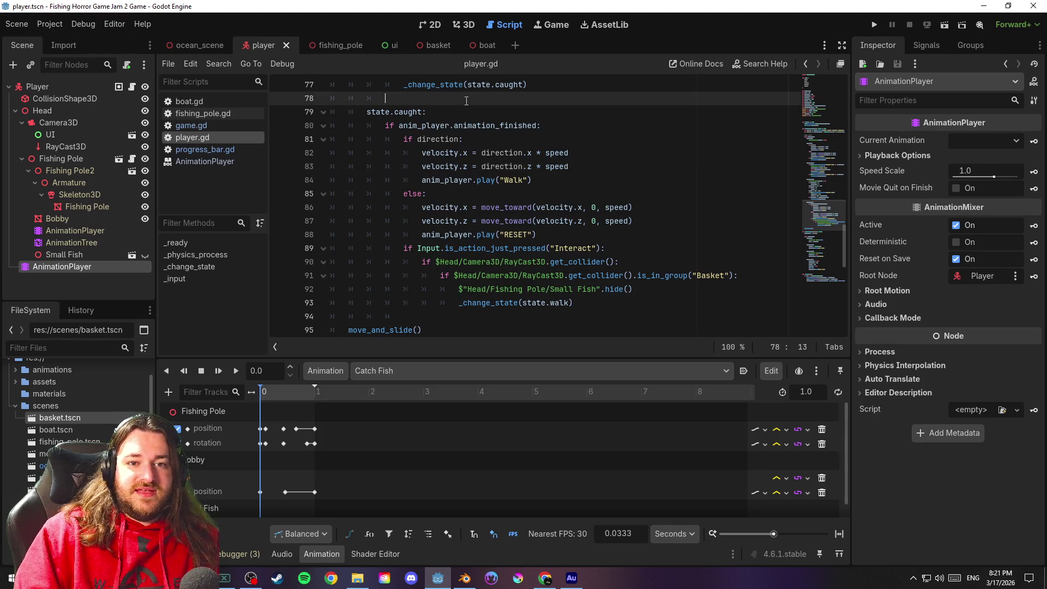
left_click(480, 140)
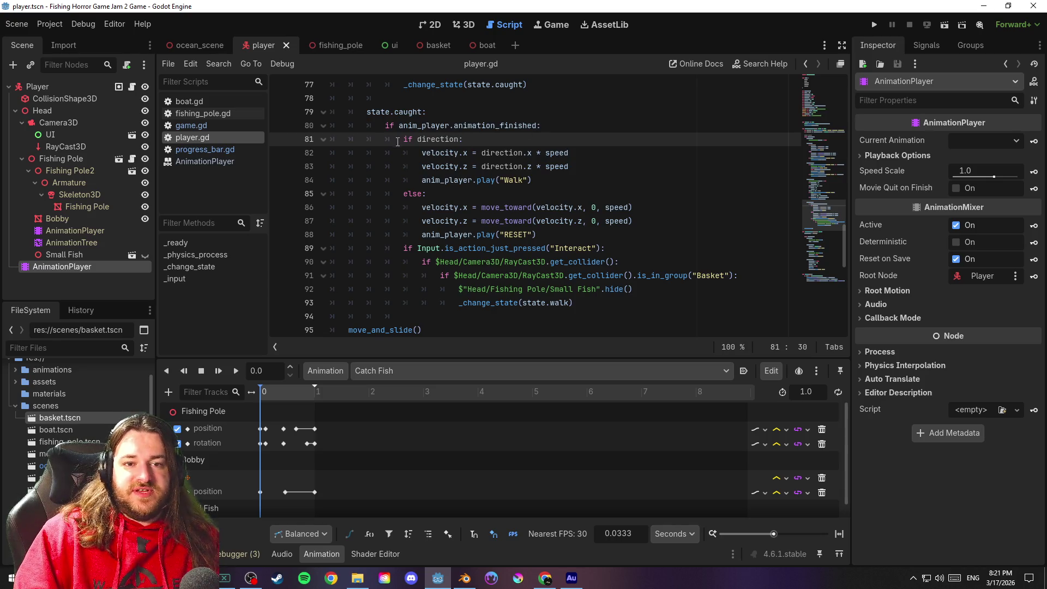
left_click(628, 299)
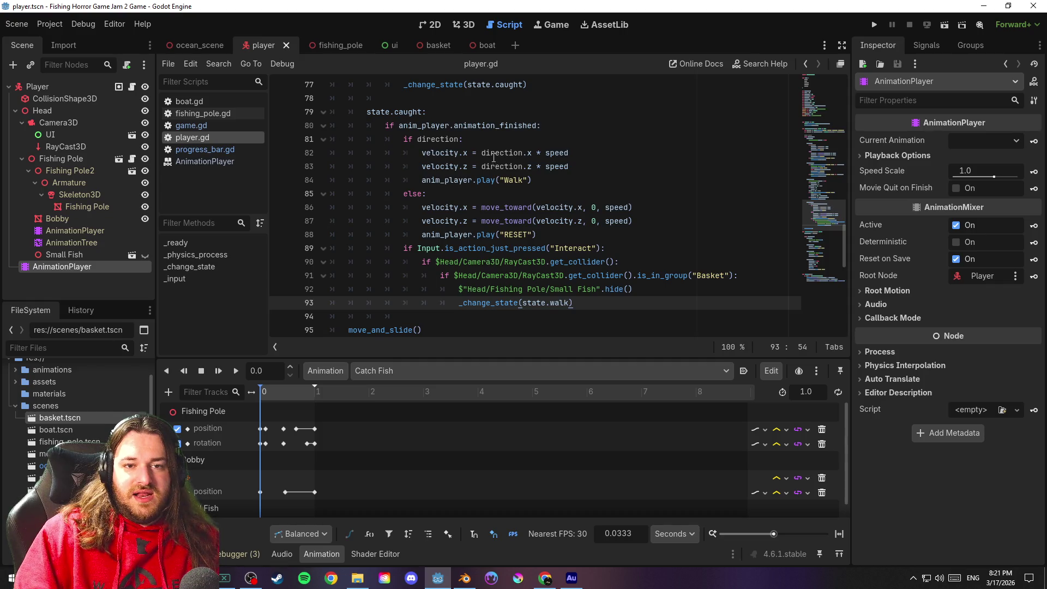
left_click(560, 124)
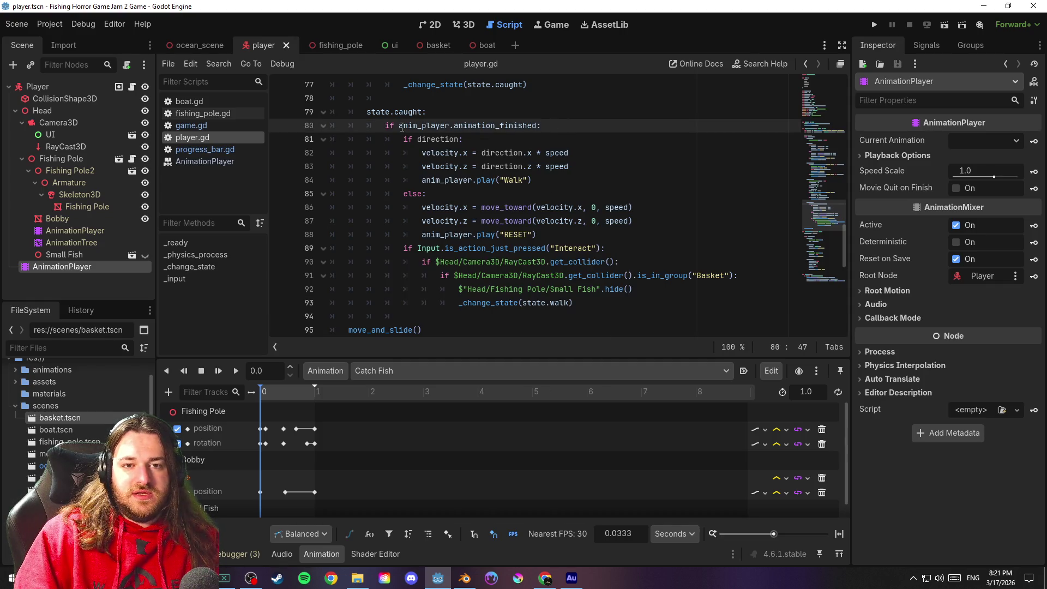
mouse_move(401, 127)
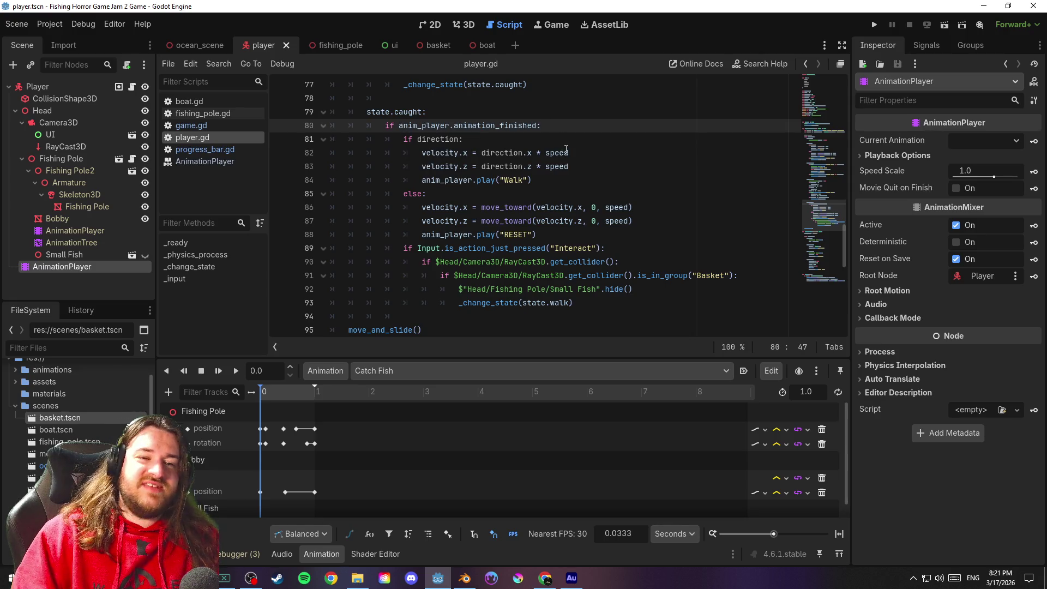
mouse_move(566, 149)
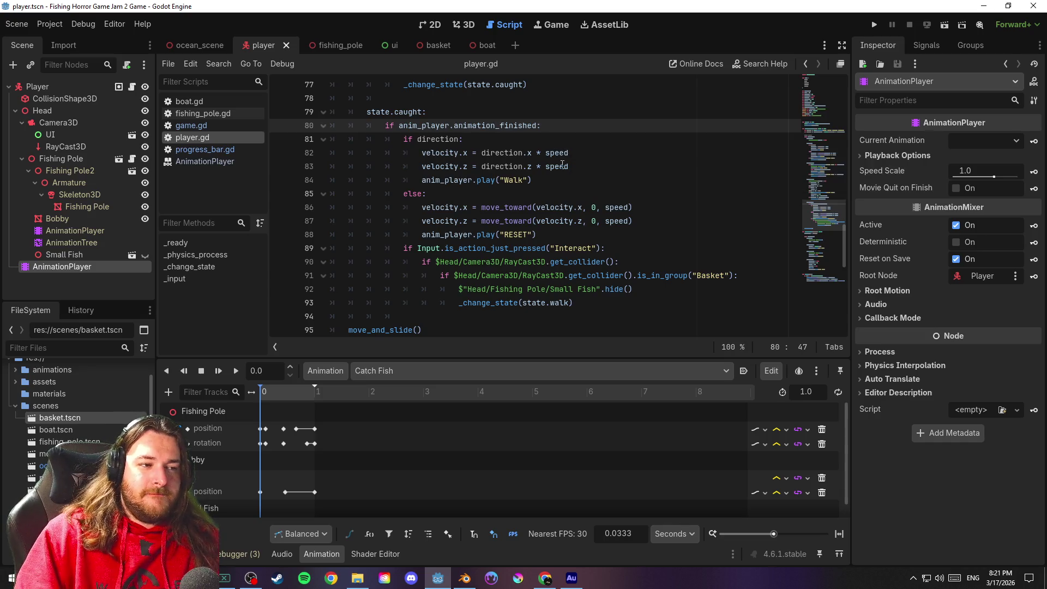
scroll(553, 156, "down", 10)
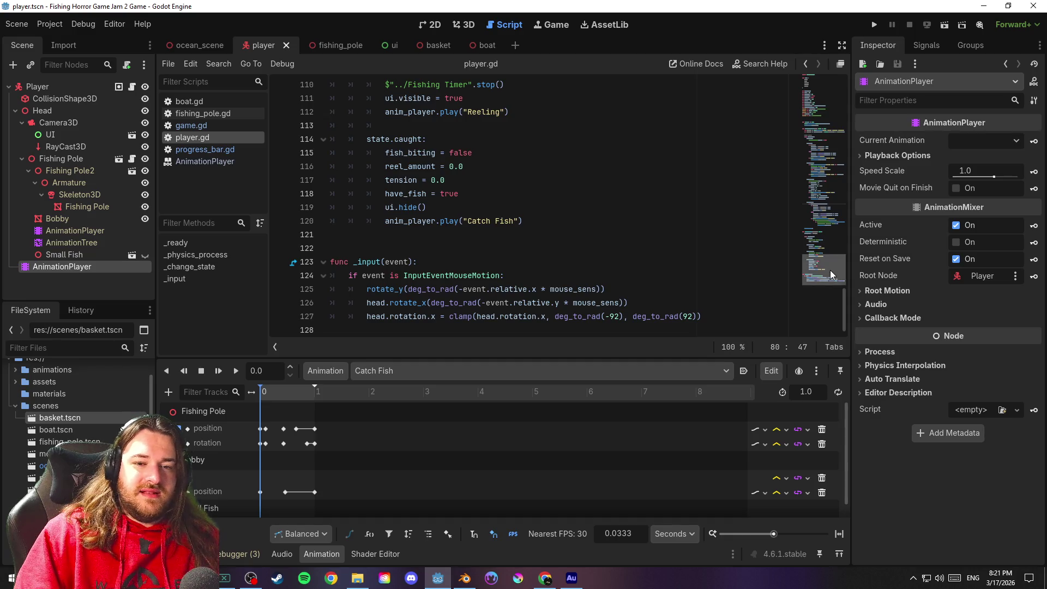
mouse_move(830, 270)
left_mouse_down()
mouse_move(842, 211)
mouse_move(850, 218)
mouse_move(854, 208)
mouse_move(850, 219)
left_mouse_up()
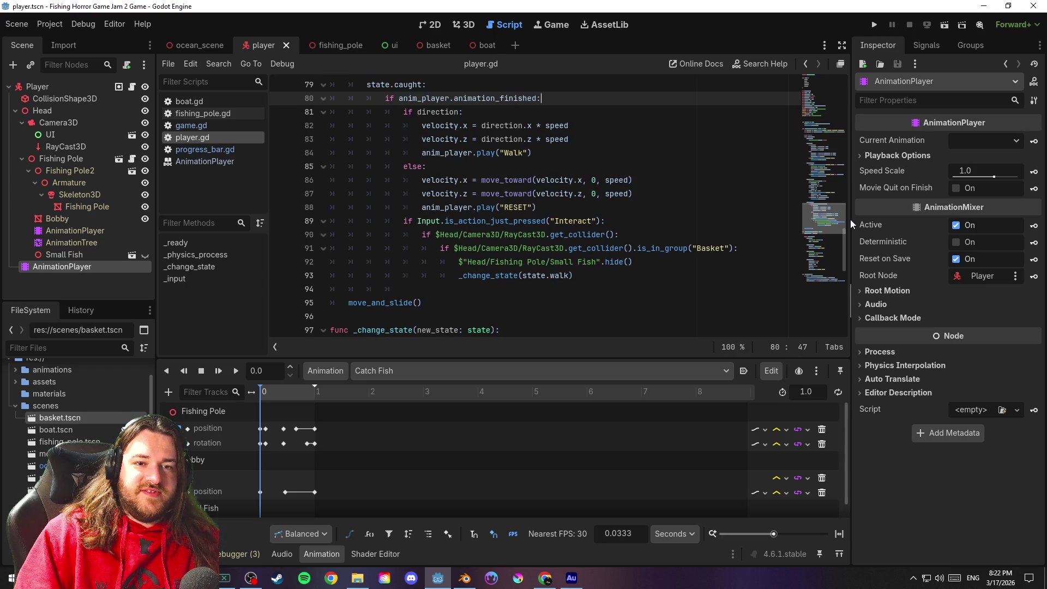
left_click(676, 270)
scroll(675, 267, "up", 1)
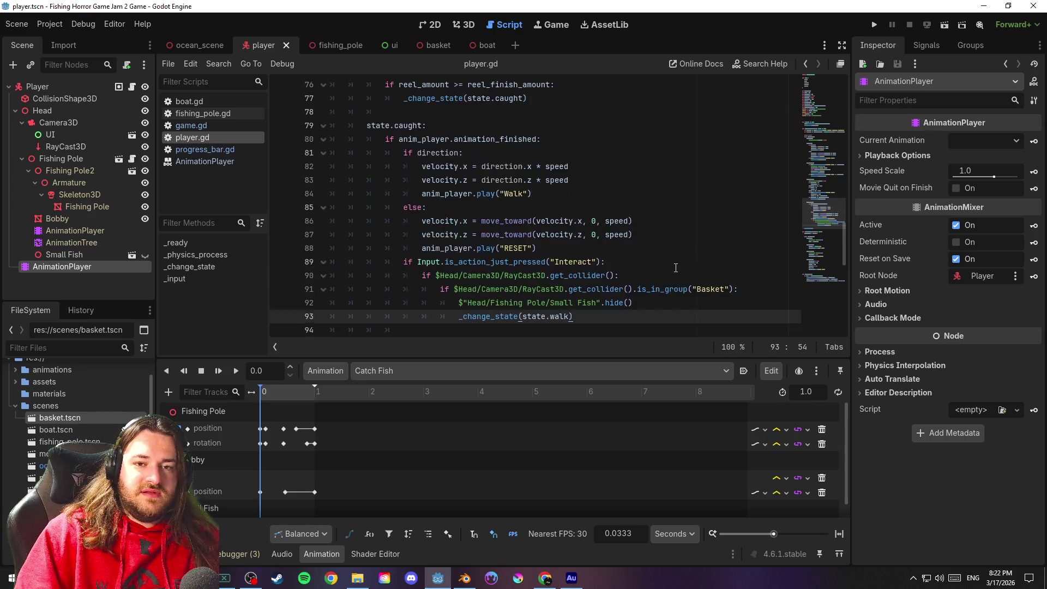
scroll(675, 267, "up", 2)
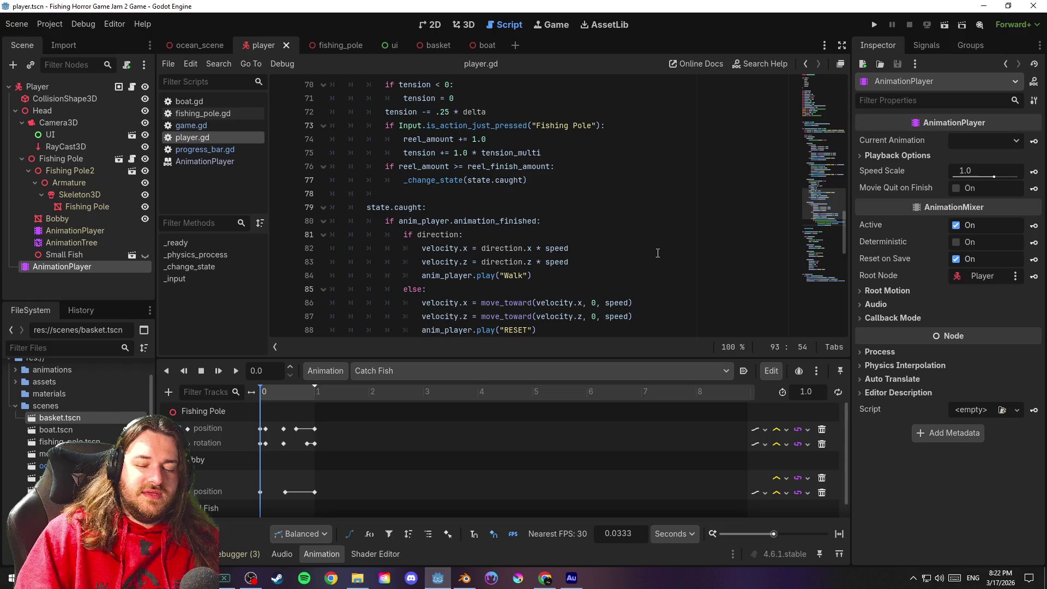
left_click(459, 191)
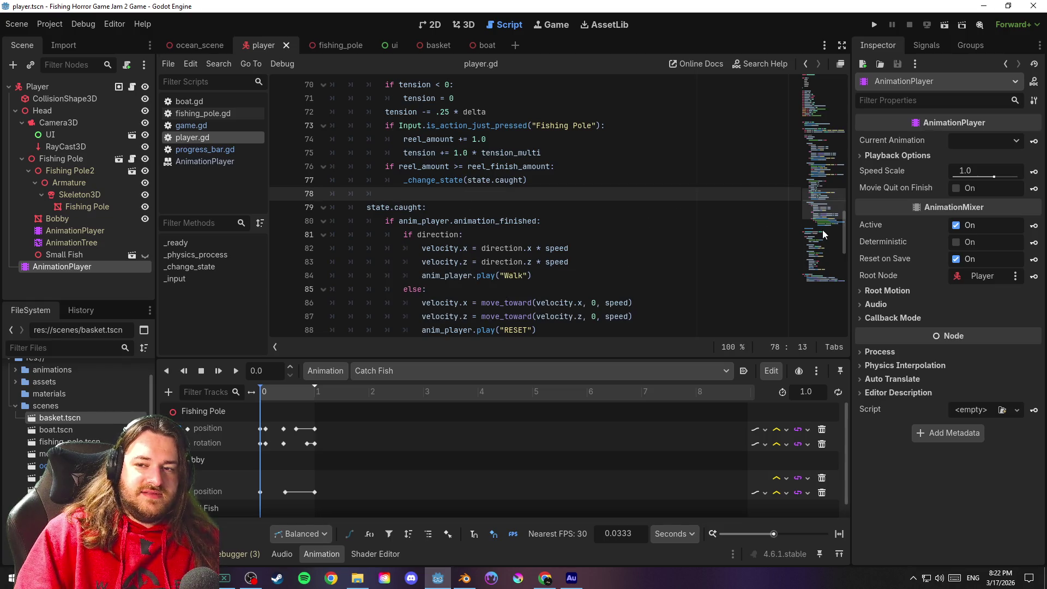
scroll(823, 230, "down", 13)
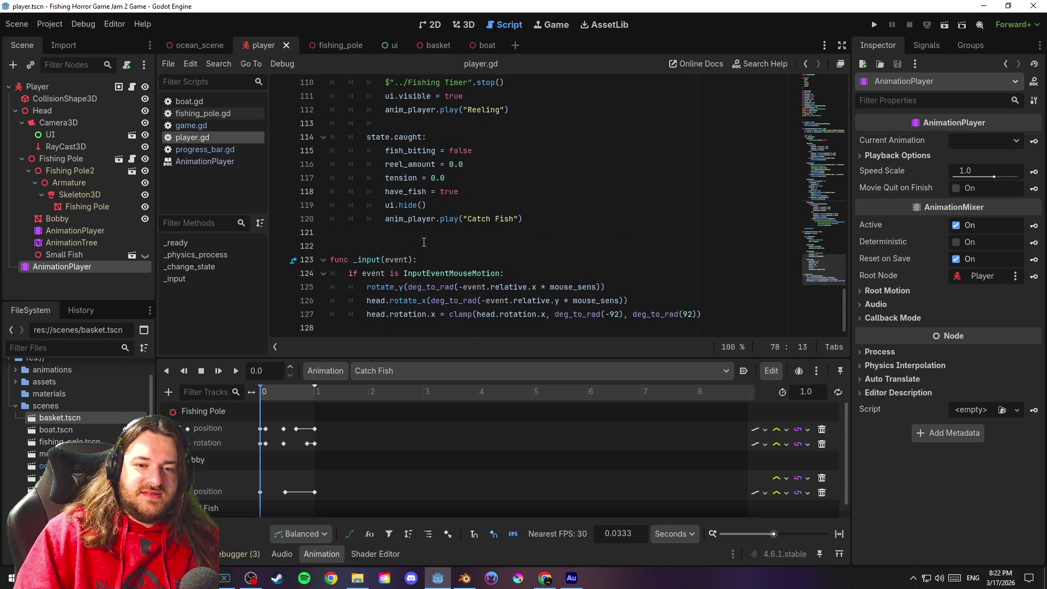
left_click(423, 242)
scroll(633, 246, "up", 2)
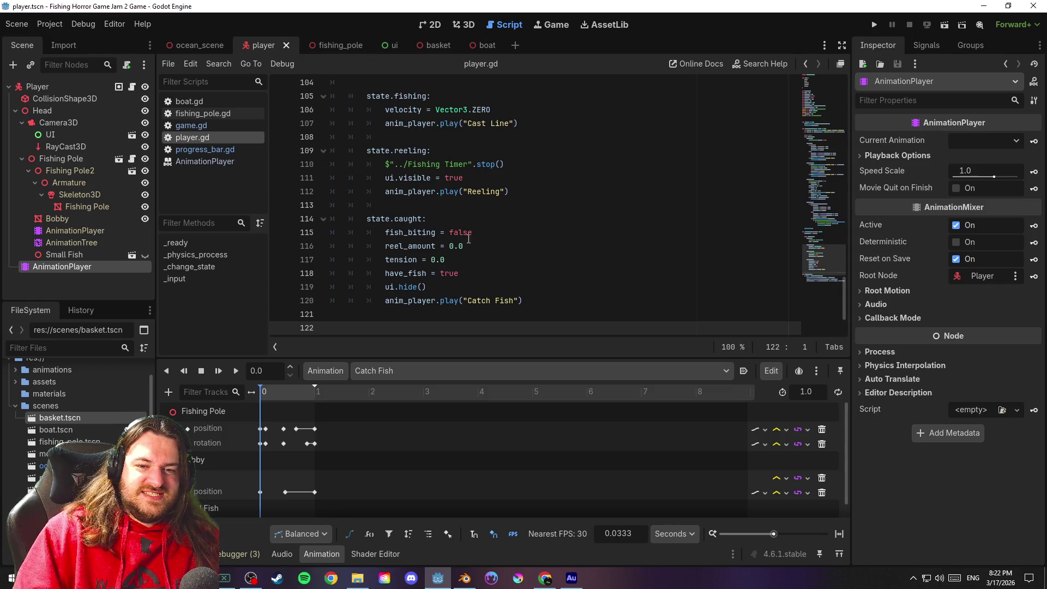
mouse_move(823, 257)
left_mouse_down()
mouse_move(820, 208)
mouse_move(826, 220)
left_mouse_up()
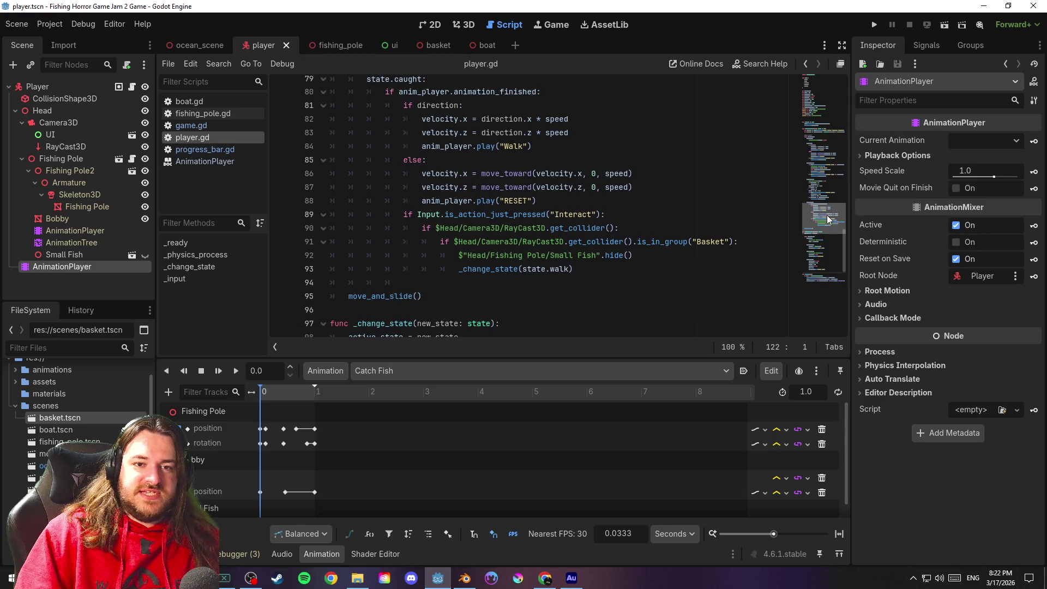
left_click(634, 269)
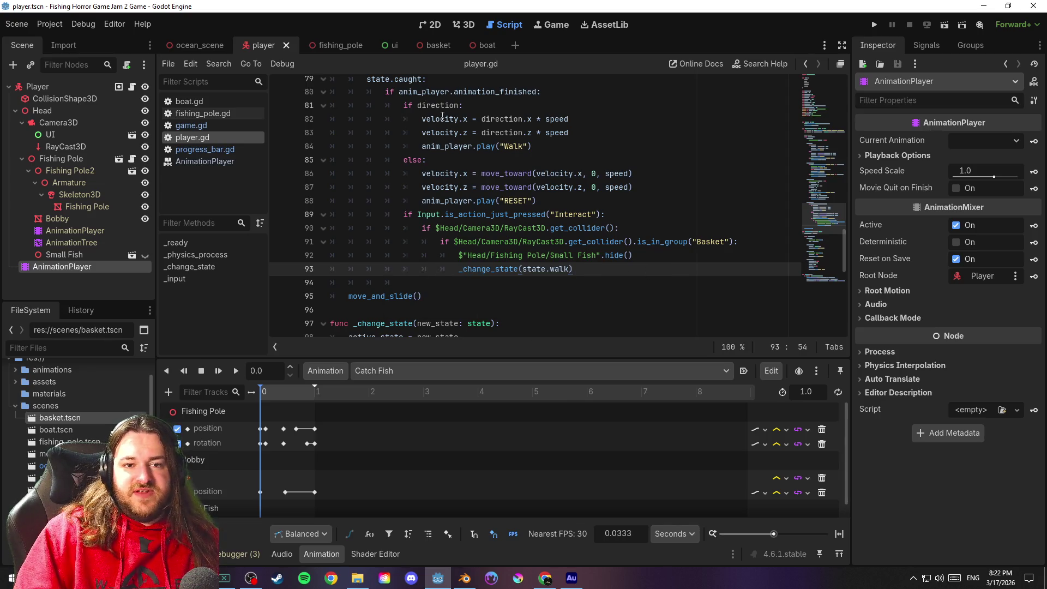
mouse_move(648, 274)
left_mouse_down()
mouse_move(330, 180)
mouse_move(317, 108)
left_mouse_up()
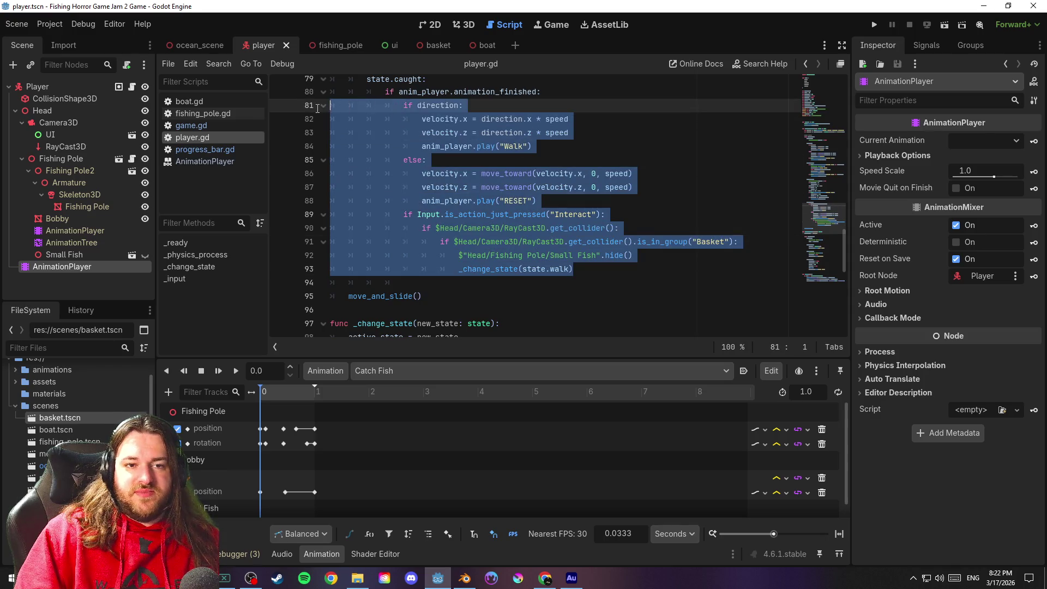
left_click(560, 105)
Step: Insert has_fish on a new line after caught in the state enum and save player.gd
left_click_drag(832, 216, 837, 91)
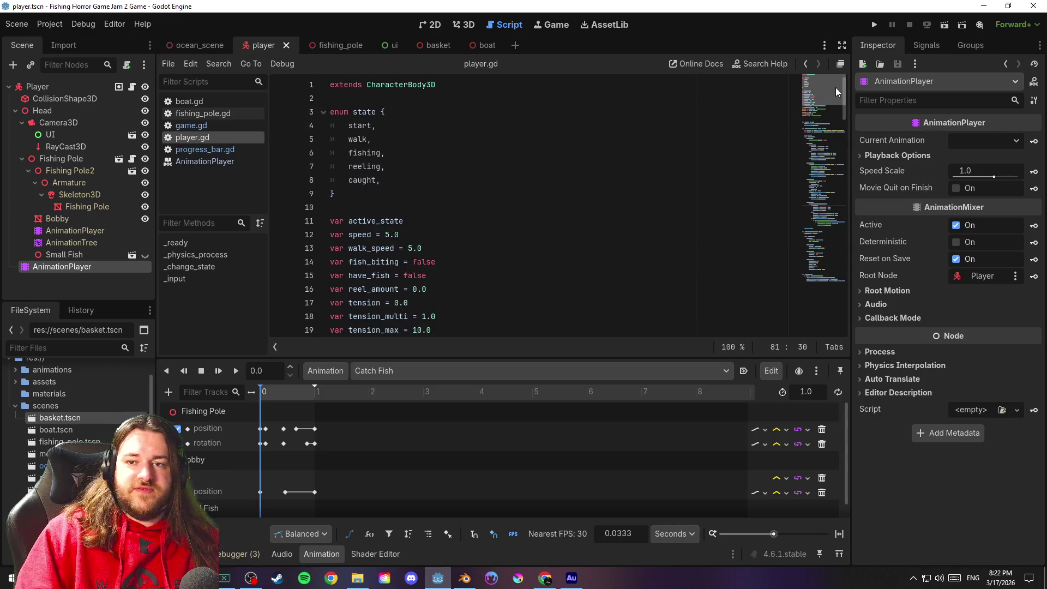
left_click(400, 179)
key("Return")
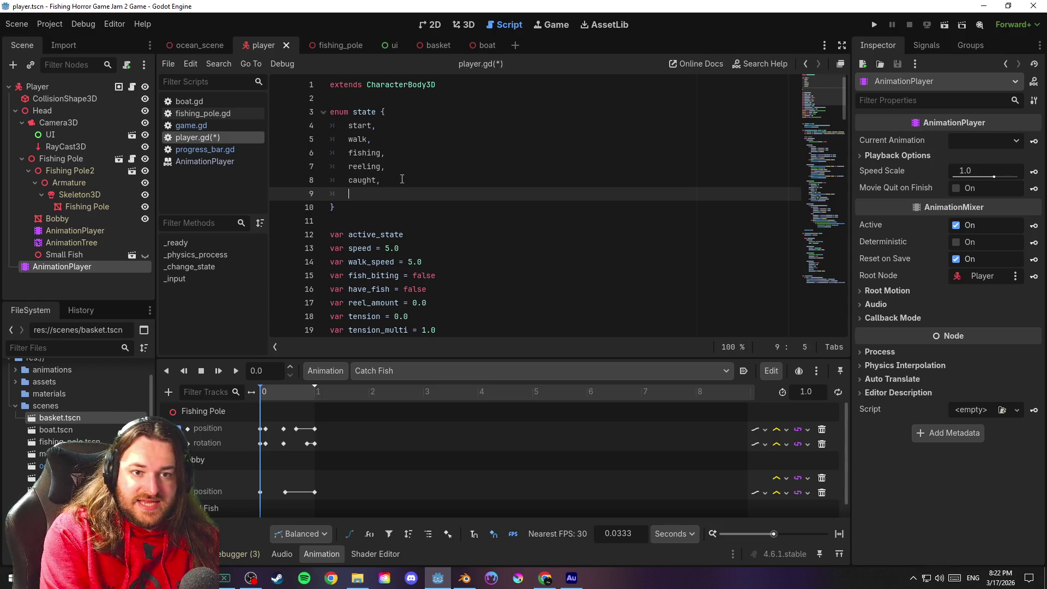
type("has_fish")
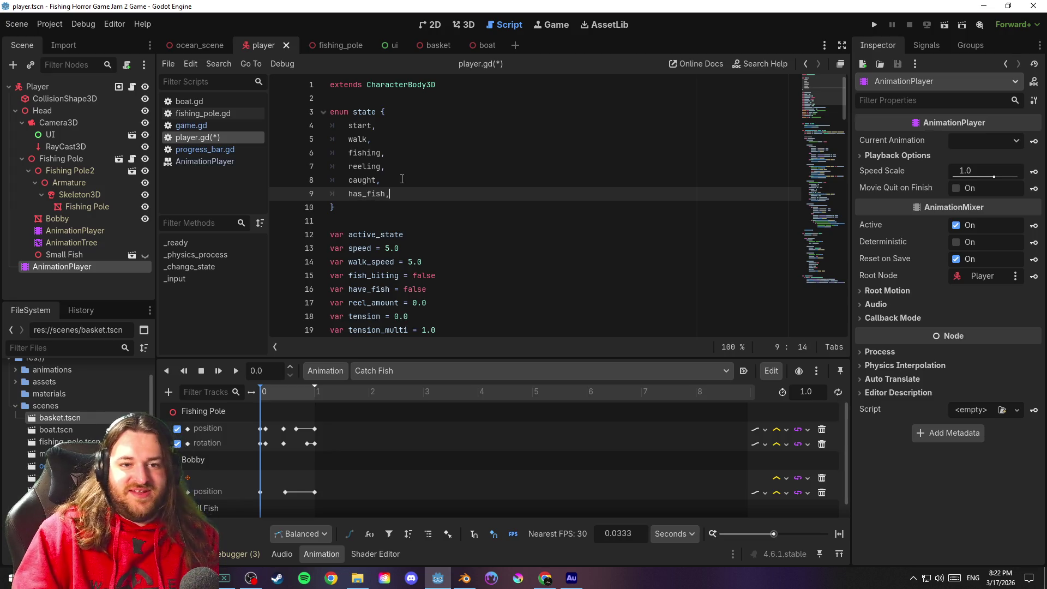
key("ctrl+s")
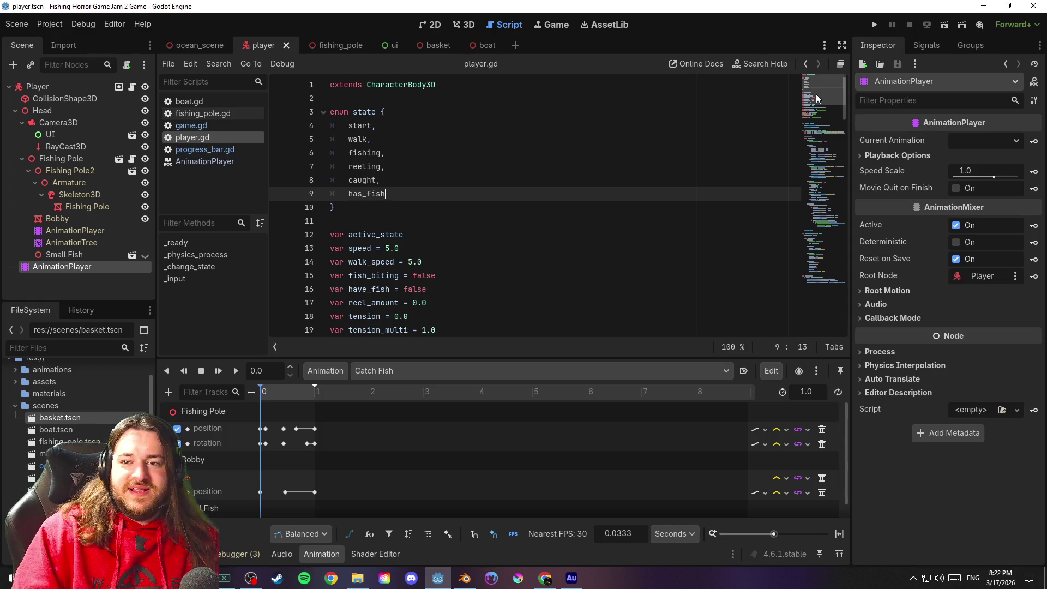
mouse_move(816, 94)
left_mouse_down()
mouse_move(813, 218)
mouse_move(827, 251)
mouse_move(833, 223)
left_mouse_up()
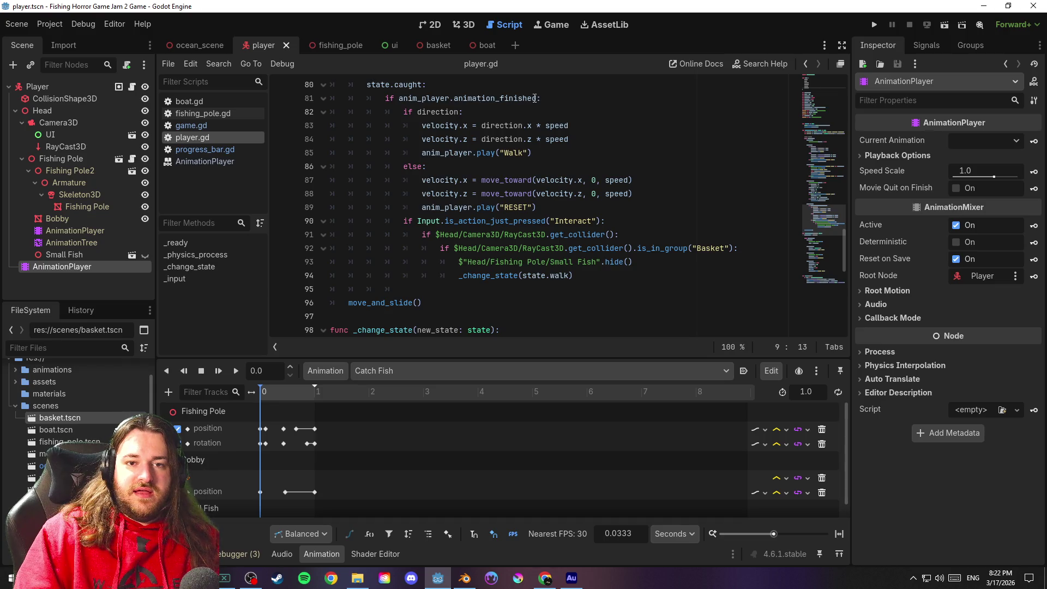
Step: Add a state.has_fish: branch below the animation_finished check
left_click(565, 102)
key("Return")
key("Return")
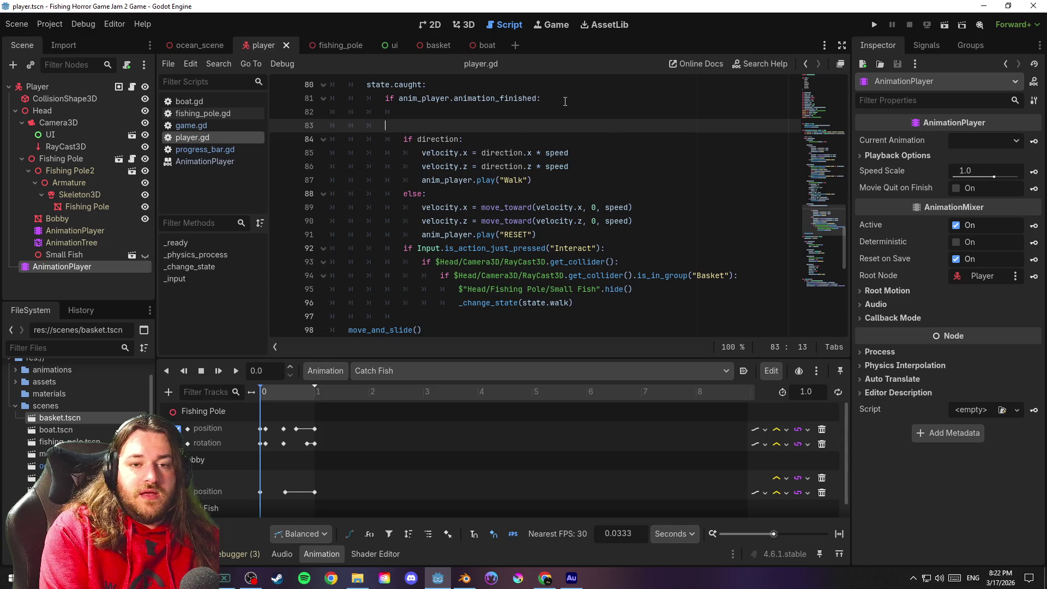
key("BackSpace")
type("state.has_fish")
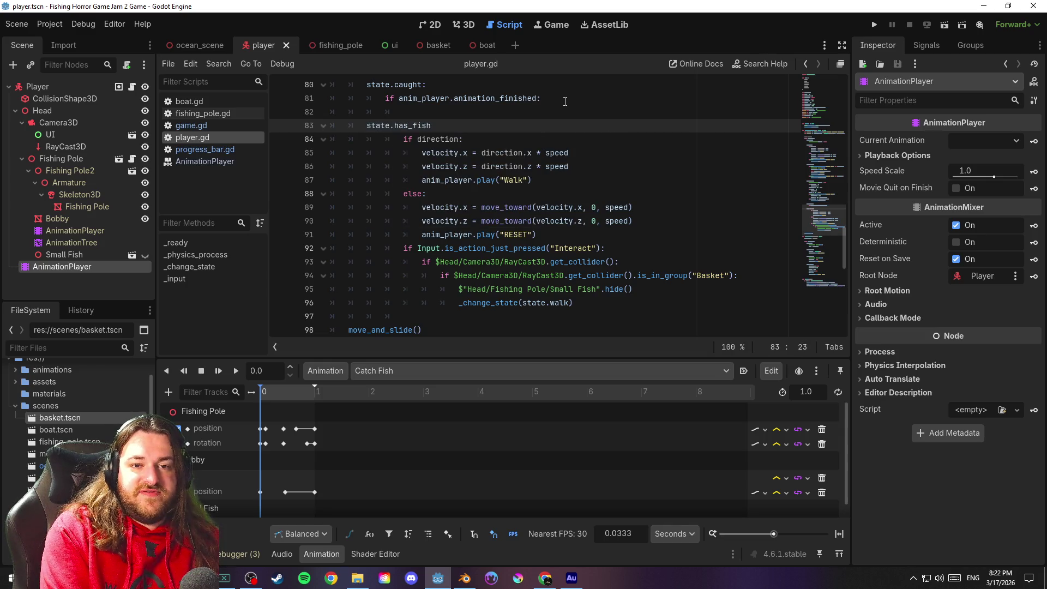
type(":")
key("Return")
Step: Dedent the movement and basket code under has_fish, delete the leftover blank line, and save
scroll(554, 131, "down", 1)
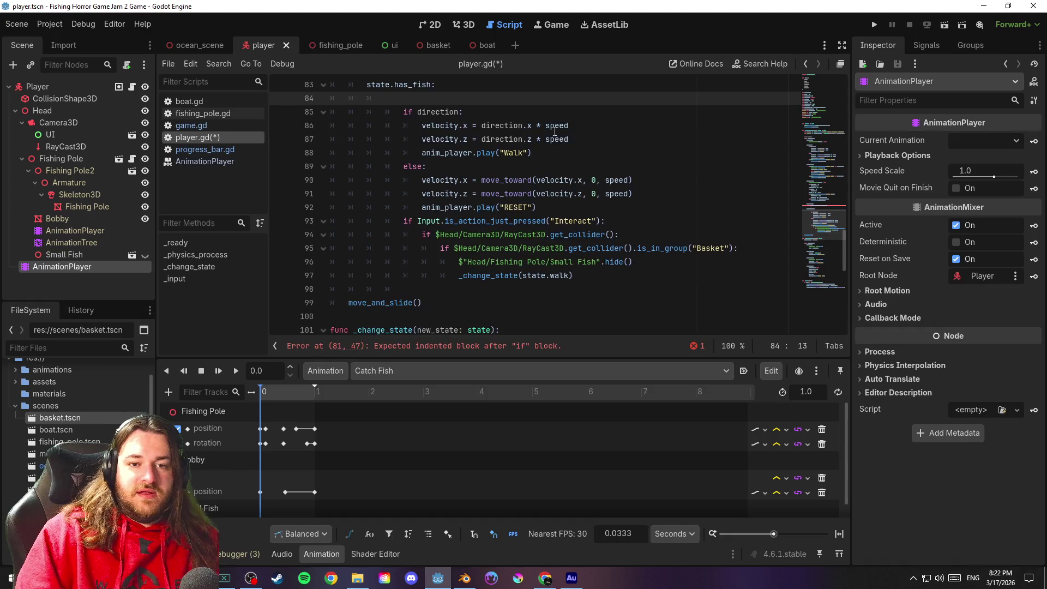
key("Delete")
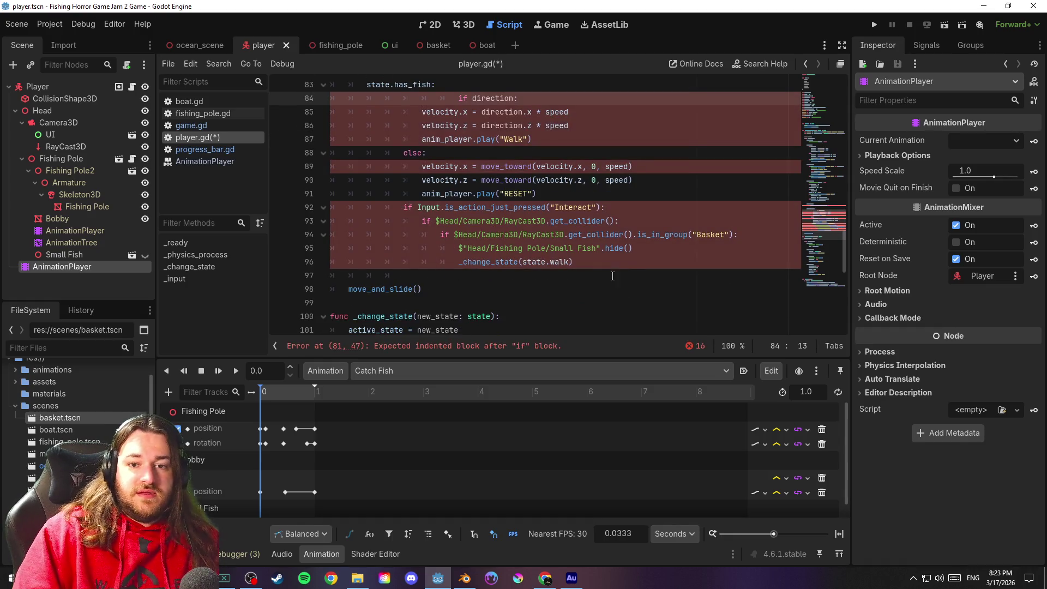
key("Return")
mouse_move(575, 275)
left_mouse_down()
mouse_move(414, 221)
mouse_move(331, 111)
left_mouse_up()
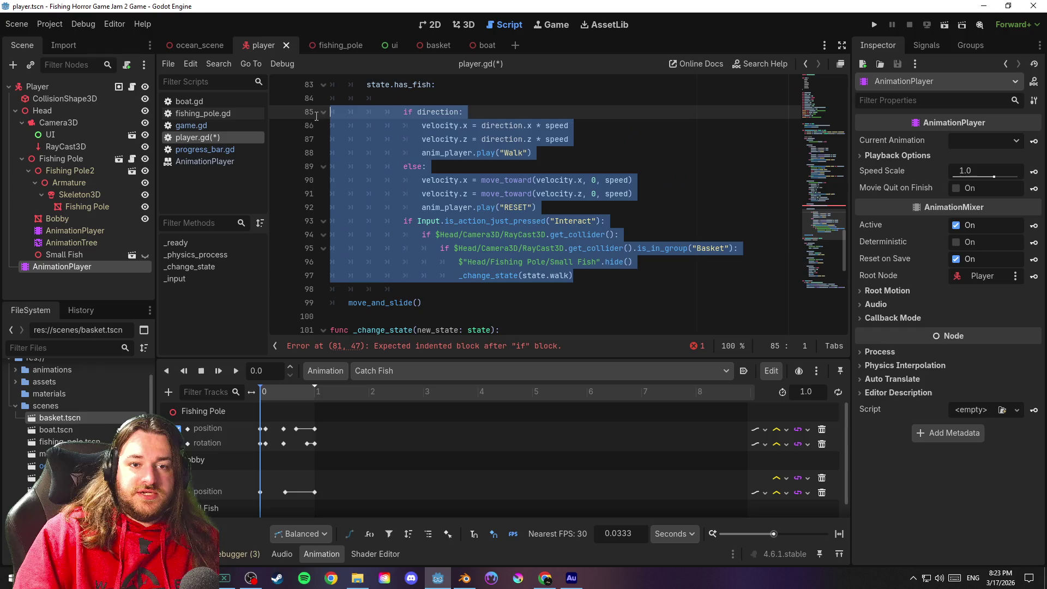
key("shift+Tab")
left_click(408, 103)
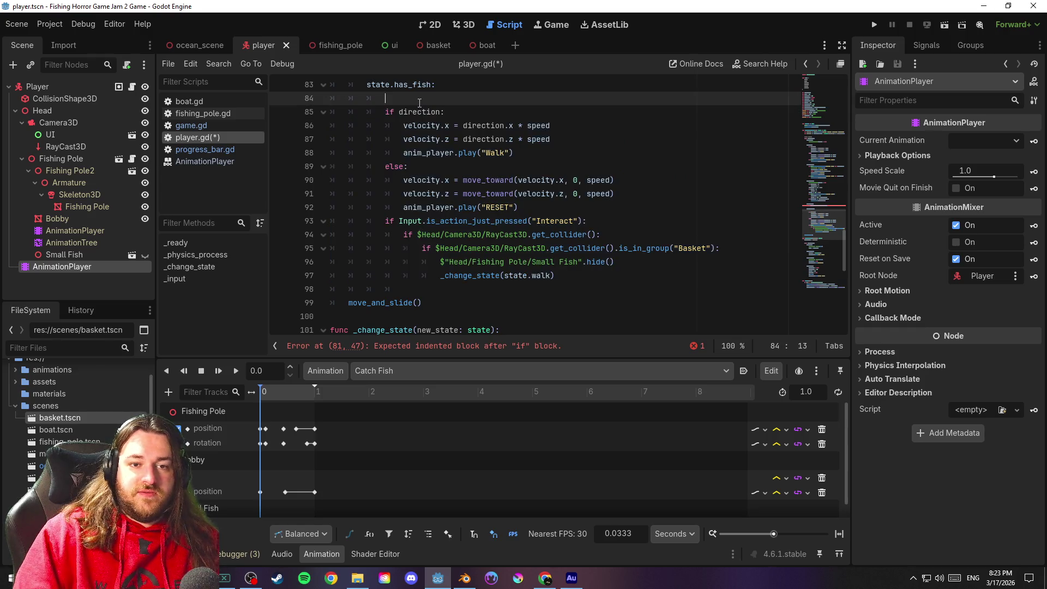
key("BackSpace")
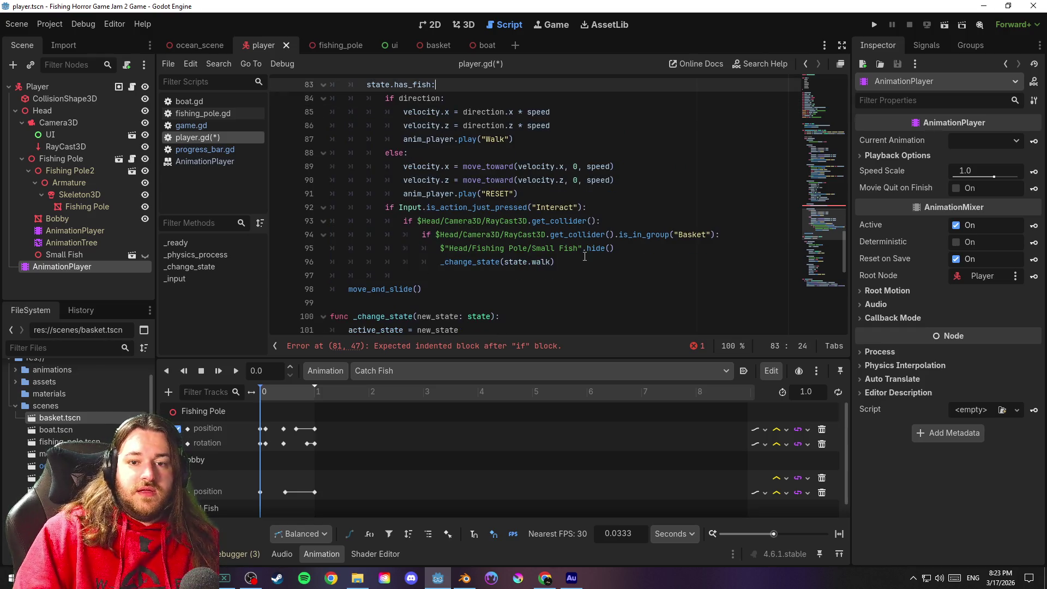
left_click(605, 261)
key("ctrl+s")
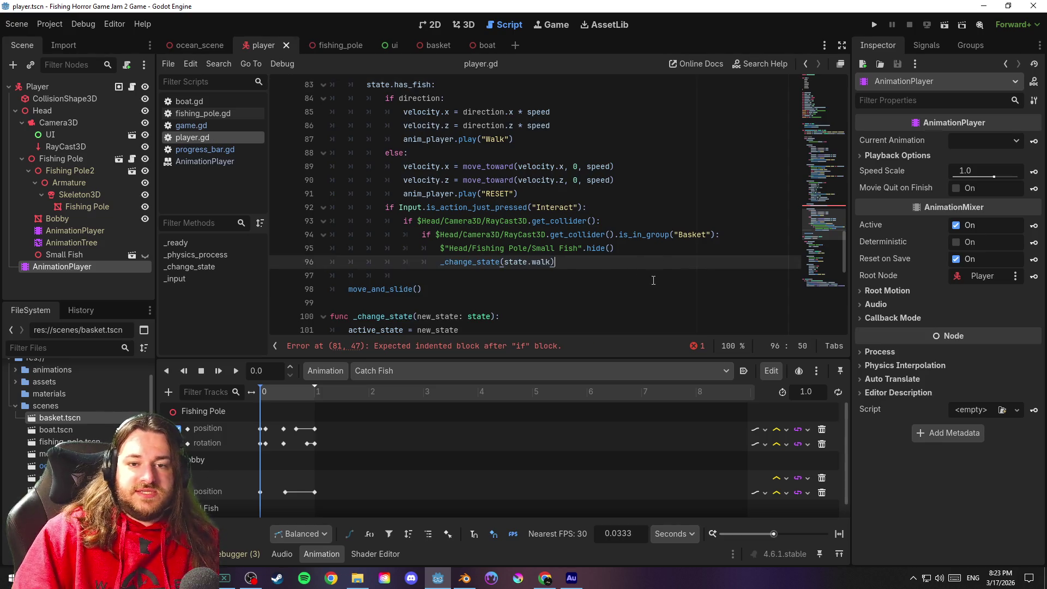
key("ctrl+s")
Step: Add an empty 'state.has_fish: pass' case after the Catch Fish call and save
scroll(545, 240, "down", 10)
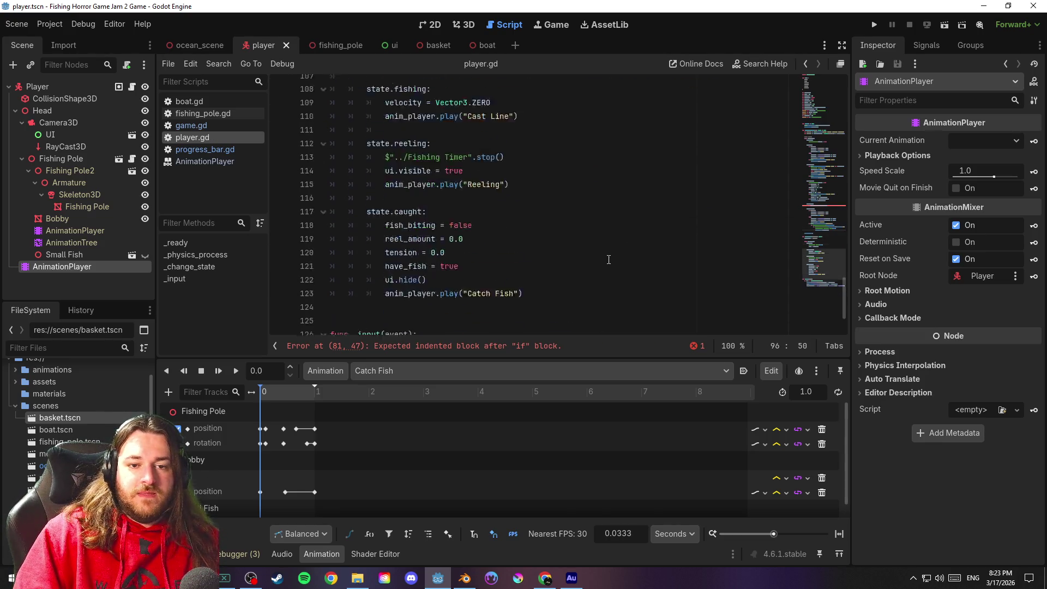
left_click(433, 131)
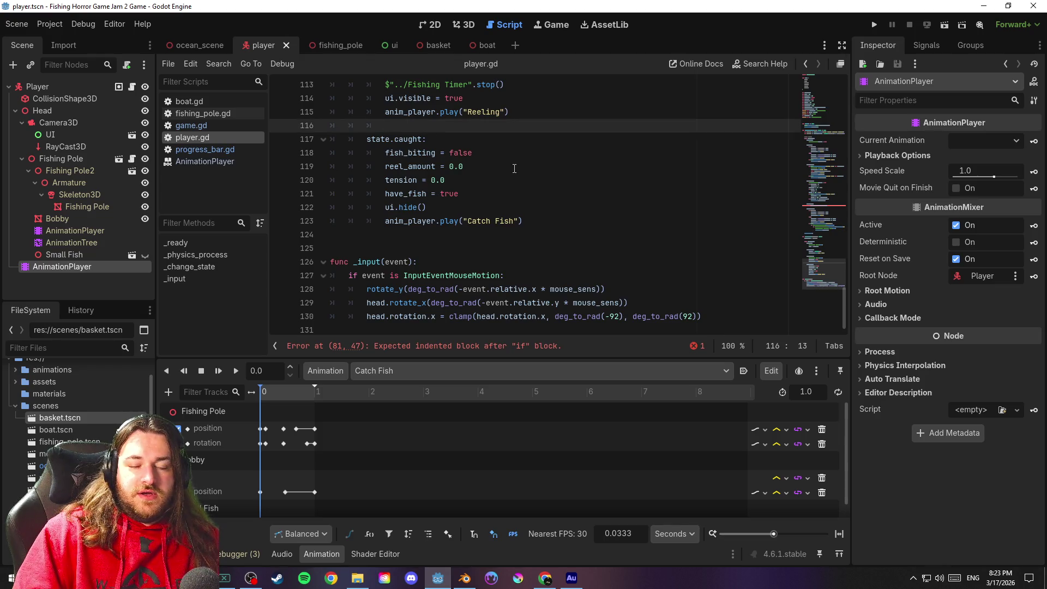
left_click(583, 218)
key("Return")
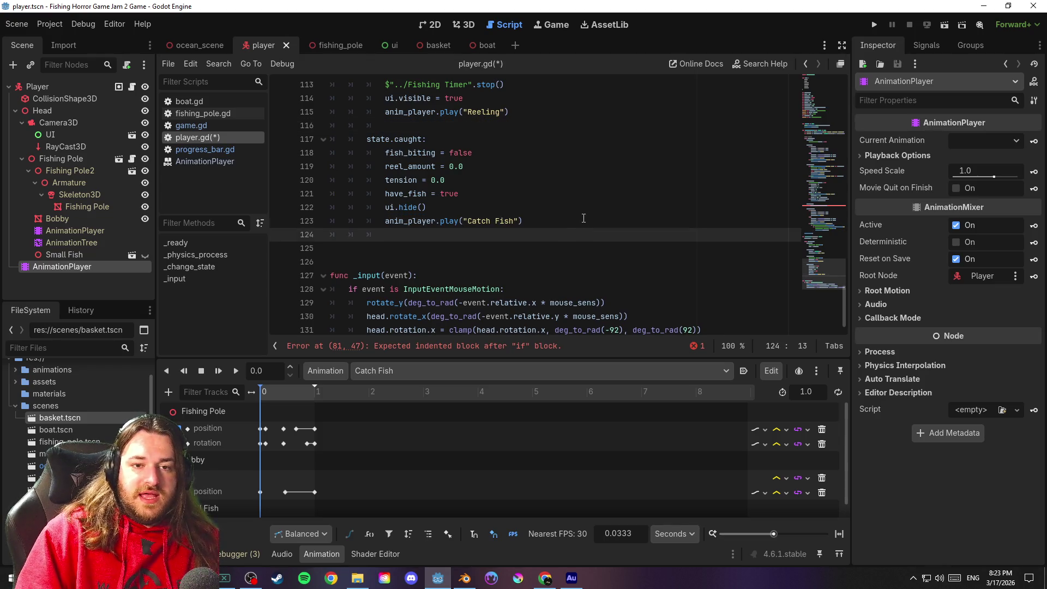
key("Return")
key("BackSpace")
type("state.")
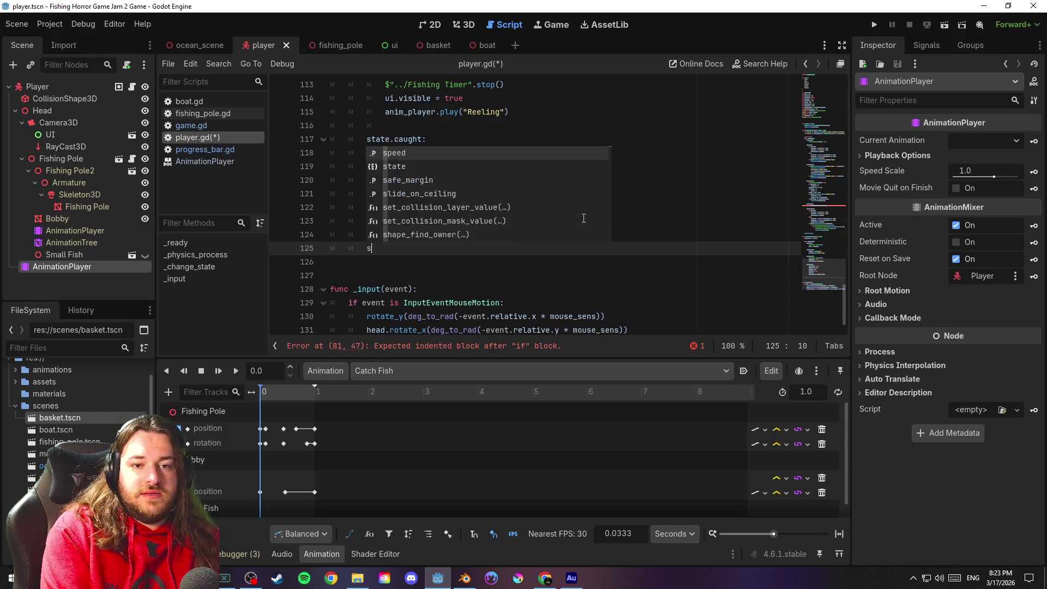
type("has")
key("Return")
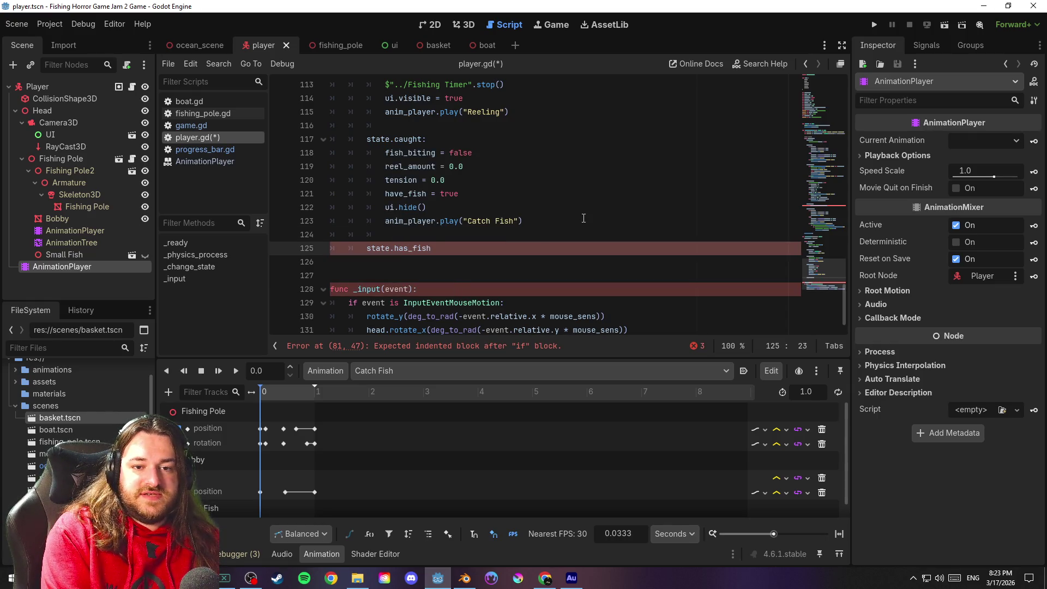
type(":")
key("Return")
type("pass")
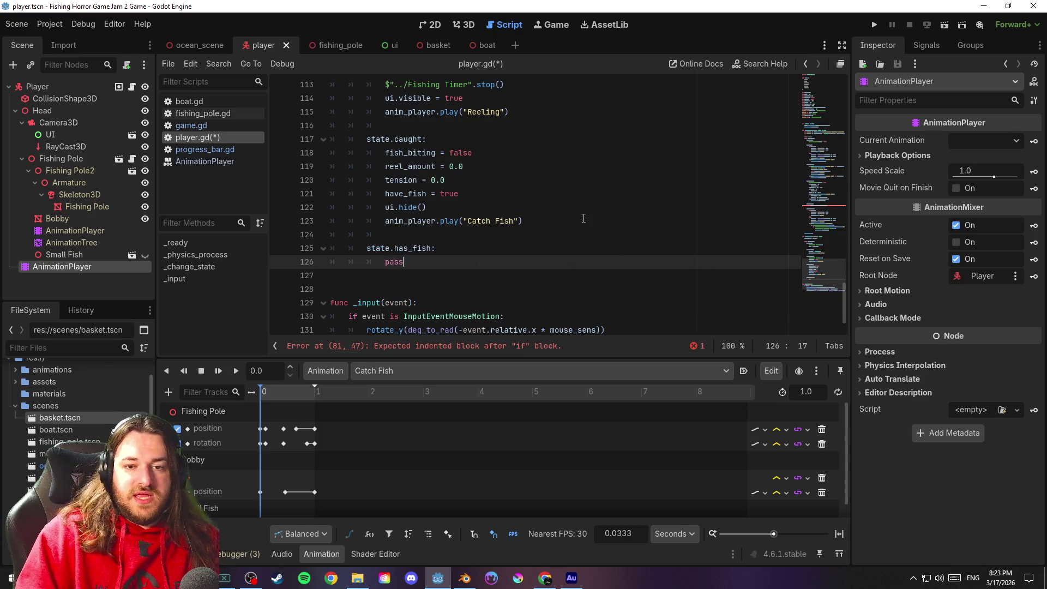
left_click(514, 253)
key("ctrl+s")
Step: Call _change_state(state.has_fish) under the caught state's animation_finished check and save
scroll(824, 245, "up", 8)
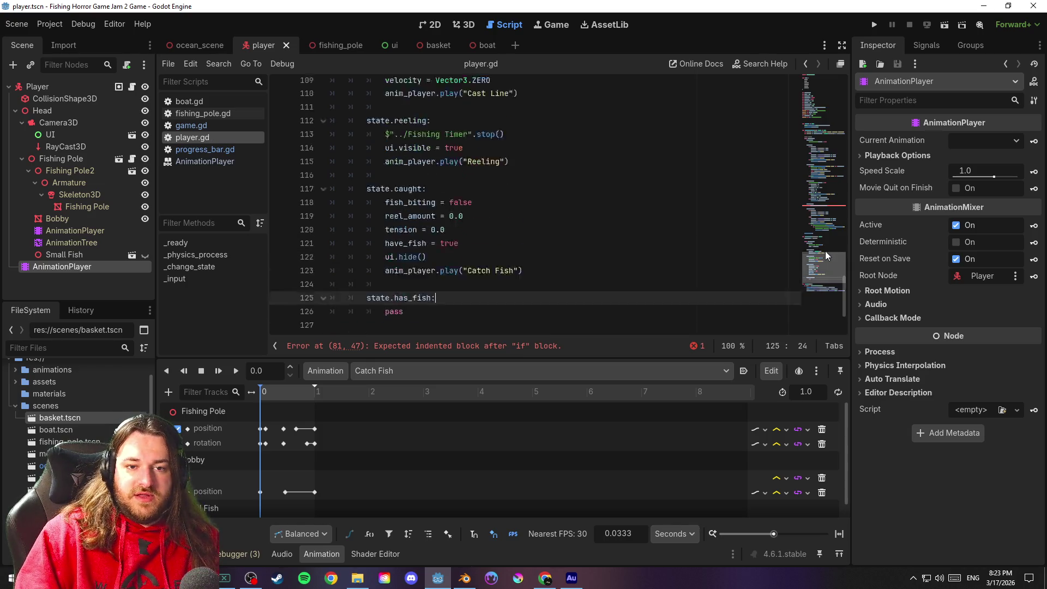
left_click_drag(823, 224, 829, 209)
scroll(561, 184, "up", 2)
left_click(561, 183)
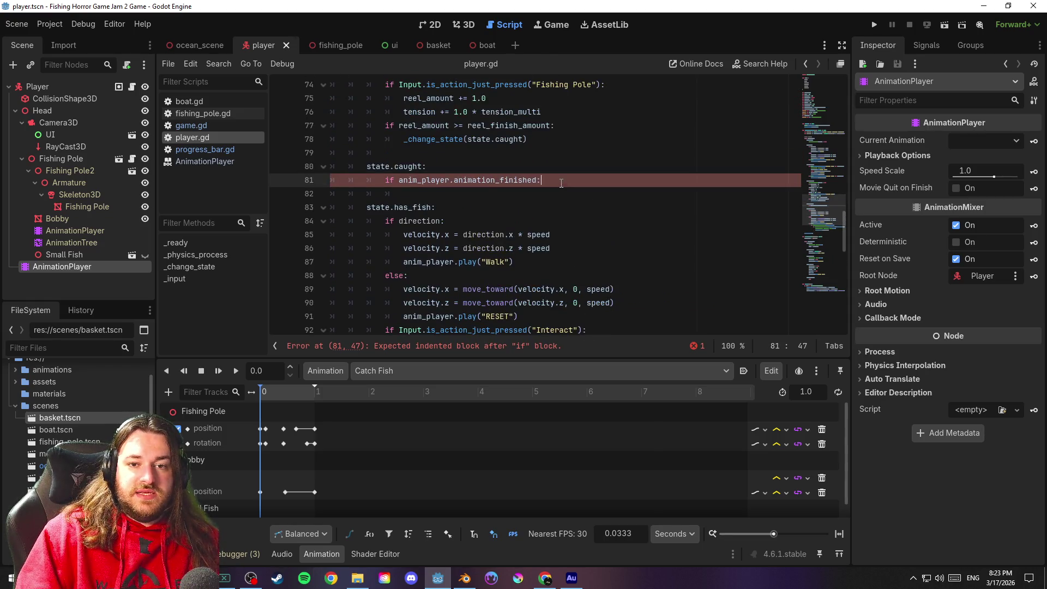
left_click_drag(553, 182, 325, 182)
left_click(553, 187)
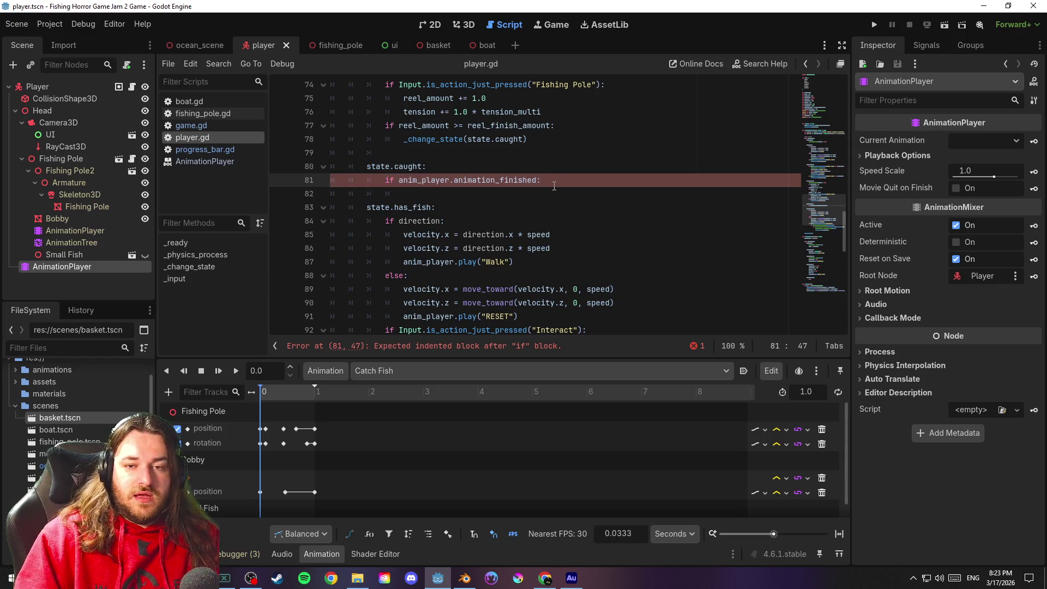
key("Return")
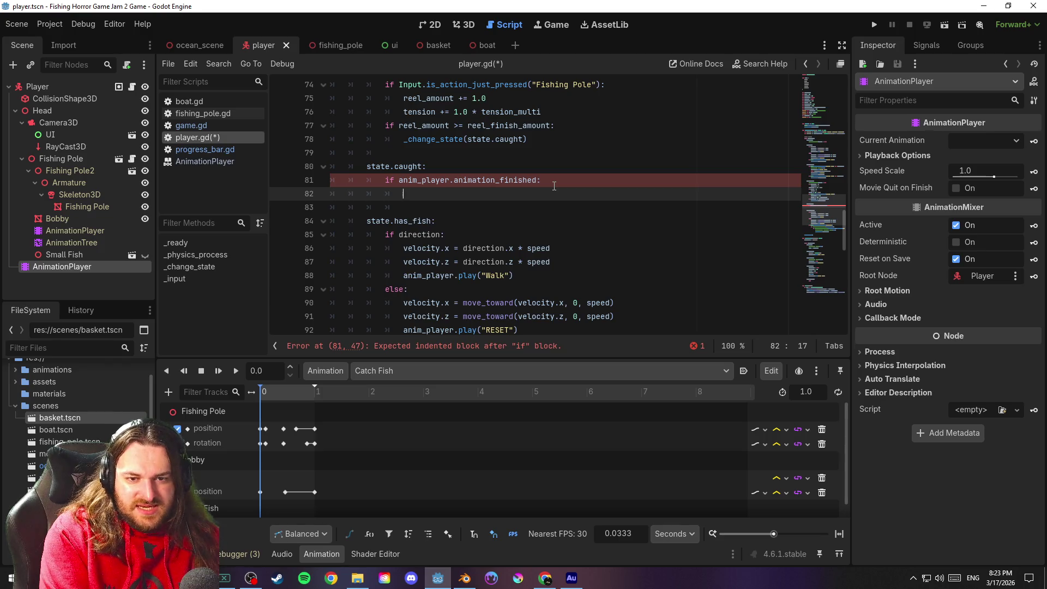
type("_cha")
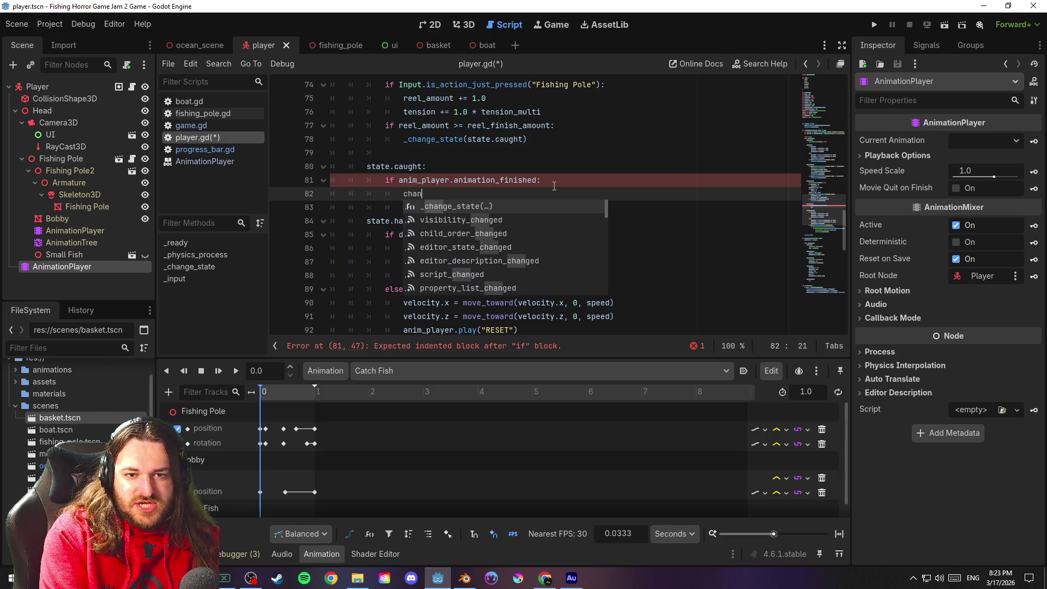
key("Return")
type("state.has_fish")
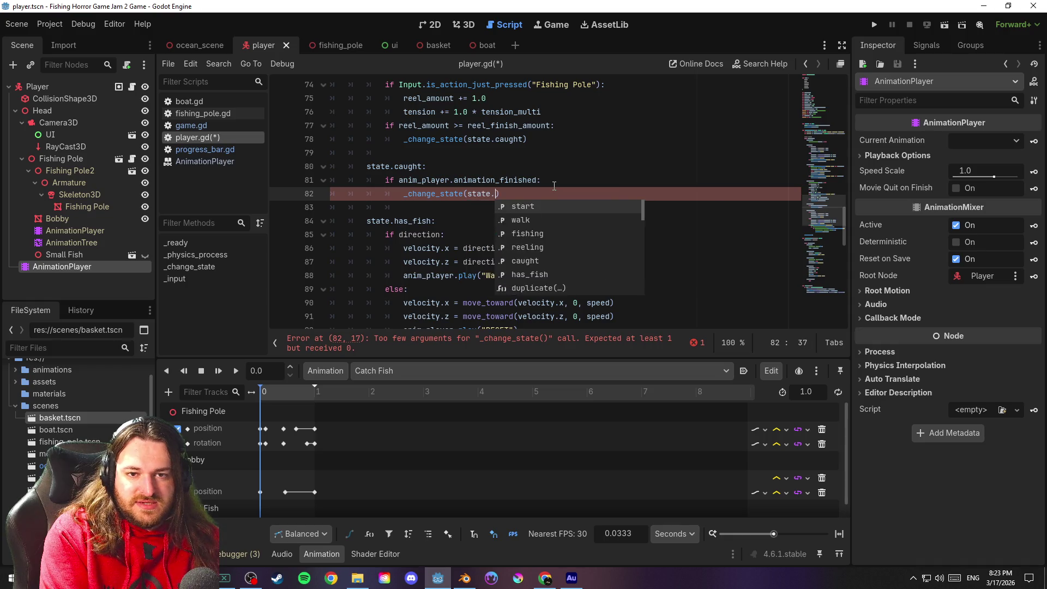
left_click(554, 186)
key("ctrl+s")
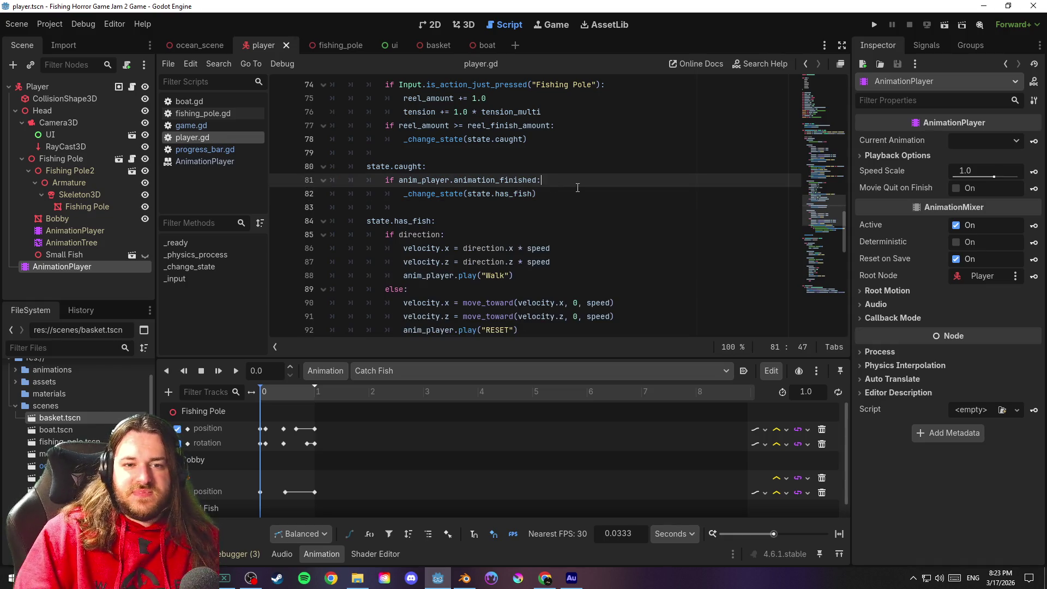
Step: Review the player script, save it again, and switch to the basket scene
left_click(576, 195)
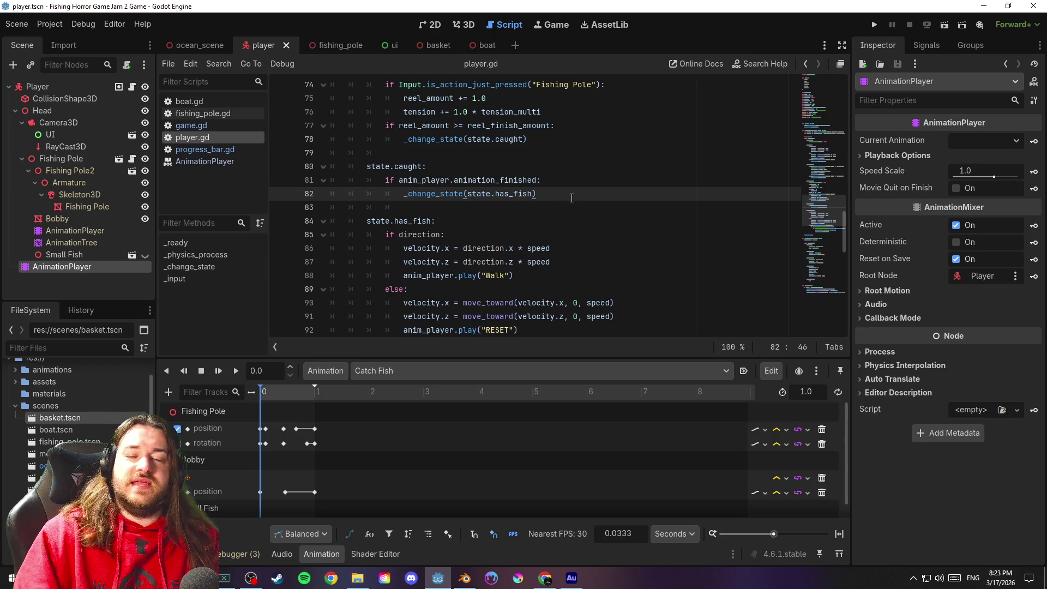
scroll(618, 222, "down", 3)
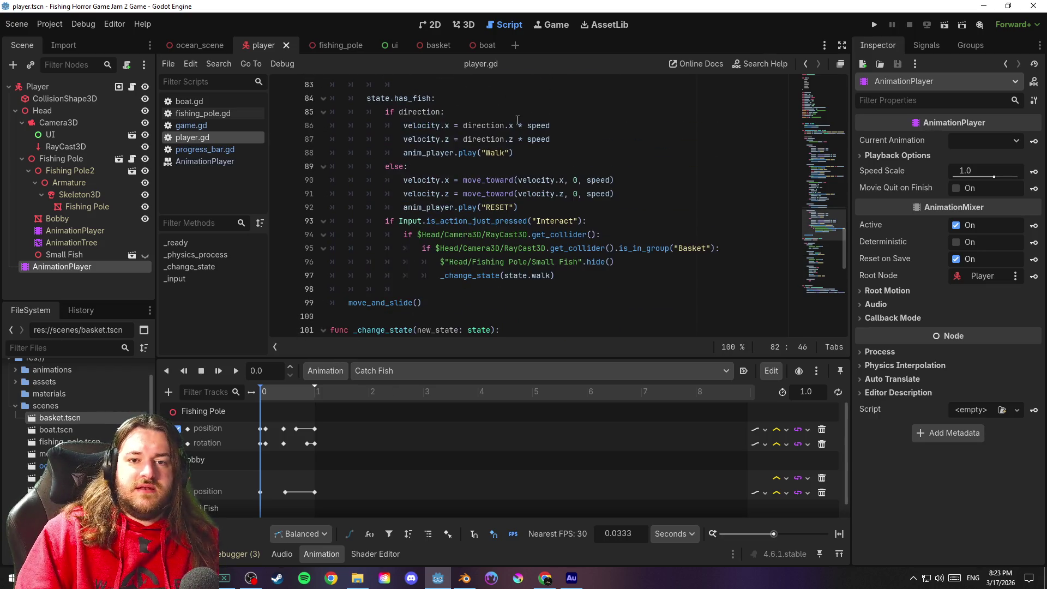
scroll(545, 131, "up", 1)
left_click(561, 139)
key("ctrl+s")
scroll(581, 186, "down", 3)
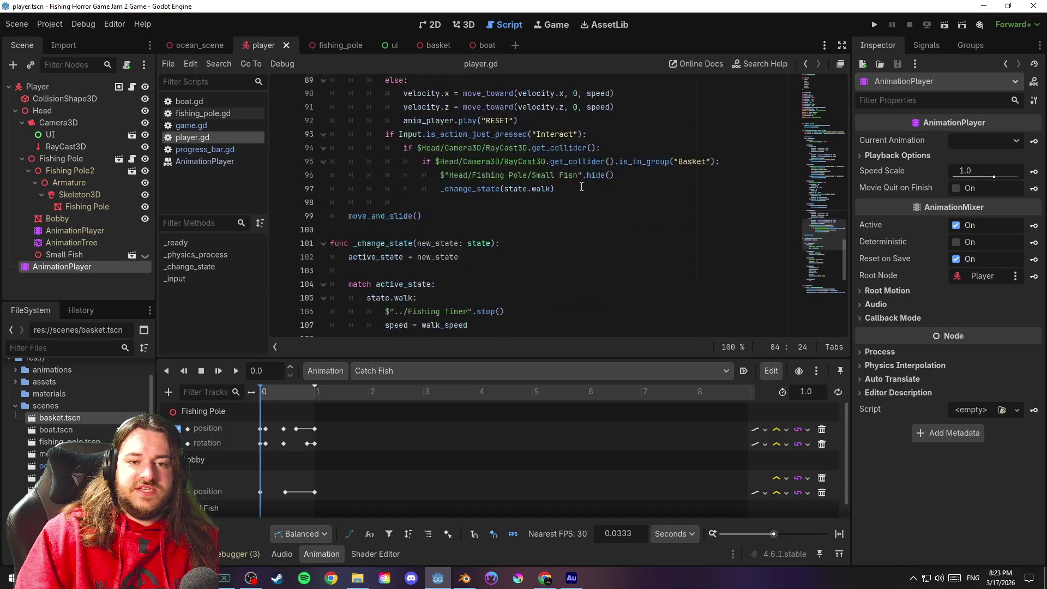
scroll(579, 187, "down", 6)
left_click(524, 227)
scroll(545, 232, "down", 3)
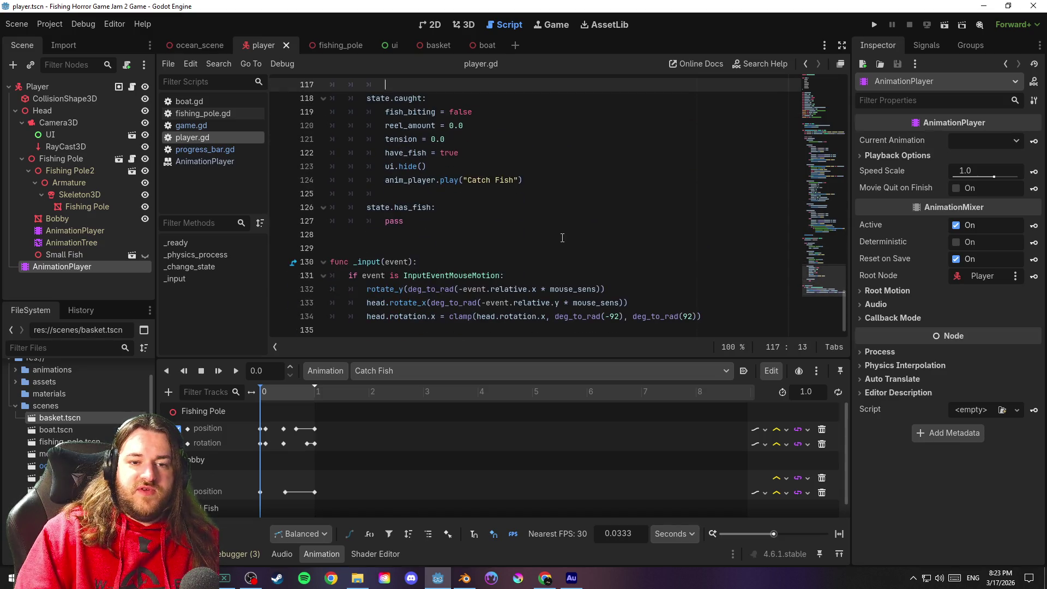
scroll(817, 234, "up", 12)
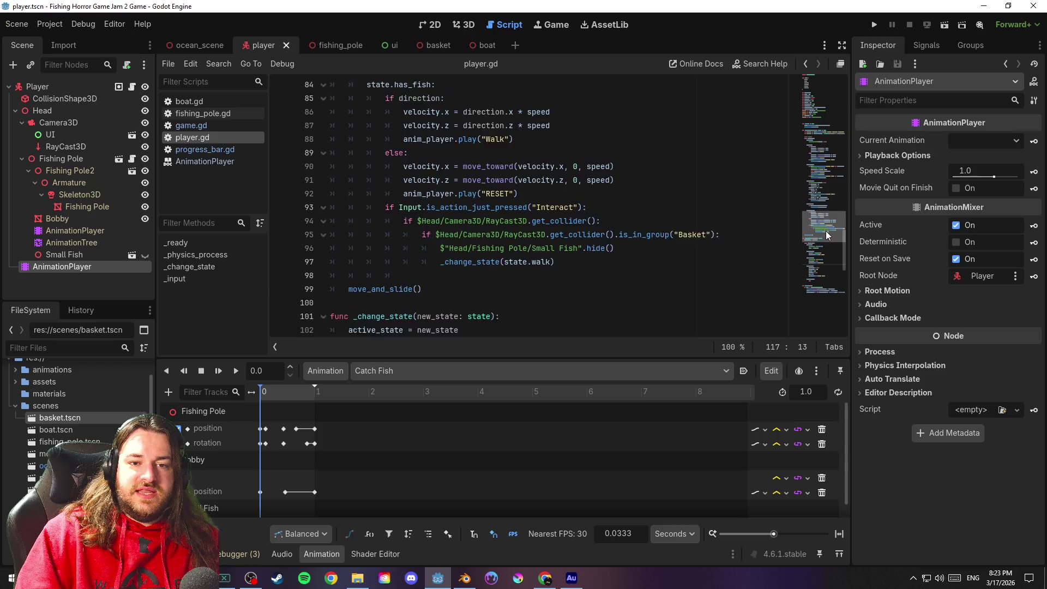
left_click(632, 320)
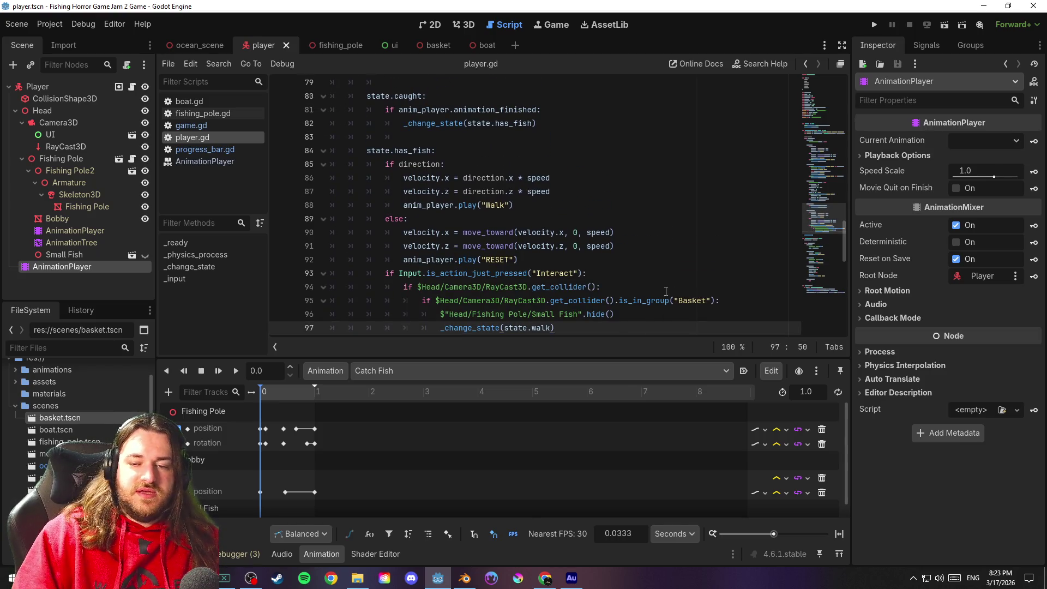
left_click(673, 260)
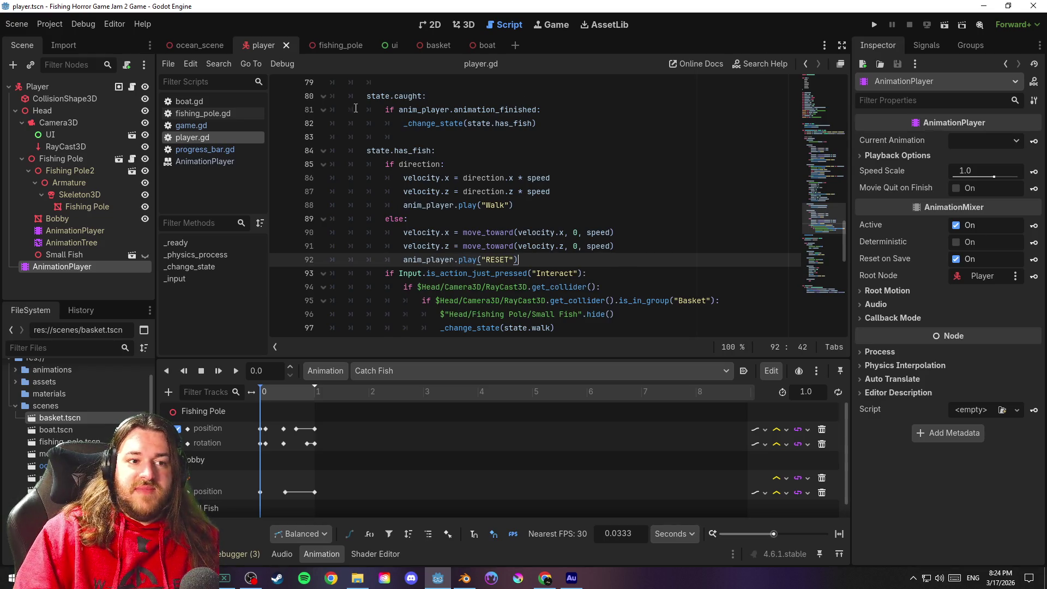
left_click(428, 45)
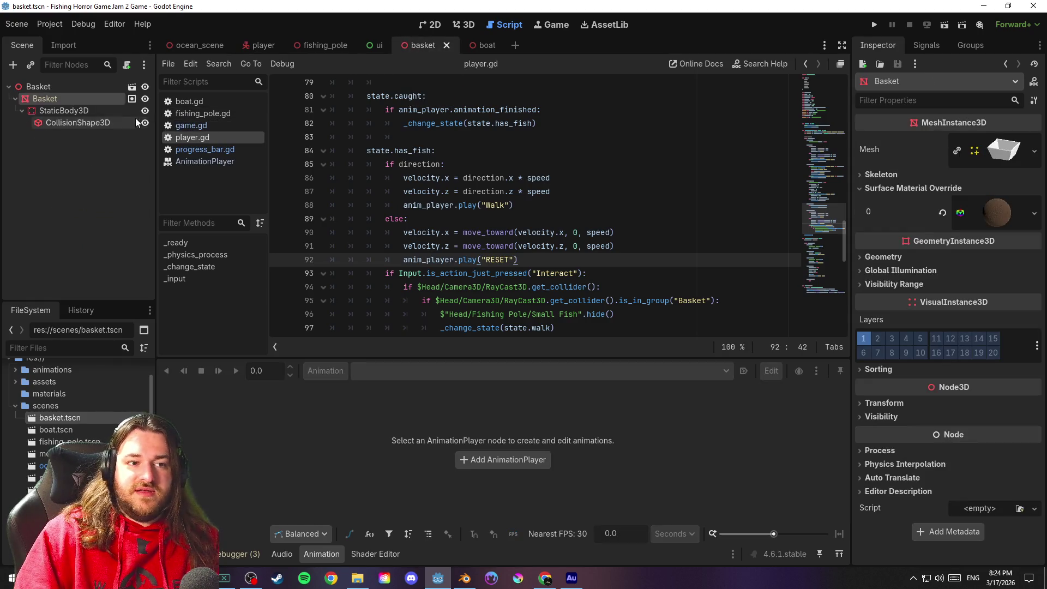
Step: Add small_fish.tscn as a Small Fish child of the Basket root in the 3D view
left_click(464, 25)
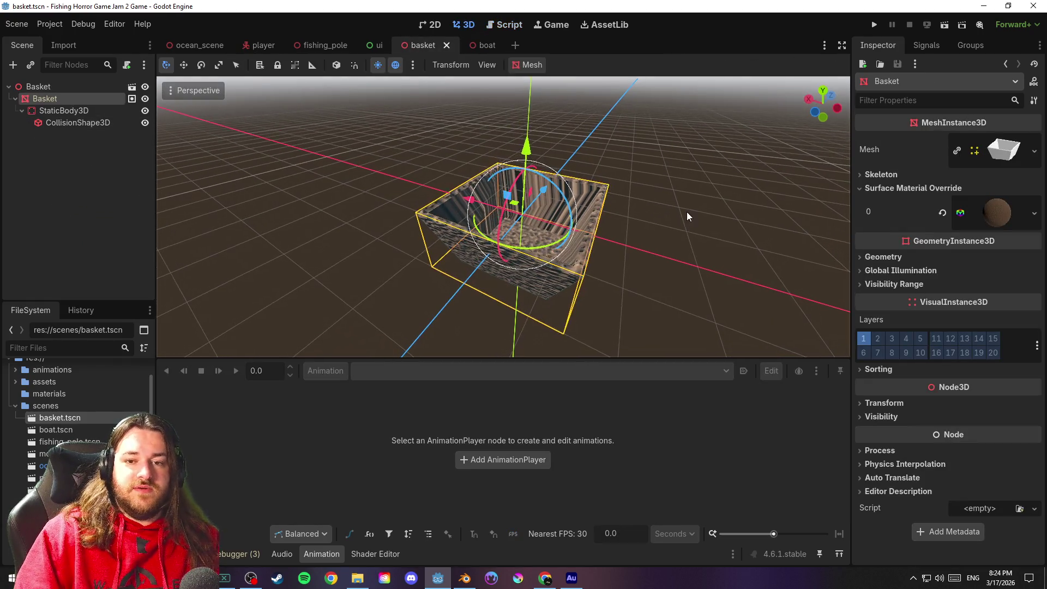
left_click(685, 212)
mouse_move(662, 207)
left_mouse_down()
mouse_move(617, 210)
mouse_move(747, 220)
mouse_move(546, 218)
left_mouse_up()
left_click(84, 415)
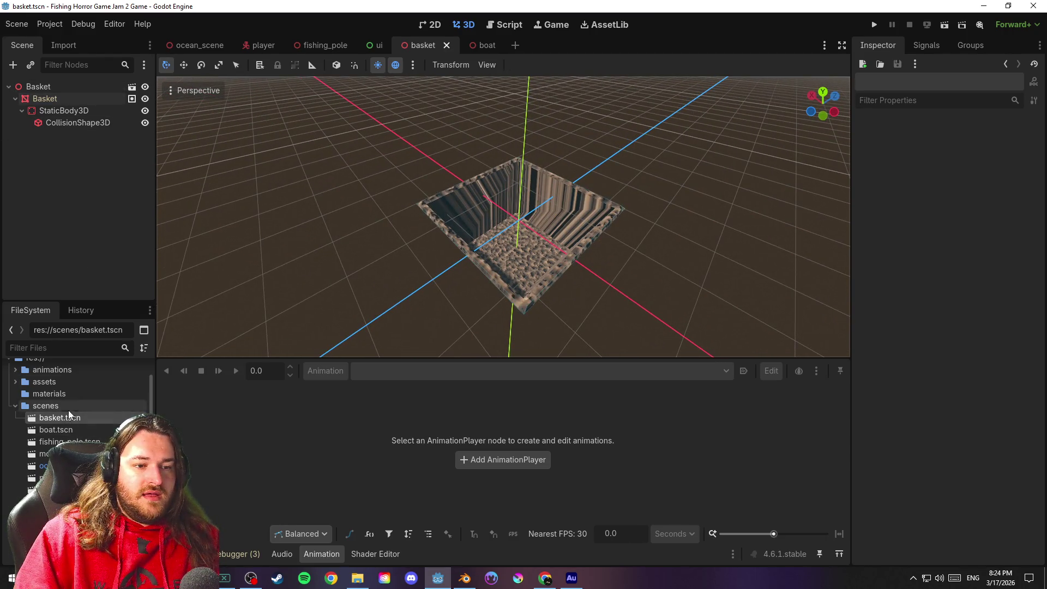
mouse_move(60, 489)
left_mouse_down()
mouse_move(82, 458)
mouse_move(118, 252)
mouse_move(71, 131)
left_mouse_up()
left_click_drag(69, 130, 54, 86)
Step: Lower the Small Fish about 0.2 along Y into the basket
mouse_move(472, 203)
left_mouse_down()
mouse_move(554, 210)
mouse_move(613, 234)
mouse_move(548, 194)
mouse_move(574, 192)
mouse_move(665, 257)
mouse_move(549, 185)
mouse_move(537, 203)
mouse_move(535, 179)
mouse_move(606, 217)
mouse_move(659, 210)
mouse_move(570, 147)
mouse_move(646, 178)
mouse_move(611, 202)
left_mouse_up()
scroll(604, 238, "up", 3)
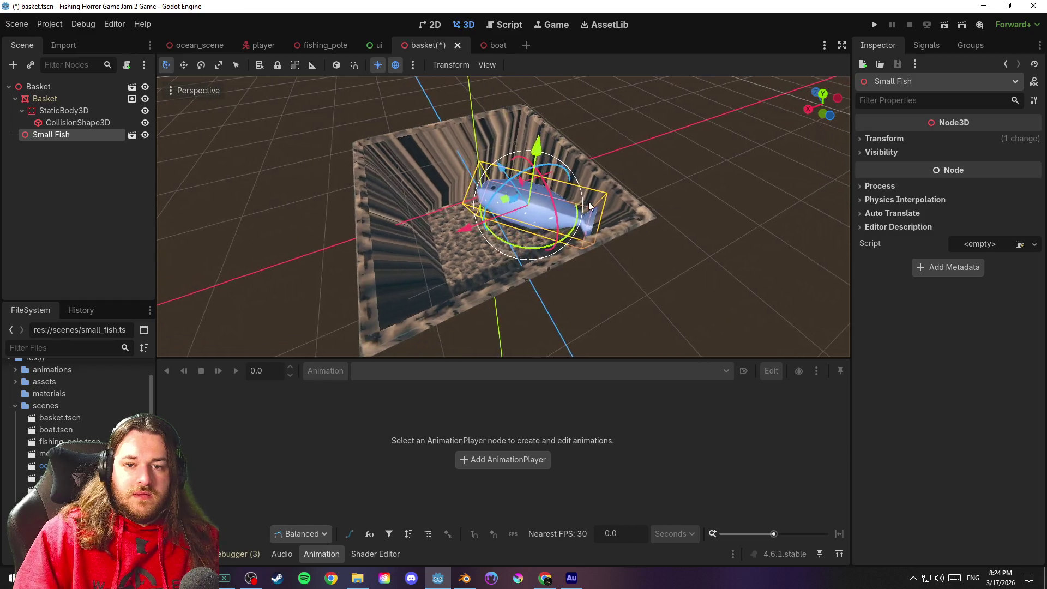
scroll(605, 207, "up", 3)
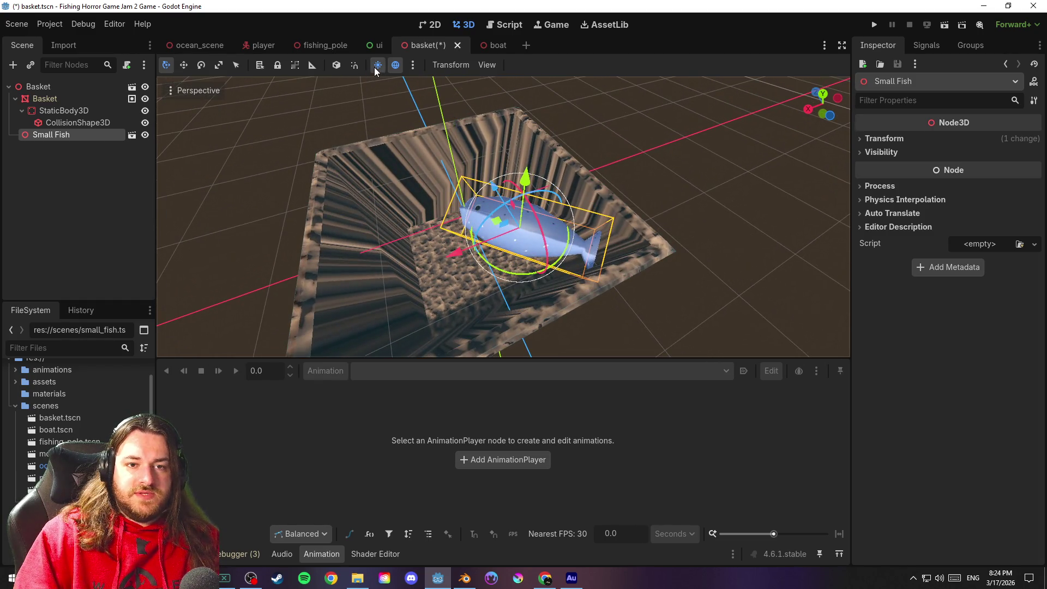
left_click(335, 66)
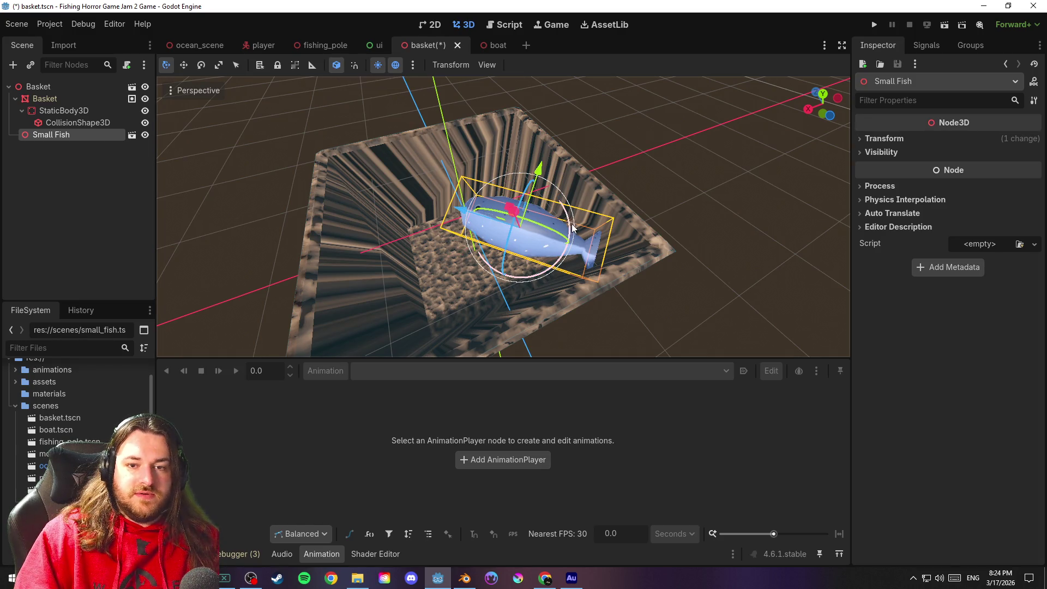
mouse_move(572, 228)
left_mouse_down()
mouse_move(591, 181)
mouse_move(519, 218)
mouse_move(534, 210)
mouse_move(523, 216)
mouse_move(534, 224)
mouse_move(658, 252)
mouse_move(491, 191)
mouse_move(534, 175)
mouse_move(538, 137)
left_mouse_up()
scroll(597, 227, "up", 2)
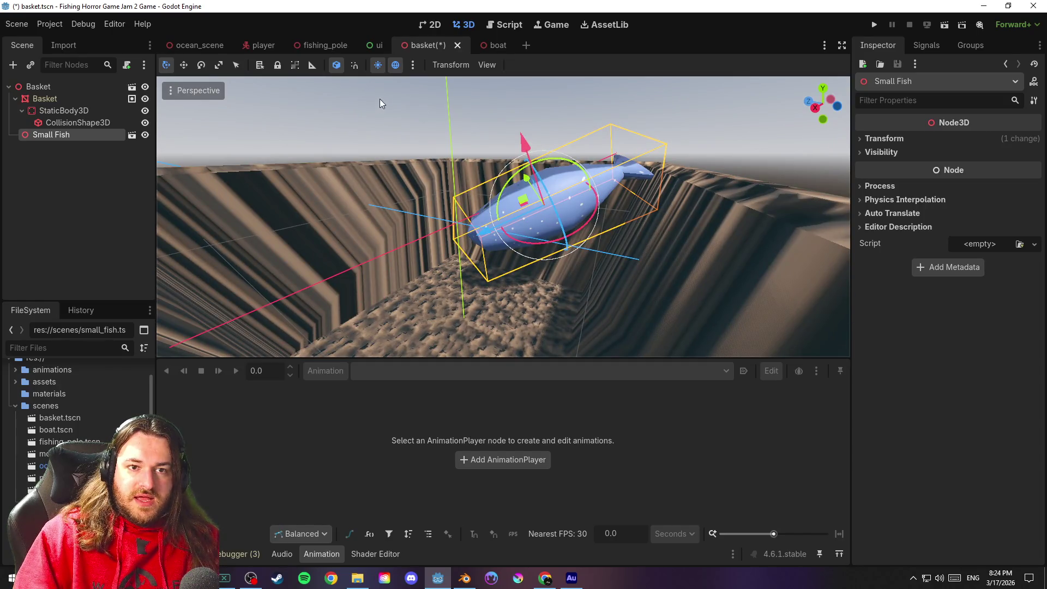
left_click(336, 67)
mouse_move(548, 135)
left_mouse_down()
mouse_move(549, 177)
mouse_move(640, 224)
mouse_move(647, 216)
mouse_move(699, 267)
left_mouse_up()
scroll(647, 216, "down", 5)
Step: Hide the Small Fish, save the basket scene, and return to the player scene
left_click(691, 256)
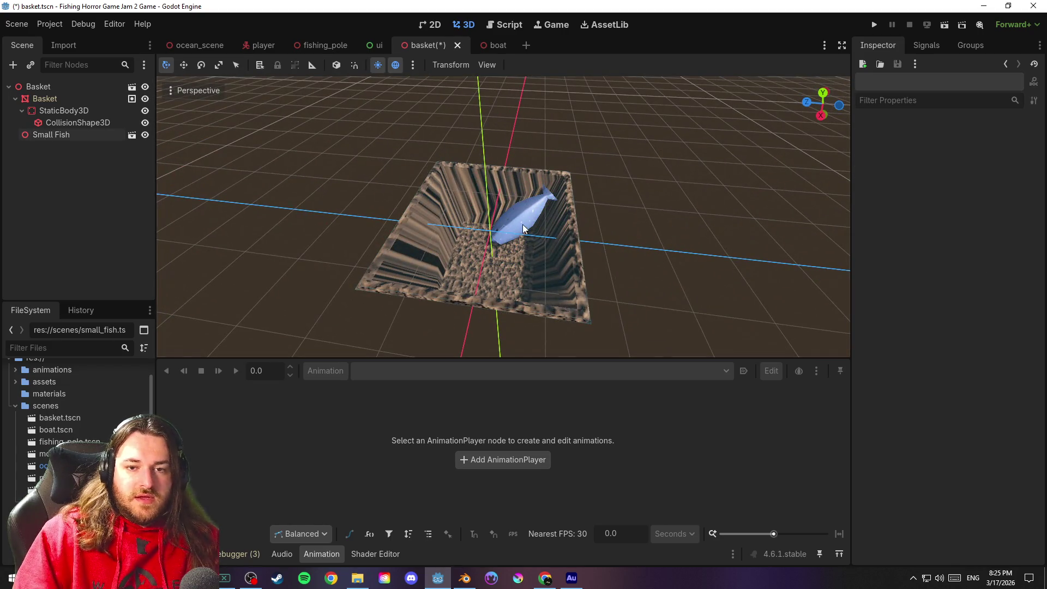
left_click(522, 226)
left_click(145, 135)
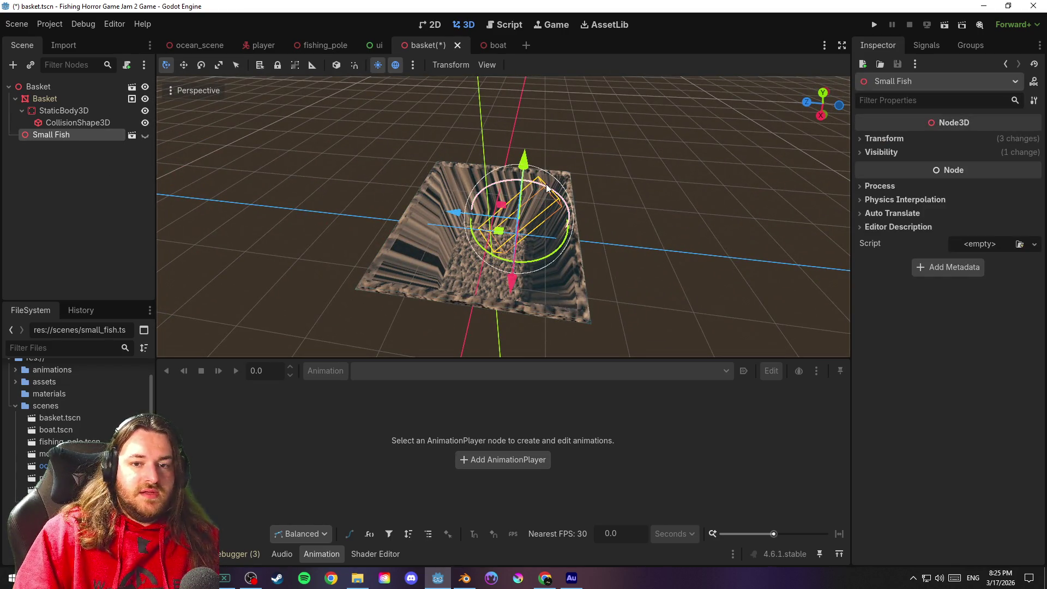
left_click(661, 213)
key("ctrl+s")
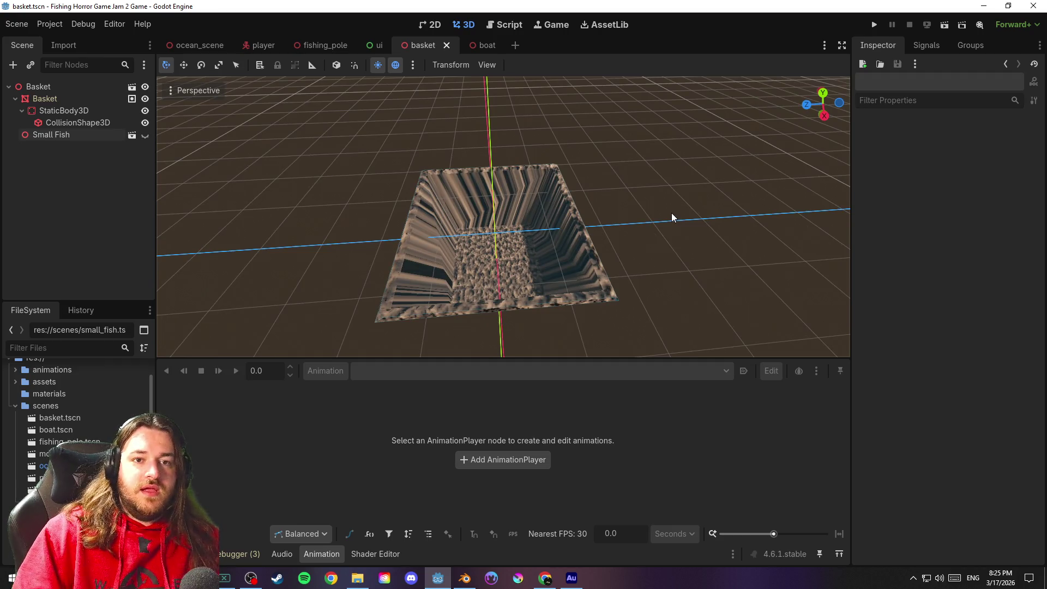
left_click(254, 47)
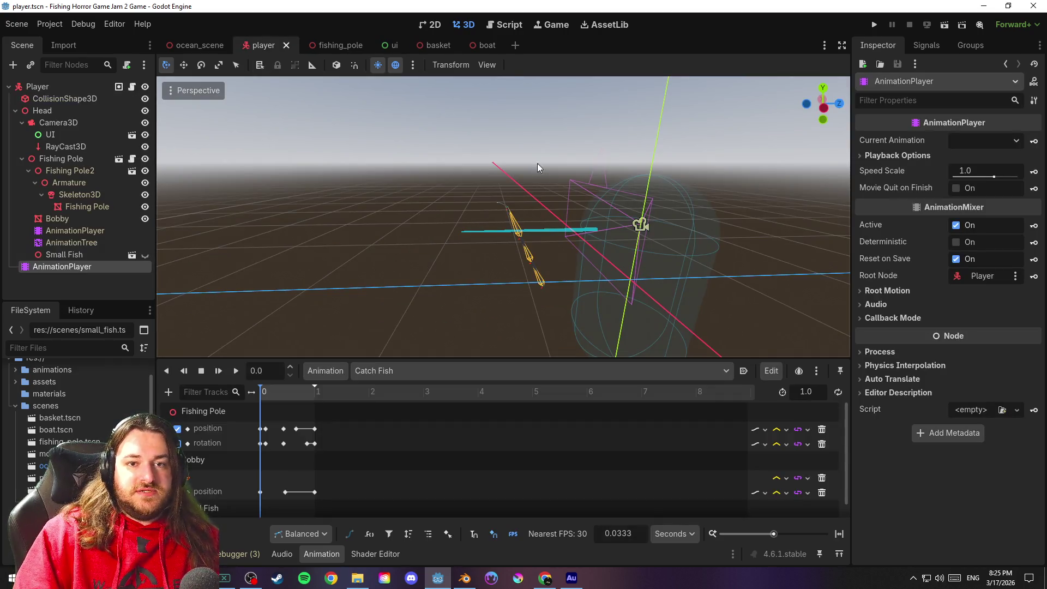
Step: Open player.gd and find the basket drop-off code around line 97
left_click(499, 28)
scroll(633, 272, "down", 2)
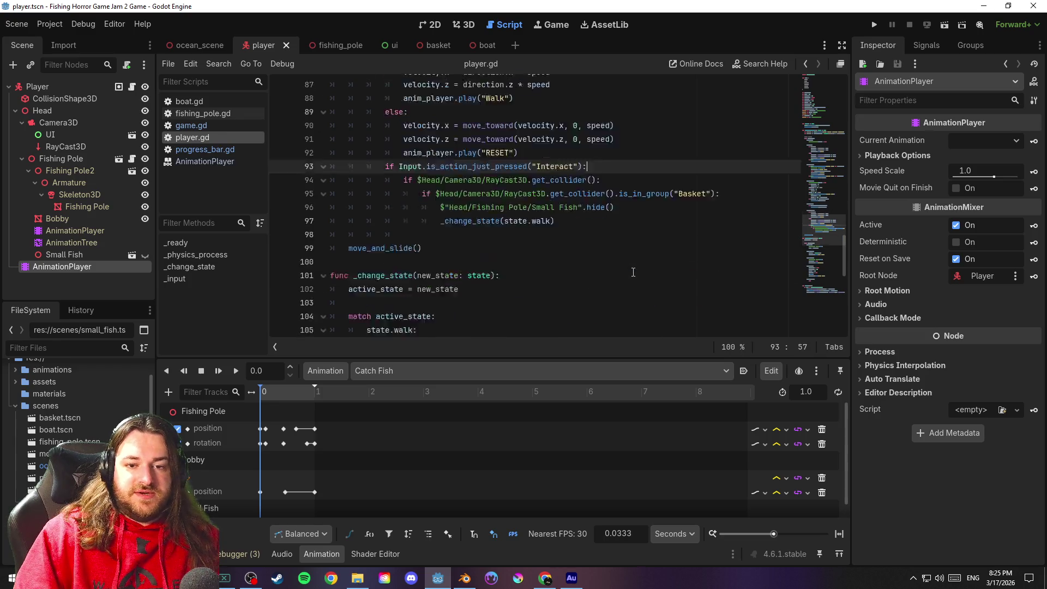
scroll(633, 272, "down", 2)
left_click(610, 165)
scroll(606, 258, "up", 3)
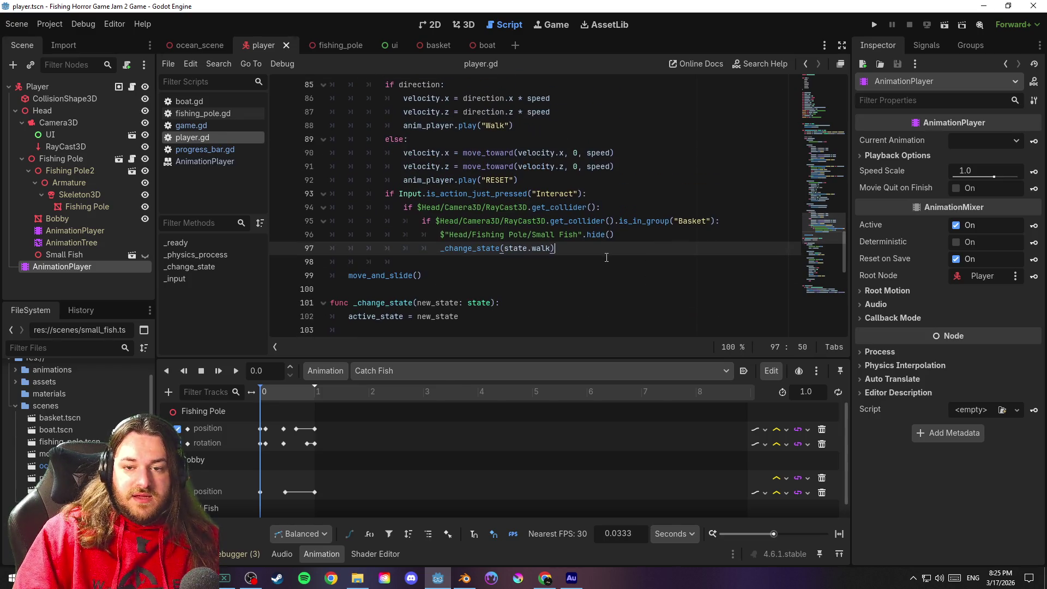
key("Down")
key("ctrl+s")
left_click(612, 247)
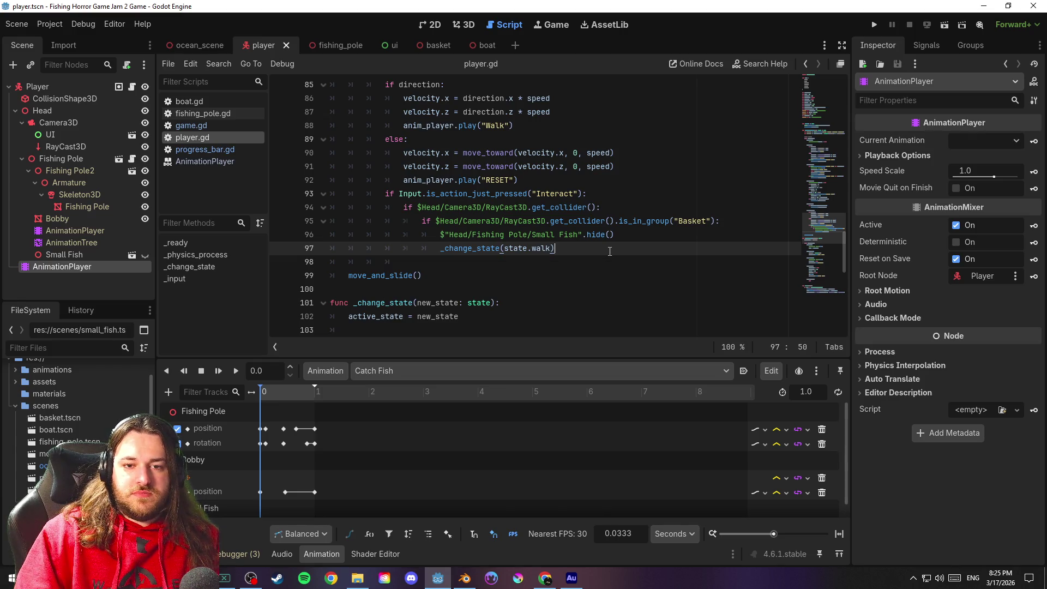
left_click(730, 221)
key("Return")
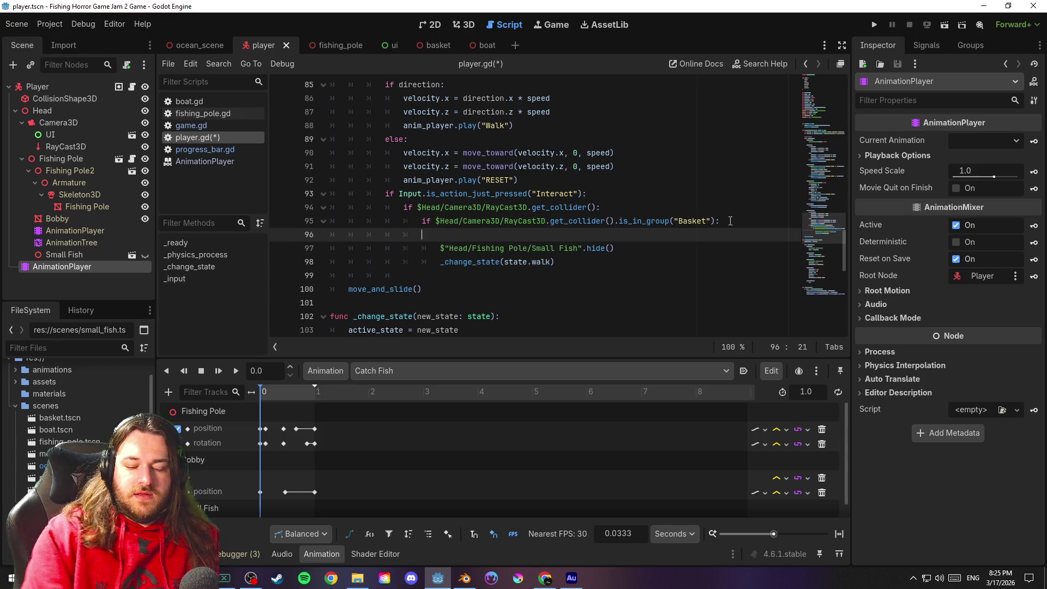
key("BackSpace")
key("BackSpace")
key("BackSpace")
key("BackSpace")
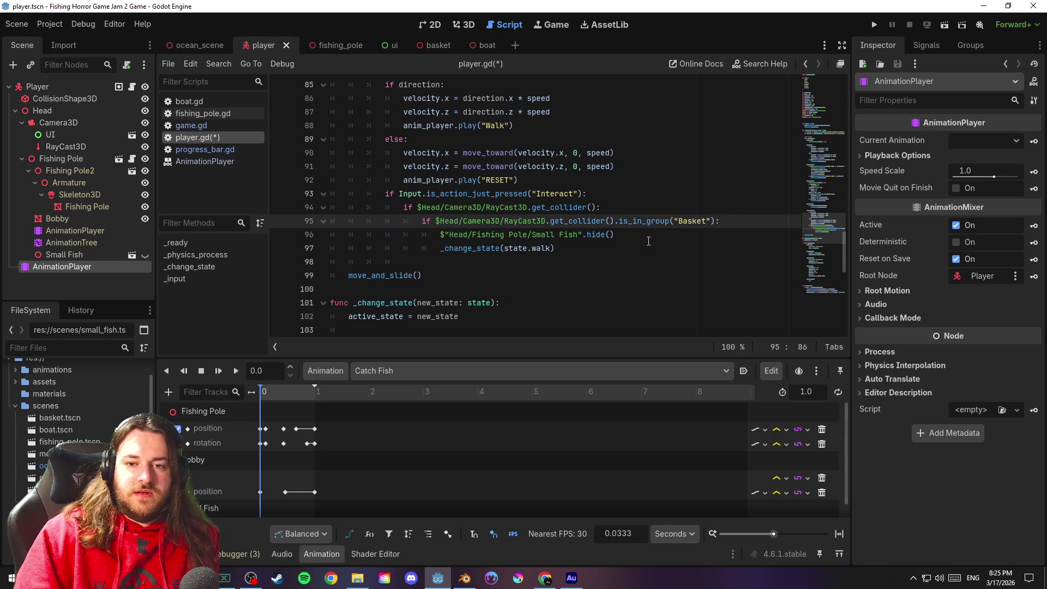
Step: Add get_tree().get_first_node_in_group("Basket").fish.visible = true below the hide call and save
left_click(639, 234)
key("Return")
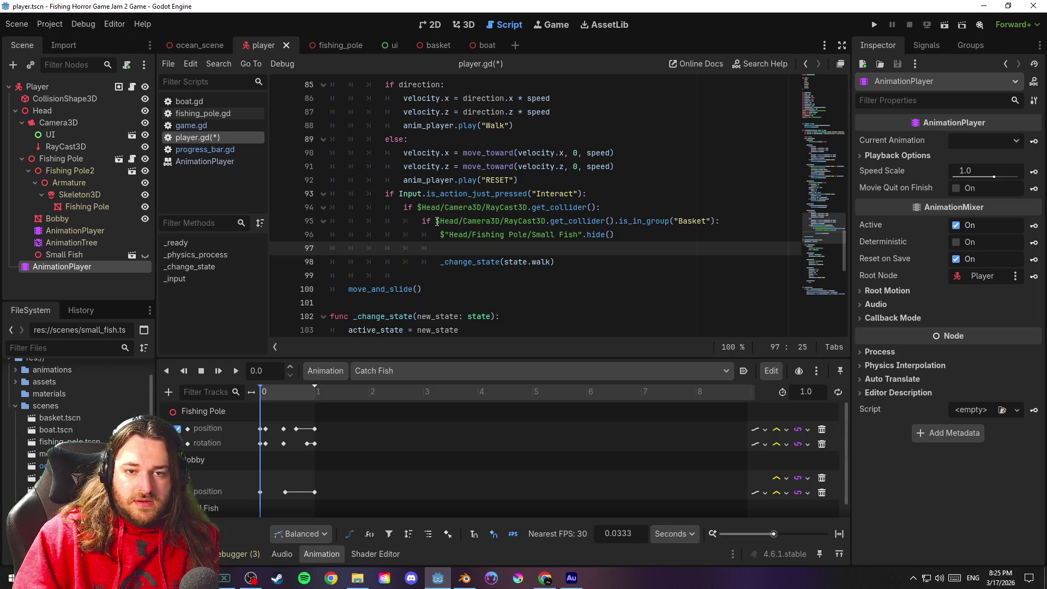
type("get_tree")
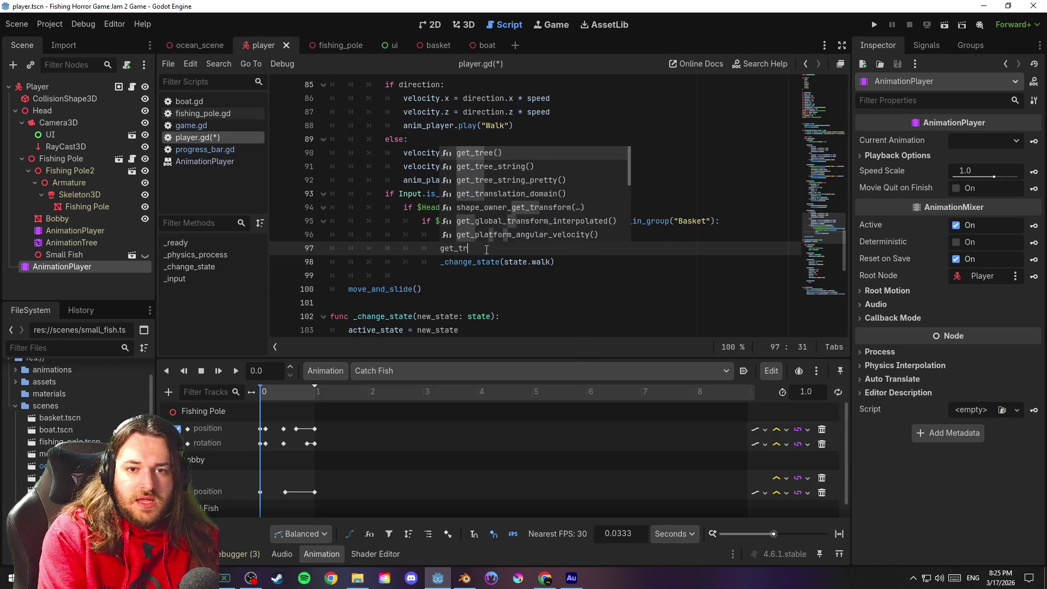
key("Return")
type(".get")
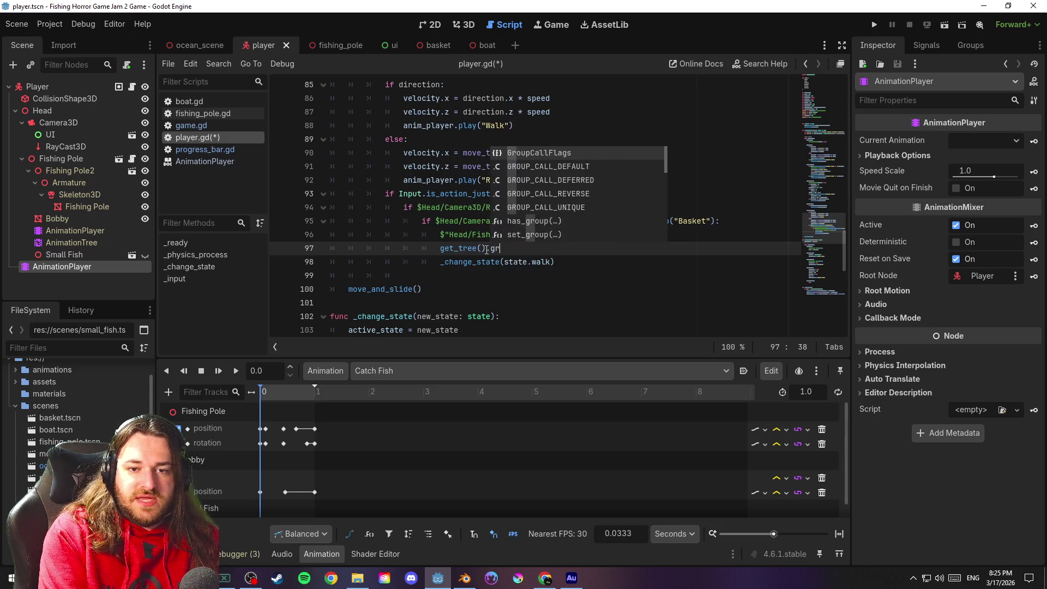
key("Return")
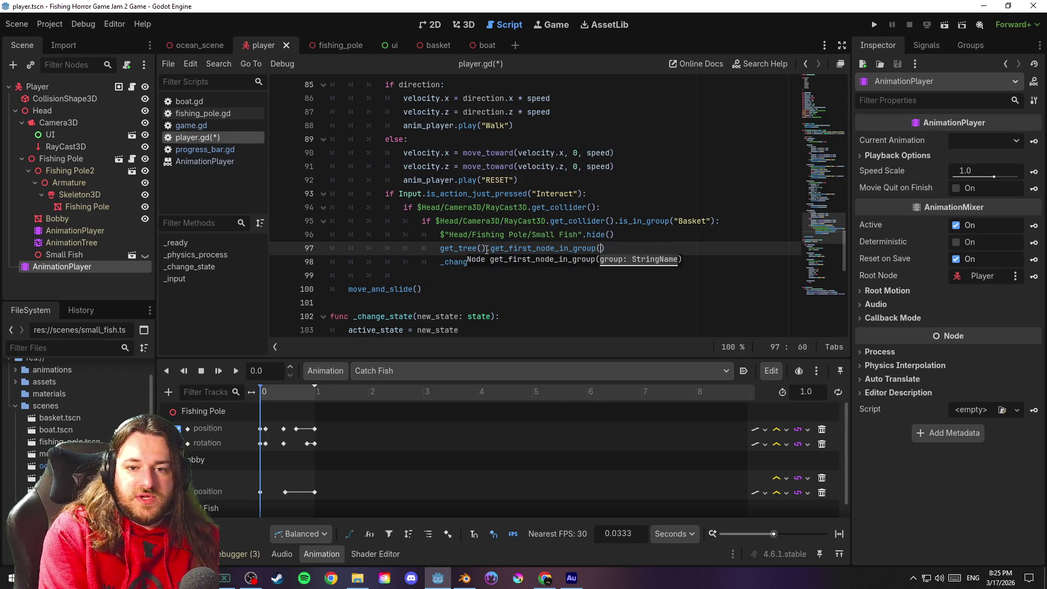
type("\"Basket\")")
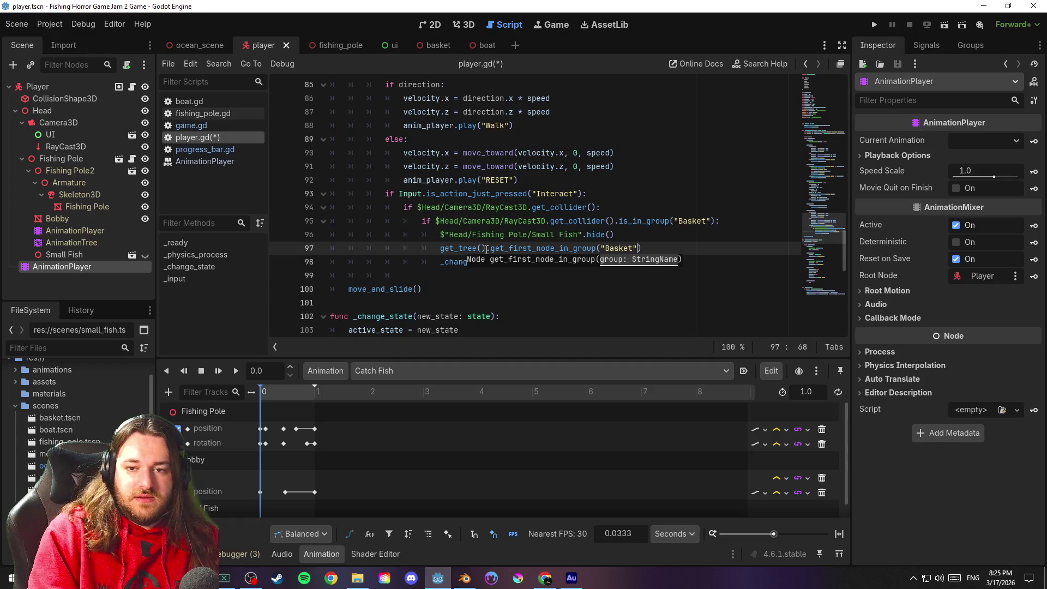
type(".fish")
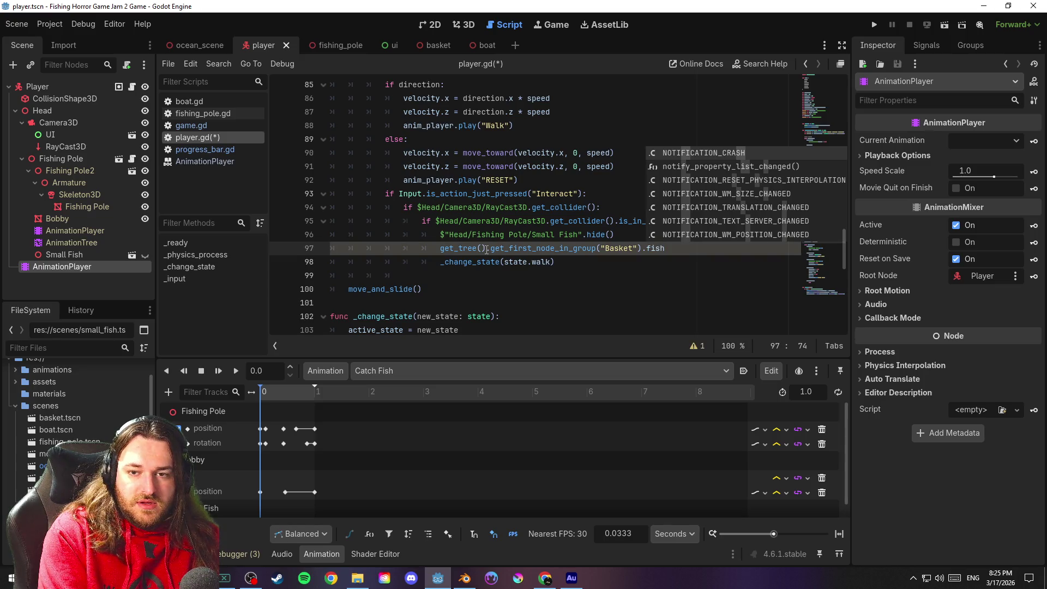
type(" =")
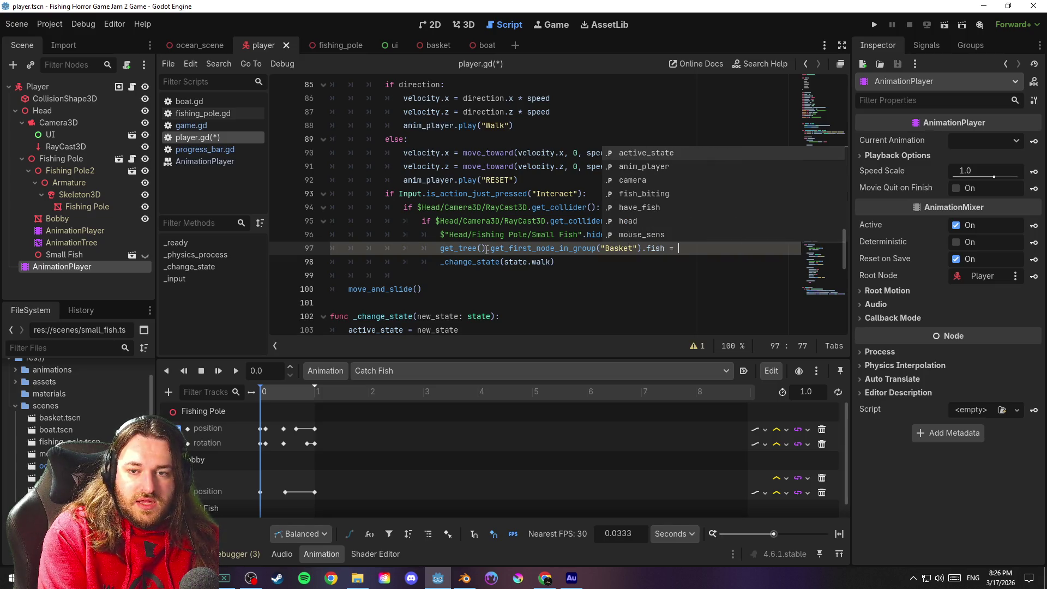
key("BackSpace")
key("BackSpace")
key("BackSpace")
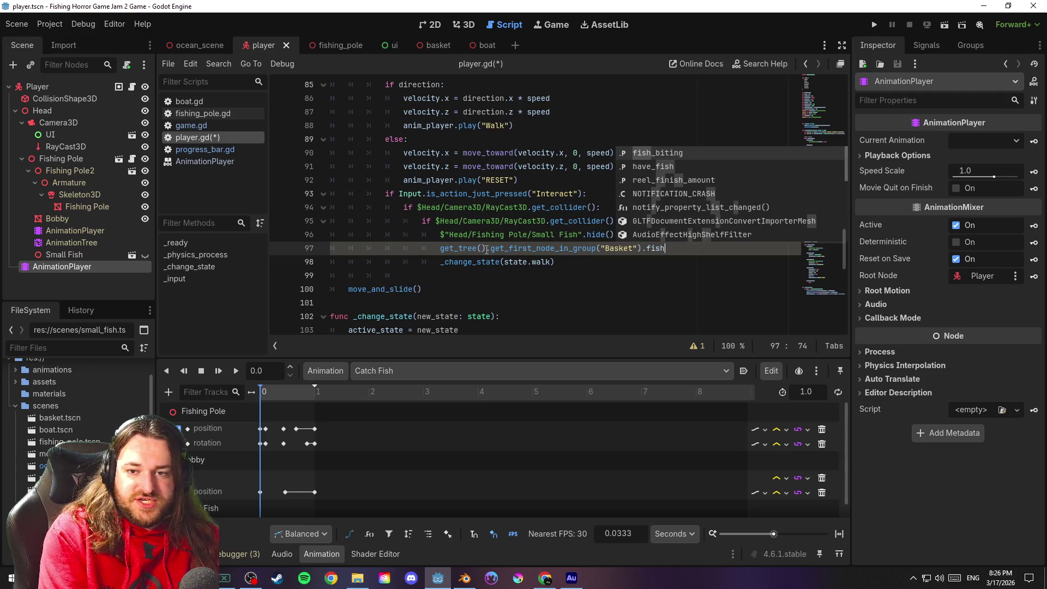
type(".visible =")
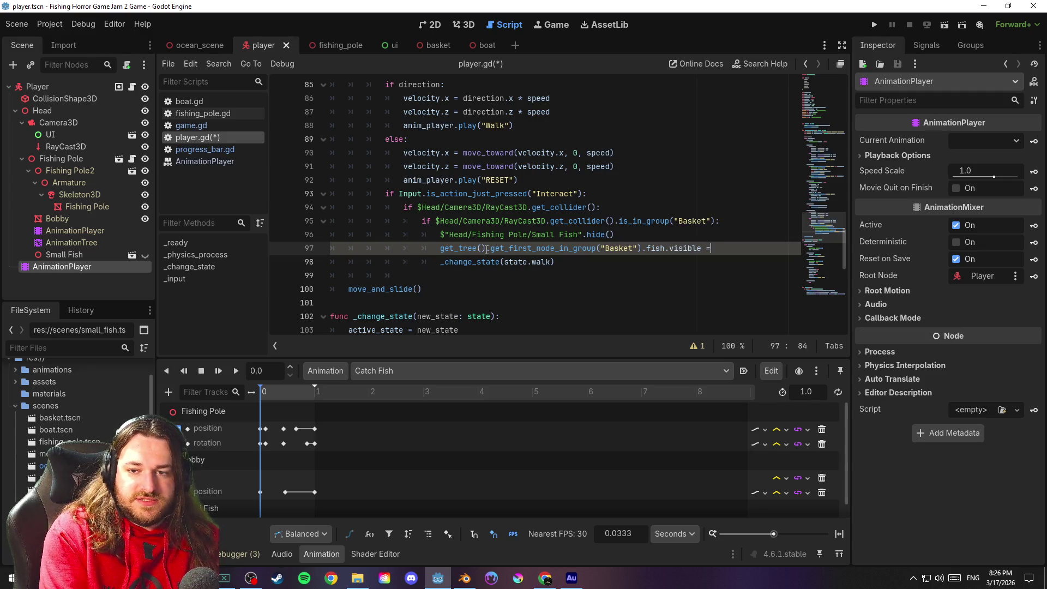
type(" true")
left_click(682, 236)
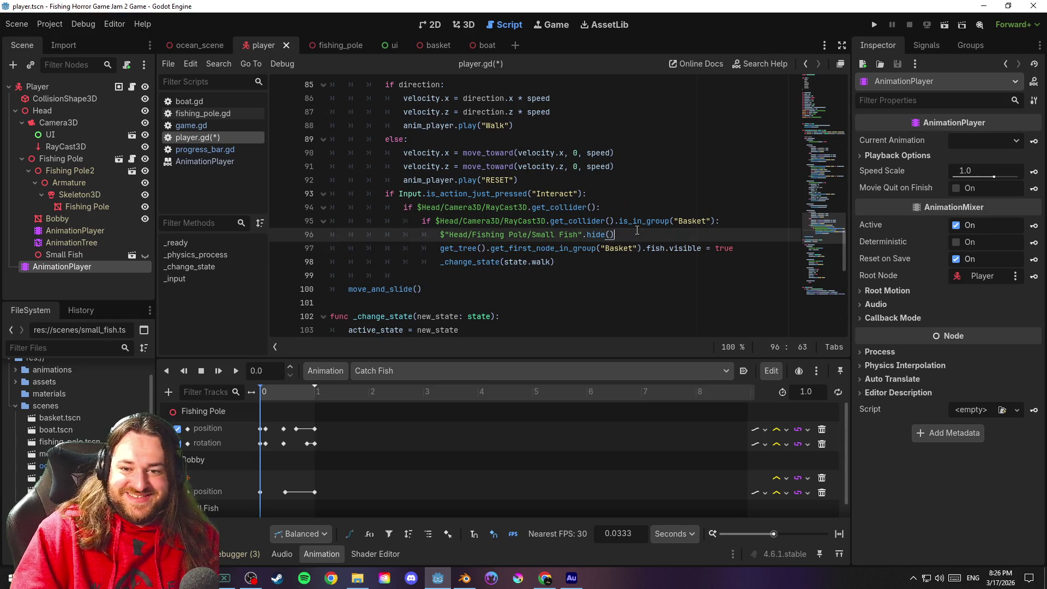
key("ctrl+s")
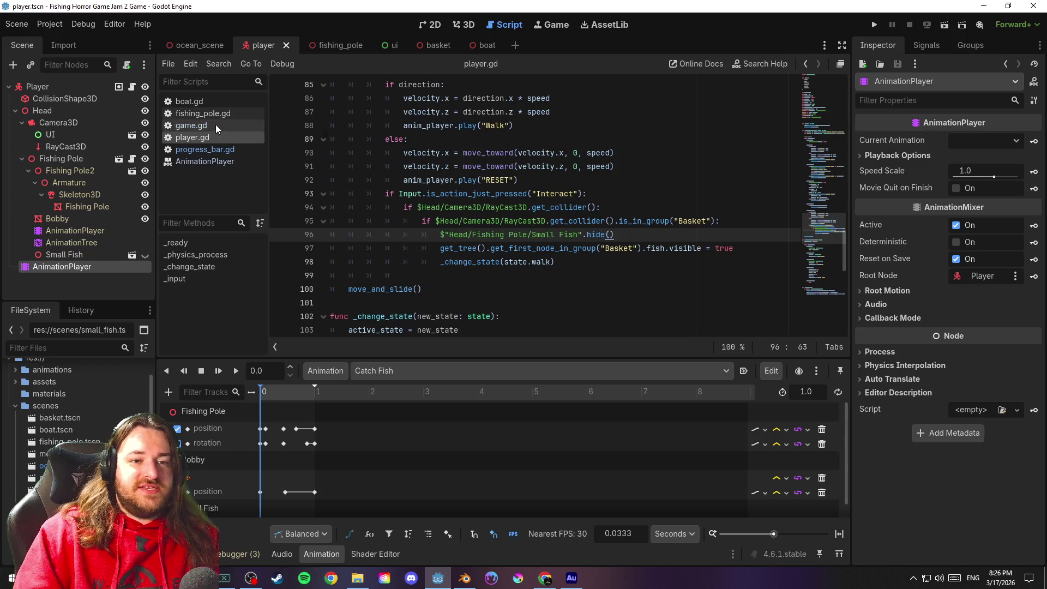
Step: Attach a new basket.gd script to the Basket root node
left_click(439, 45)
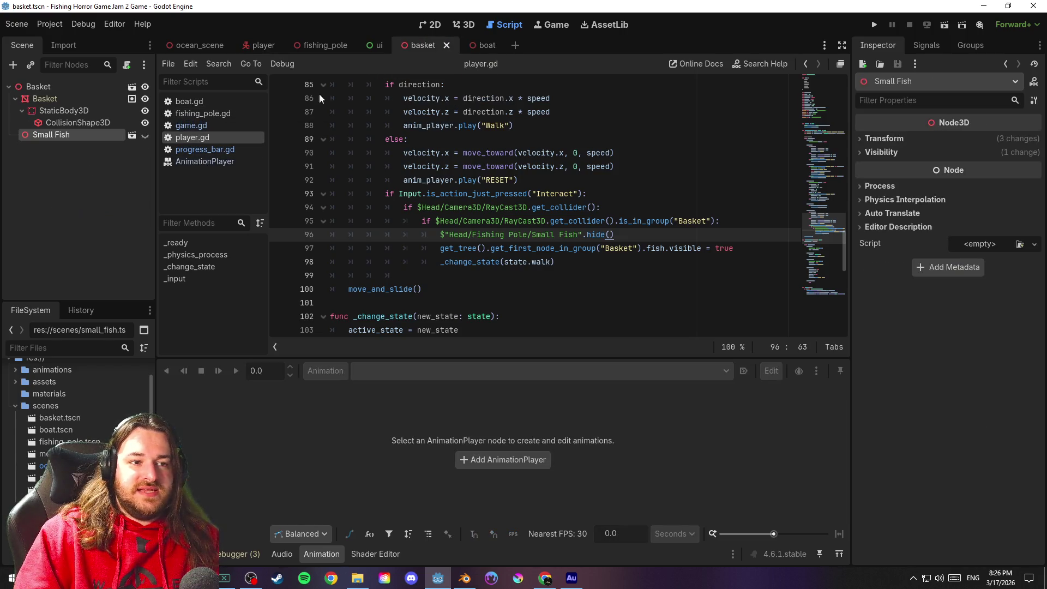
left_click(84, 88)
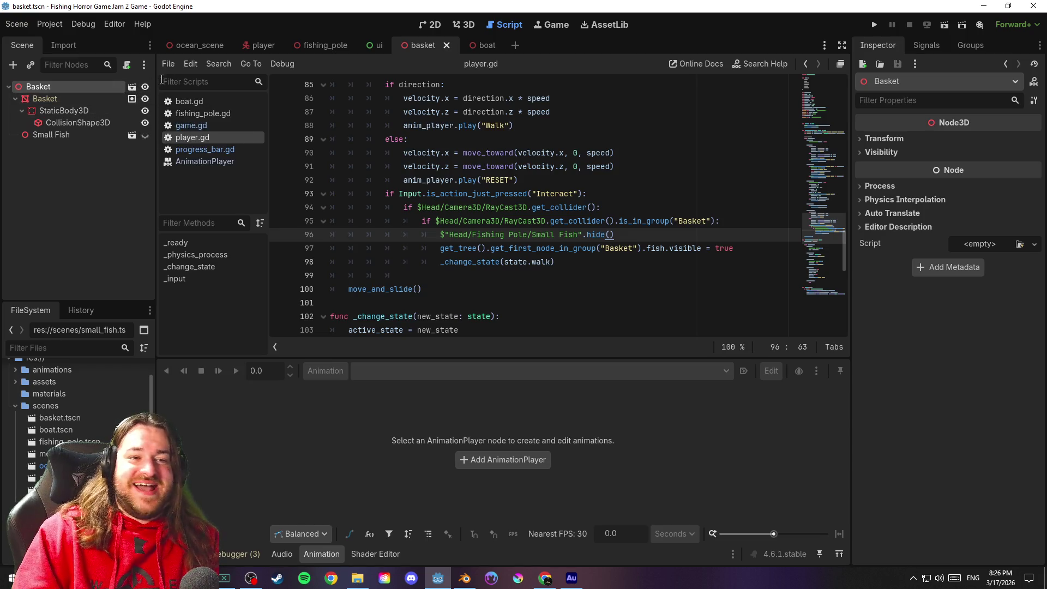
left_click(127, 64)
left_click(474, 414)
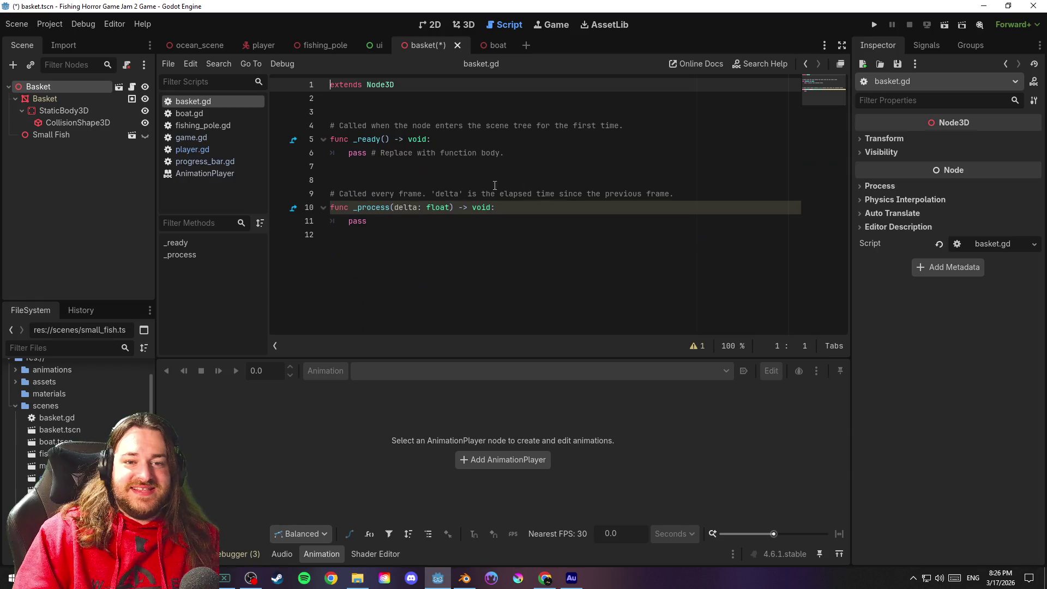
left_click(389, 97)
key("Return")
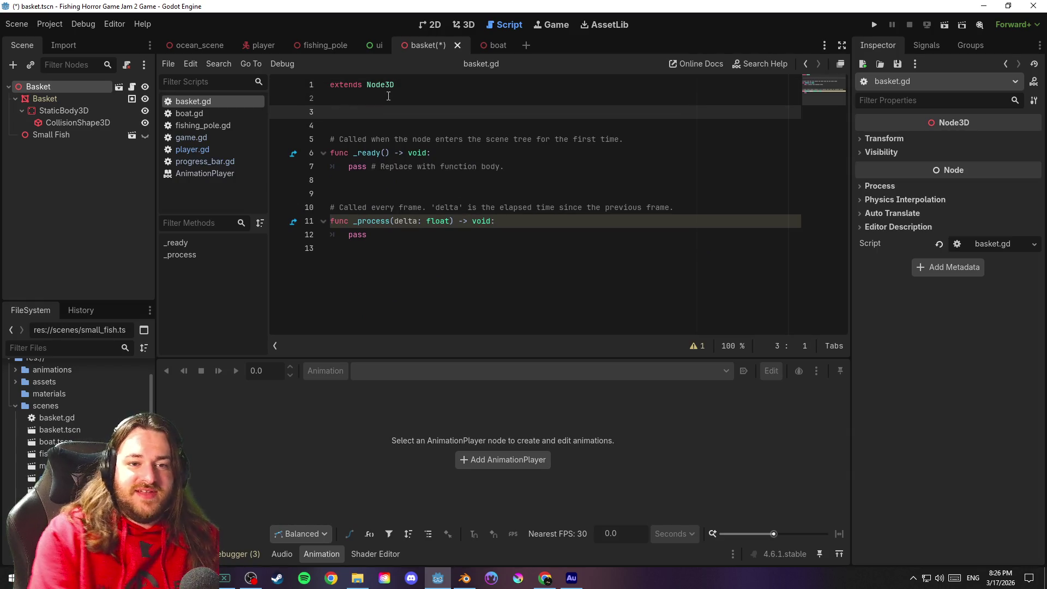
type("@onready ")
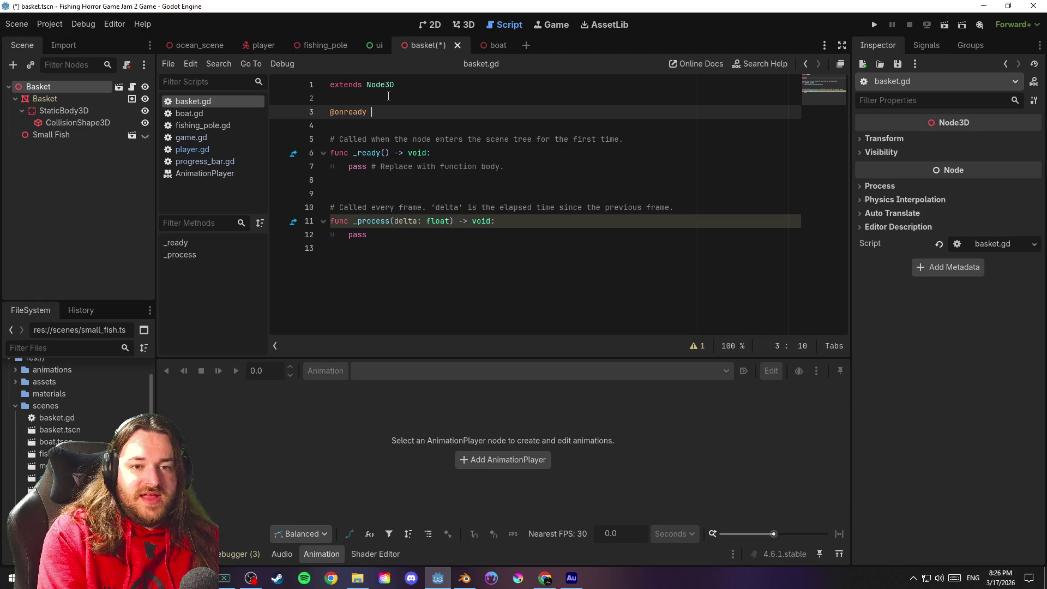
type("var fish ")
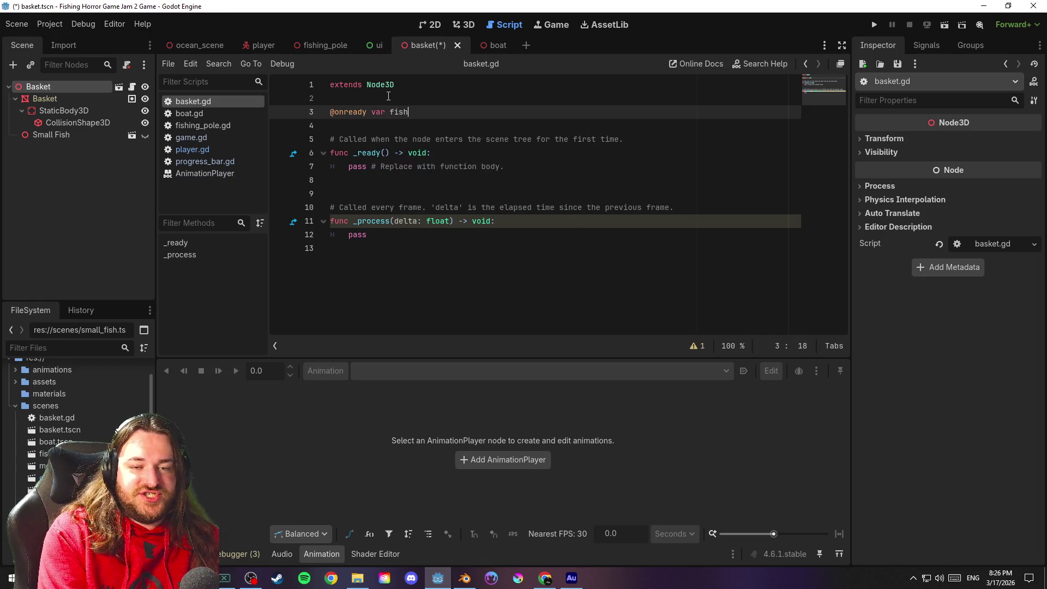
type("=")
mouse_move(65, 135)
left_mouse_down()
mouse_move(437, 129)
mouse_move(443, 112)
left_mouse_up()
left_click(390, 111)
type("small")
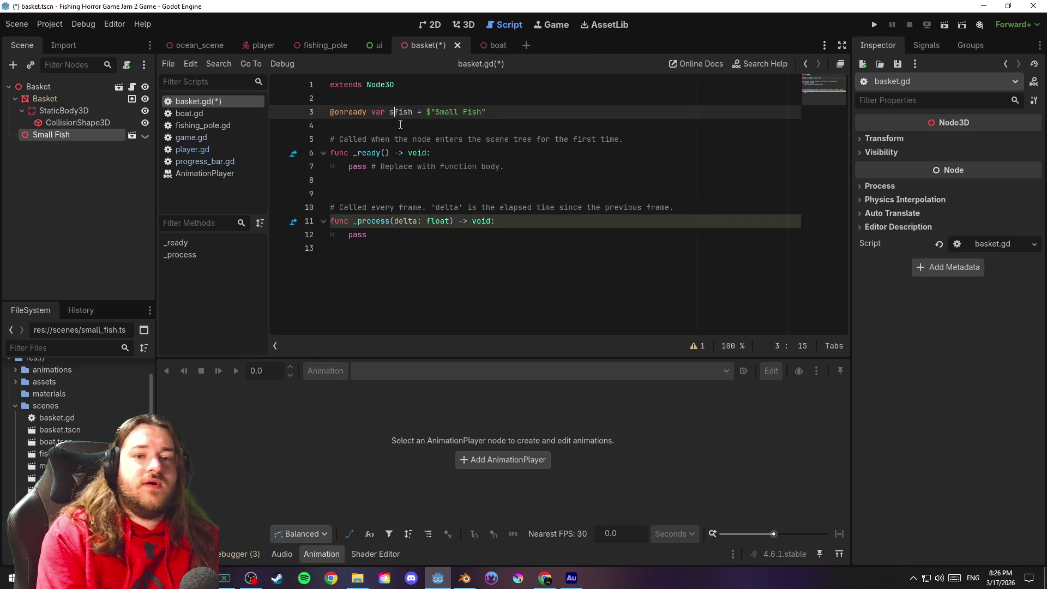
type("_")
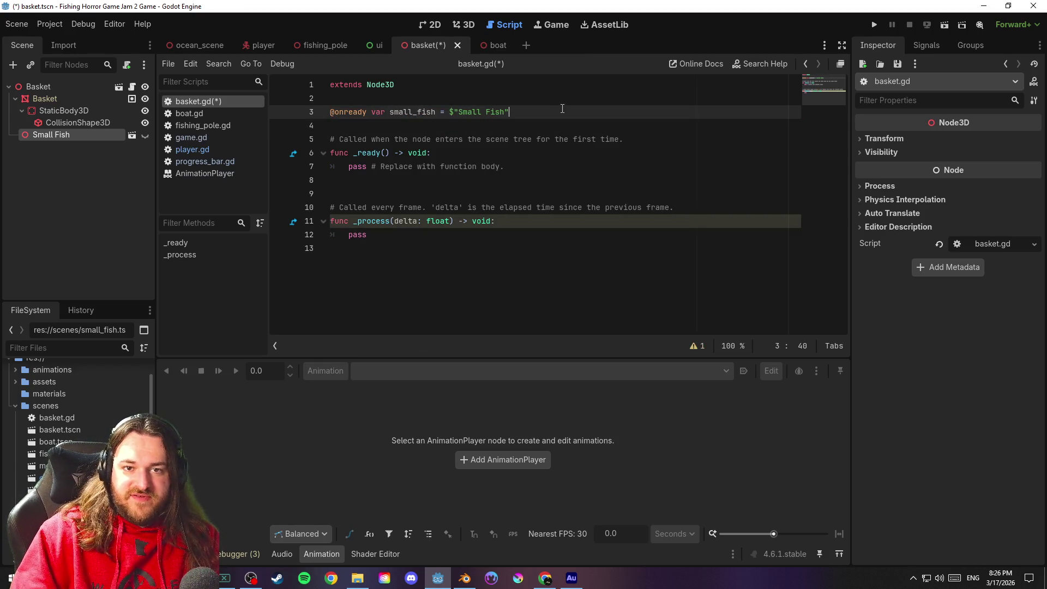
key("ctrl+s")
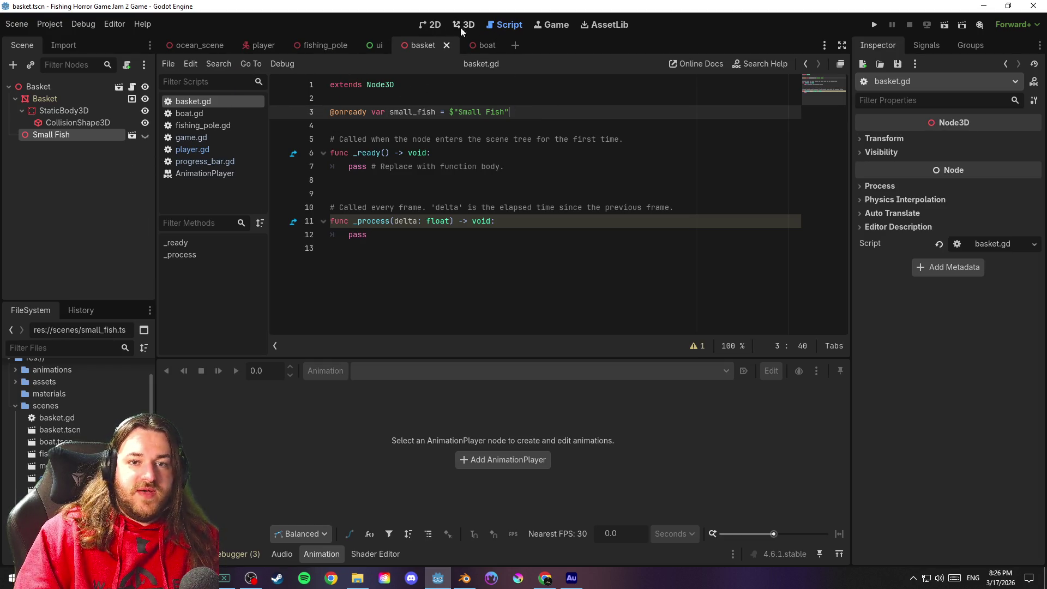
Step: Change the drop-off line in player.gd to reveal the Basket's small_fish, then save
left_click(193, 149)
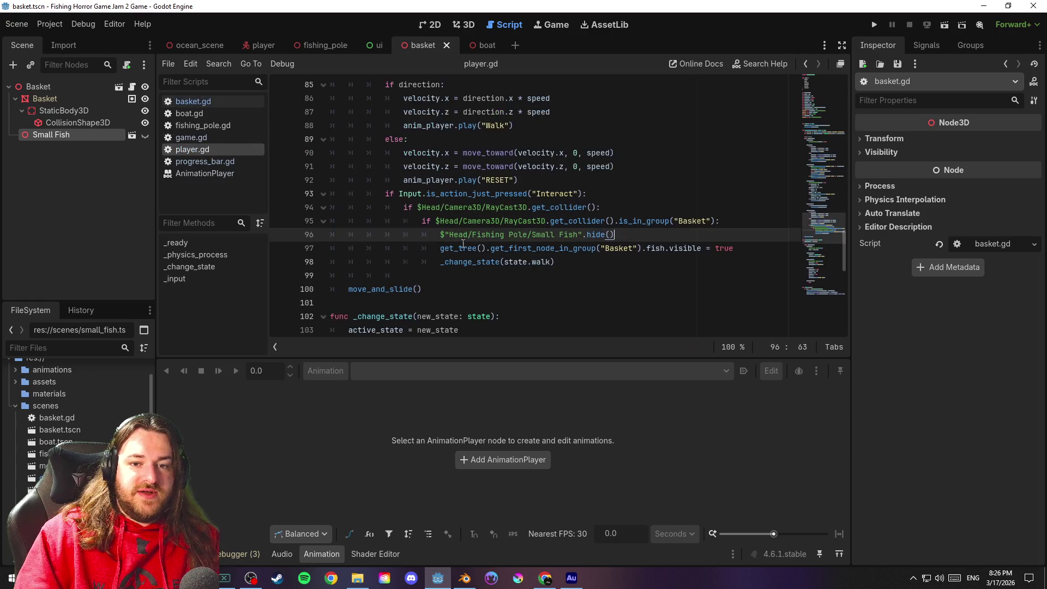
left_click(646, 248)
type("small_")
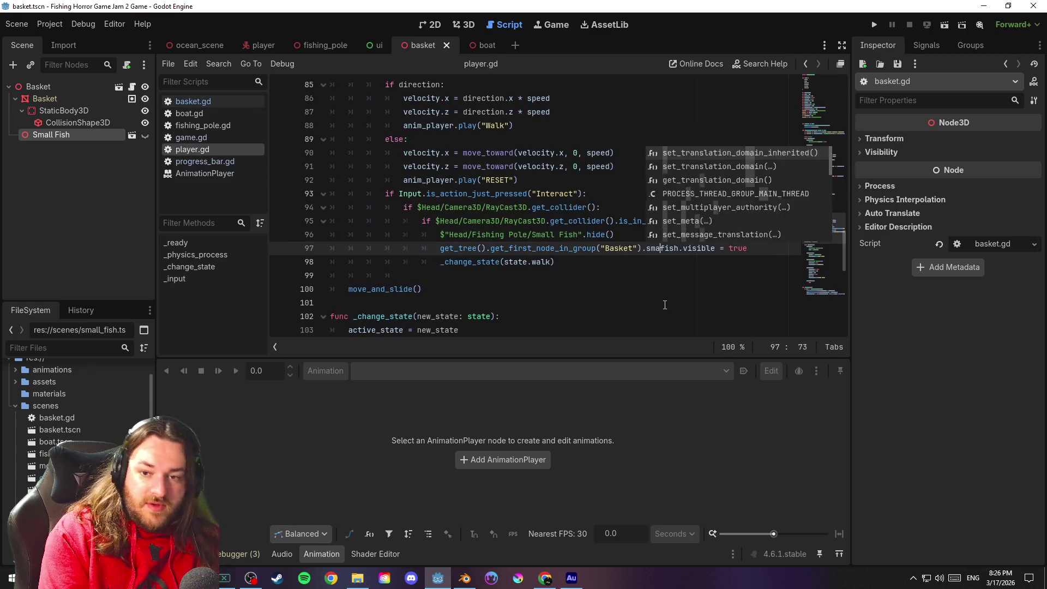
left_click(596, 259)
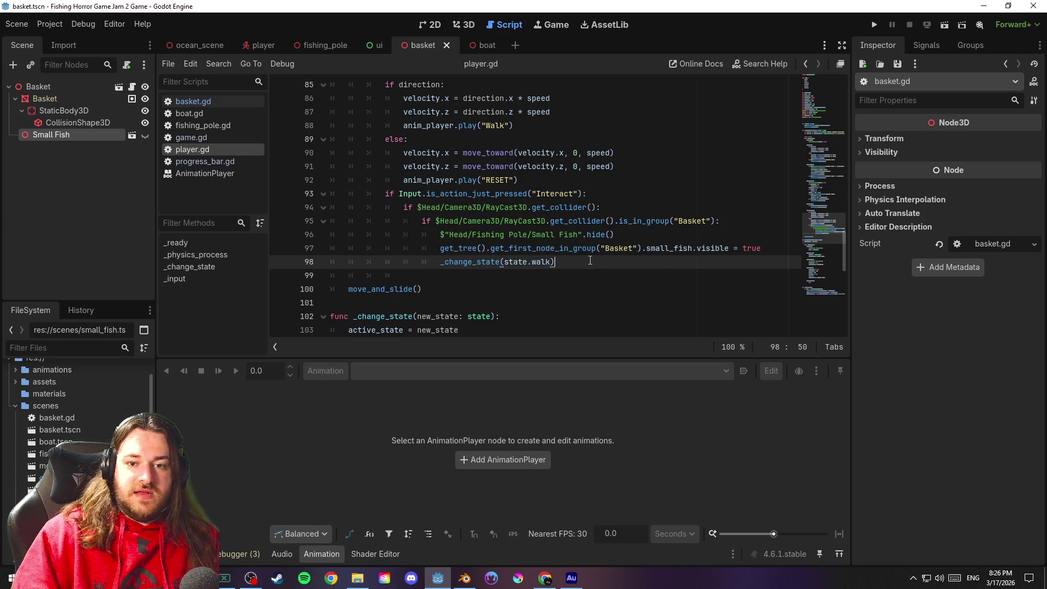
scroll(596, 261, "down", 8)
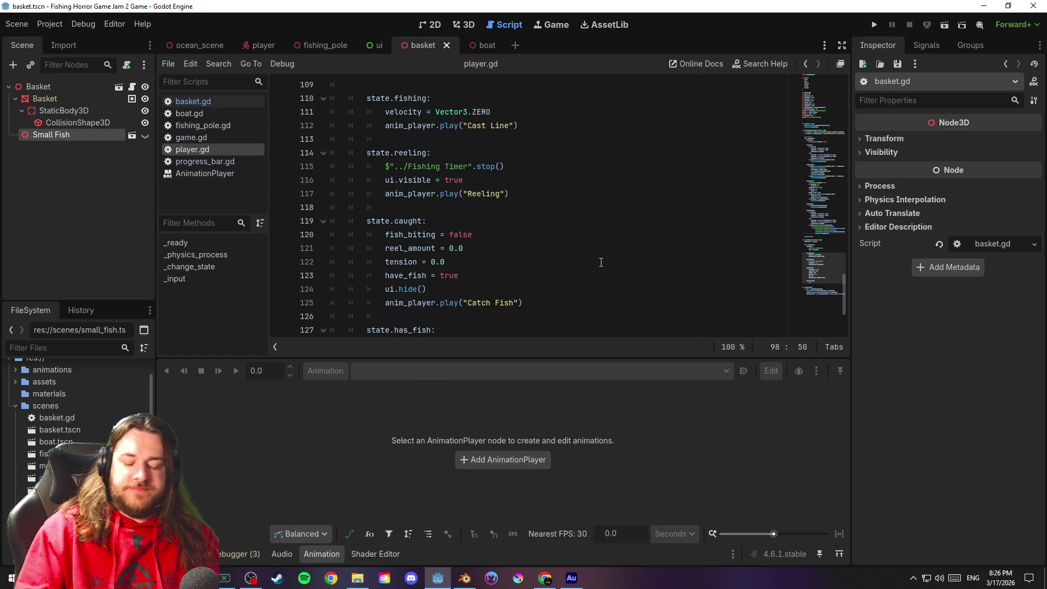
left_click(600, 262)
key("ctrl+s")
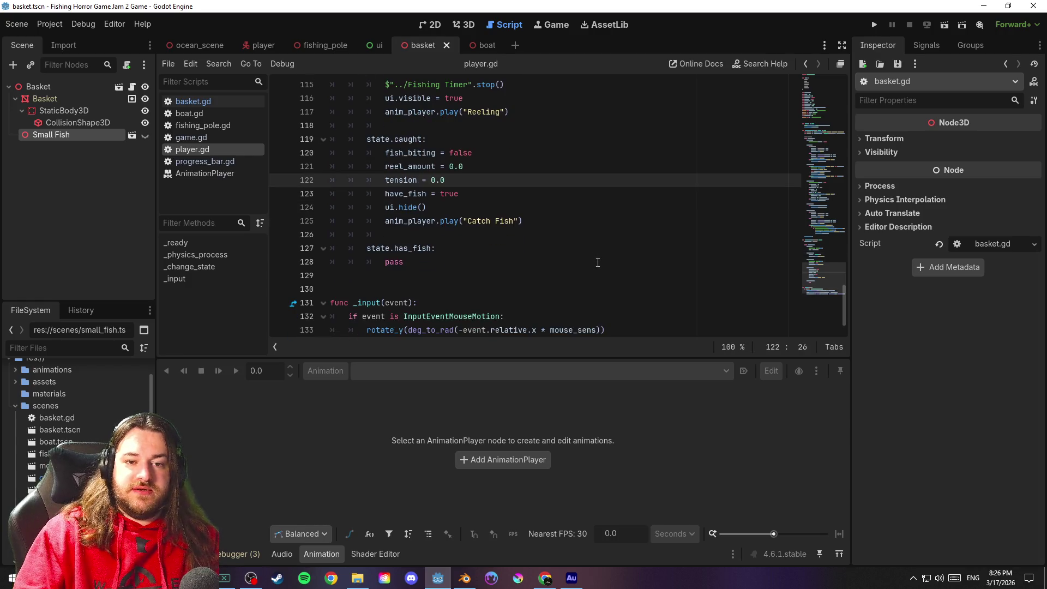
scroll(592, 269, "up", 1)
left_click(559, 251)
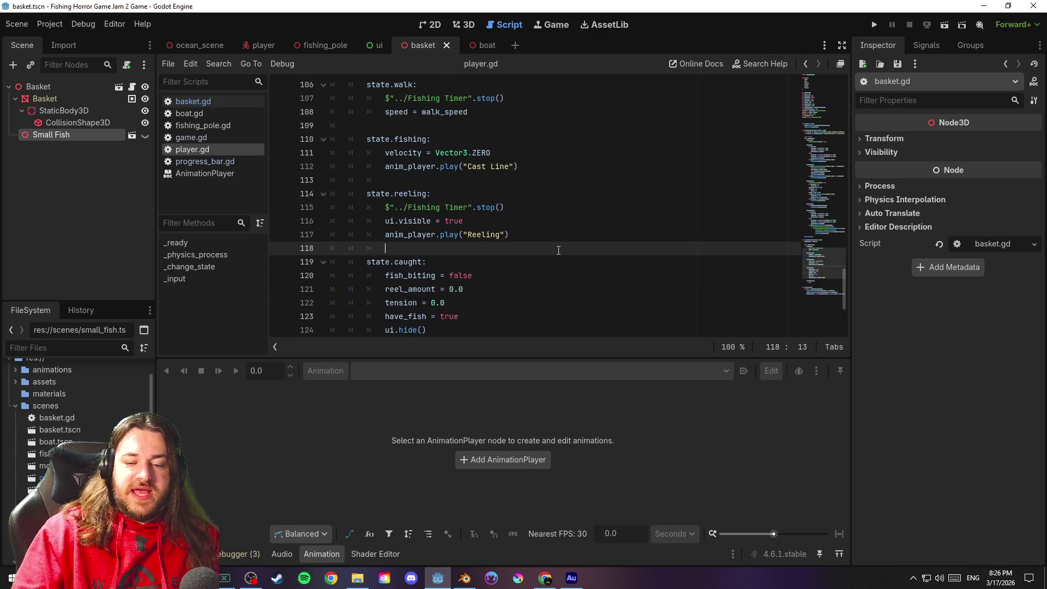
scroll(558, 251, "up", 8)
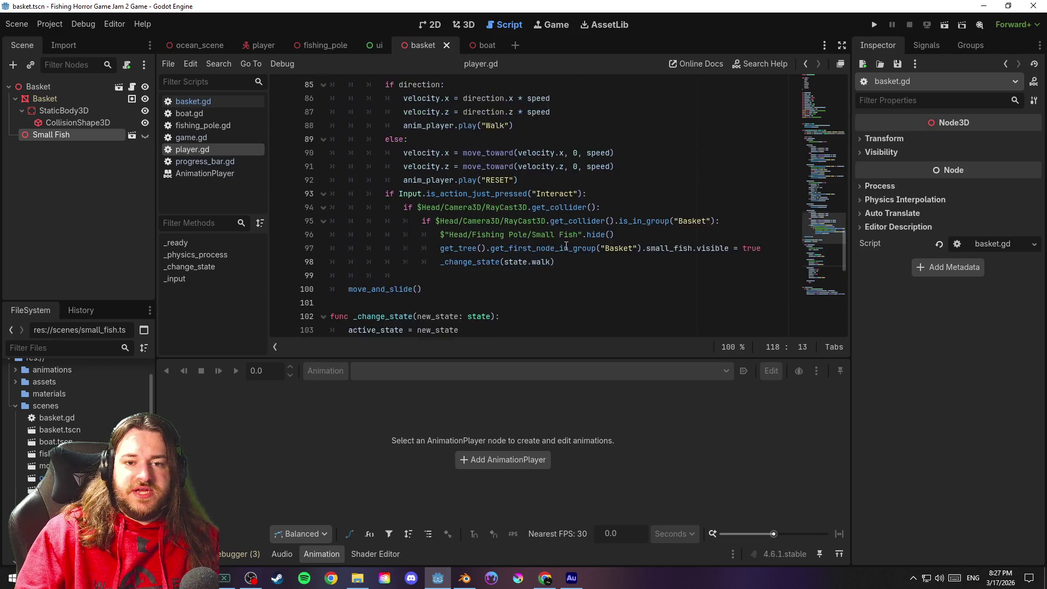
Step: Run the project with F5 to test the fish drop-off, then stop it
left_click(784, 167)
key("F5")
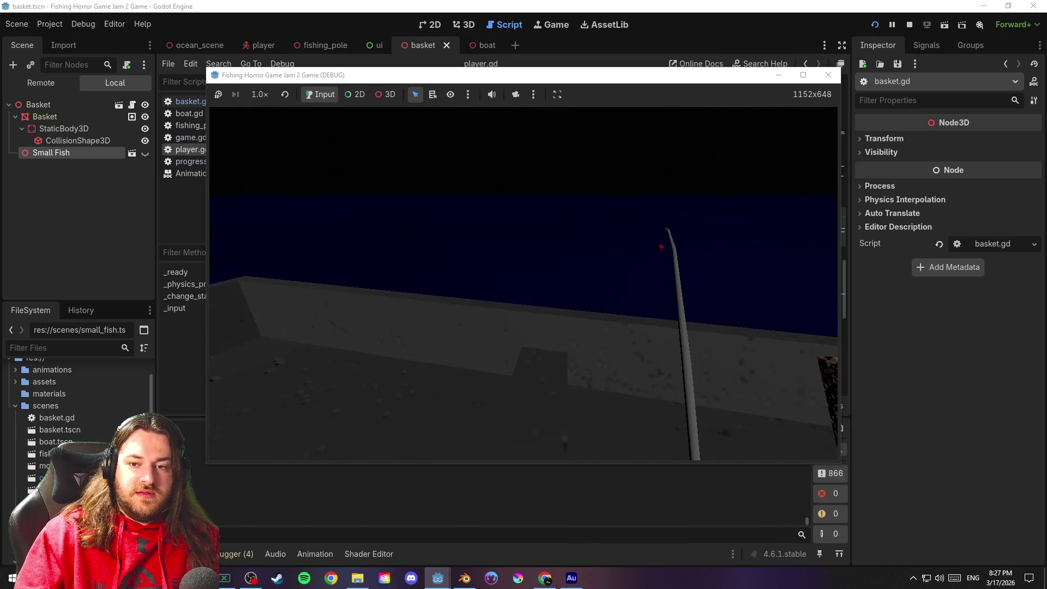
key("alt+Tab")
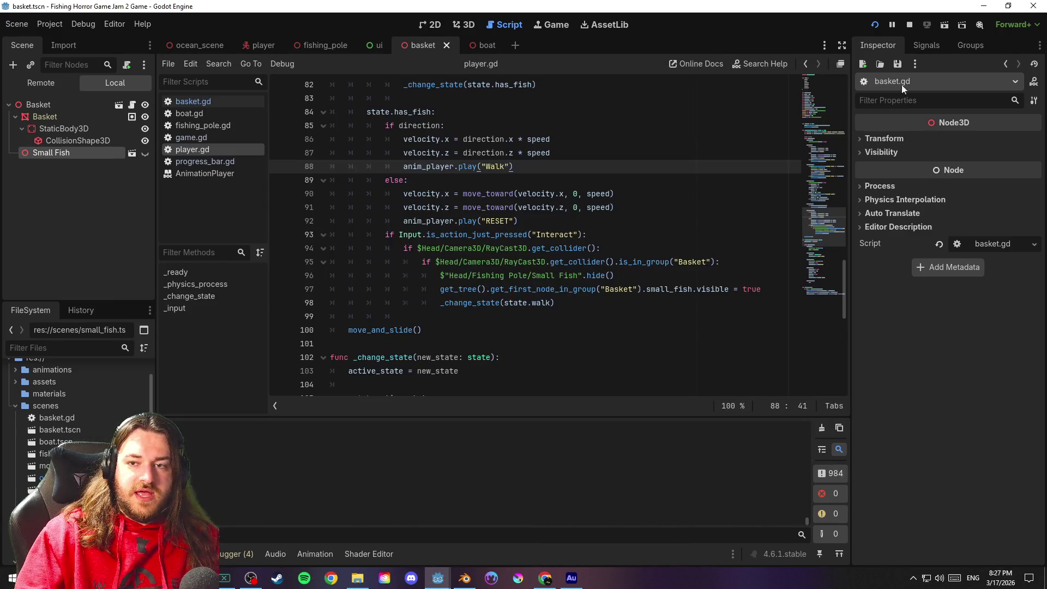
left_click(908, 24)
Step: Look over the Catch Fish code in player.gd and switch to the player scene
left_click(596, 314)
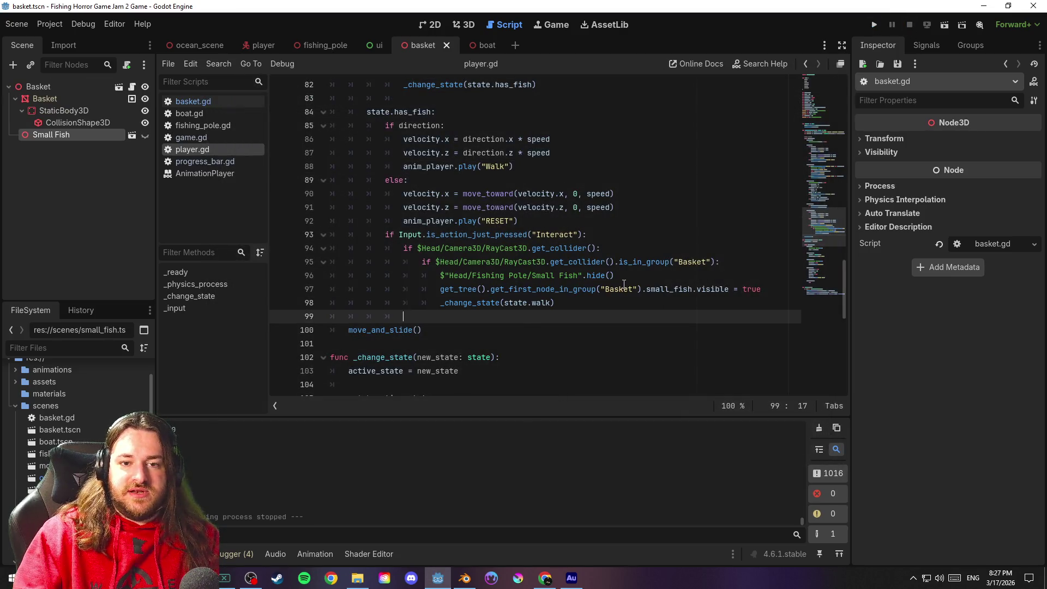
scroll(622, 278, "down", 10)
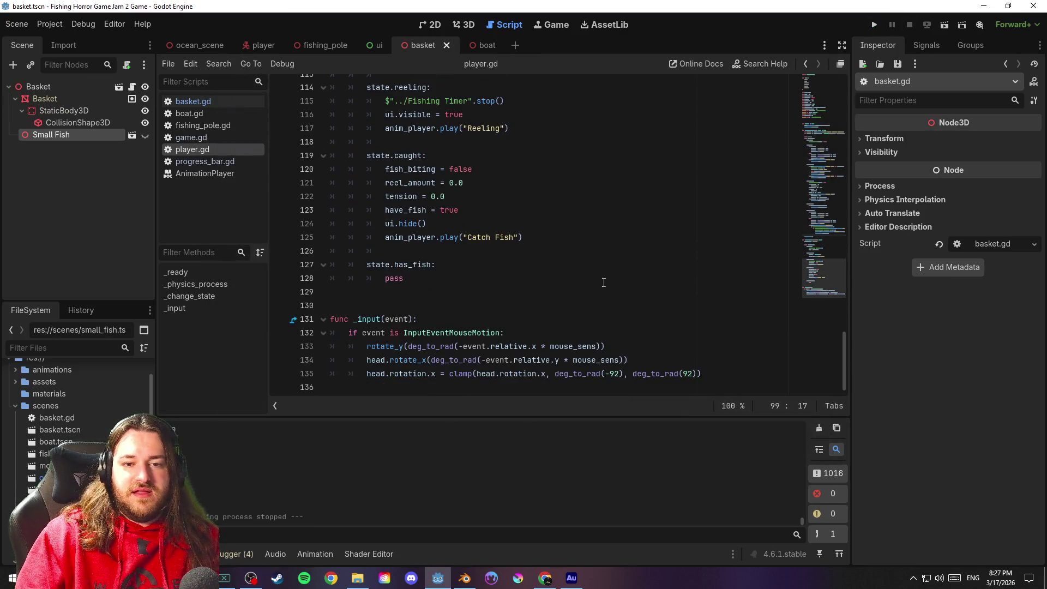
left_click(492, 251)
scroll(605, 251, "up", 1)
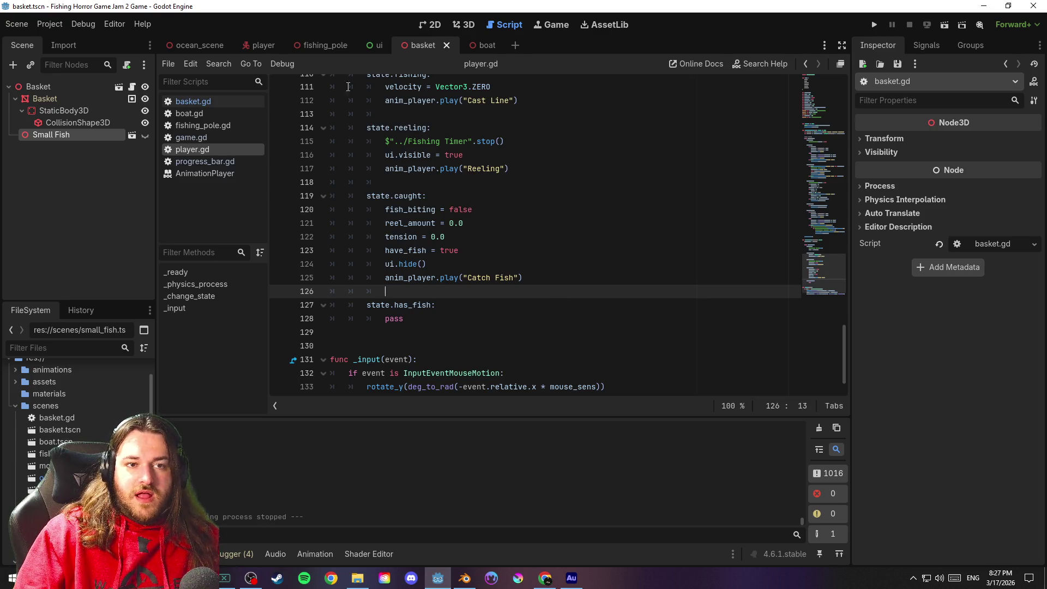
left_click(250, 42)
Step: Open the player's AnimationPlayer on the Catch Fish animation and save the player scene
left_click(76, 243)
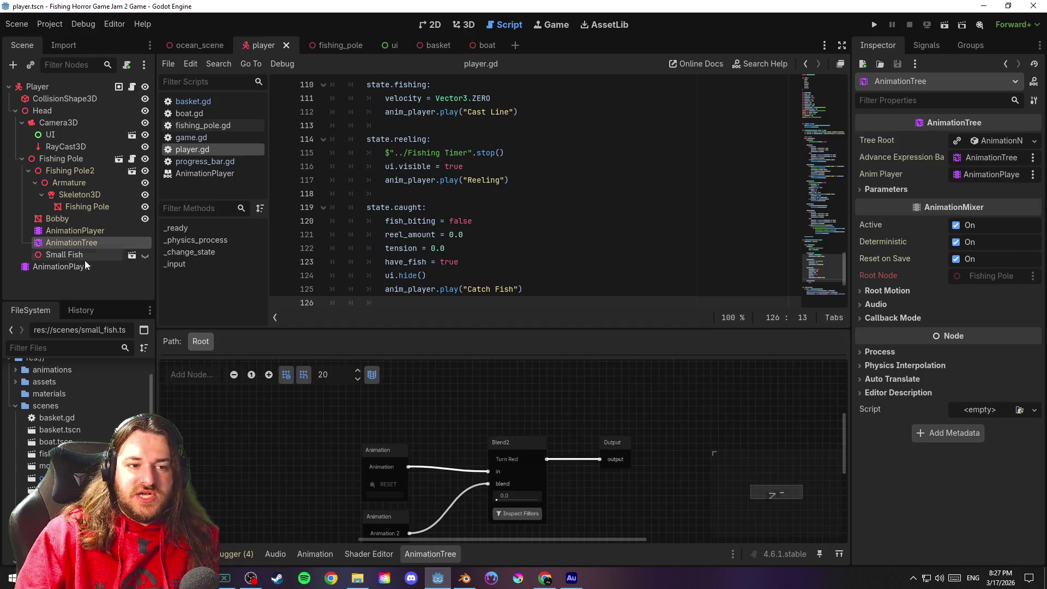
left_click(85, 266)
scroll(397, 417, "down", 1)
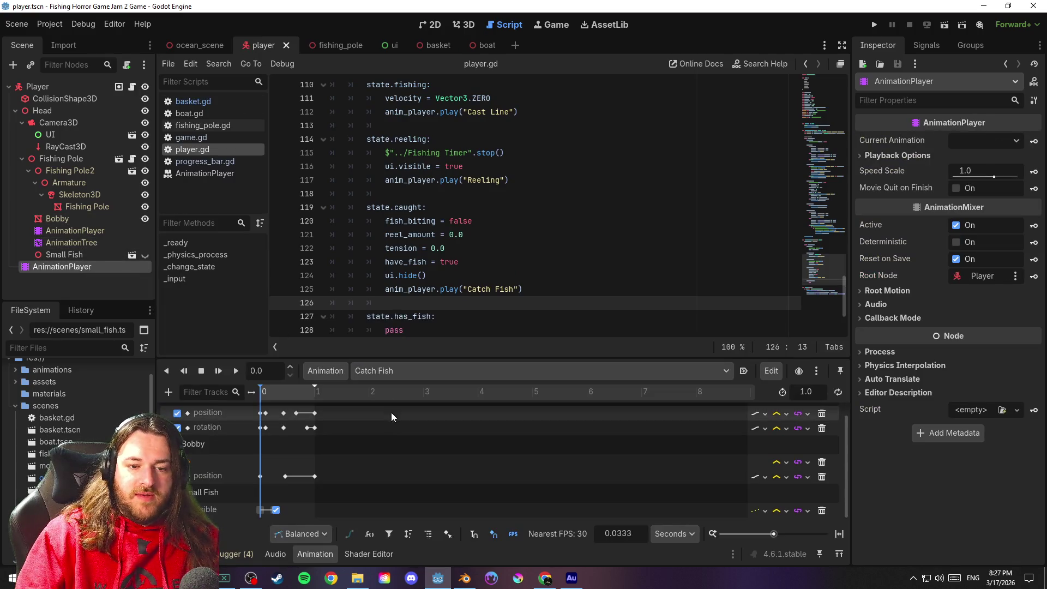
key("ctrl+s")
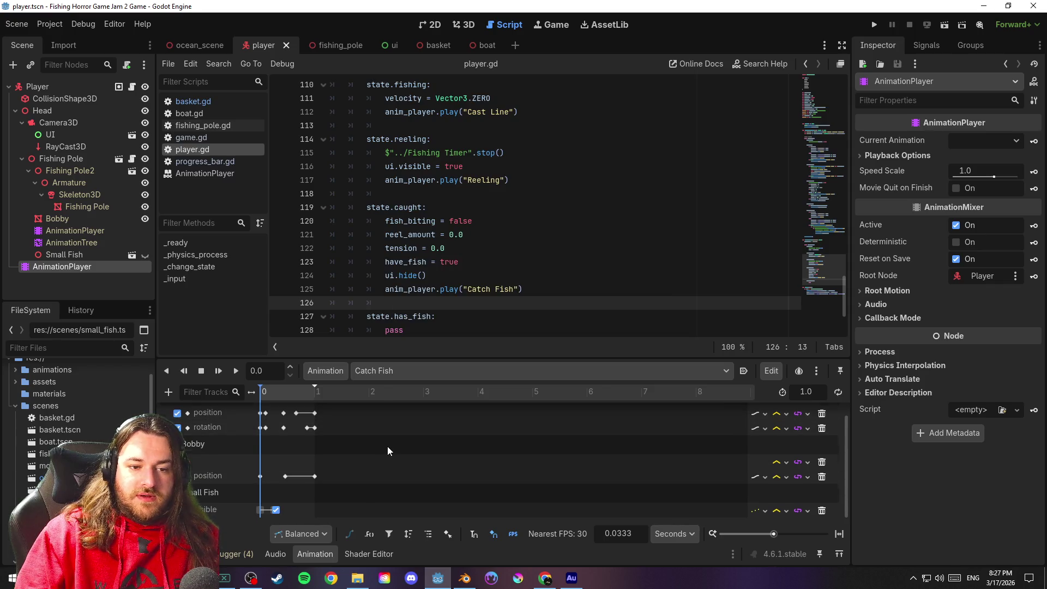
left_click(390, 375)
left_click(381, 476)
Step: Scrub the Catch Fish animation to about 0.76 s in the 3D view
scroll(381, 476, "up", 1)
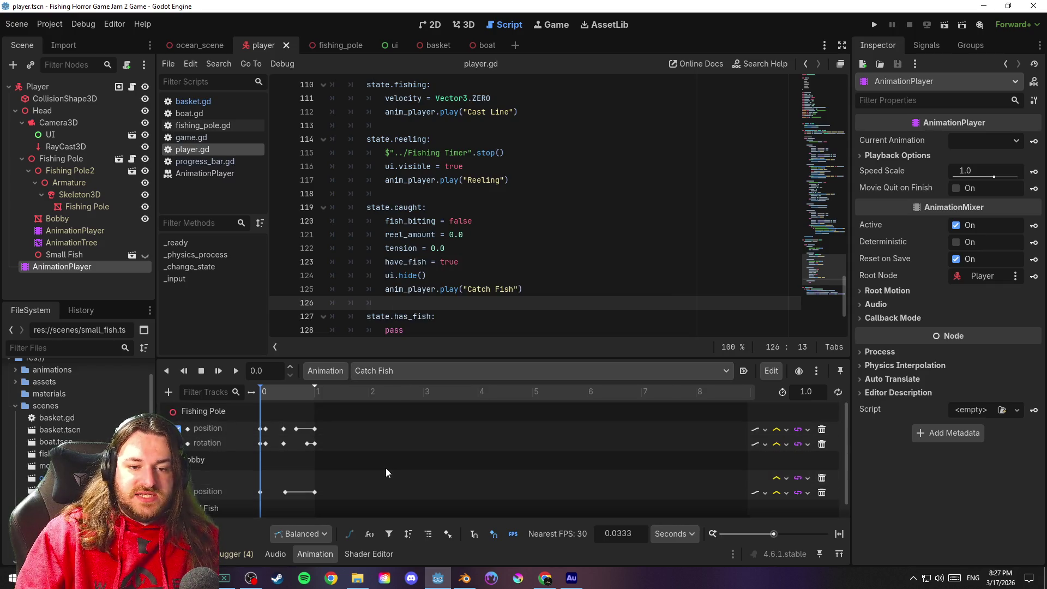
left_click(467, 27)
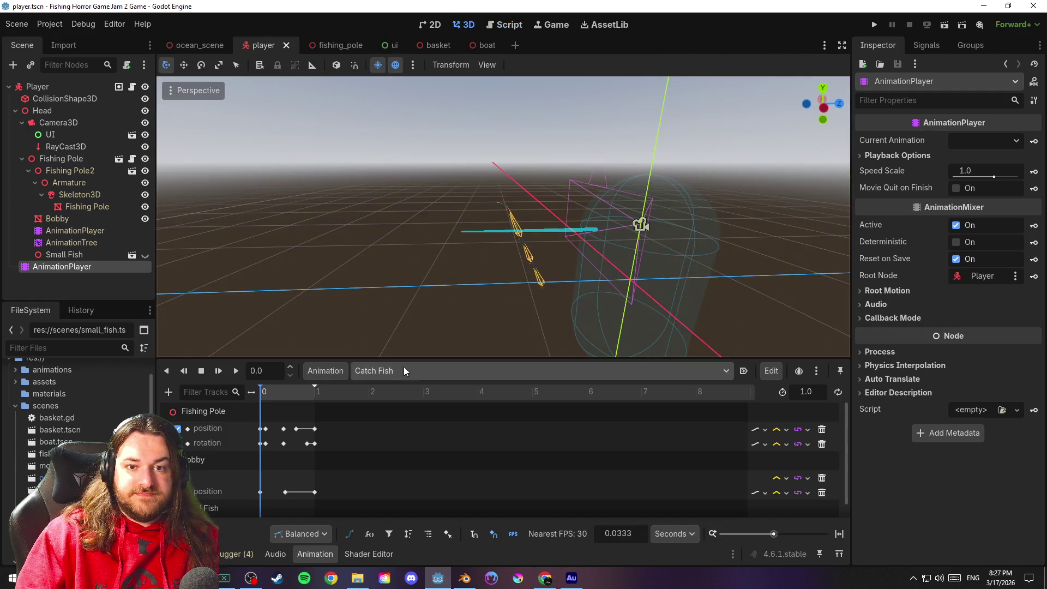
mouse_move(266, 391)
left_mouse_down()
mouse_move(296, 391)
mouse_move(248, 394)
left_mouse_up()
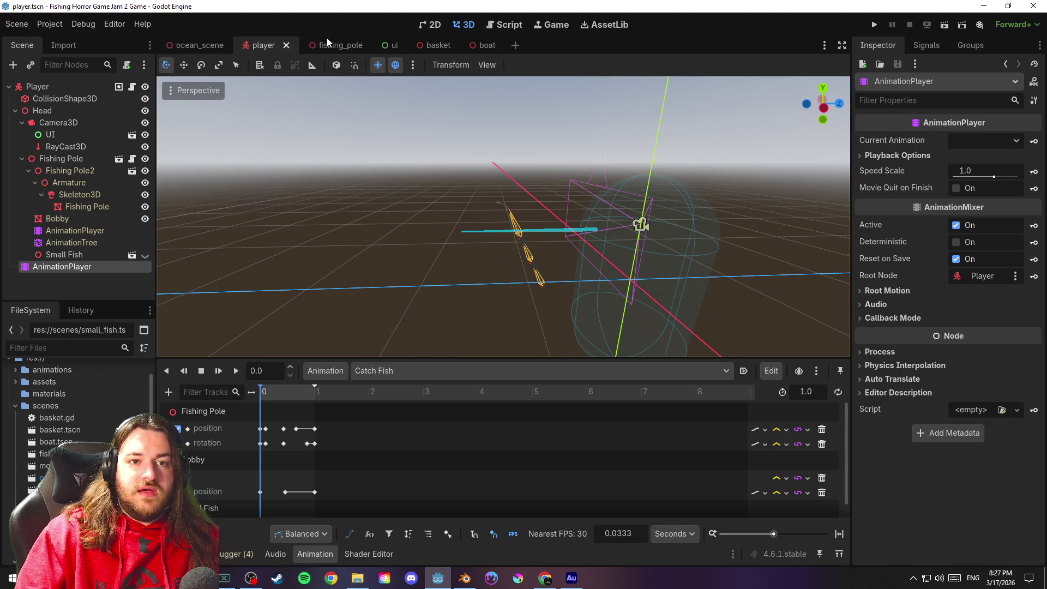
Step: Back in player.gd, save and put the caret on line 82 in the caught state
left_click(510, 27)
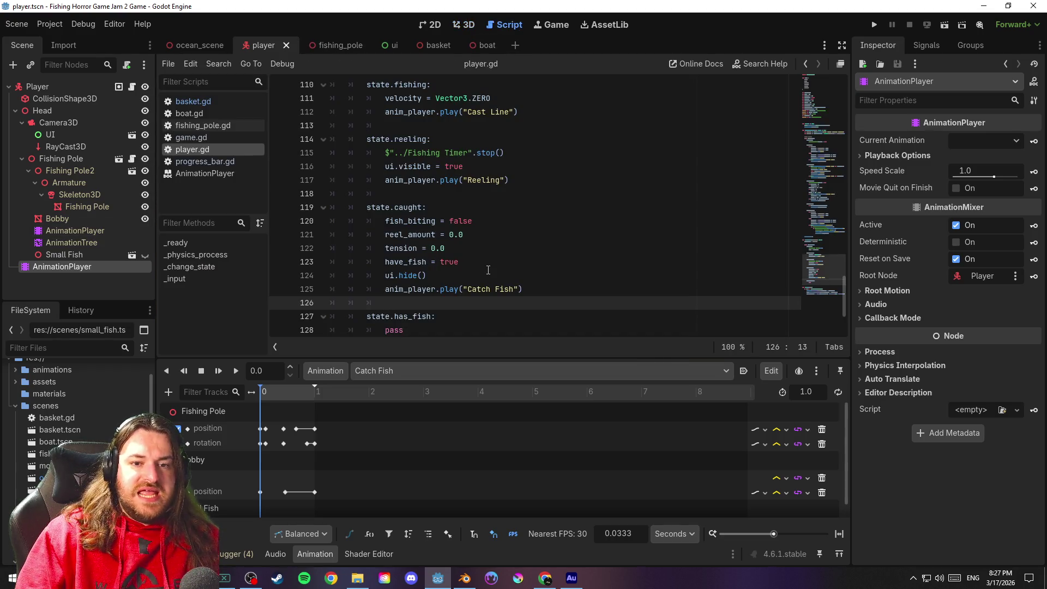
left_click(563, 297)
key("ctrl+s")
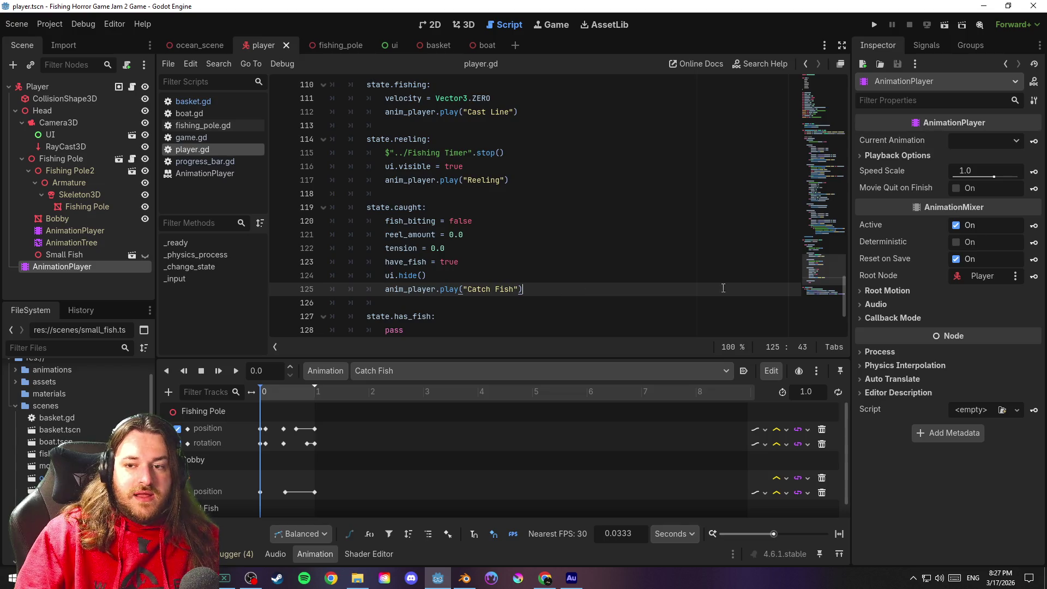
scroll(824, 237, "up", 9)
left_click_drag(829, 230, 834, 211)
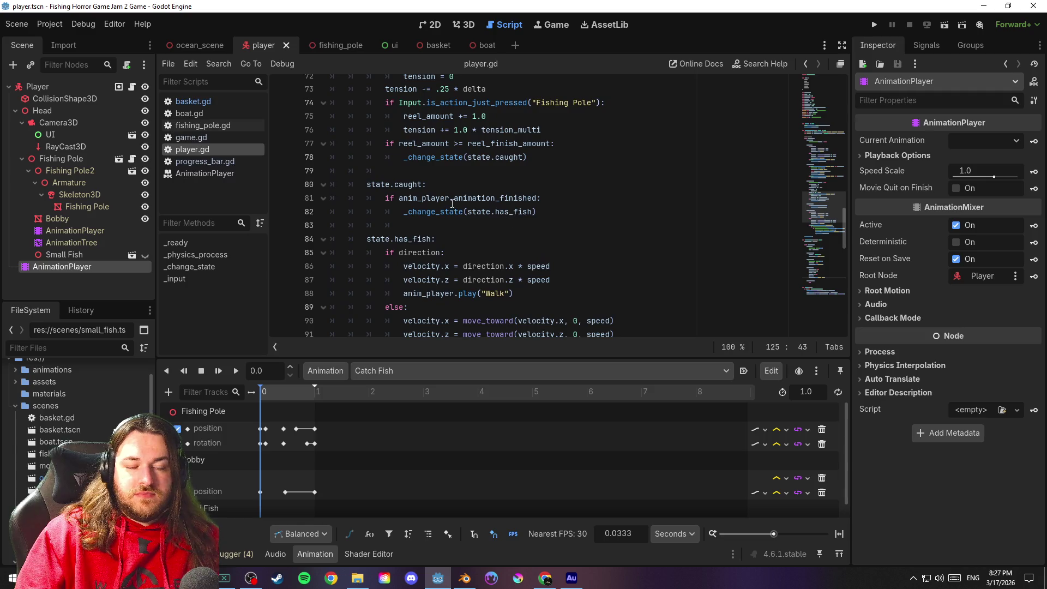
left_click(516, 212)
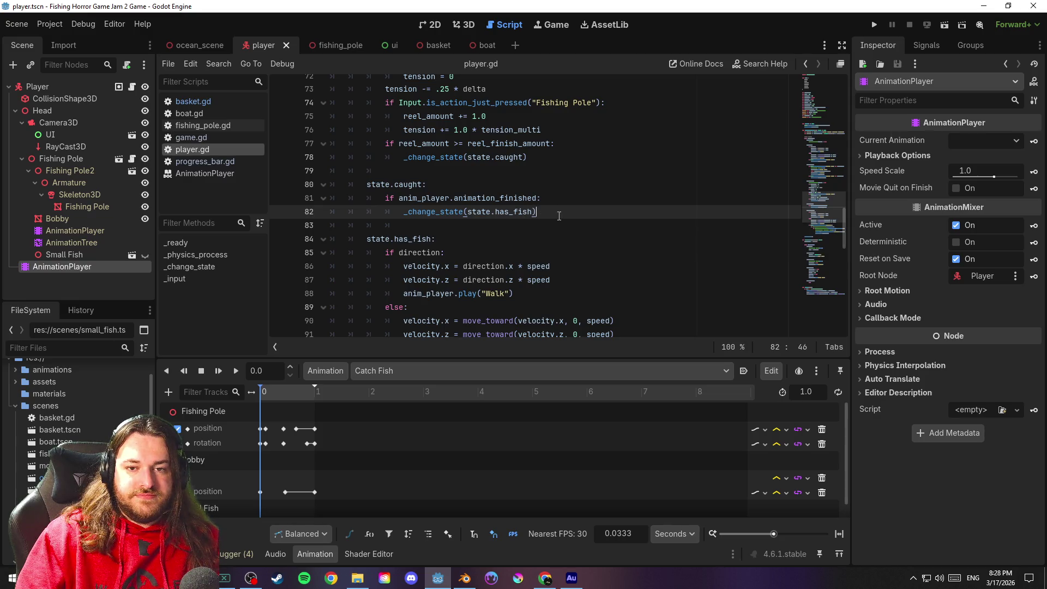
Step: Replace the animation-finished check on lines 81–82 with pass
left_click(313, 200, "shift")
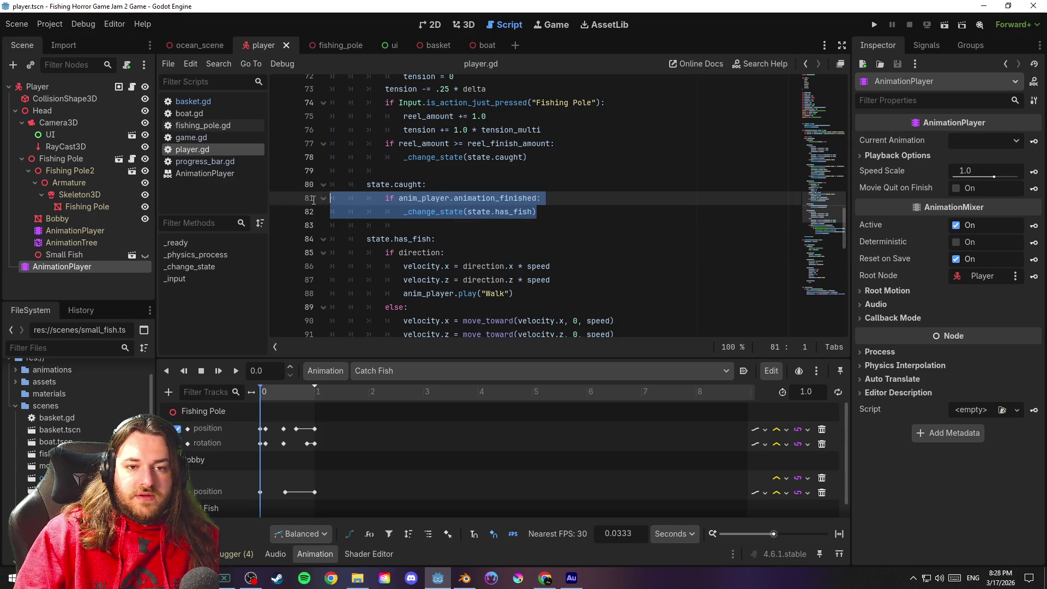
key("BackSpace")
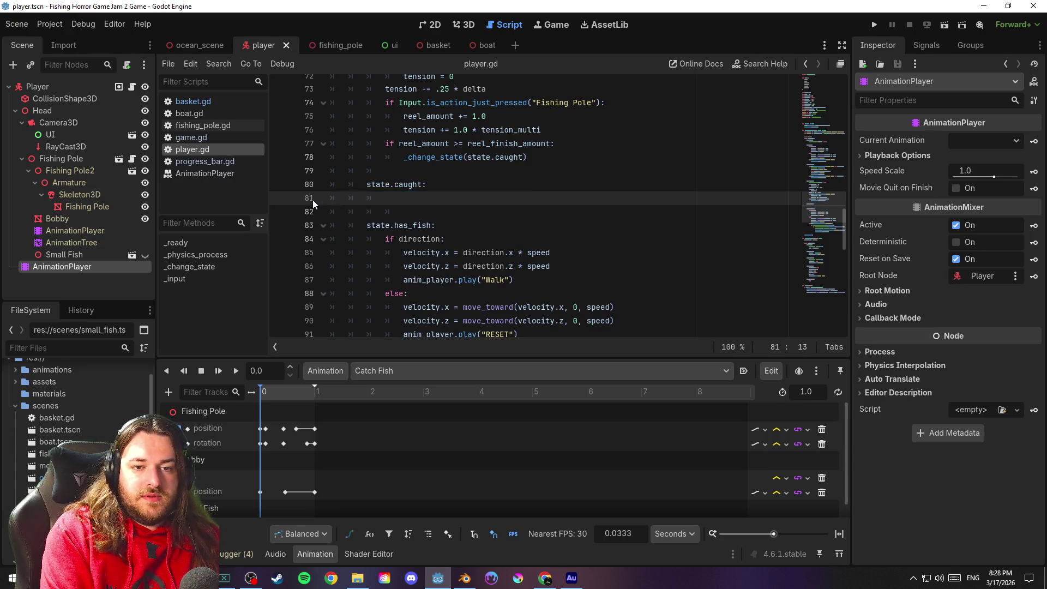
type("pass")
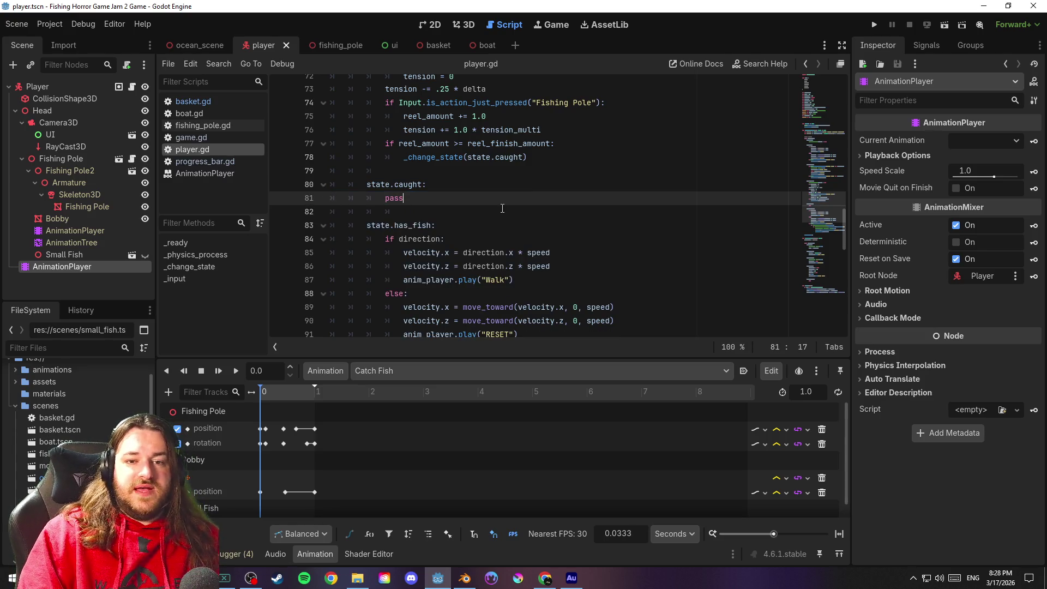
mouse_move(822, 214)
left_mouse_down()
mouse_move(825, 196)
mouse_move(847, 291)
mouse_move(845, 276)
left_mouse_up()
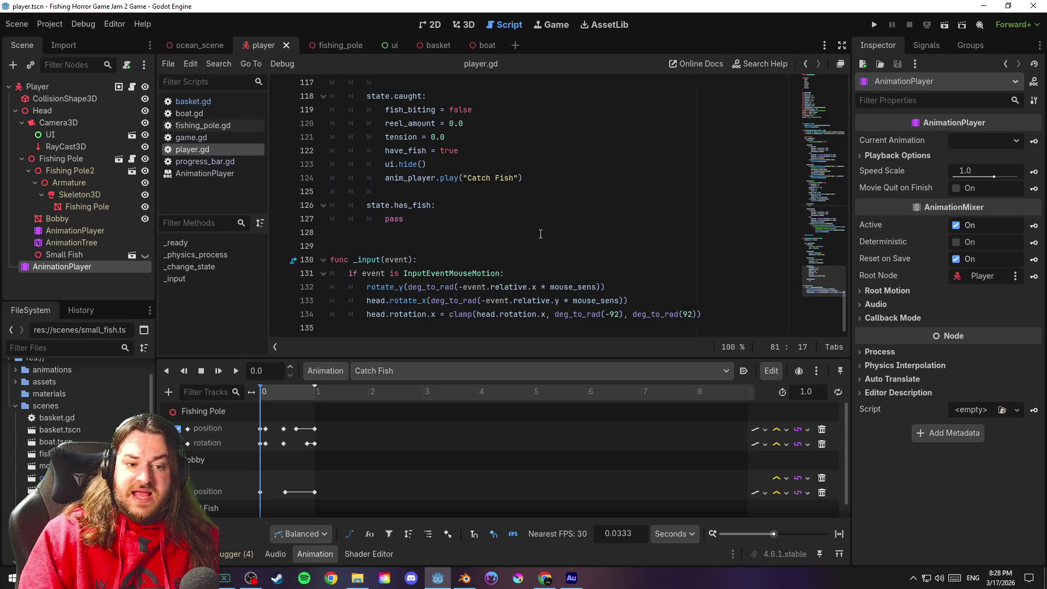
Step: Browse player.gd, placing the caret at line 1, blank line 11 and empty line 128
left_click_drag(827, 286, 823, 82)
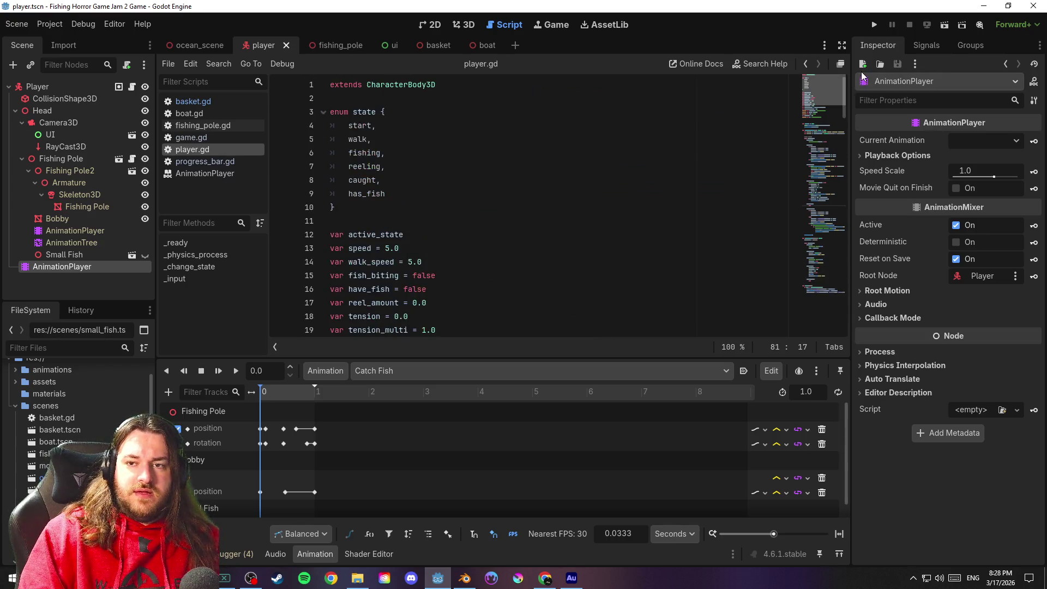
left_click(439, 99)
left_click(462, 91)
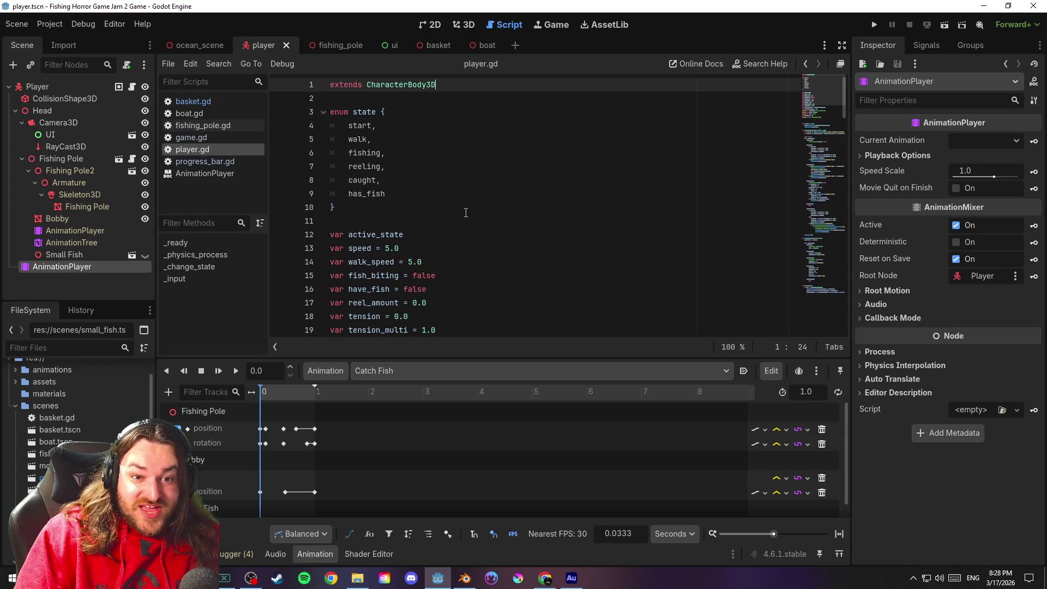
left_click(439, 208)
left_click(437, 222)
scroll(510, 187, "down", 20)
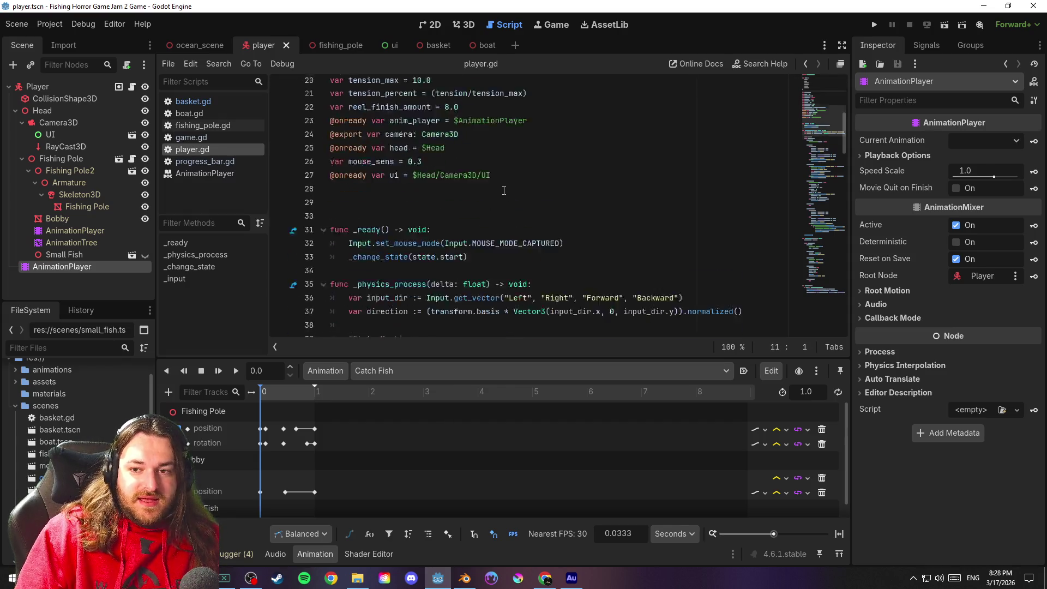
scroll(509, 187, "down", 10)
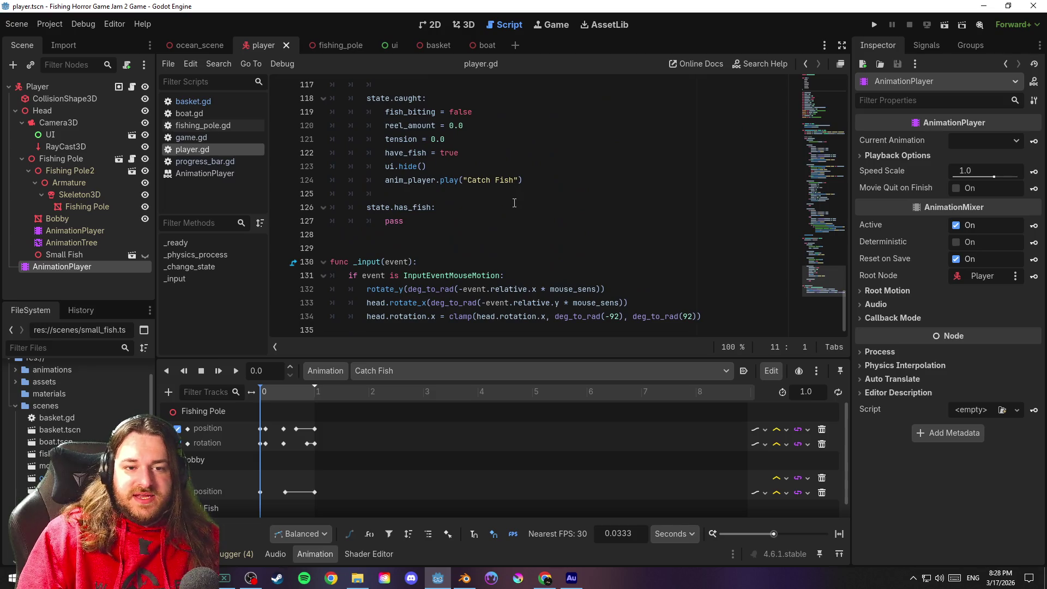
left_click(416, 240)
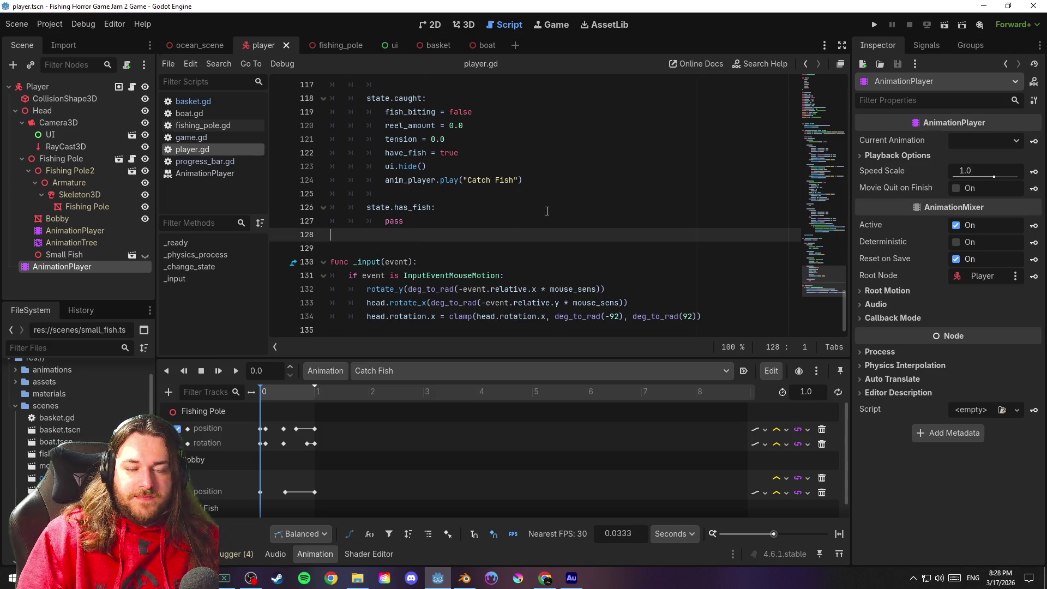
scroll(283, 430, "down", 1)
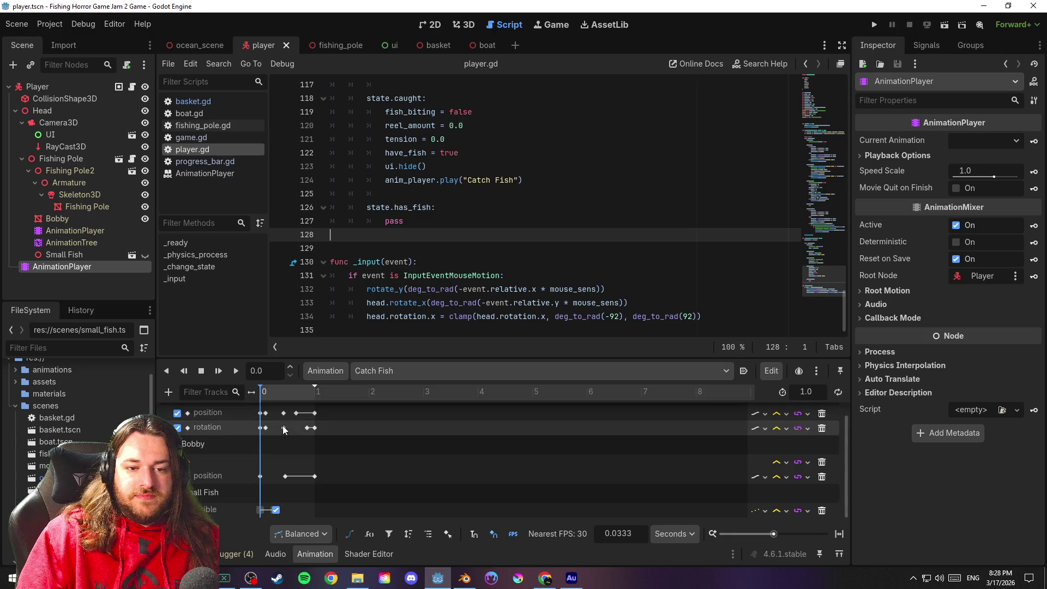
scroll(296, 459, "up", 1)
scroll(296, 452, "down", 1)
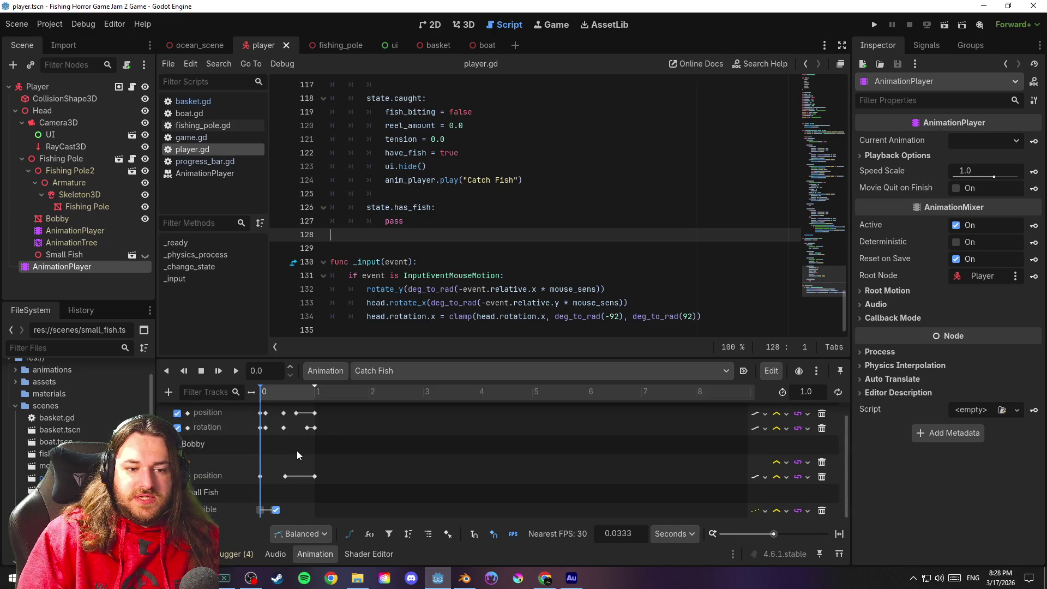
scroll(256, 420, "up", 1)
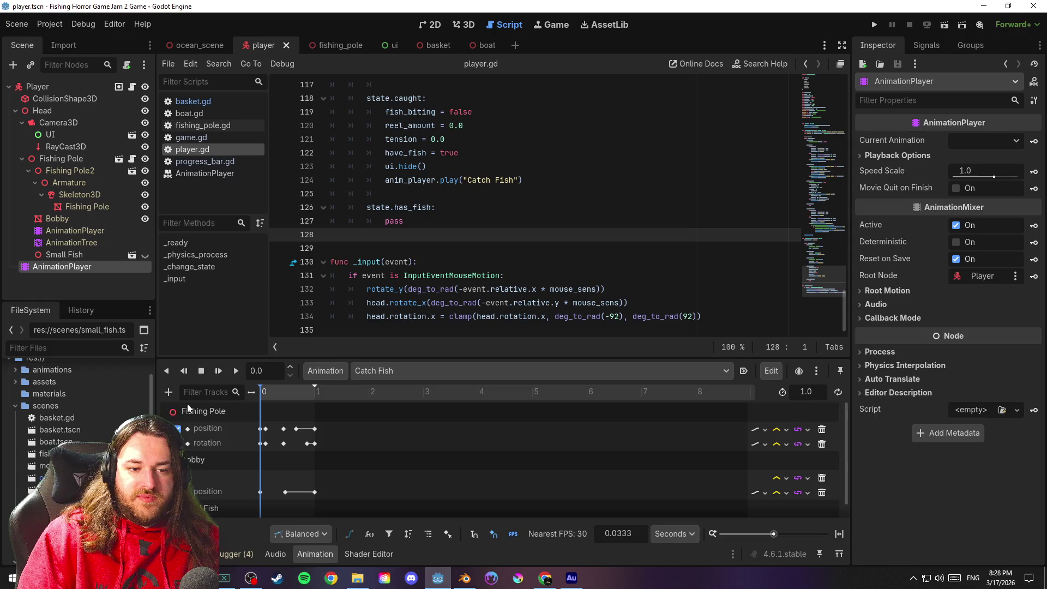
left_click(167, 391)
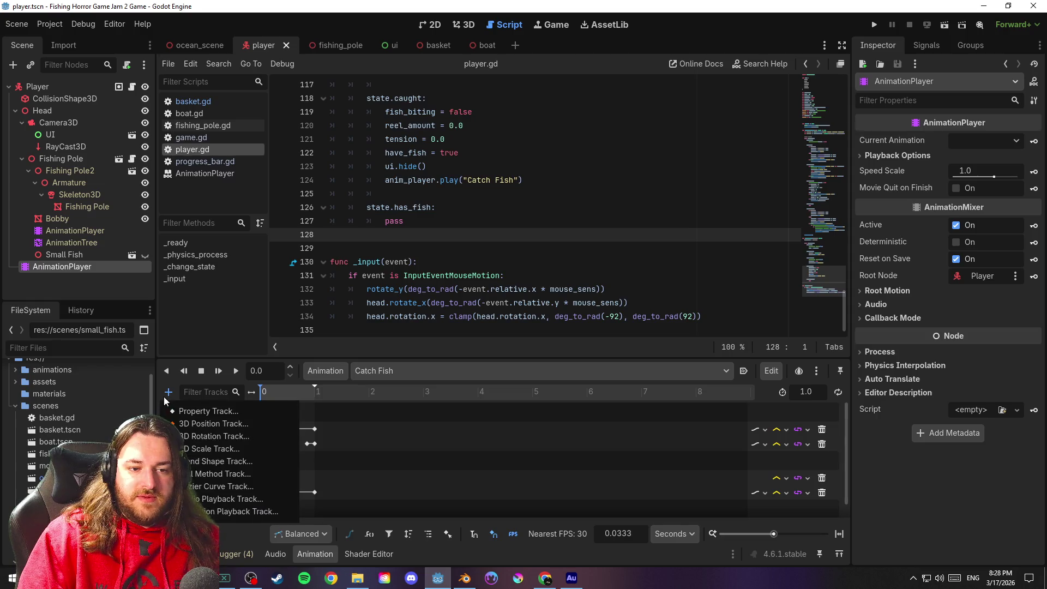
left_click(234, 473)
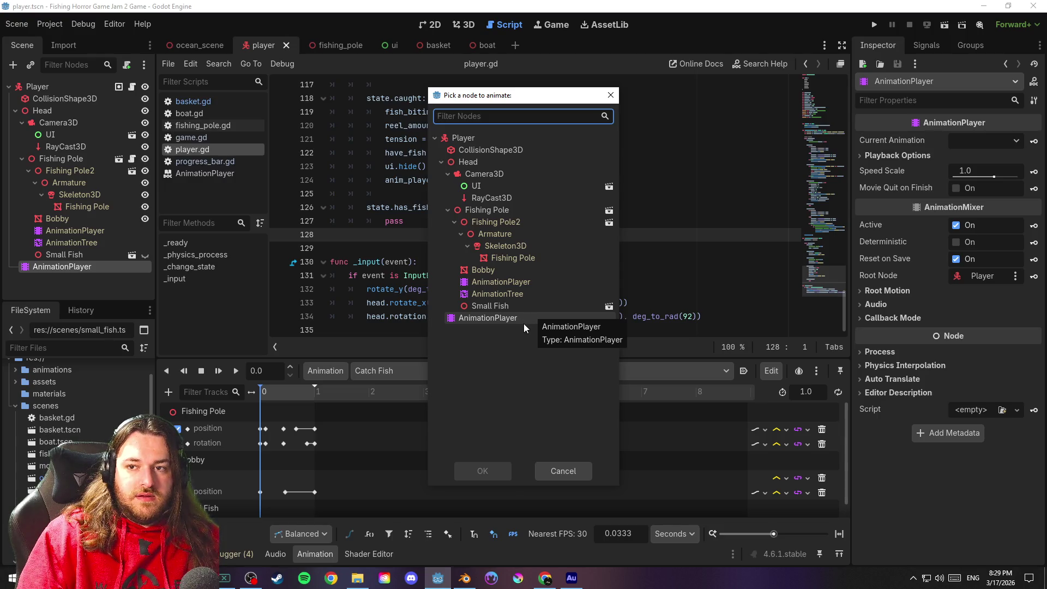
left_click(562, 471)
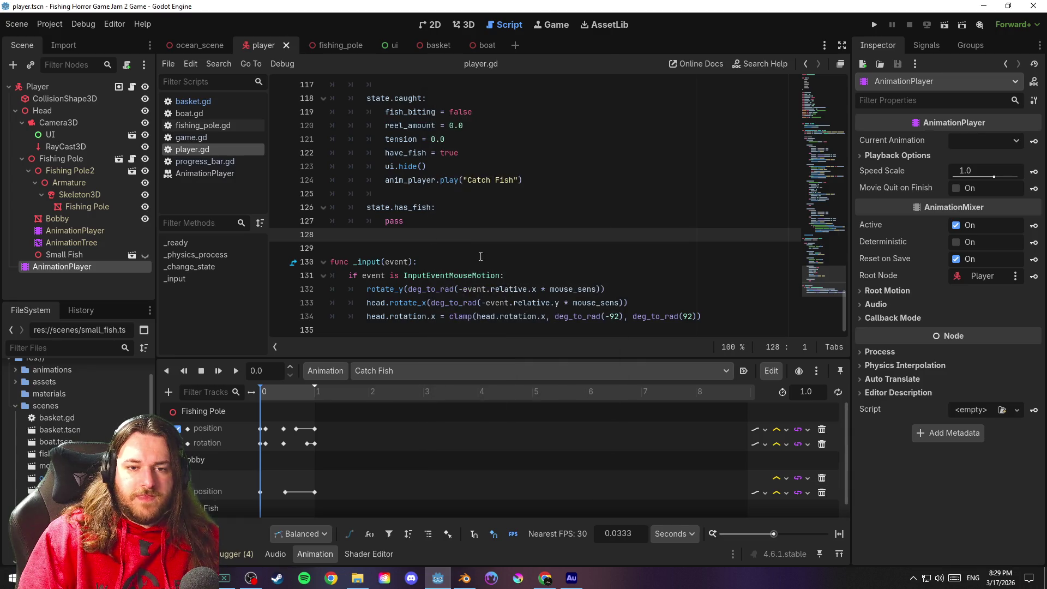
scroll(506, 250, "up", 1)
scroll(512, 253, "down", 1)
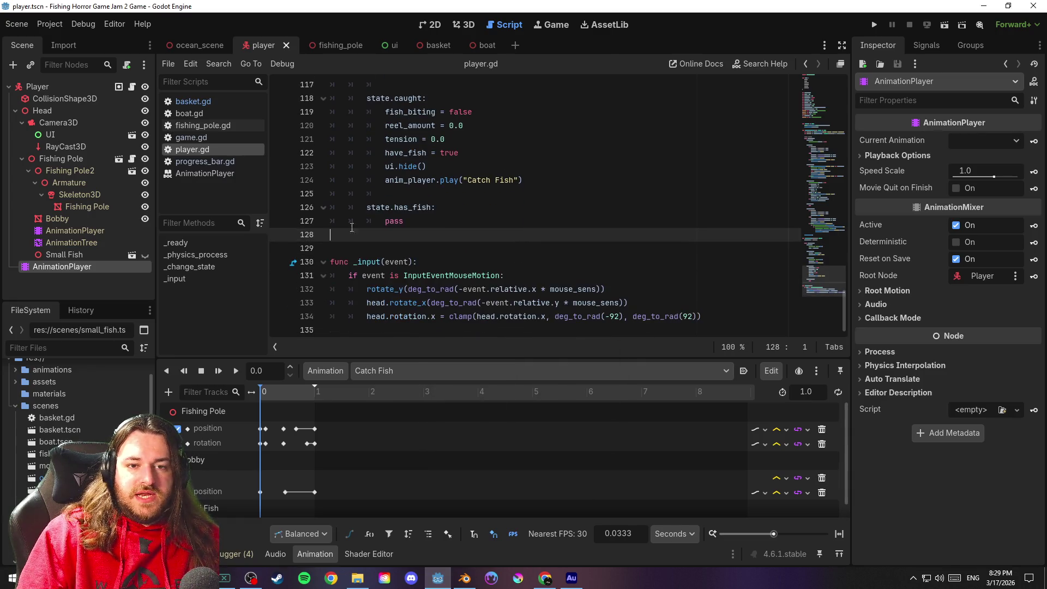